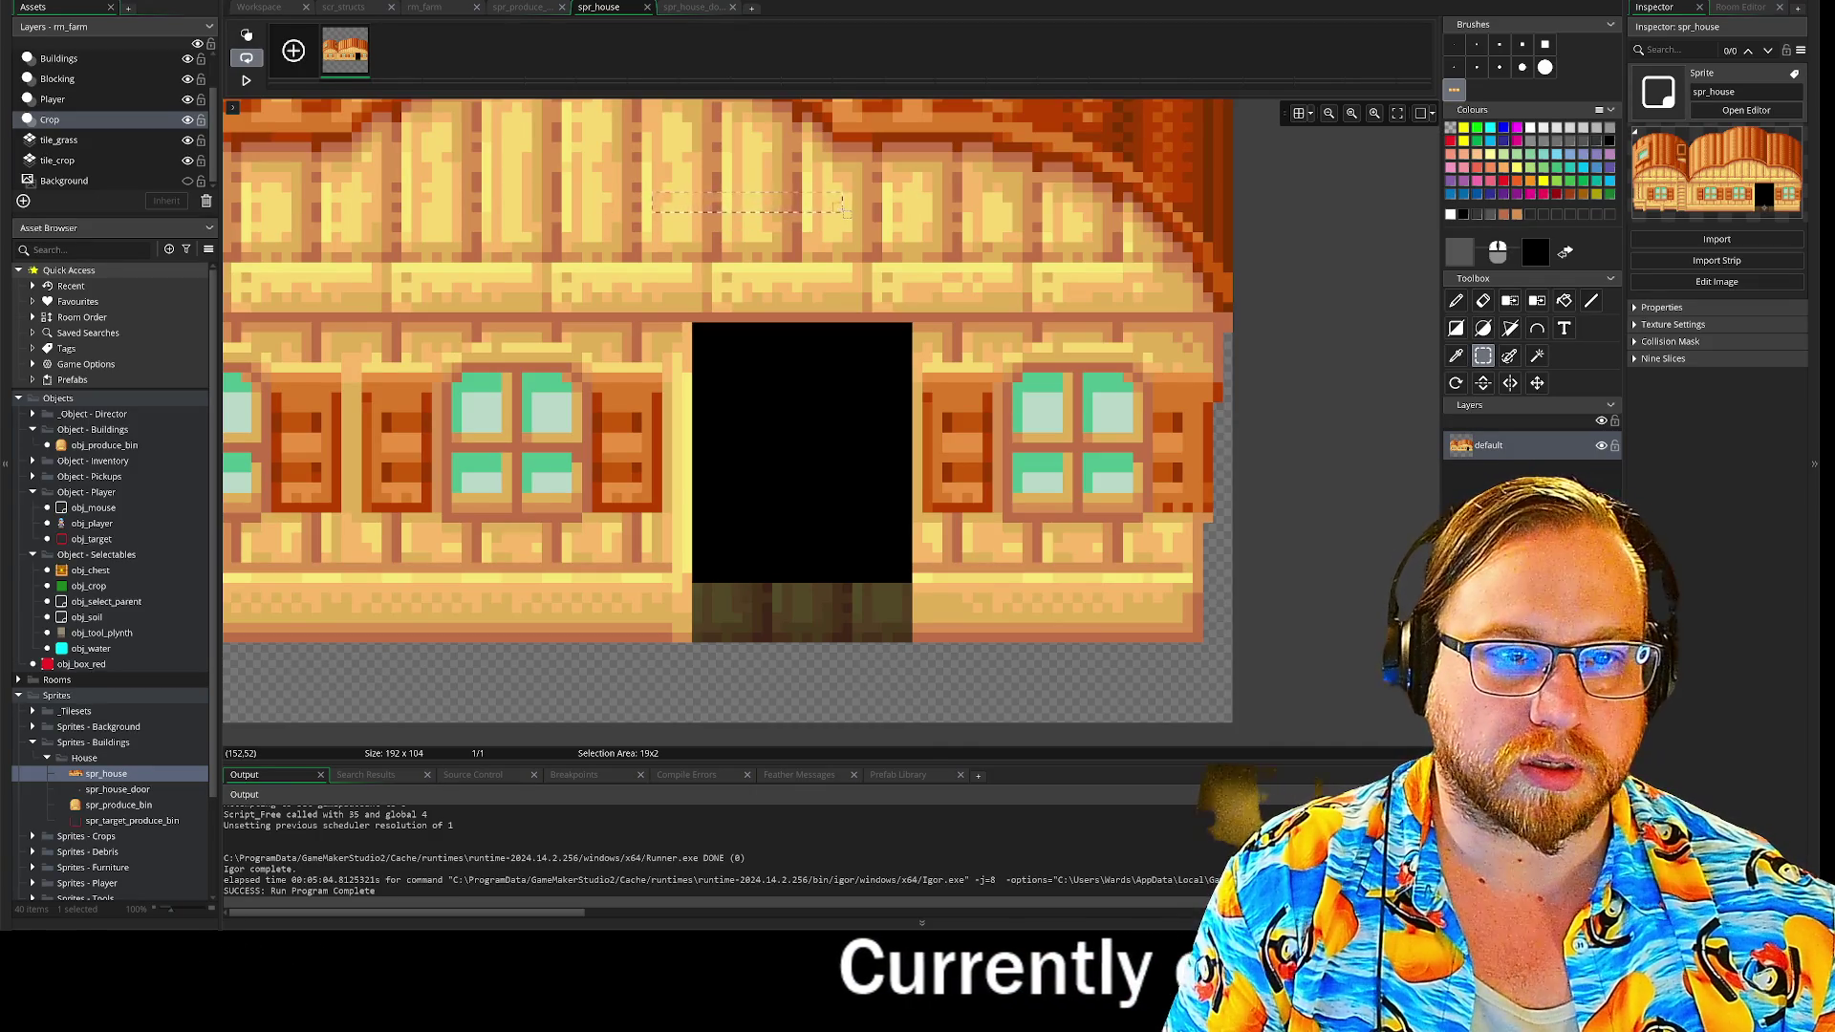
- Paint a dark brown strip across the bottom of the house's doorway
key(d)
click(1476, 214)
drag(704, 571, 891, 572)
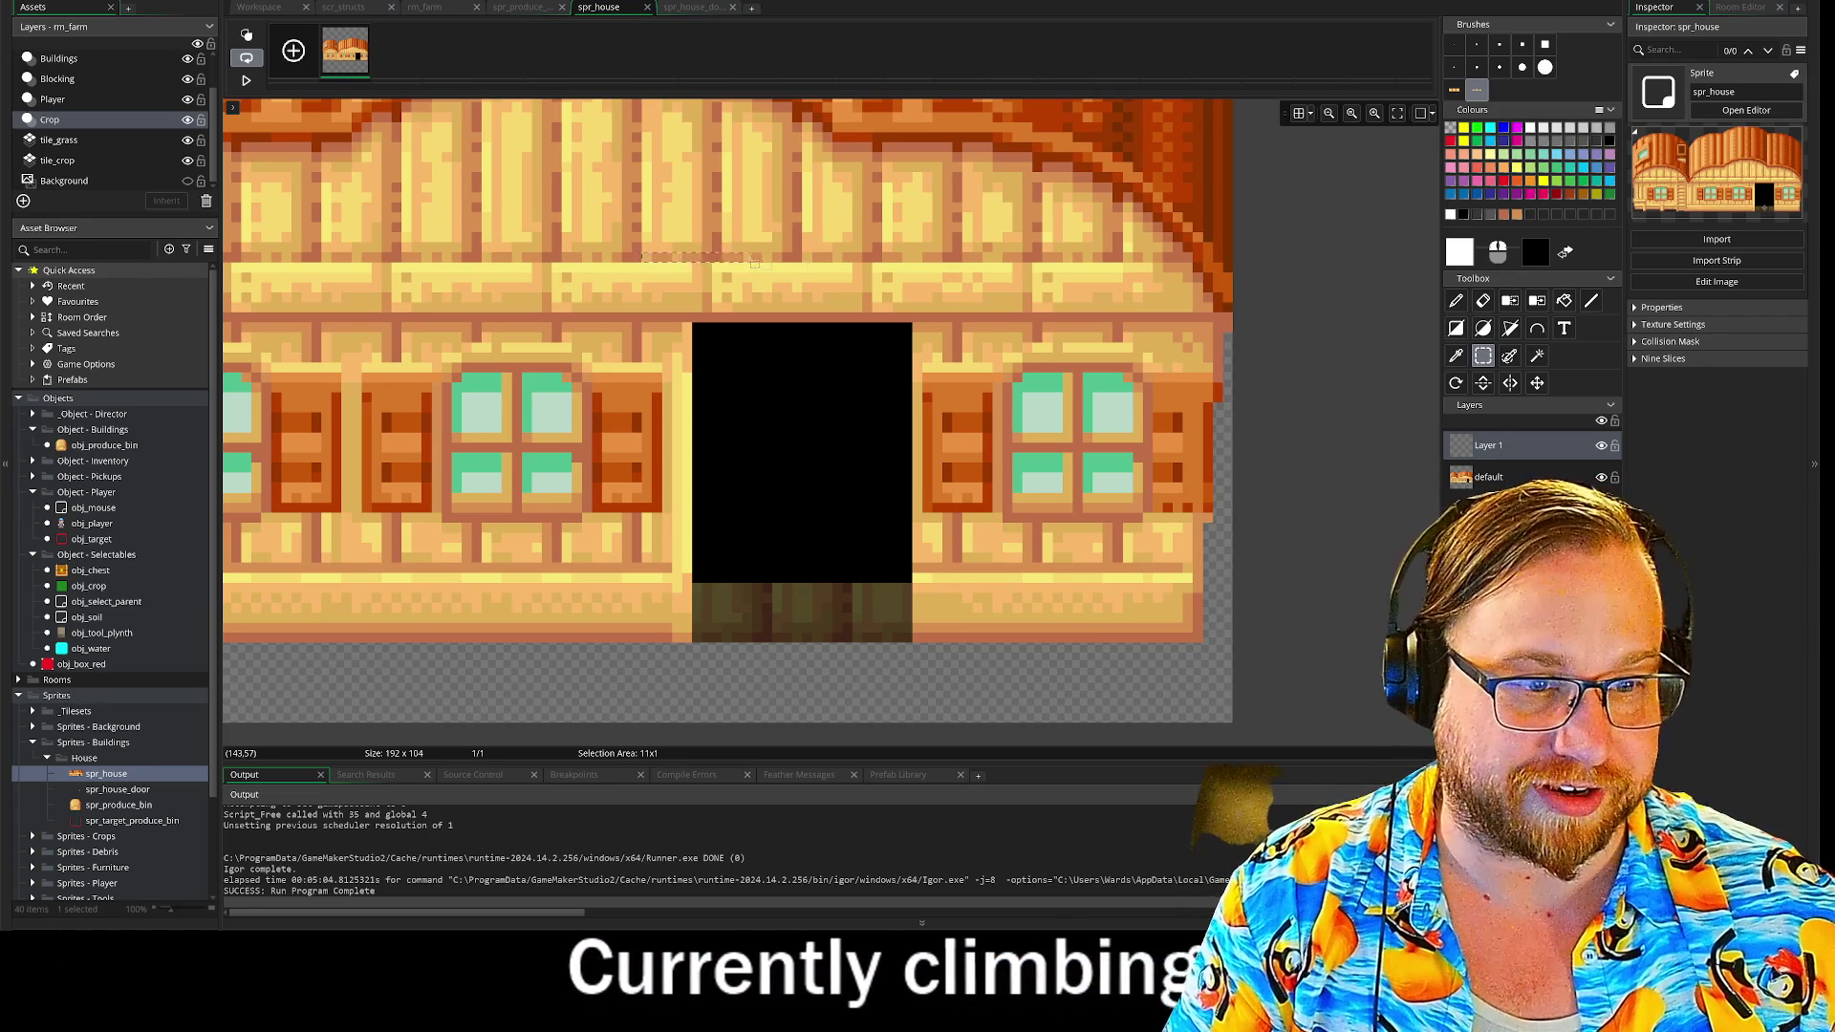
- Make a brush from a selected patch of wall planks and stamp grey planks on Layer 1
drag(861, 191, 853, 170)
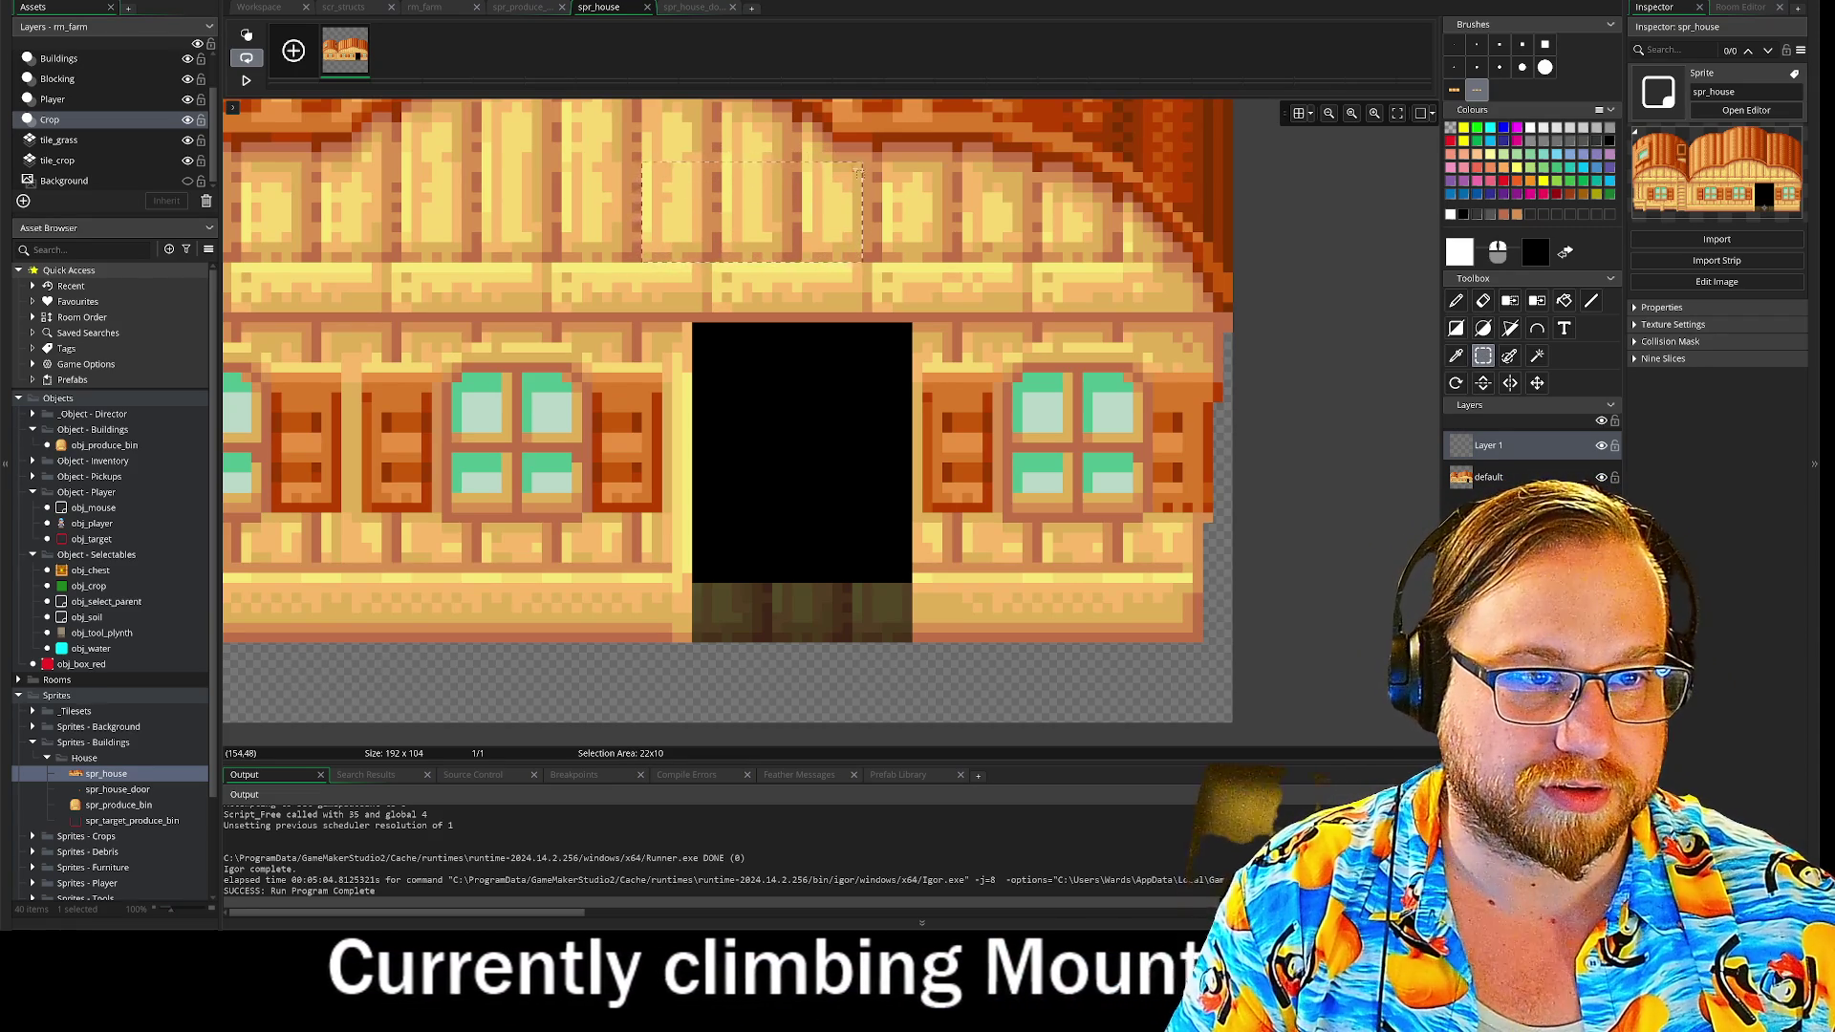
key(d)
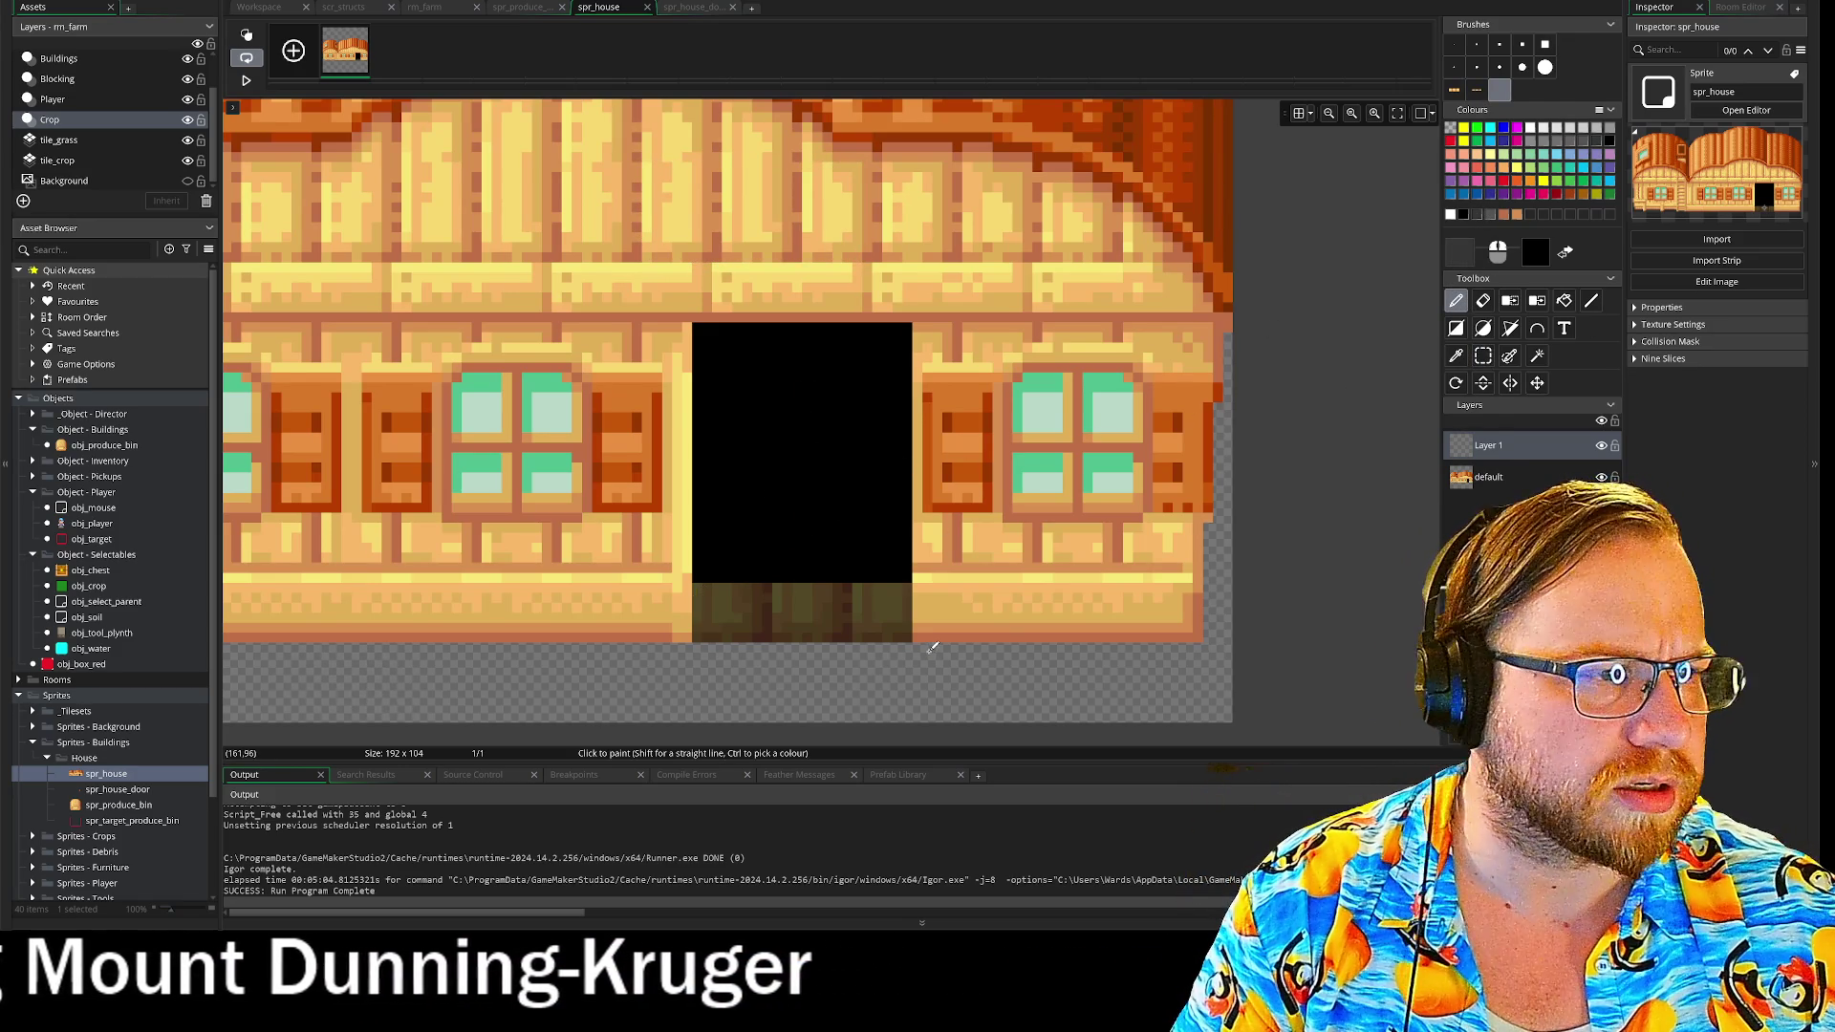
key(s)
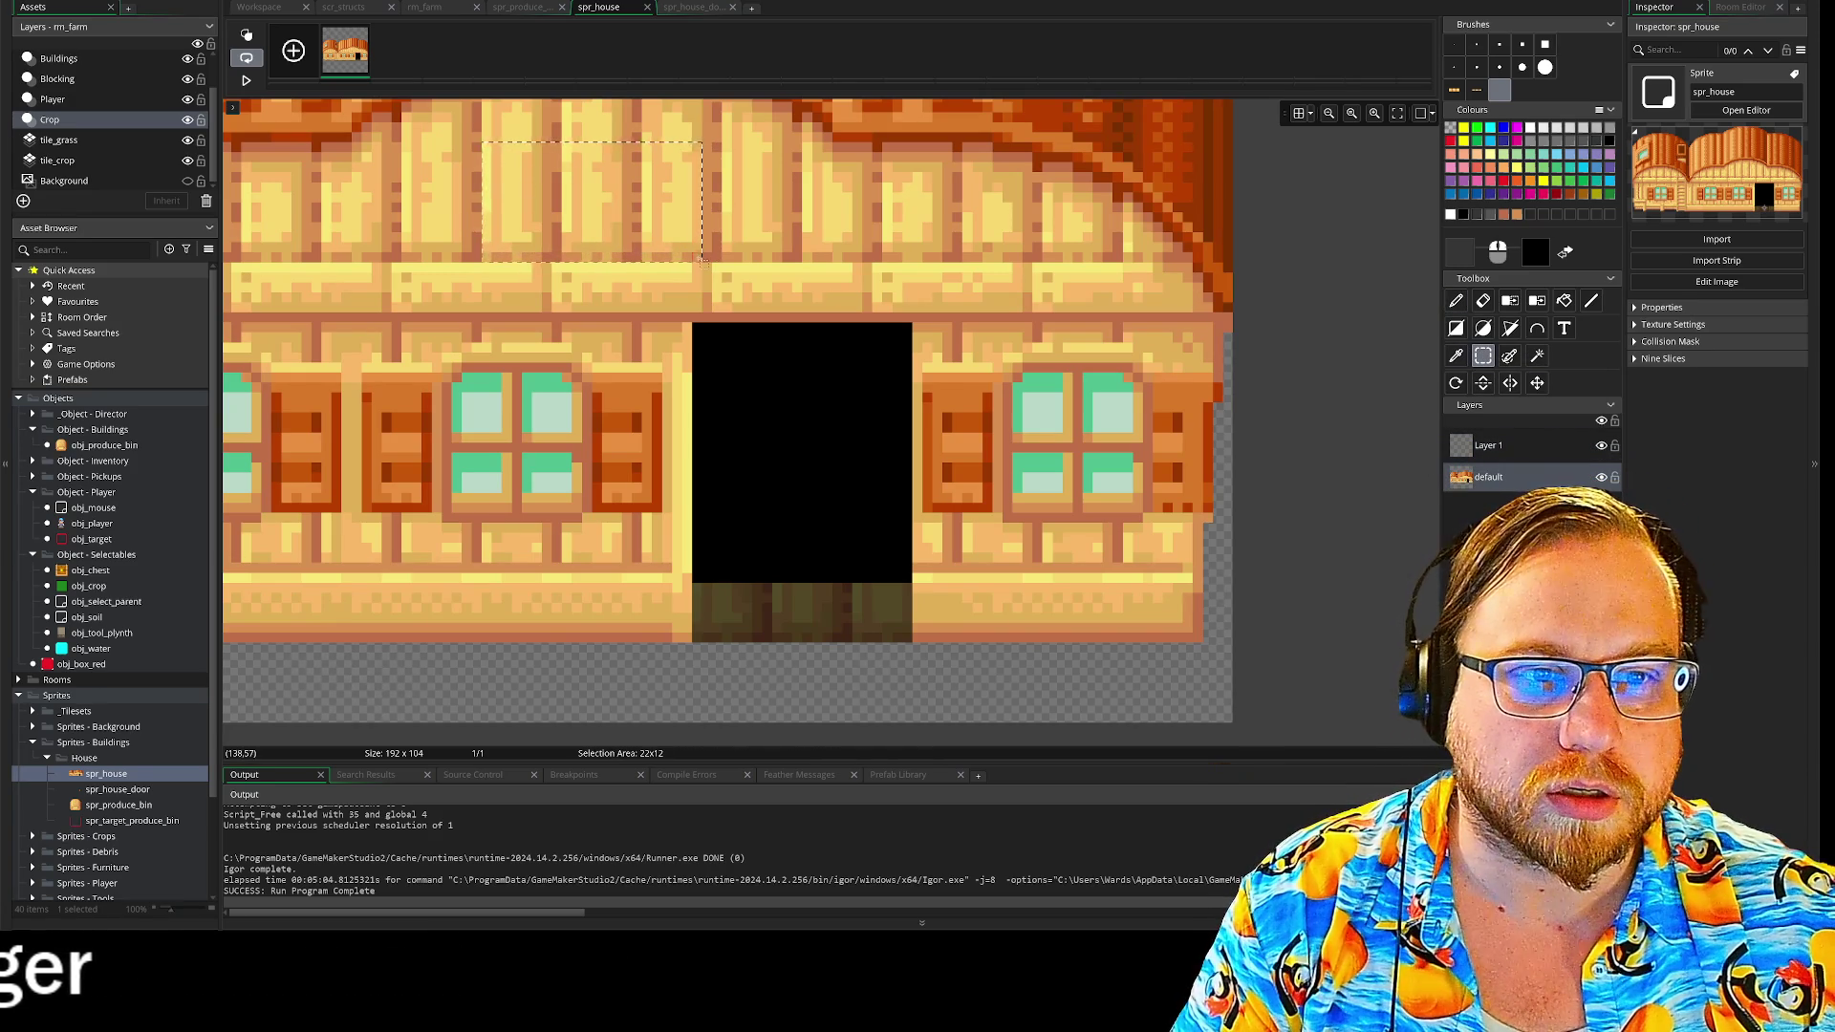
key(ctrl+c)
key(ctrl+v)
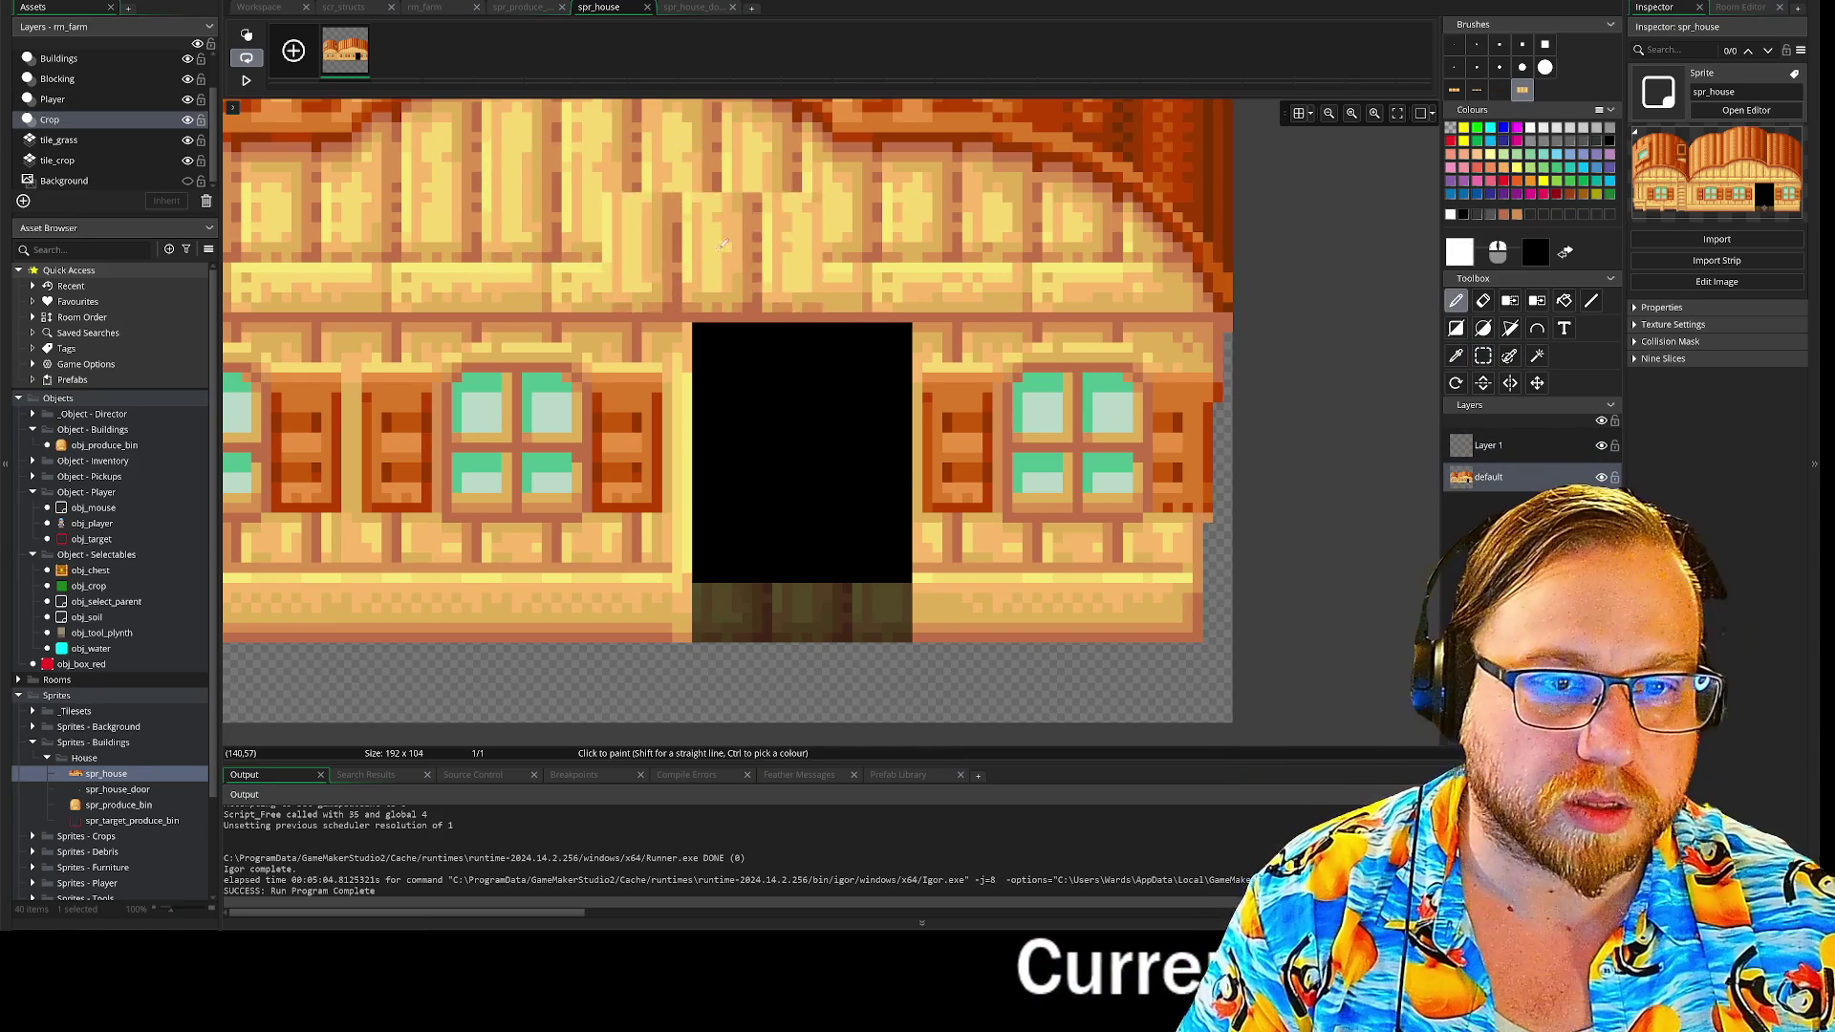
click(1519, 444)
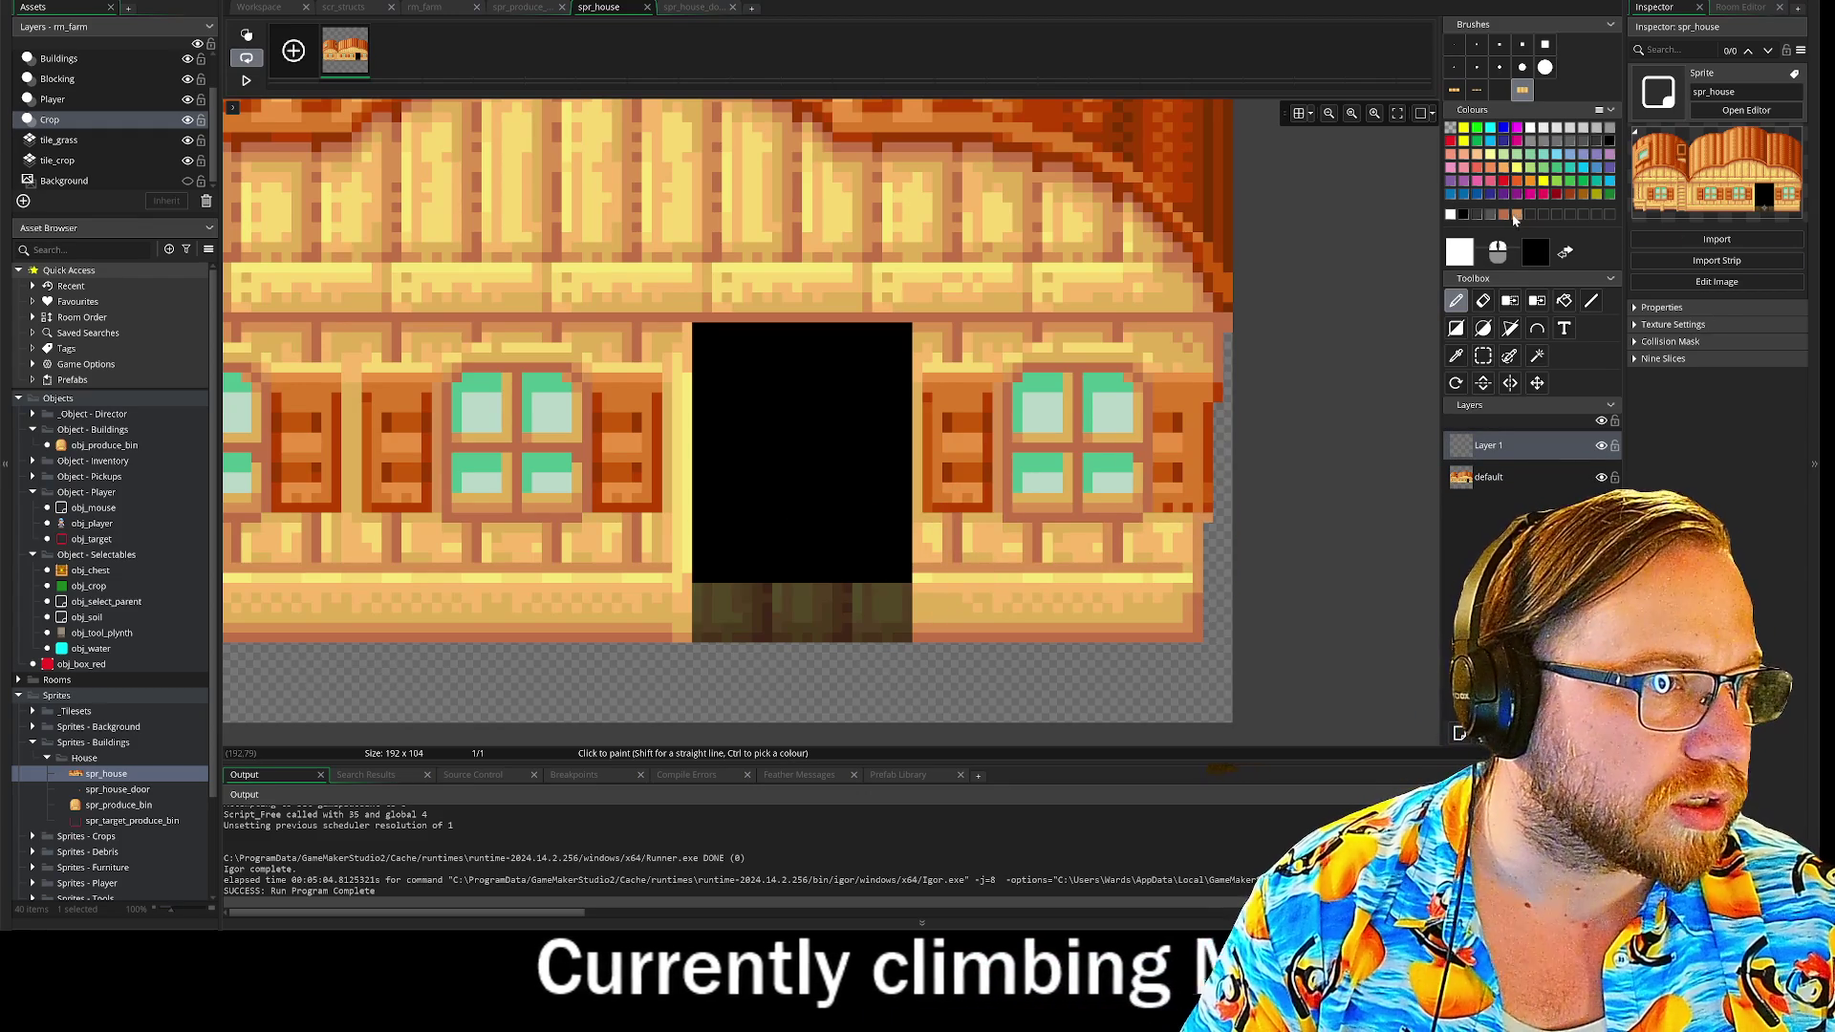
click(1480, 217)
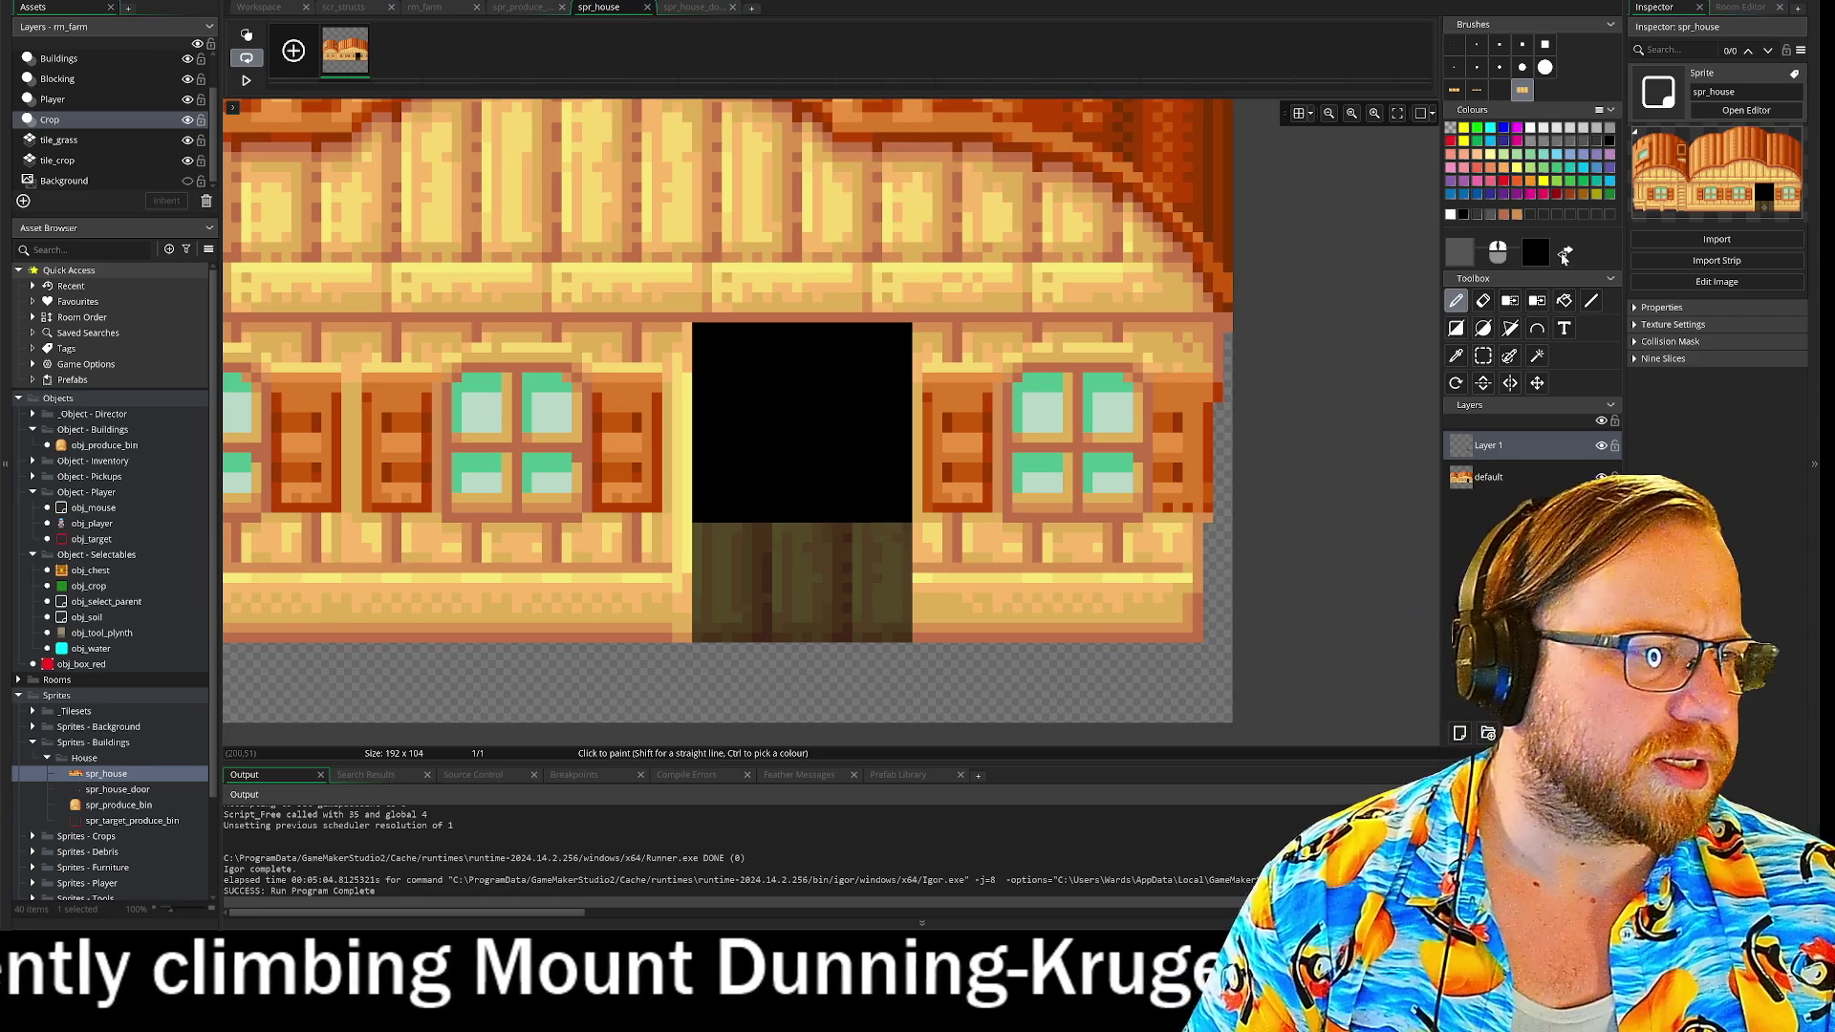
click(1484, 302)
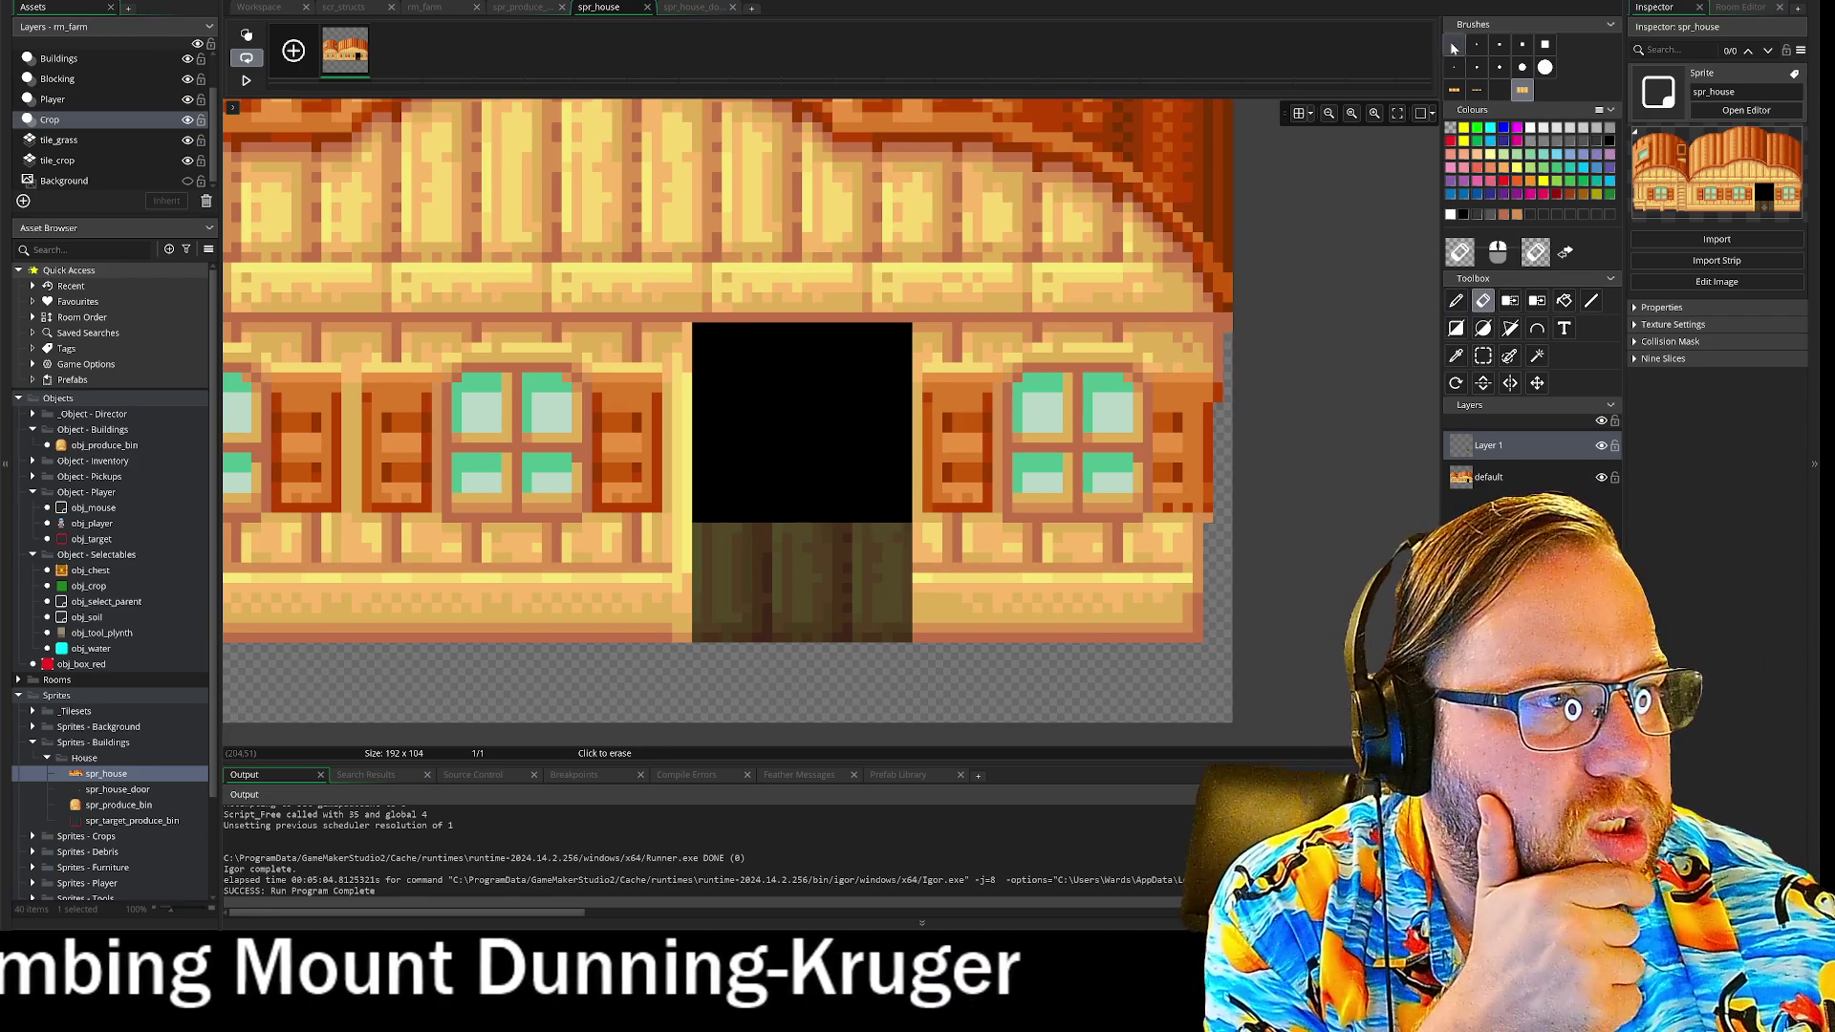
- Erase the doorway planks' top edge into a stepped shape, then zoom out to the whole house
mouse_move(697, 578)
mouse_down()
mouse_move(701, 524)
mouse_move(718, 557)
mouse_up()
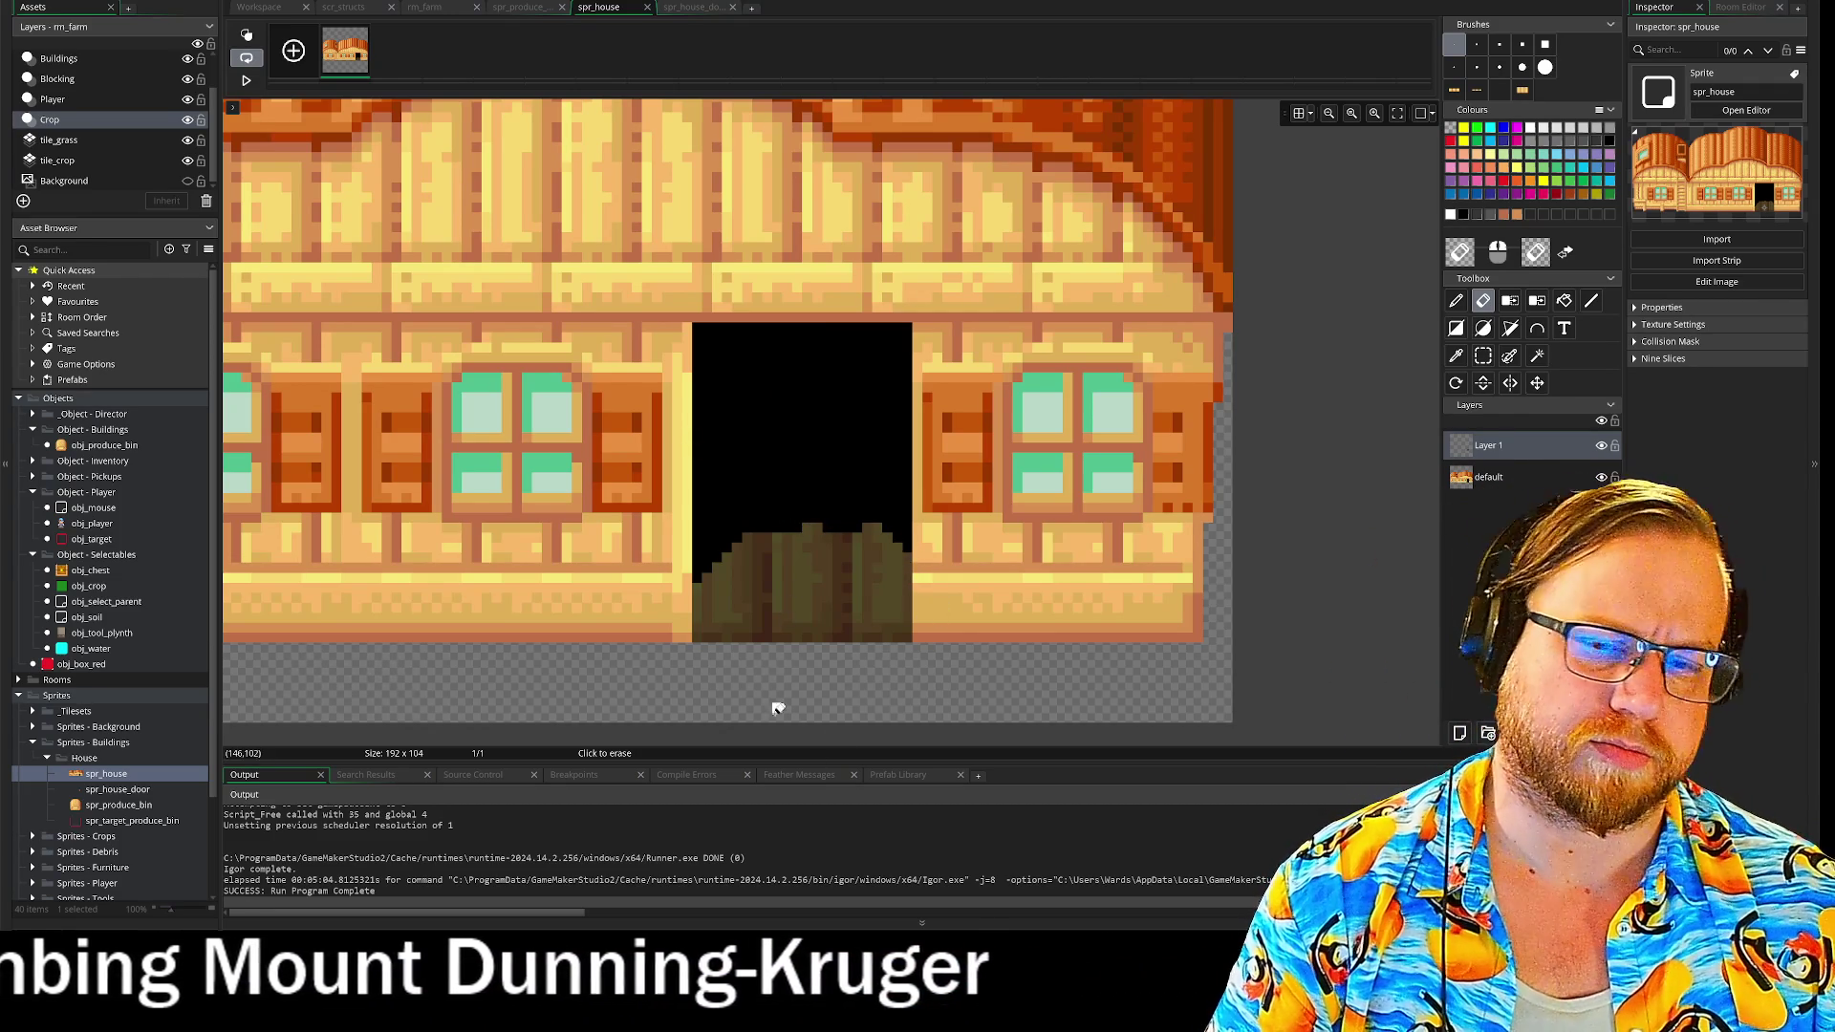
scroll(903, 571, down, 4)
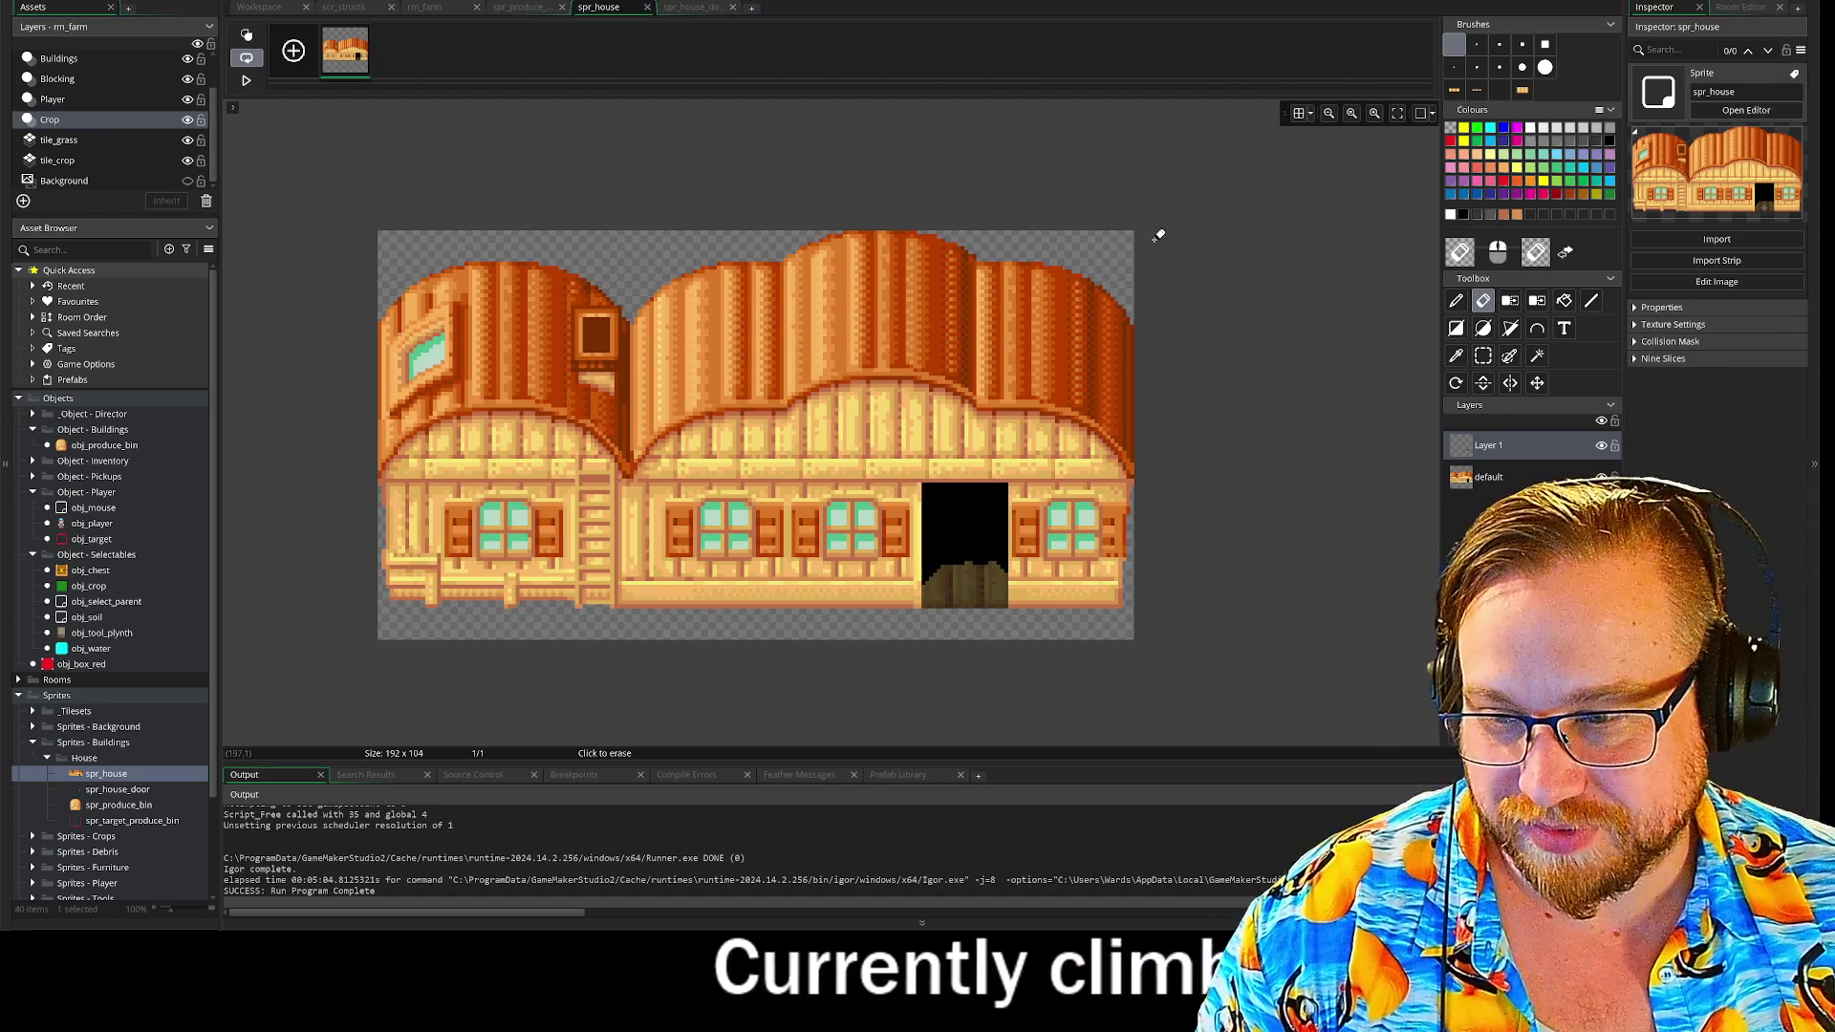
- Collapse the spr_house sprite window and scroll the workspace back to obj_target's Draw event code
click(696, 11)
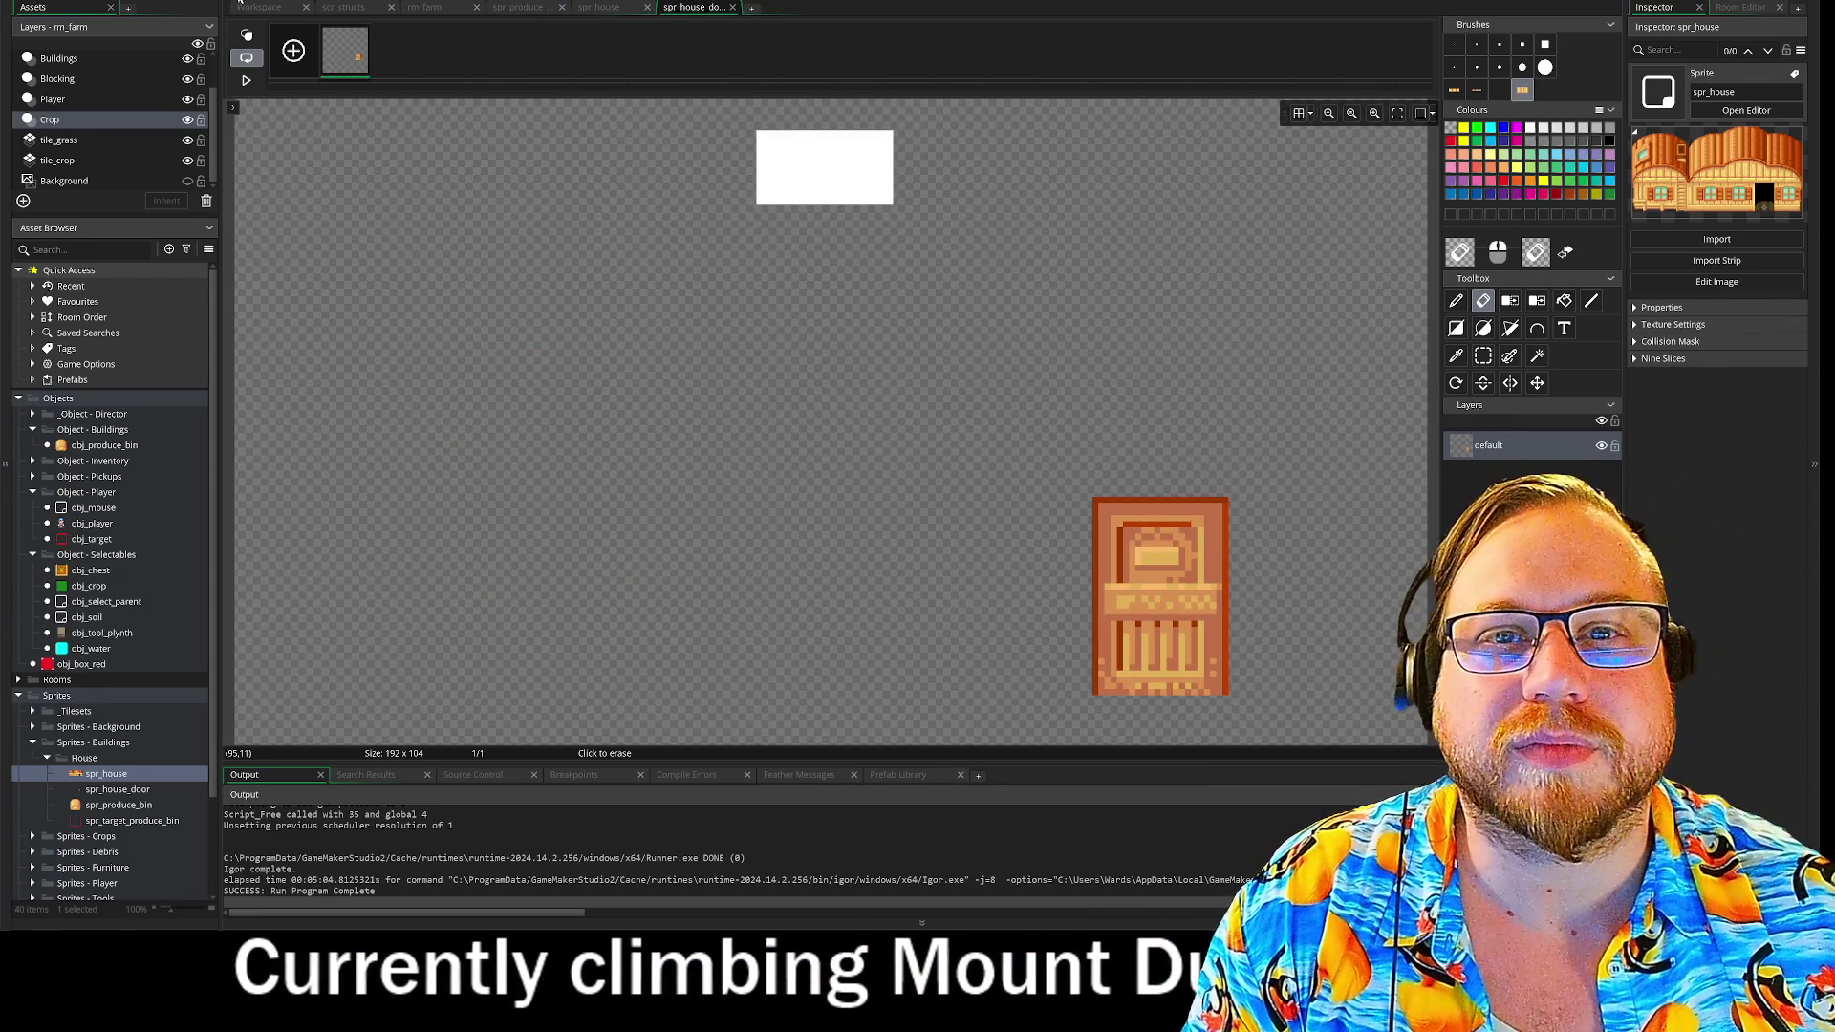
click(241, 7)
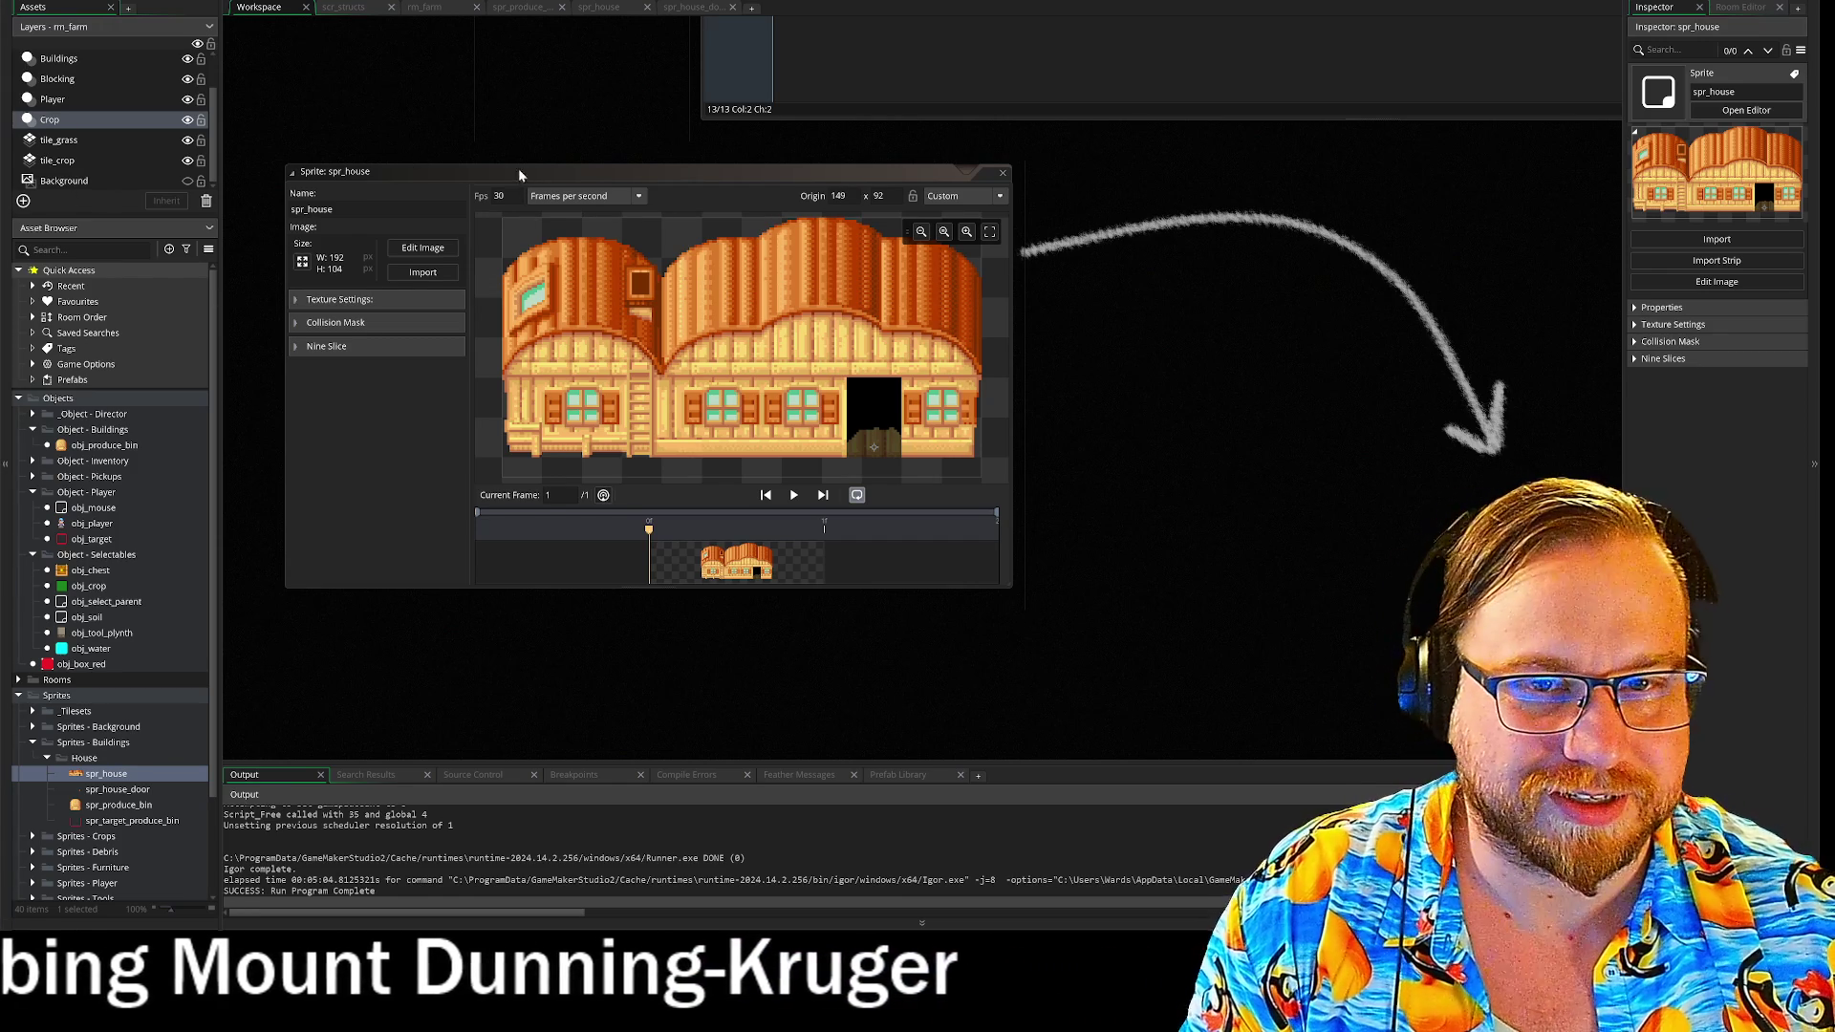
double_click(889, 172)
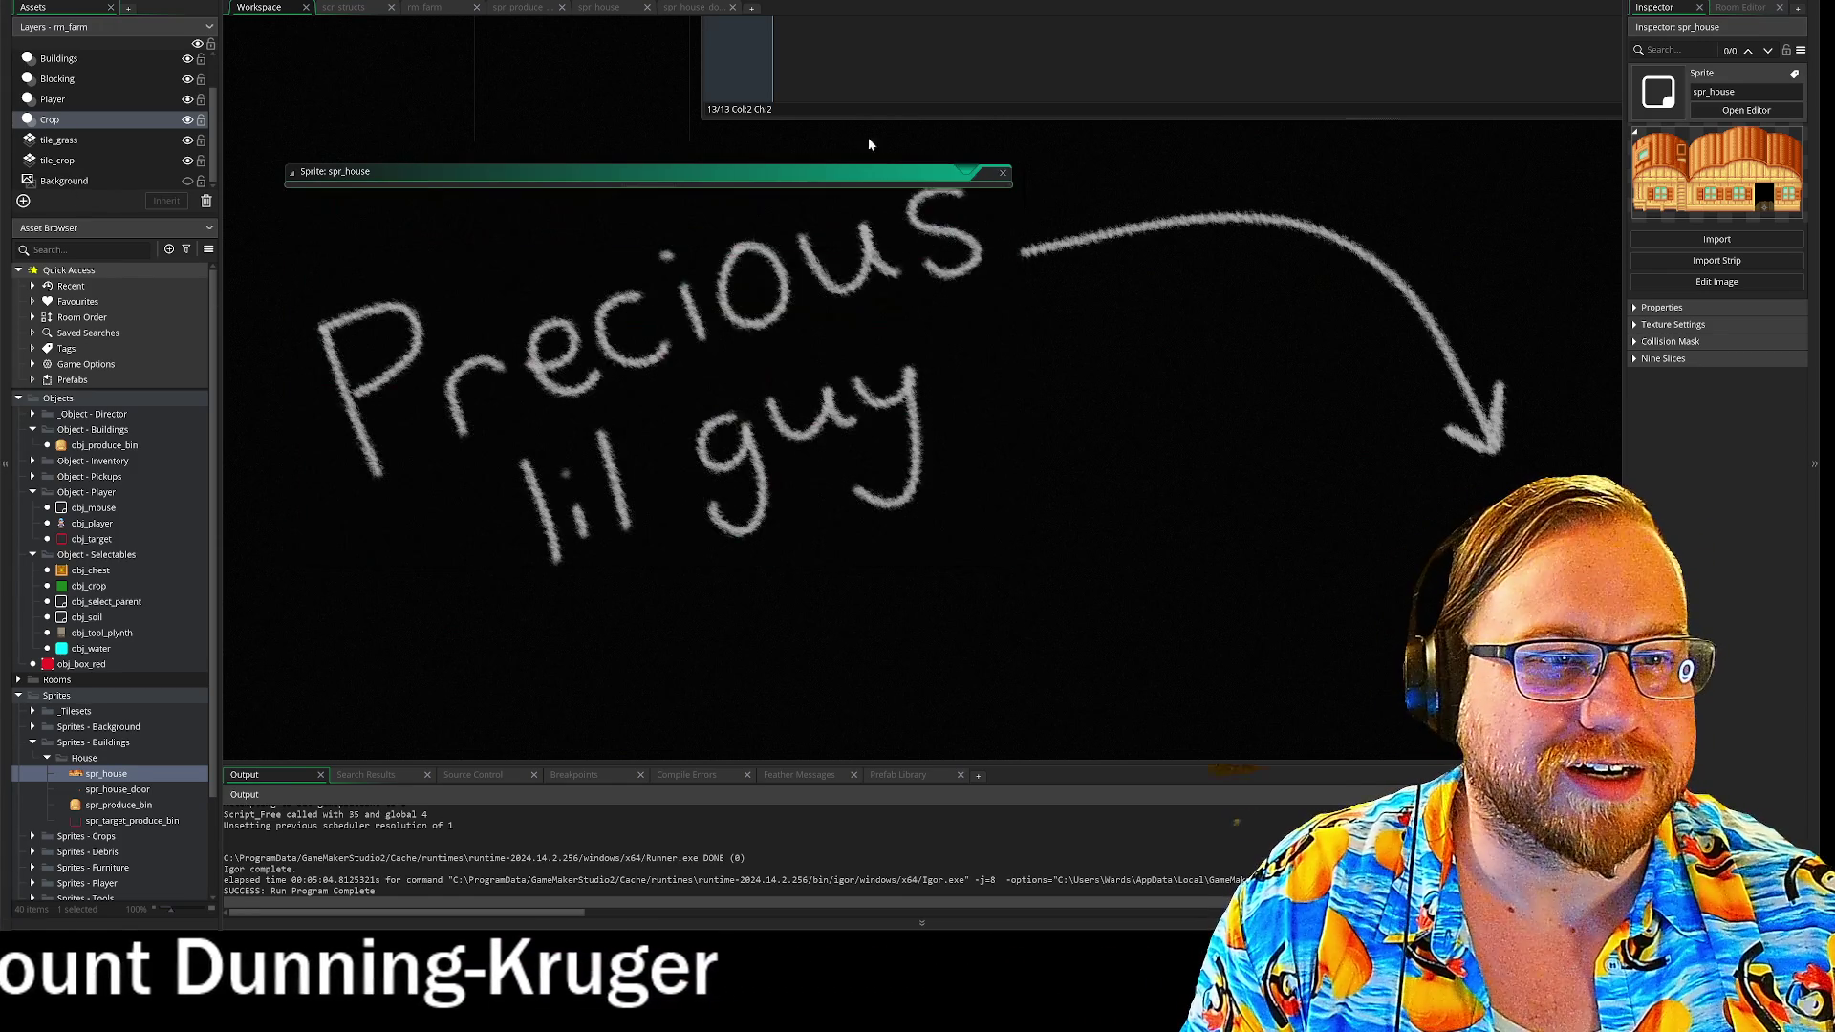
scroll(1050, 730, up, 5)
scroll(516, 446, up, 3)
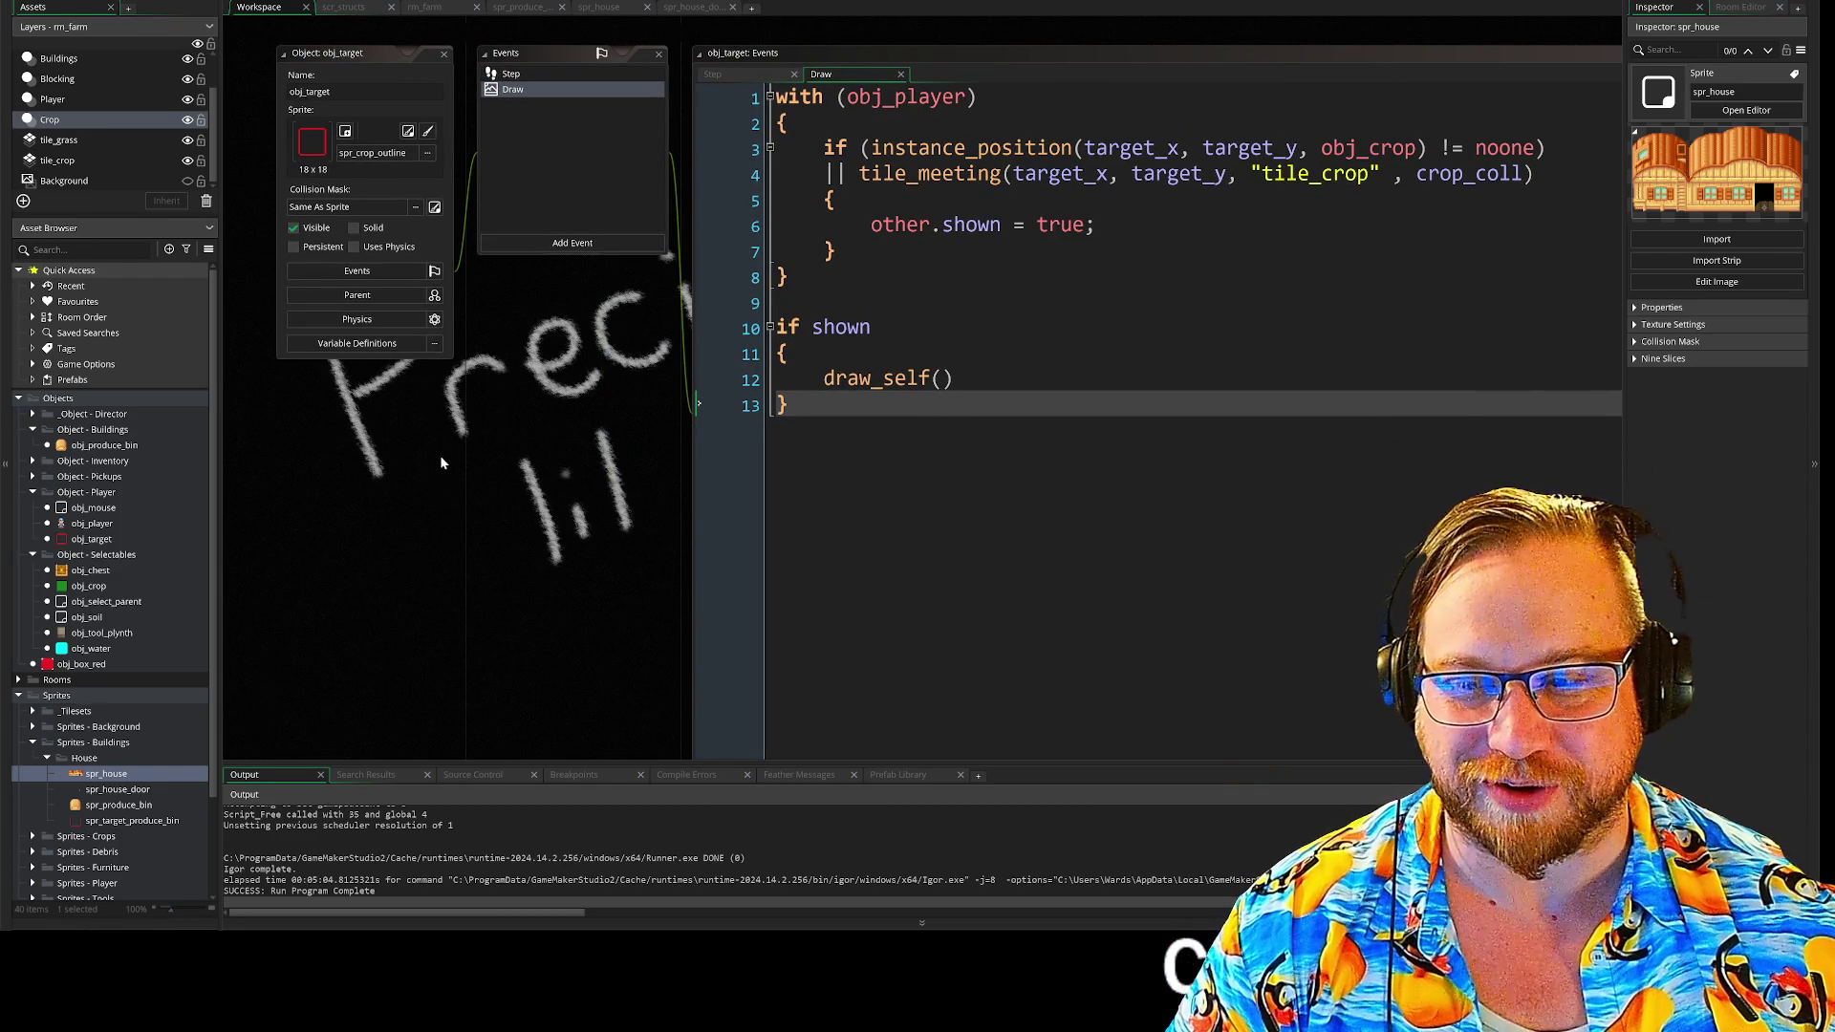
scroll(334, 291, down, 1)
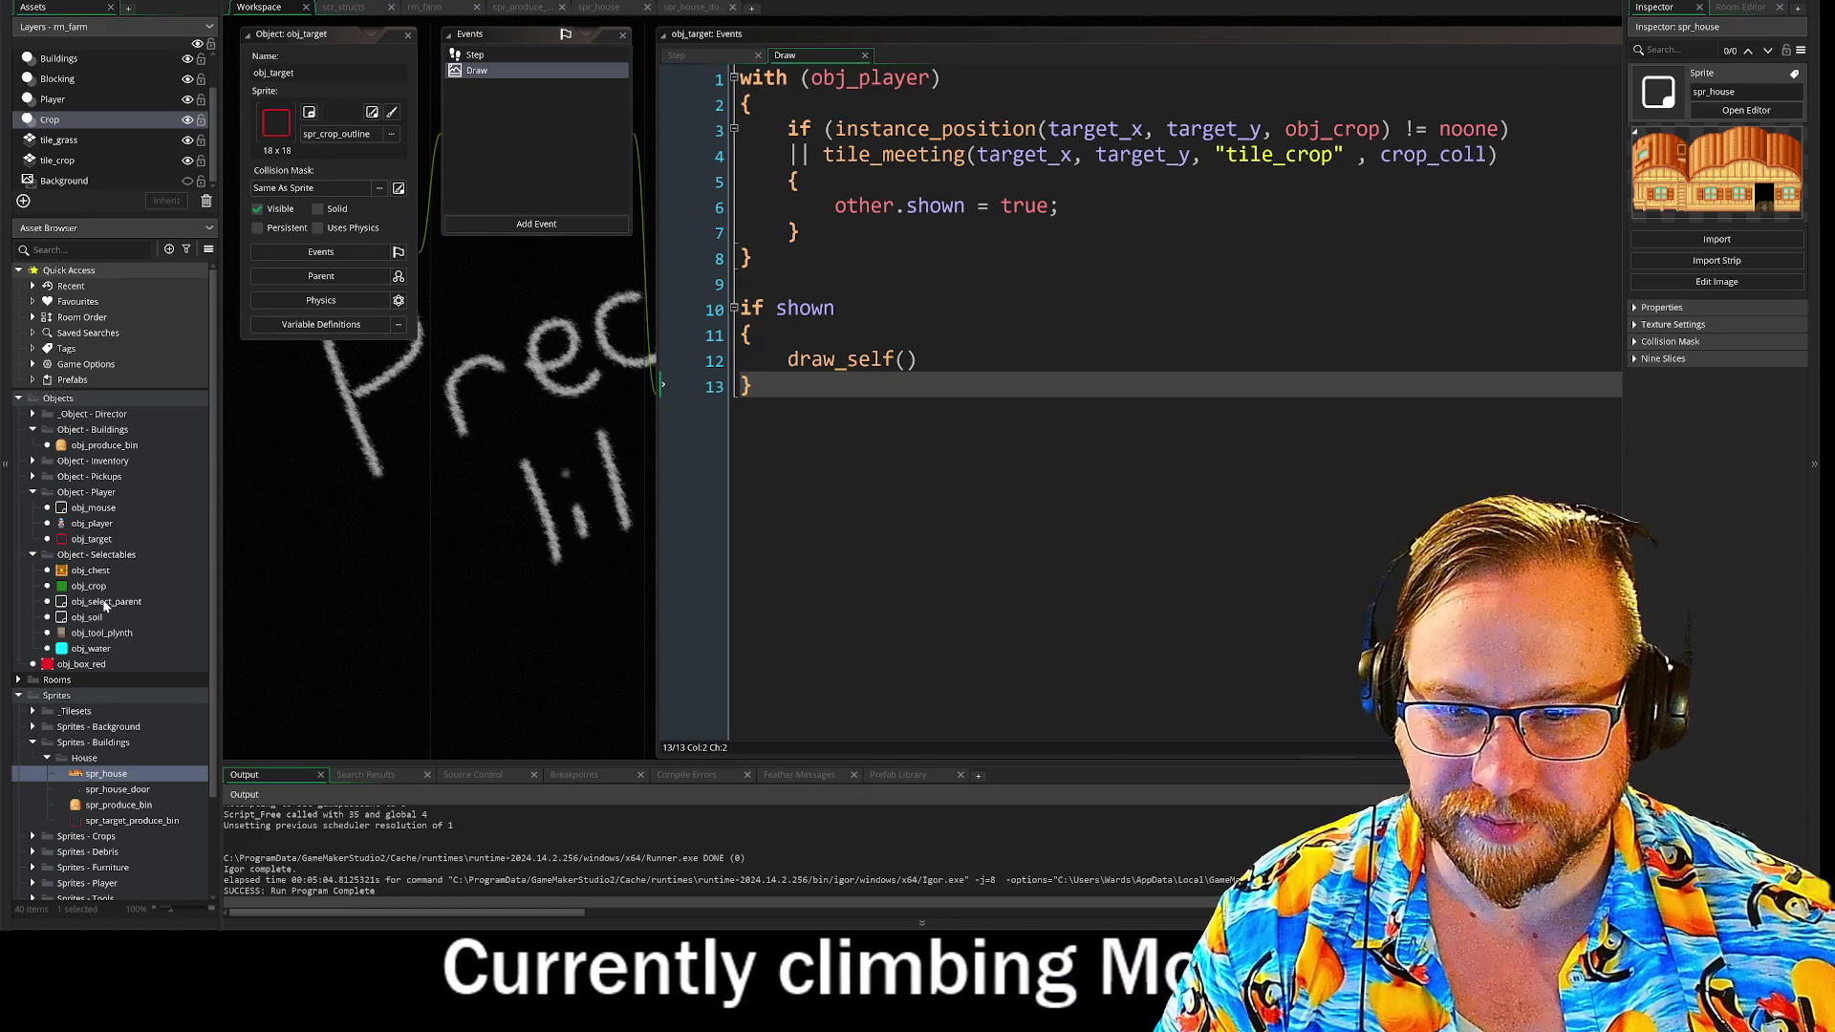
- Duplicate obj_produce_bin and rename the copy obj_building_house
click(95, 445)
right_click(96, 446)
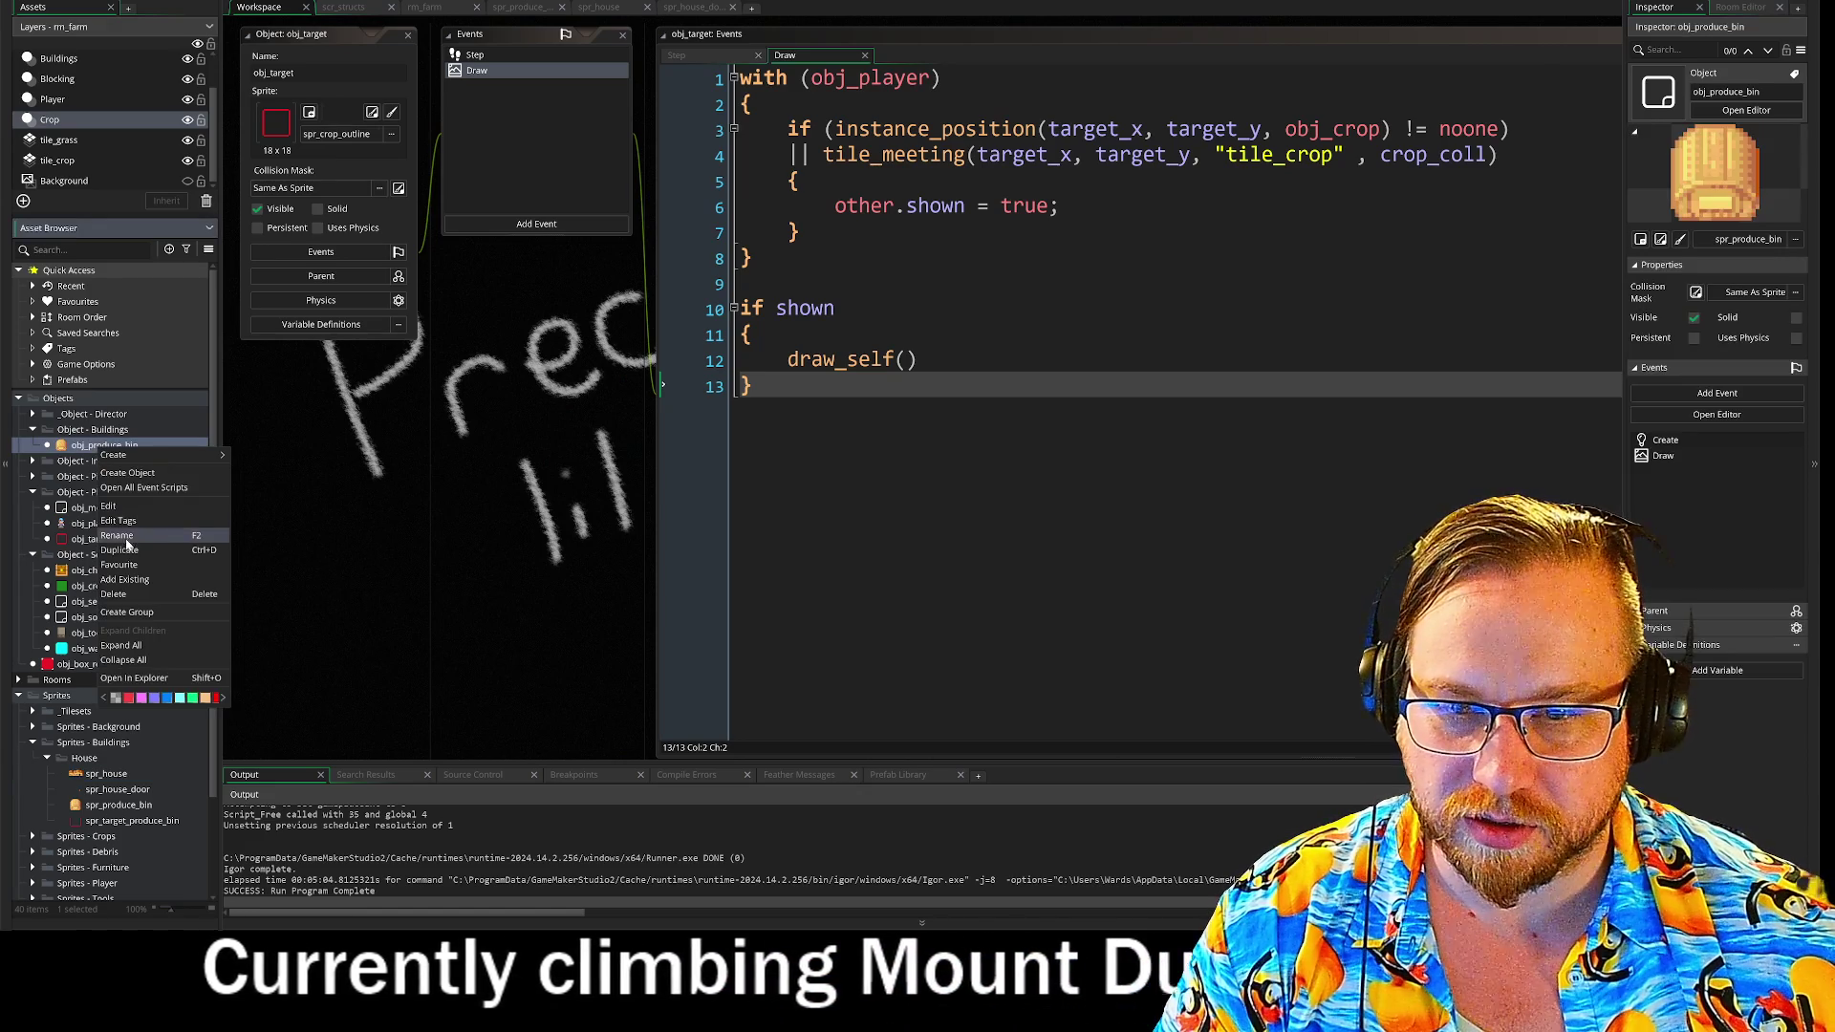
click(122, 550)
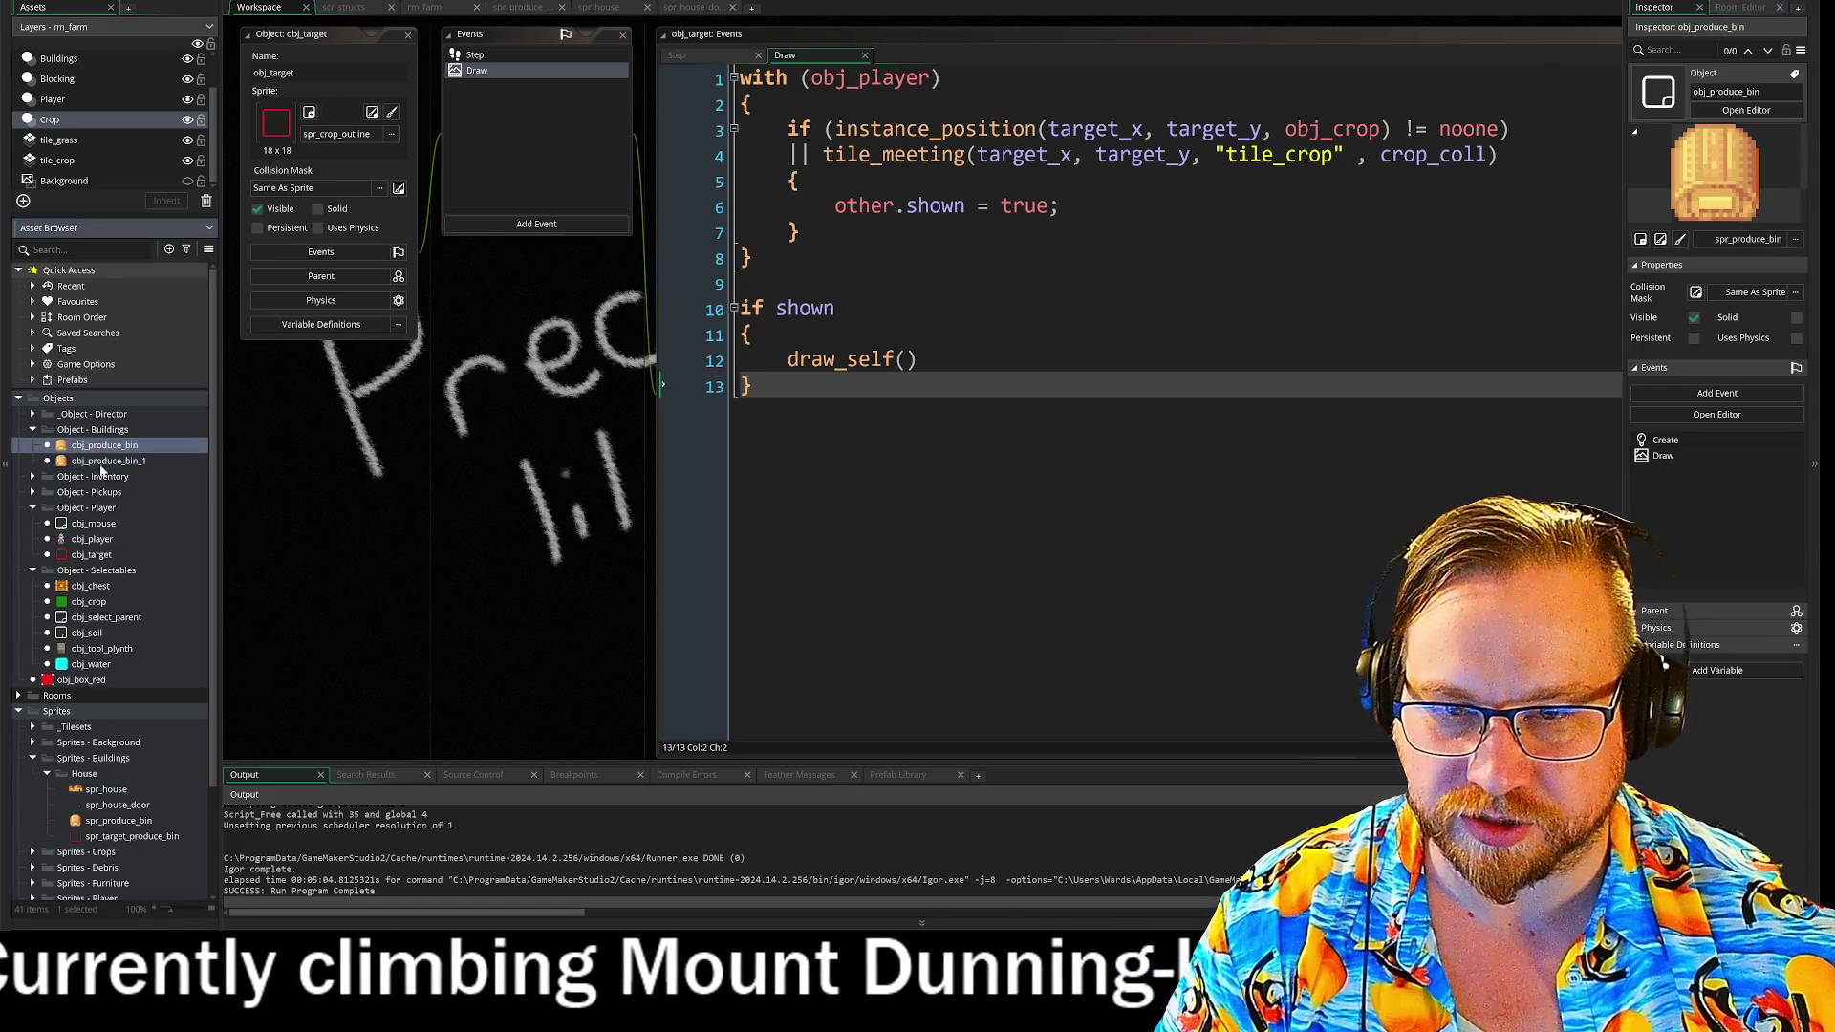
double_click(77, 462)
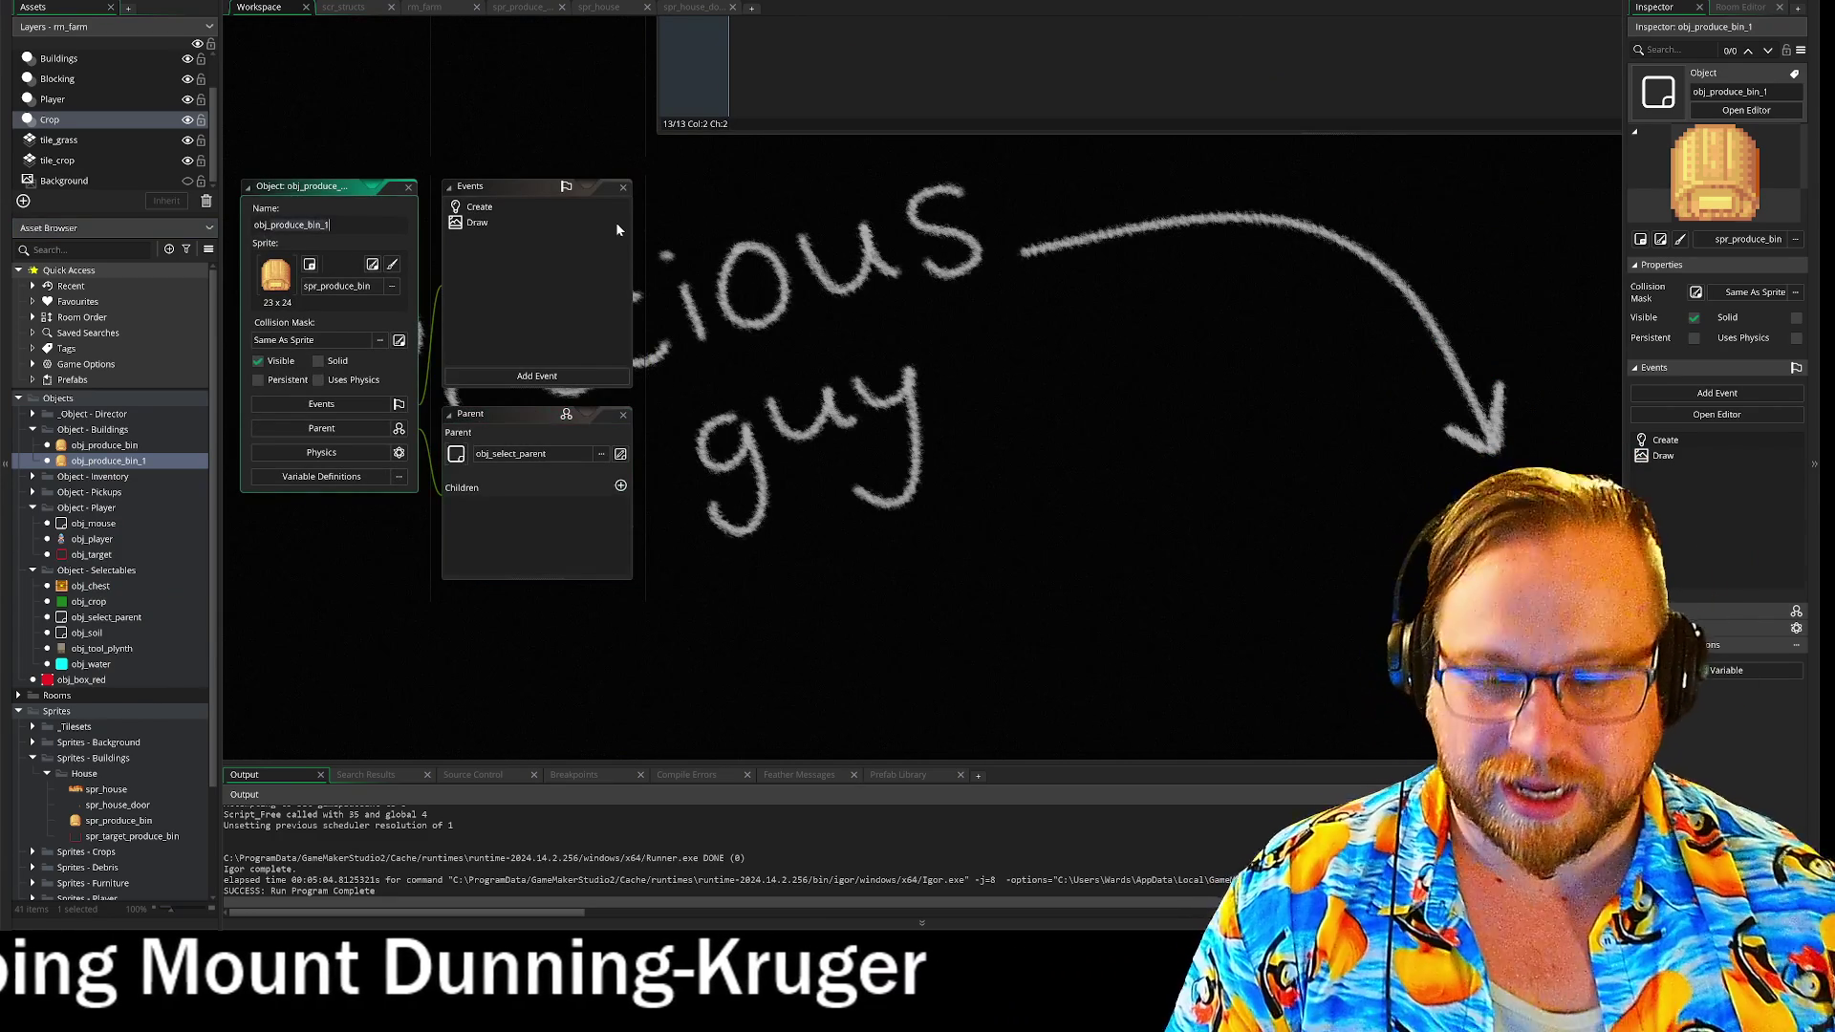
key(BackSpace)
key(BackSpace)
key(BackSpace)
text(building)
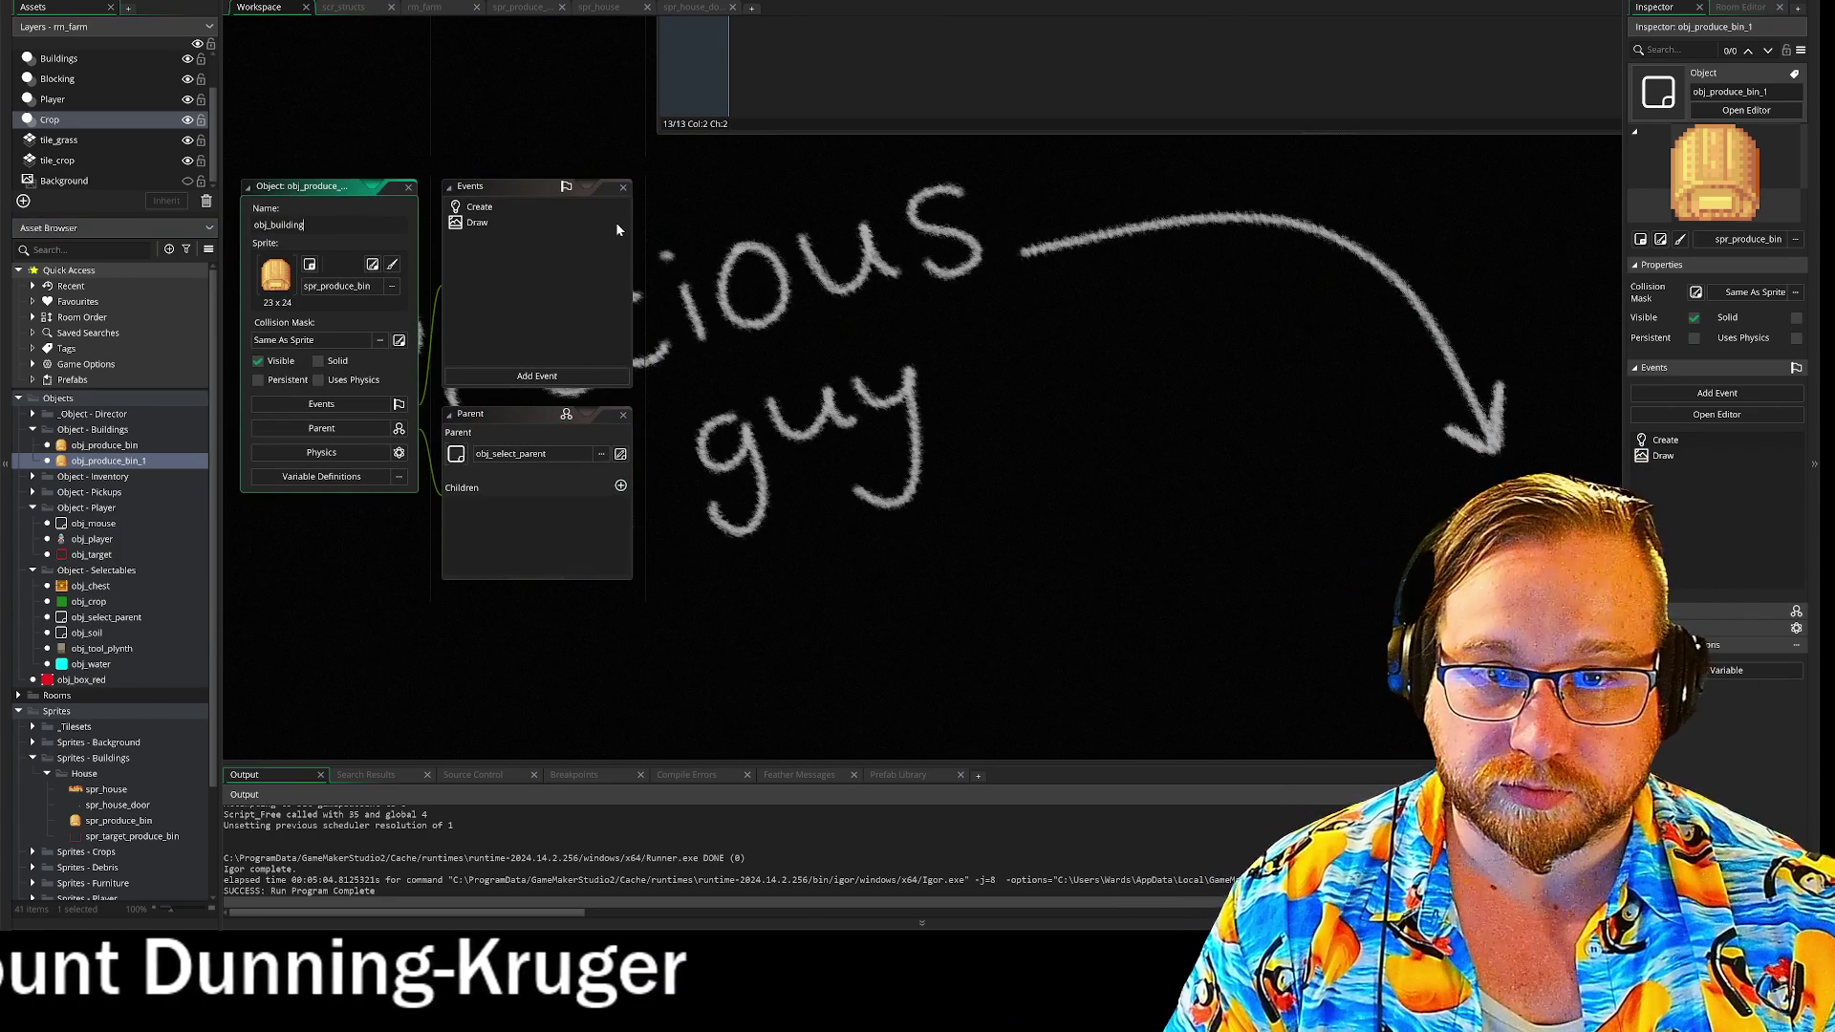
text(_hopu)
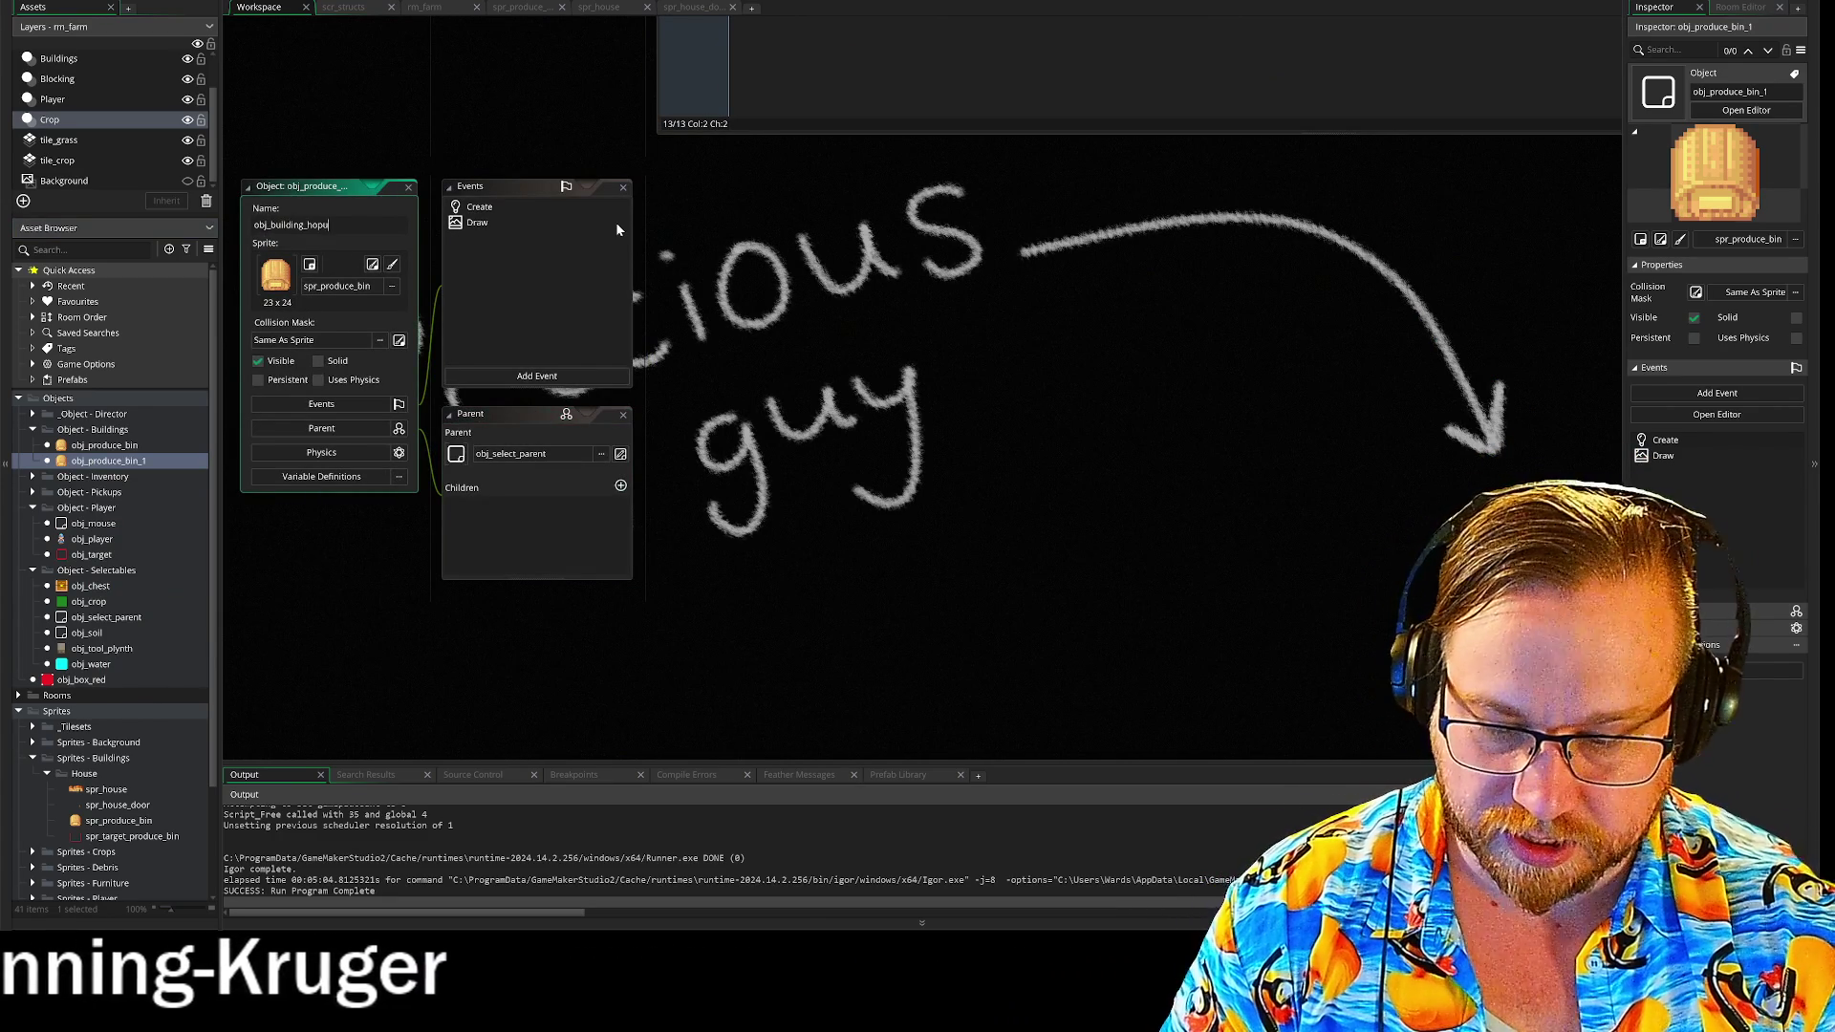
key(BackSpace)
key(BackSpace)
text(use)
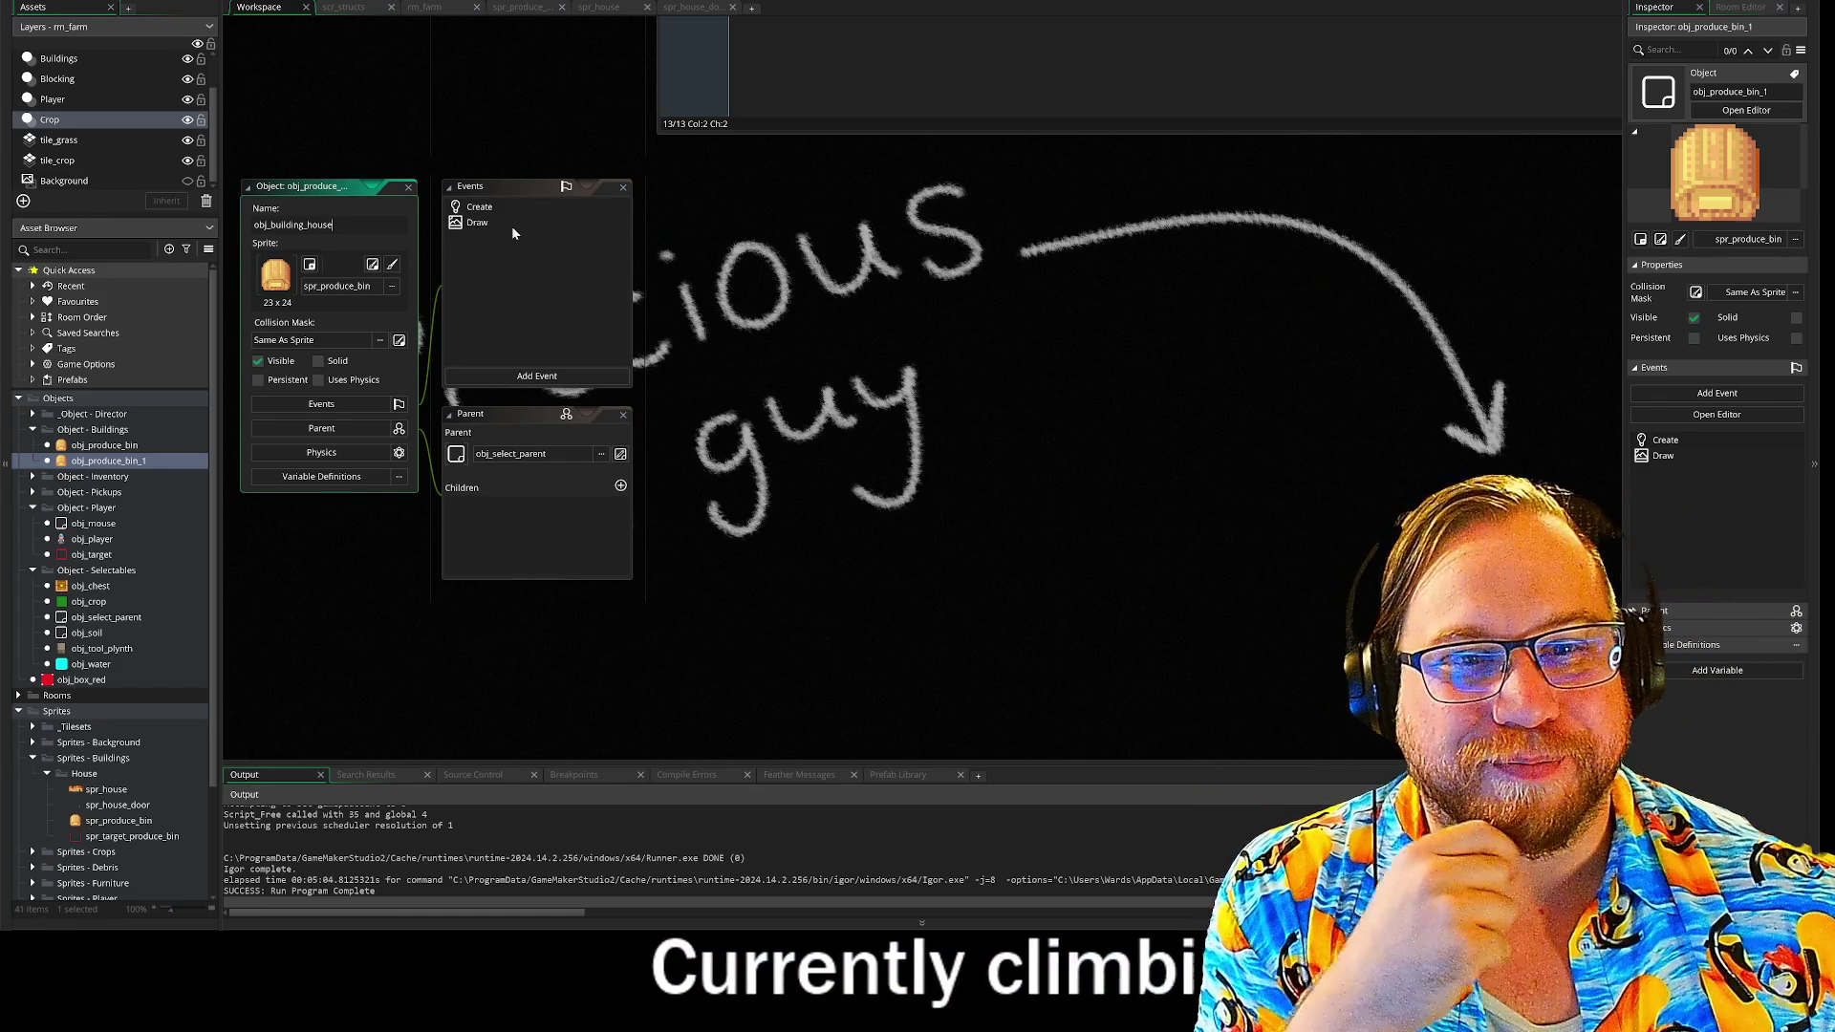
click(642, 309)
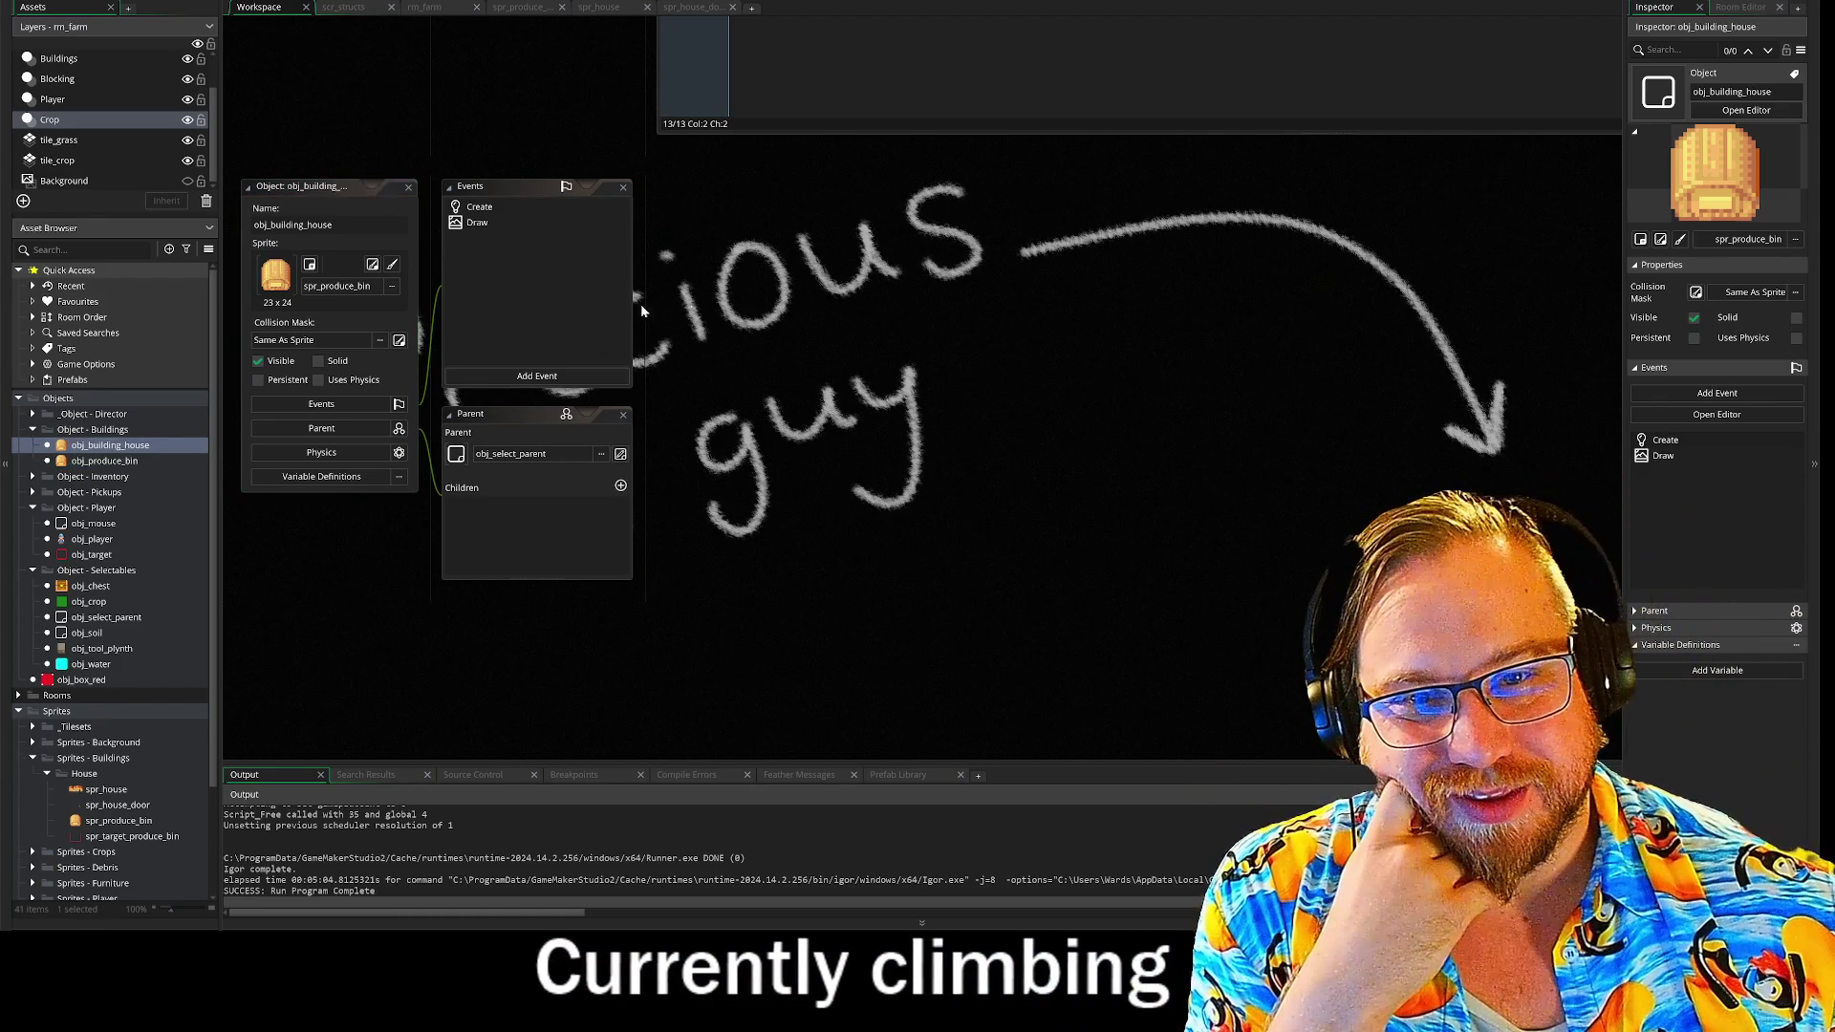
- Open obj_building_house's Draw event, assign spr_house from Sprites - Buildings > House, and widen the code editor
double_click(497, 225)
click(391, 287)
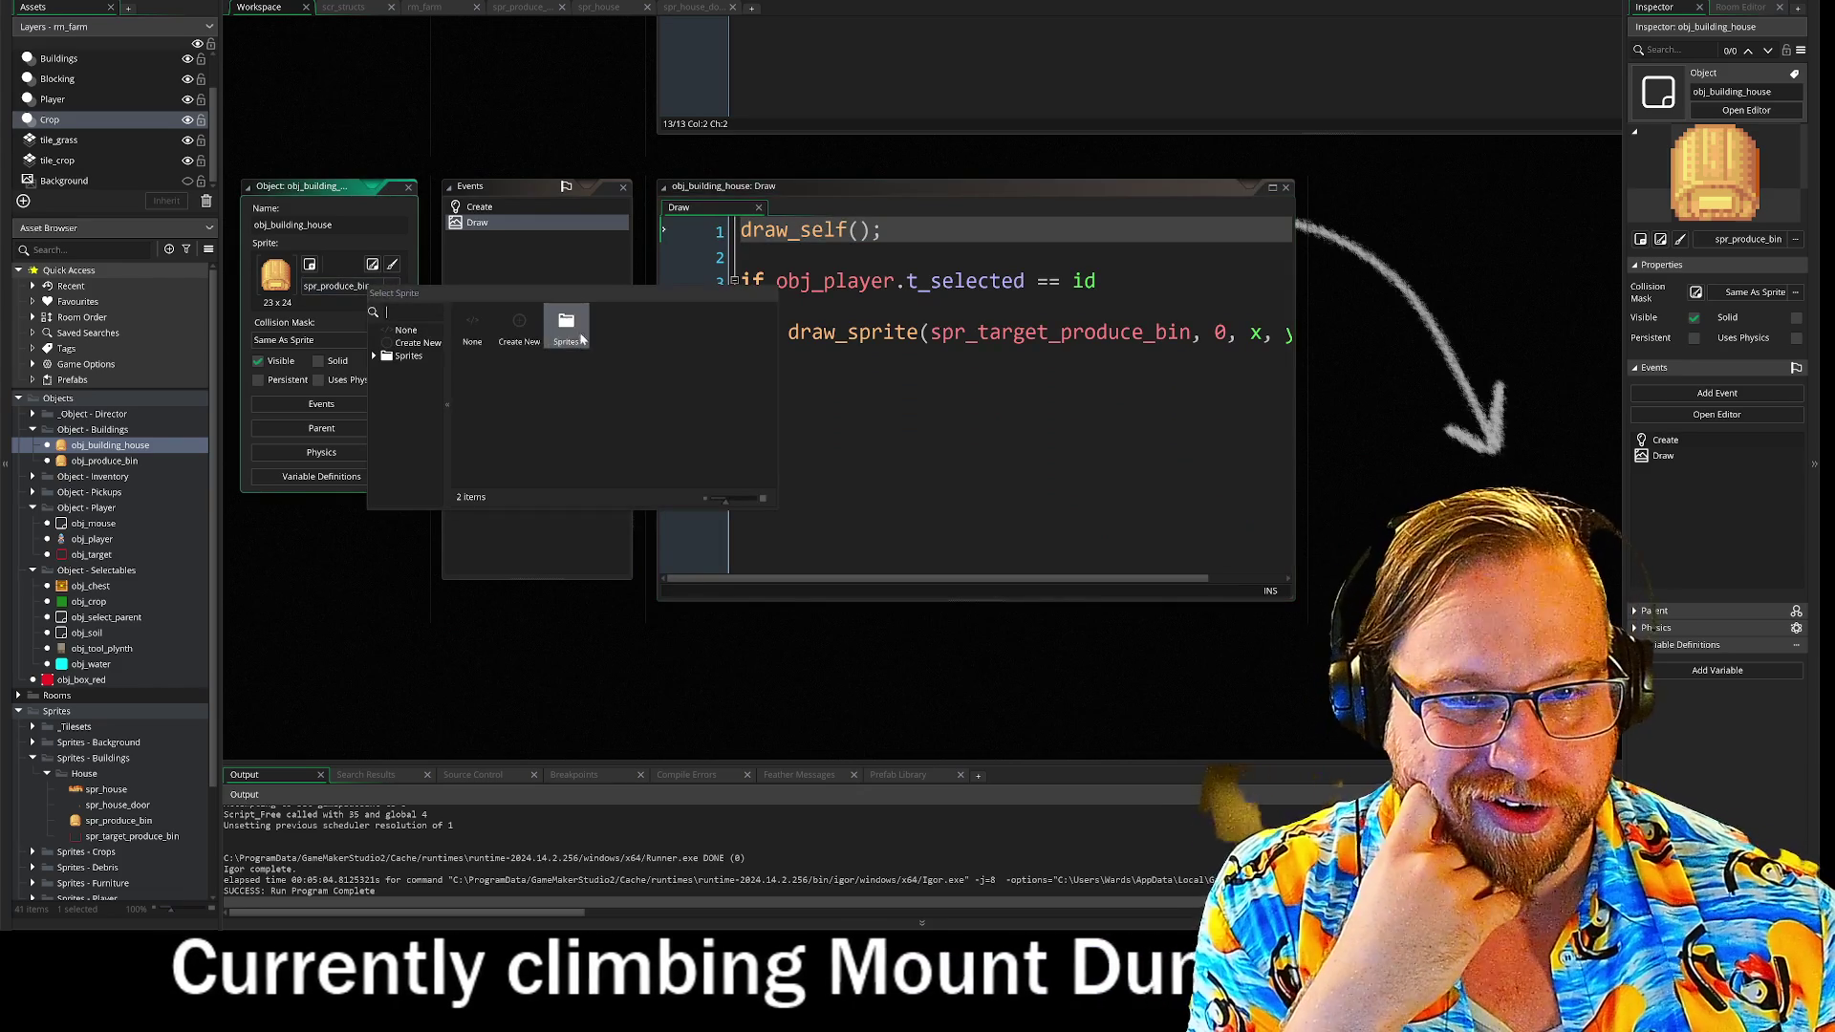
double_click(600, 325)
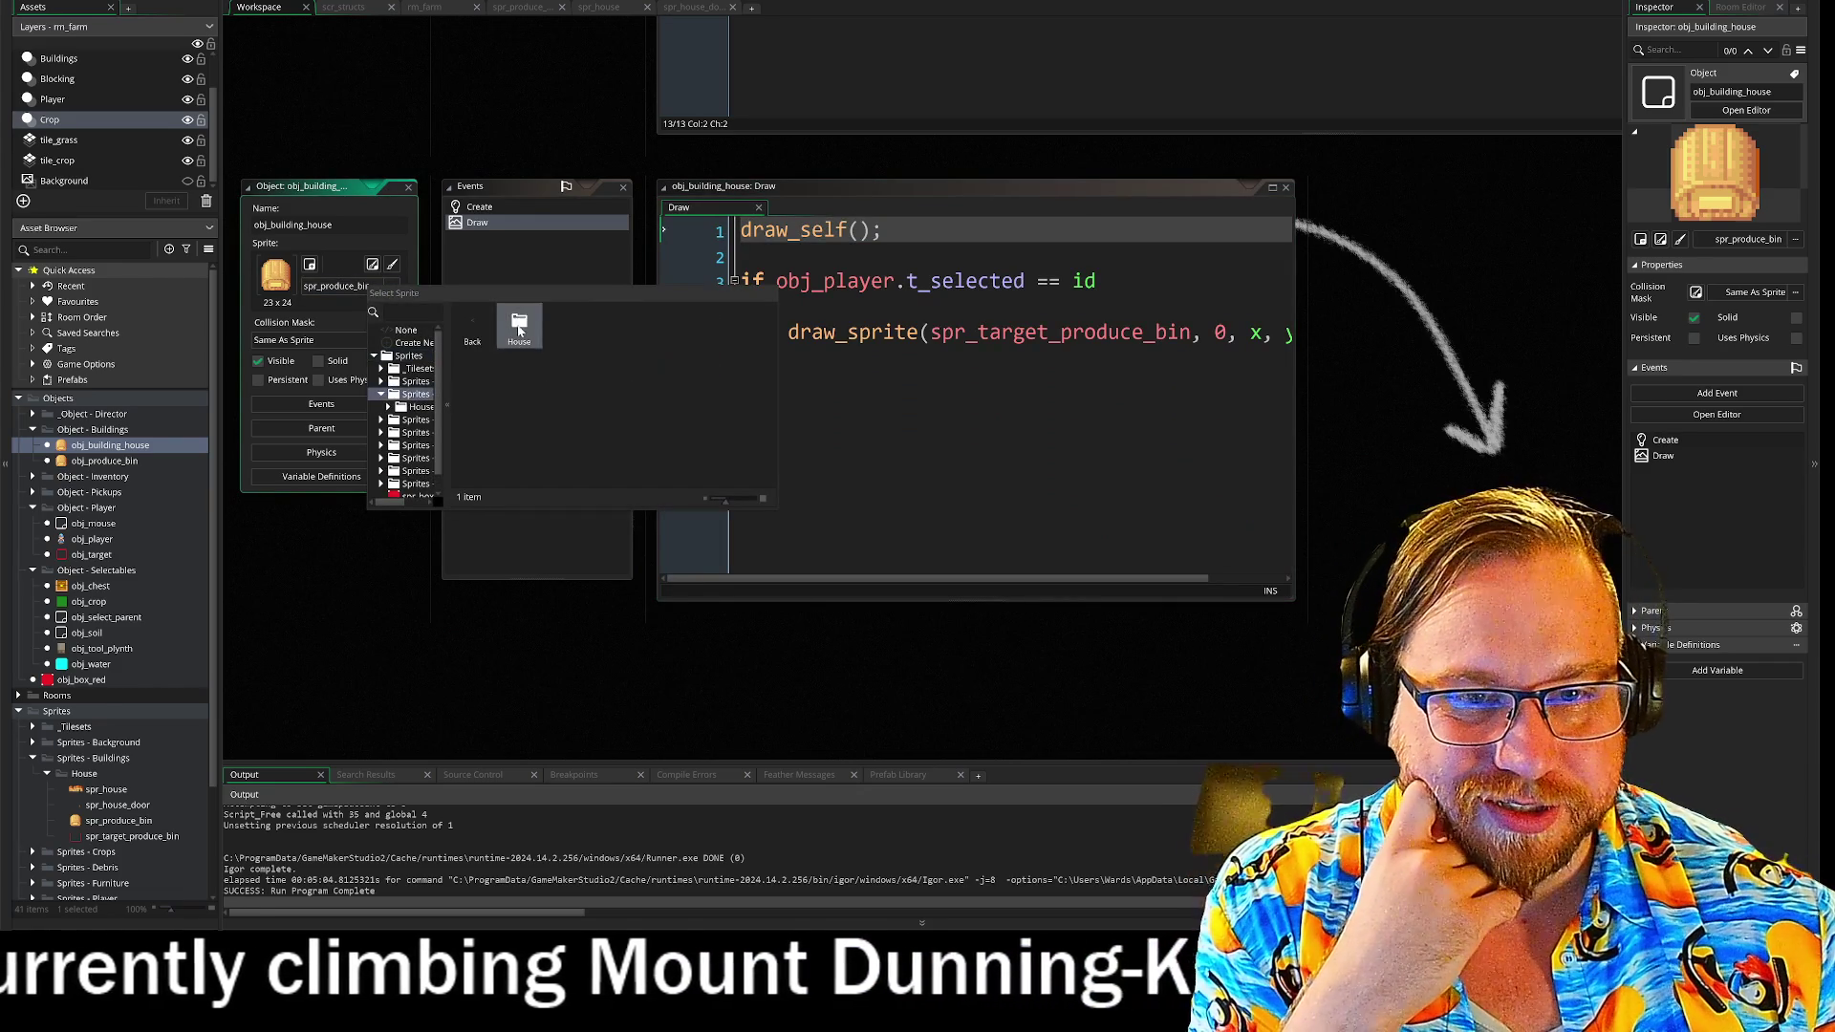
double_click(520, 324)
double_click(525, 329)
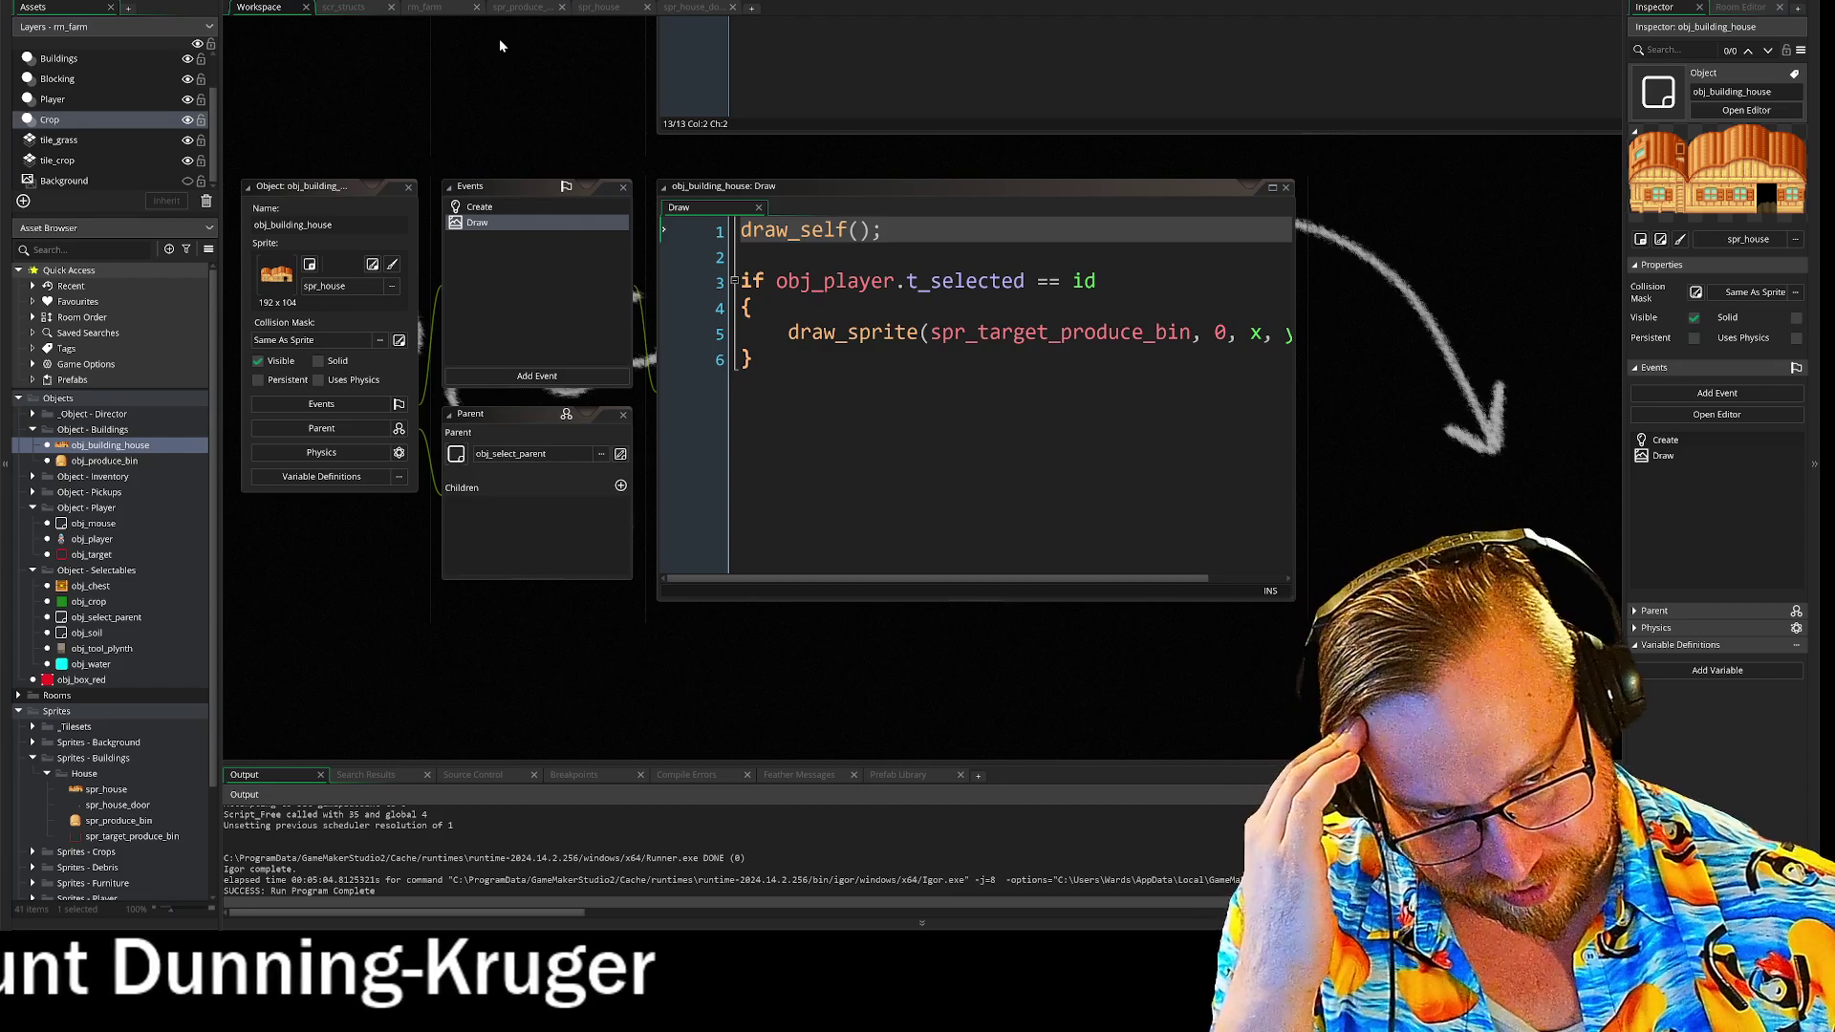
drag(1299, 564, 1474, 564)
mouse_move(510, 94)
mouse_down()
mouse_move(462, 174)
mouse_move(524, 302)
mouse_up()
drag(607, 656, 606, 525)
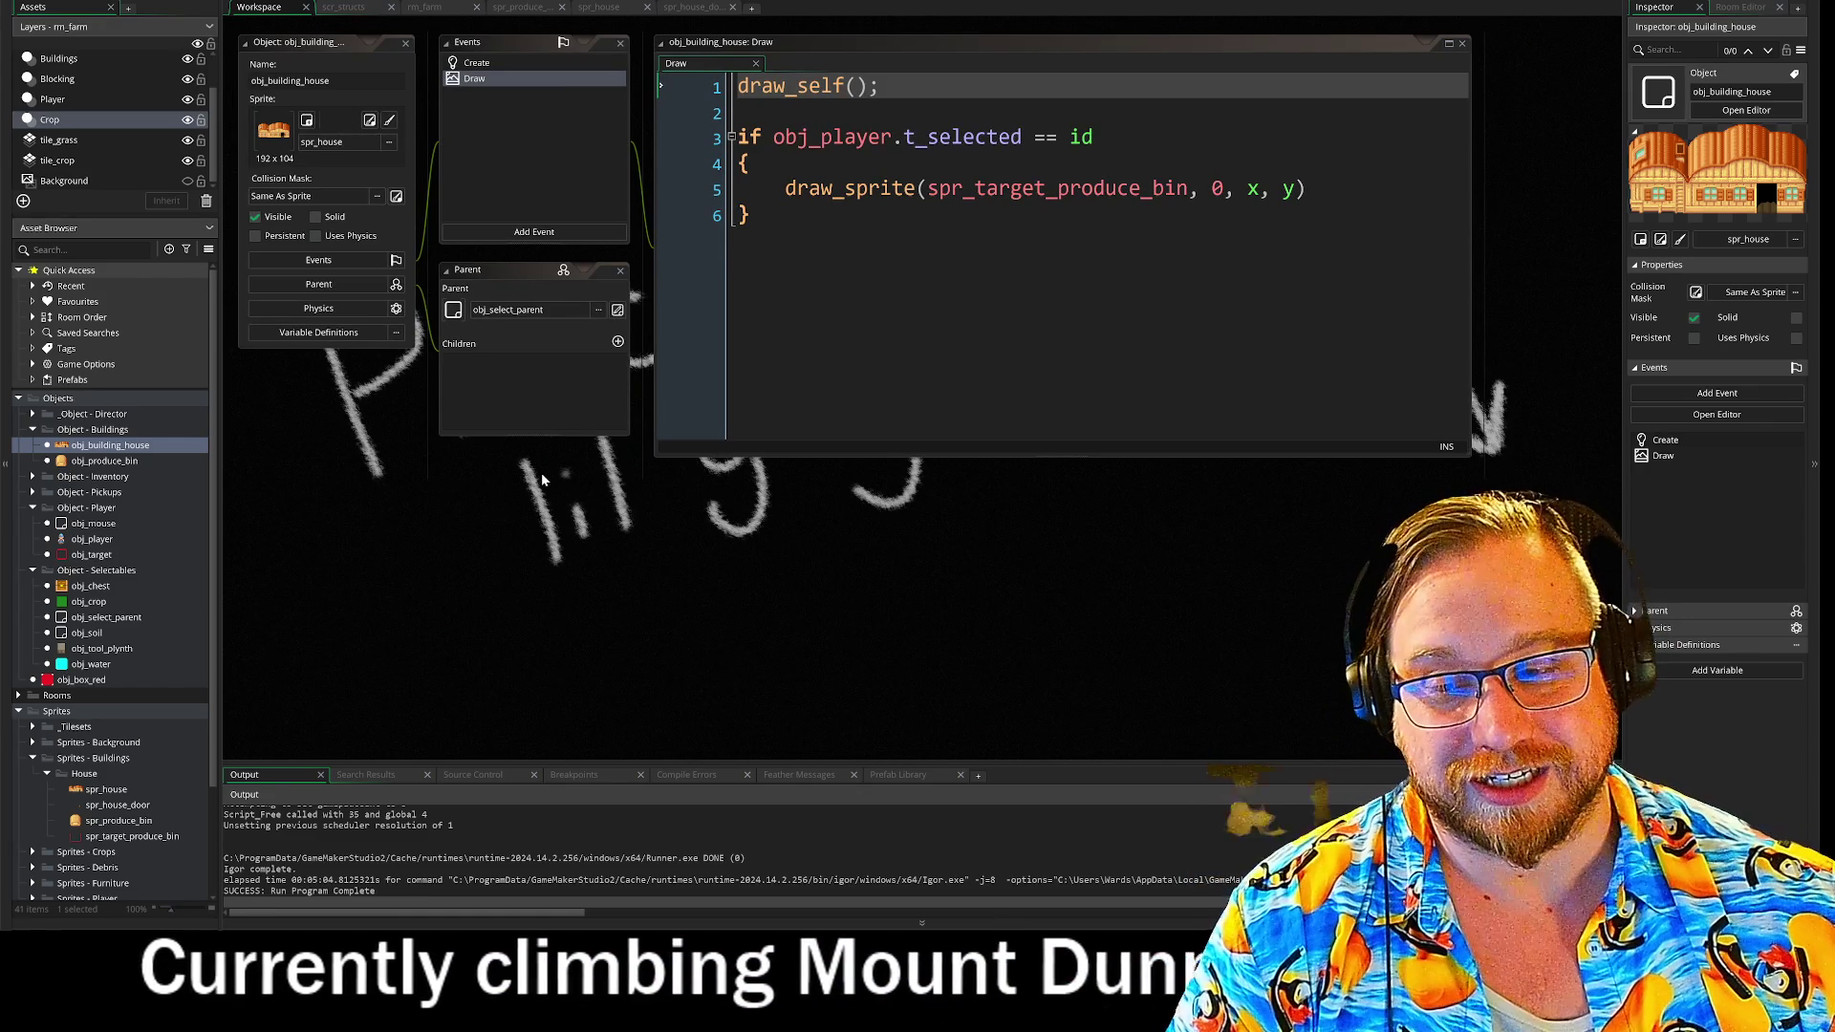
drag(729, 513, 759, 593)
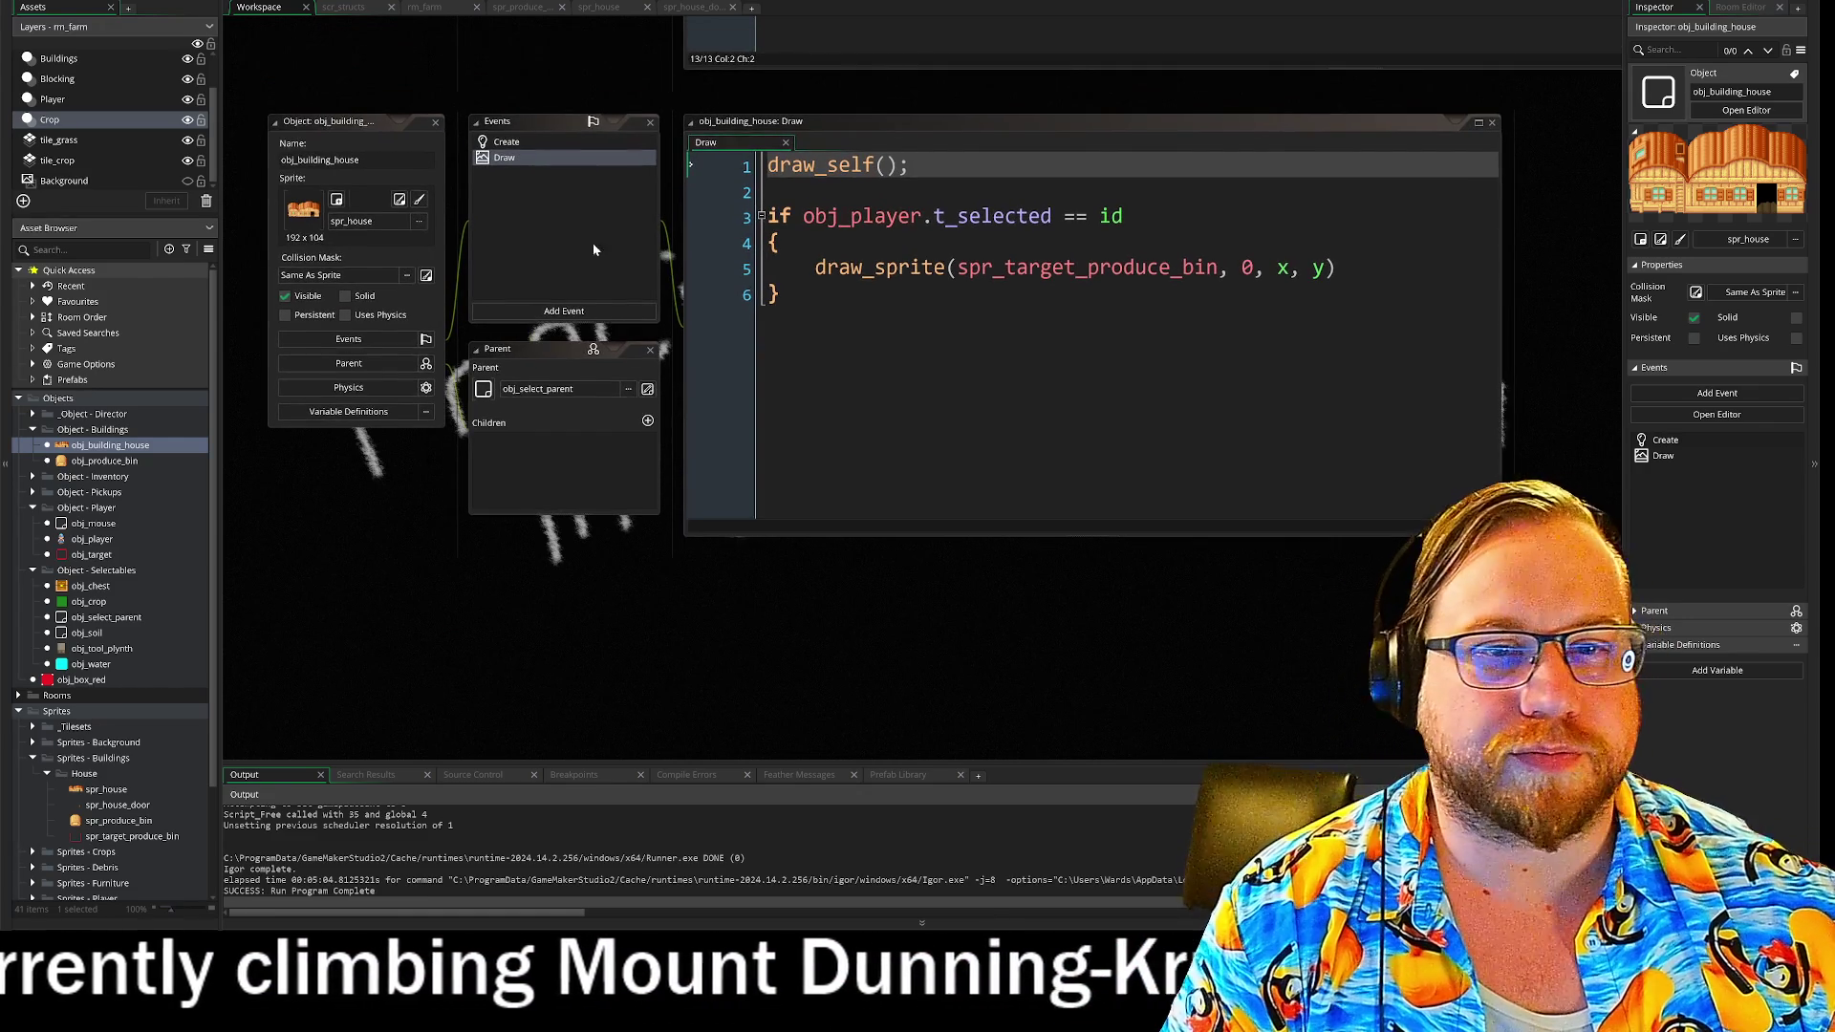
- Delete the t_selected if-block from obj_building_house's Draw event, keeping draw_self()
click(507, 143)
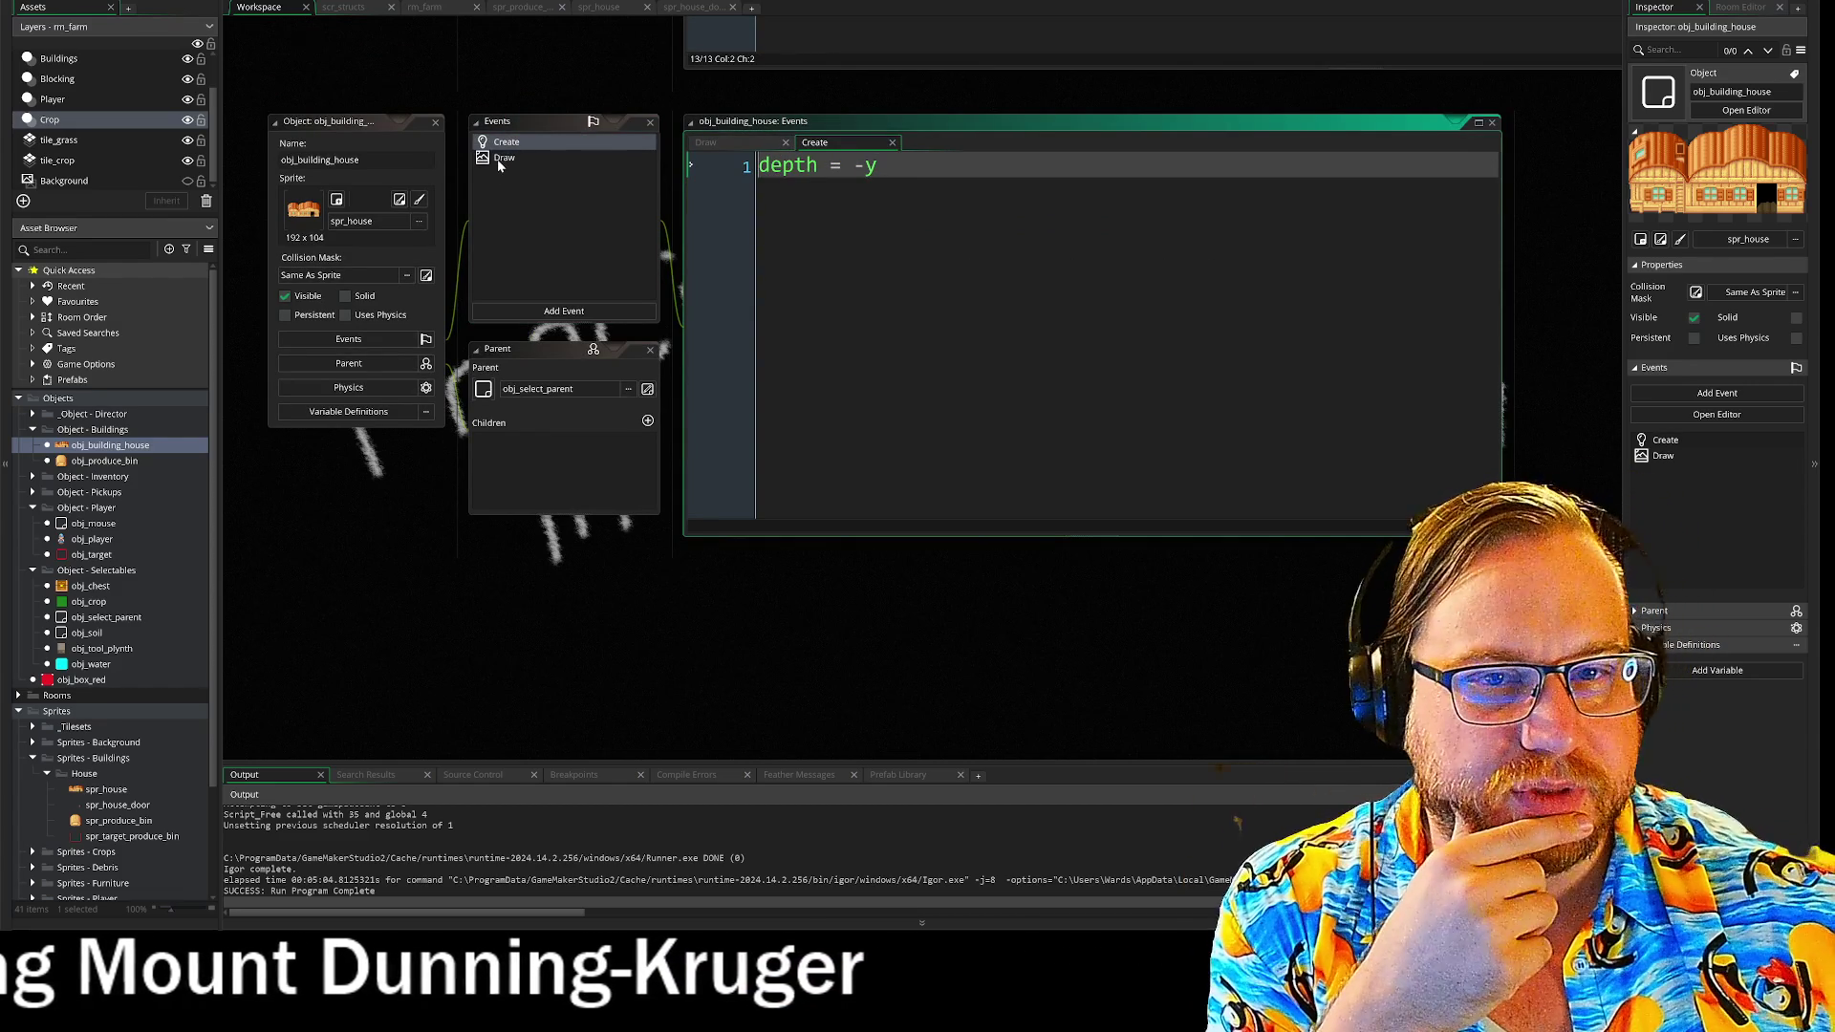
click(497, 158)
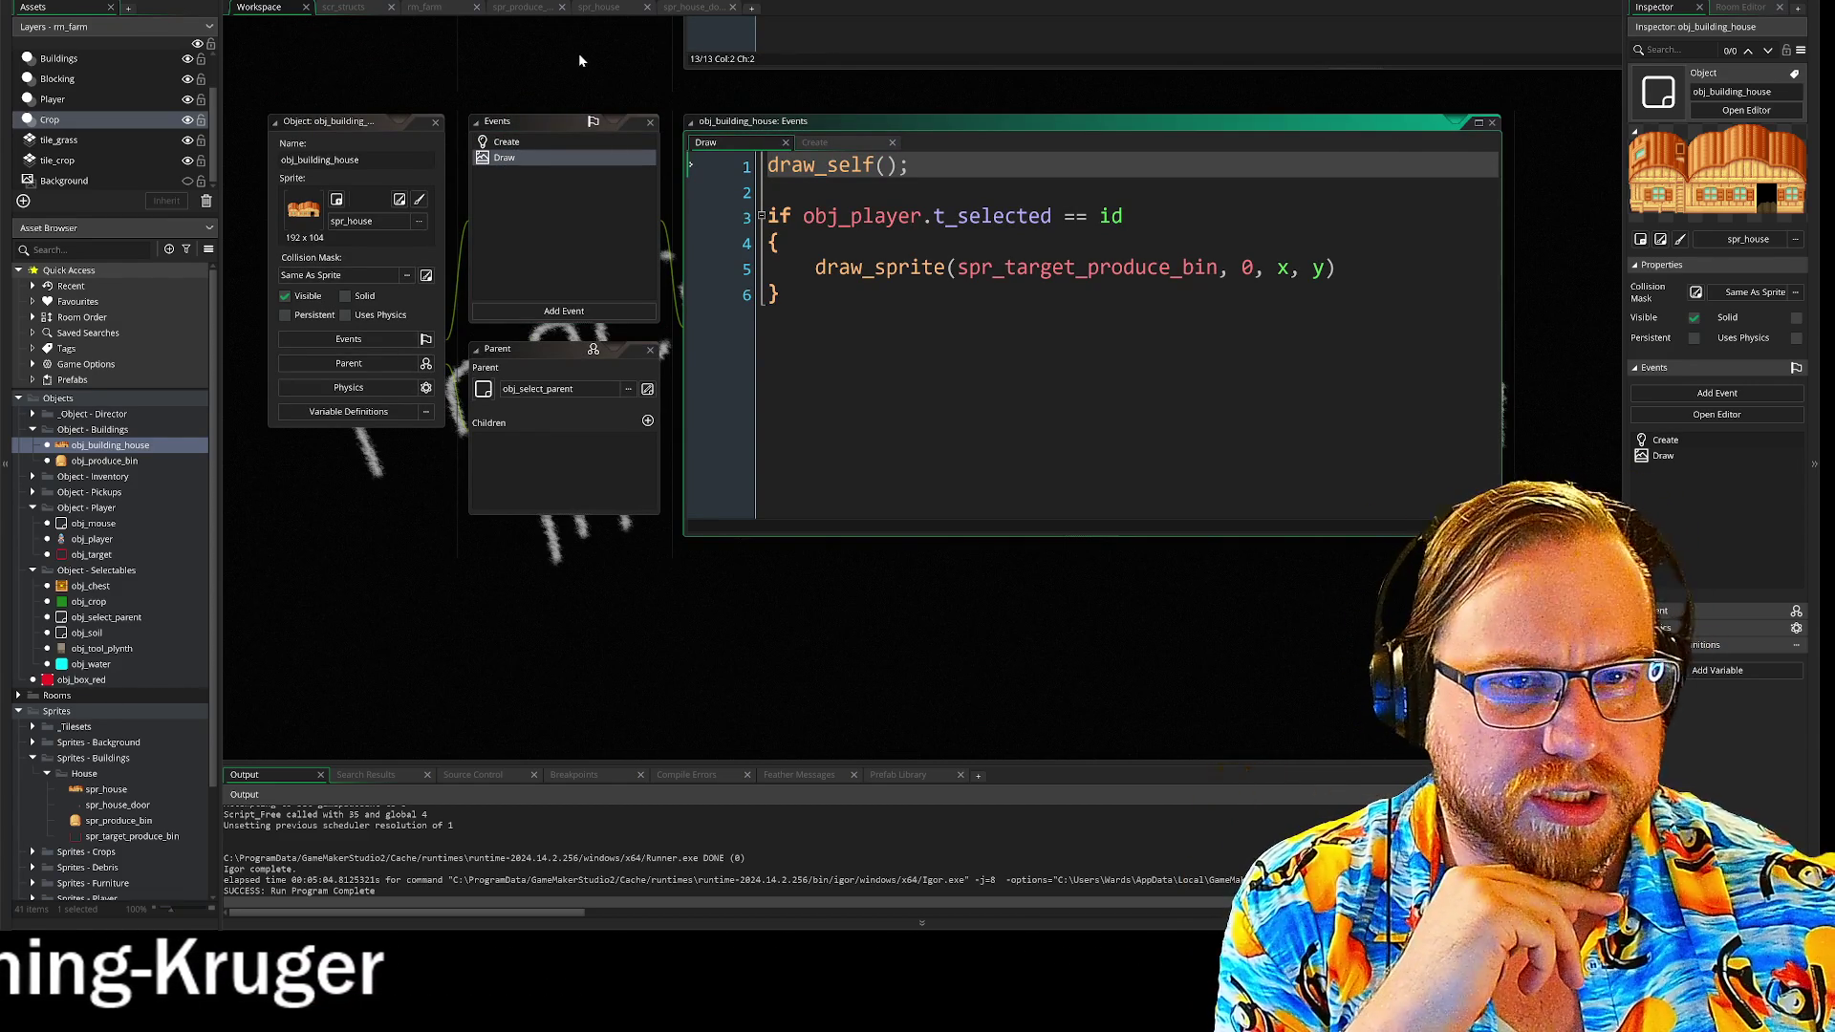
click(780, 294)
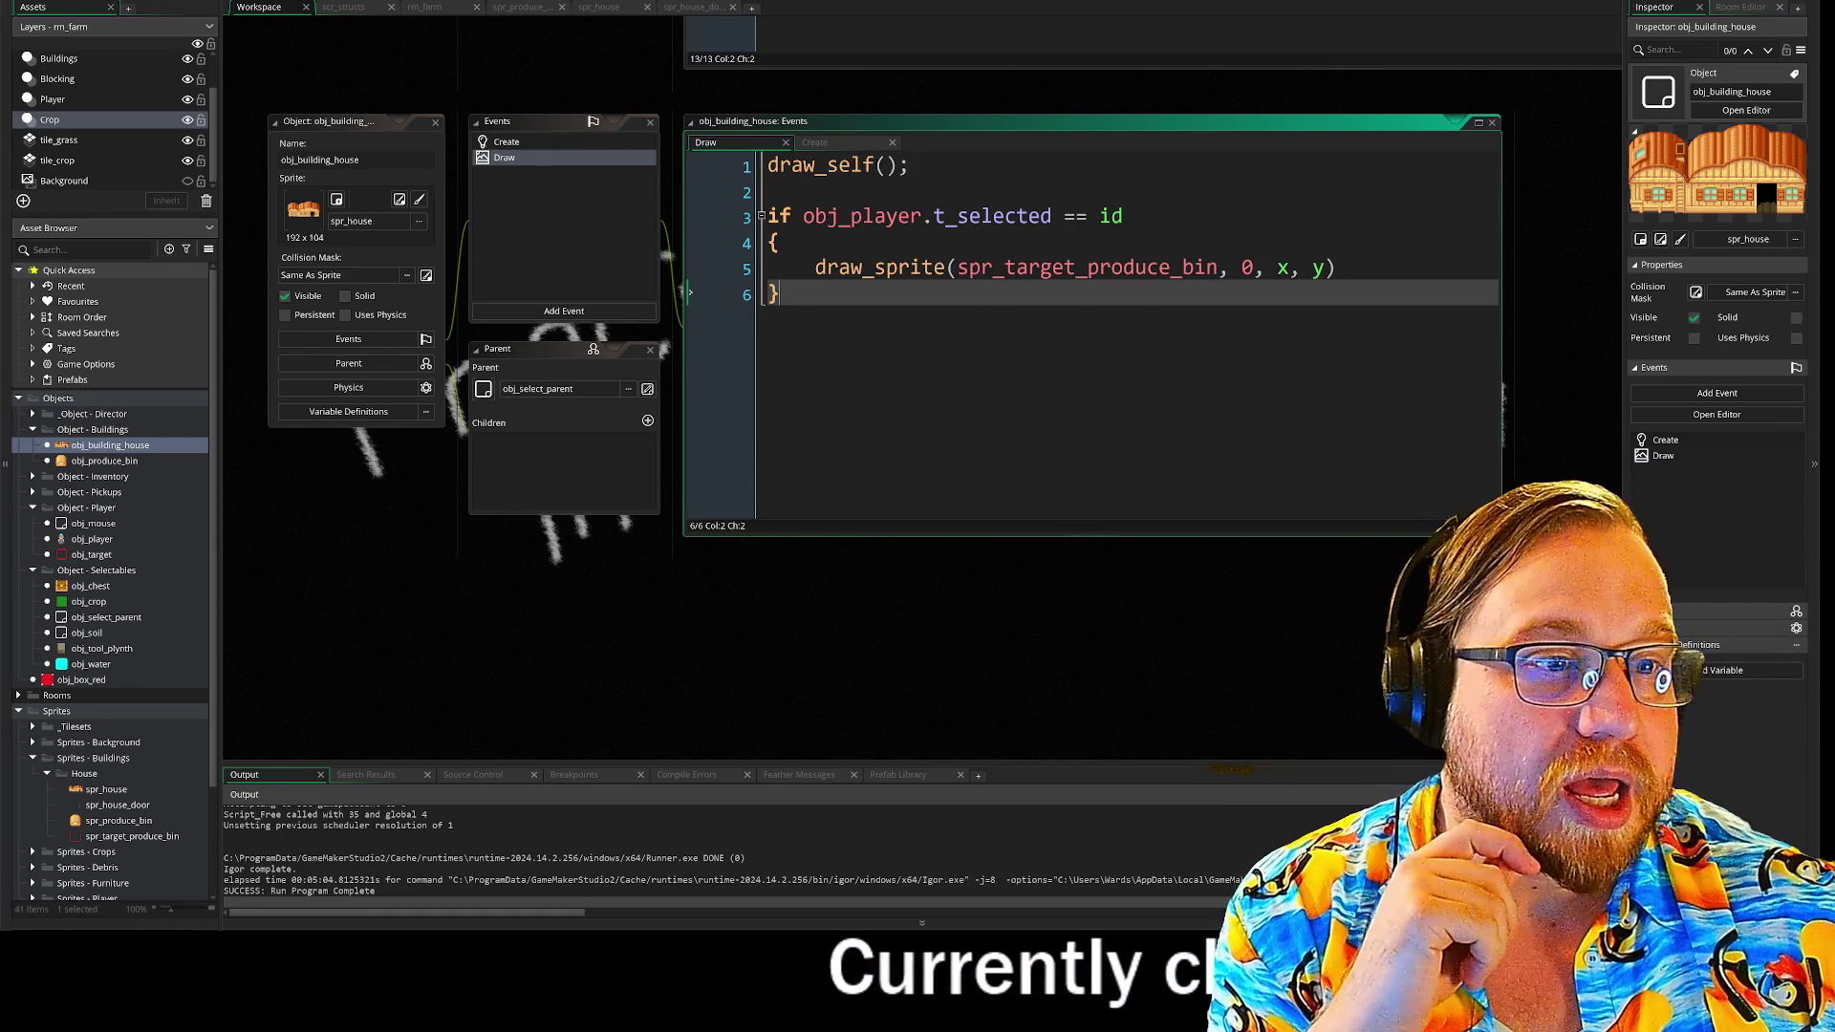
click(1075, 216)
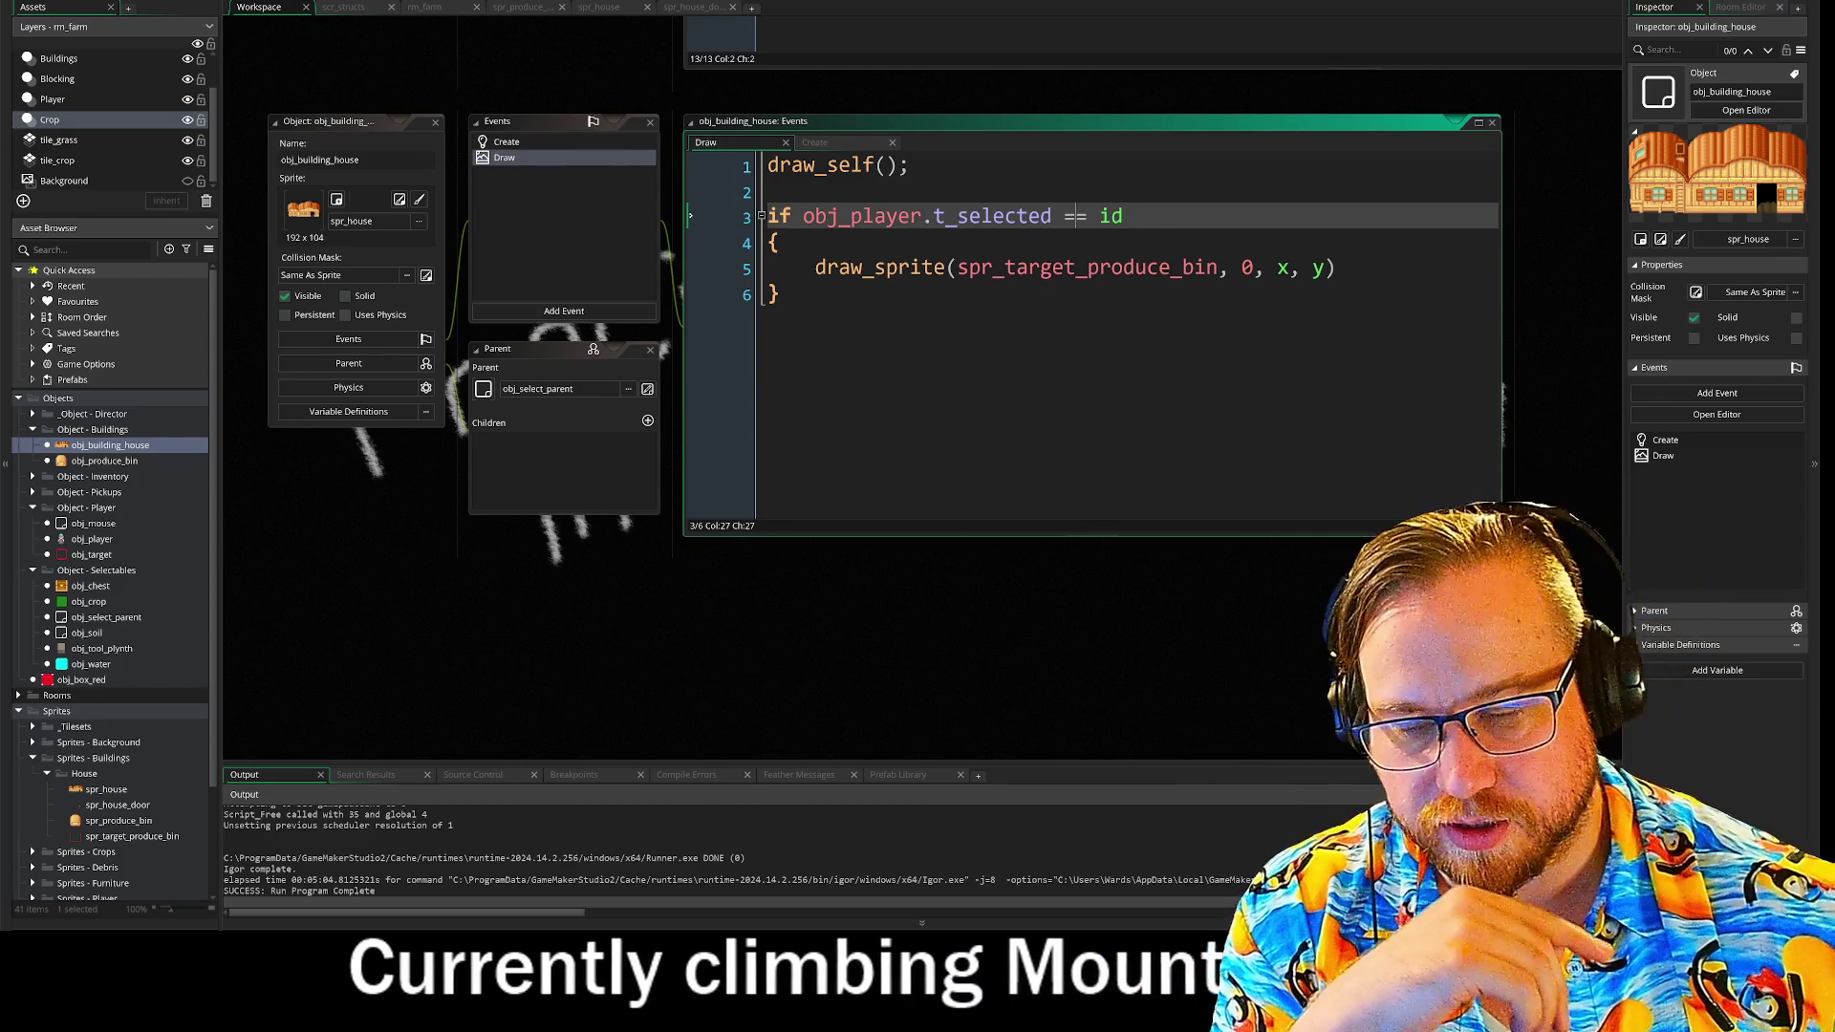
click(779, 294)
key(shift+Up)
key(shift+Up)
key(shift+Up)
key(BackSpace)
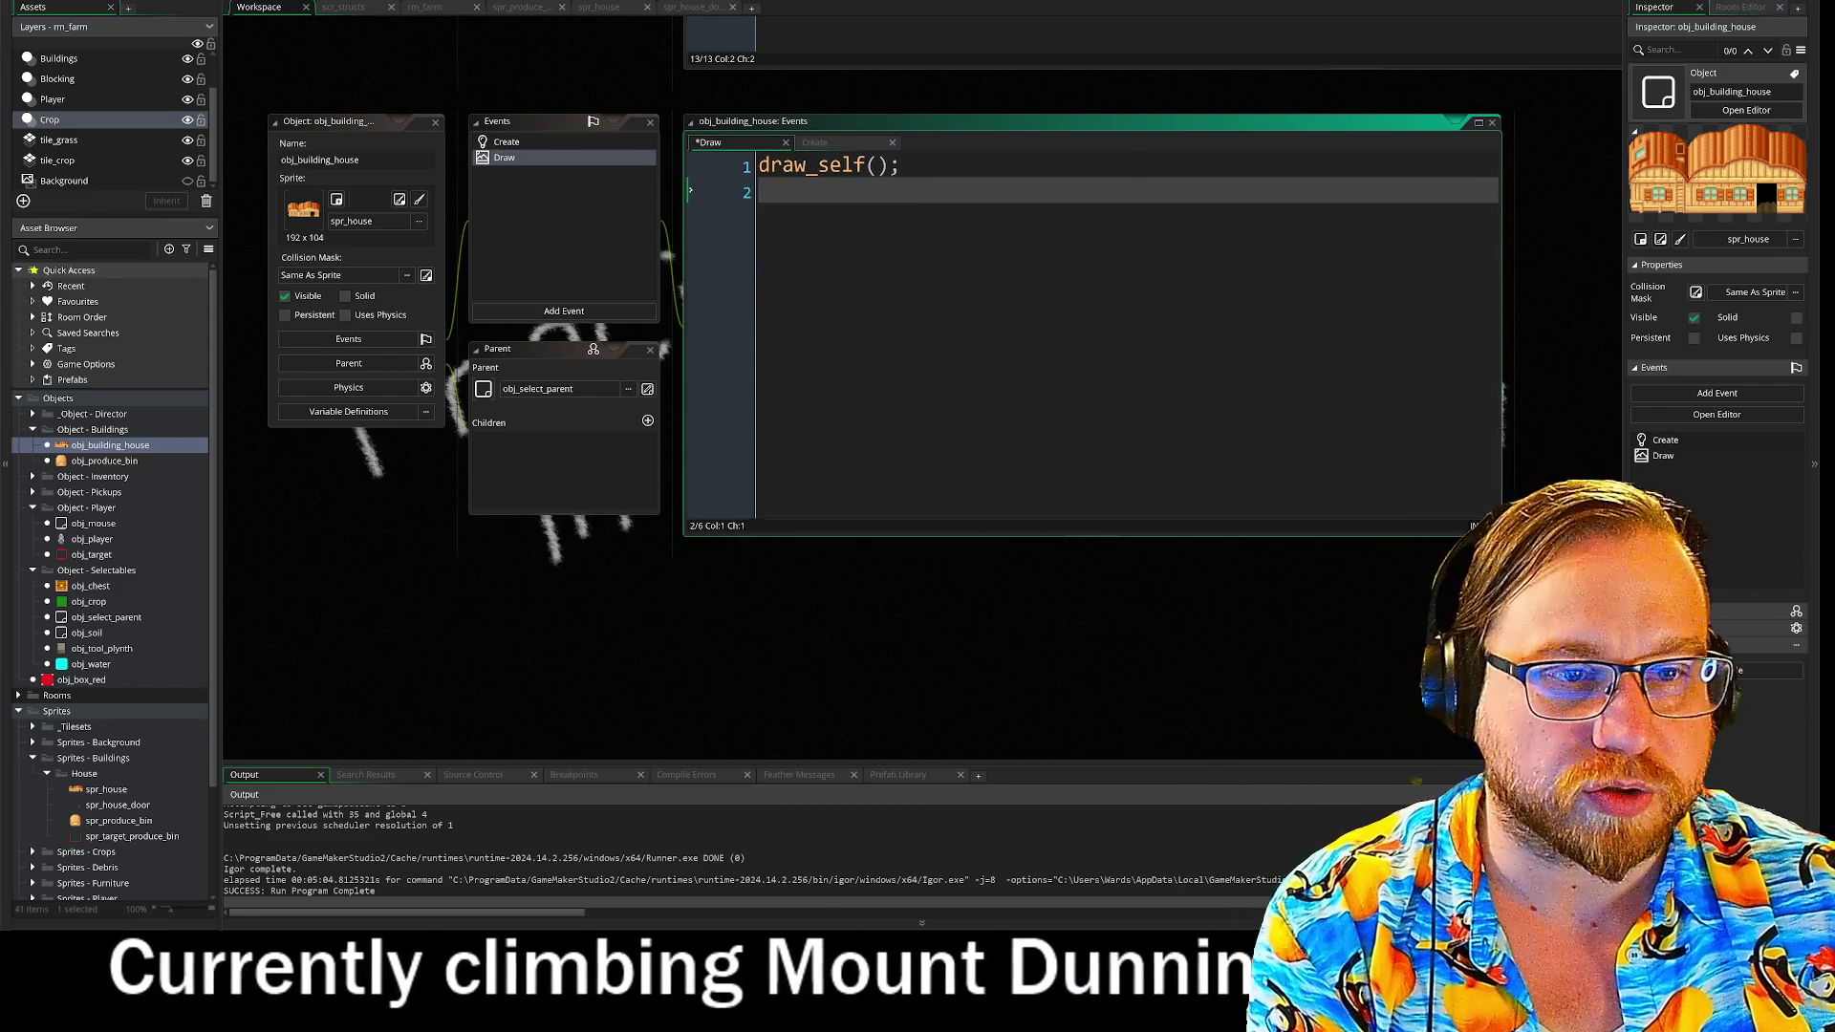
- Add draw_sprite(spr_house_door, 0, x, y); to the Draw event and open rm_farm
key(Return)
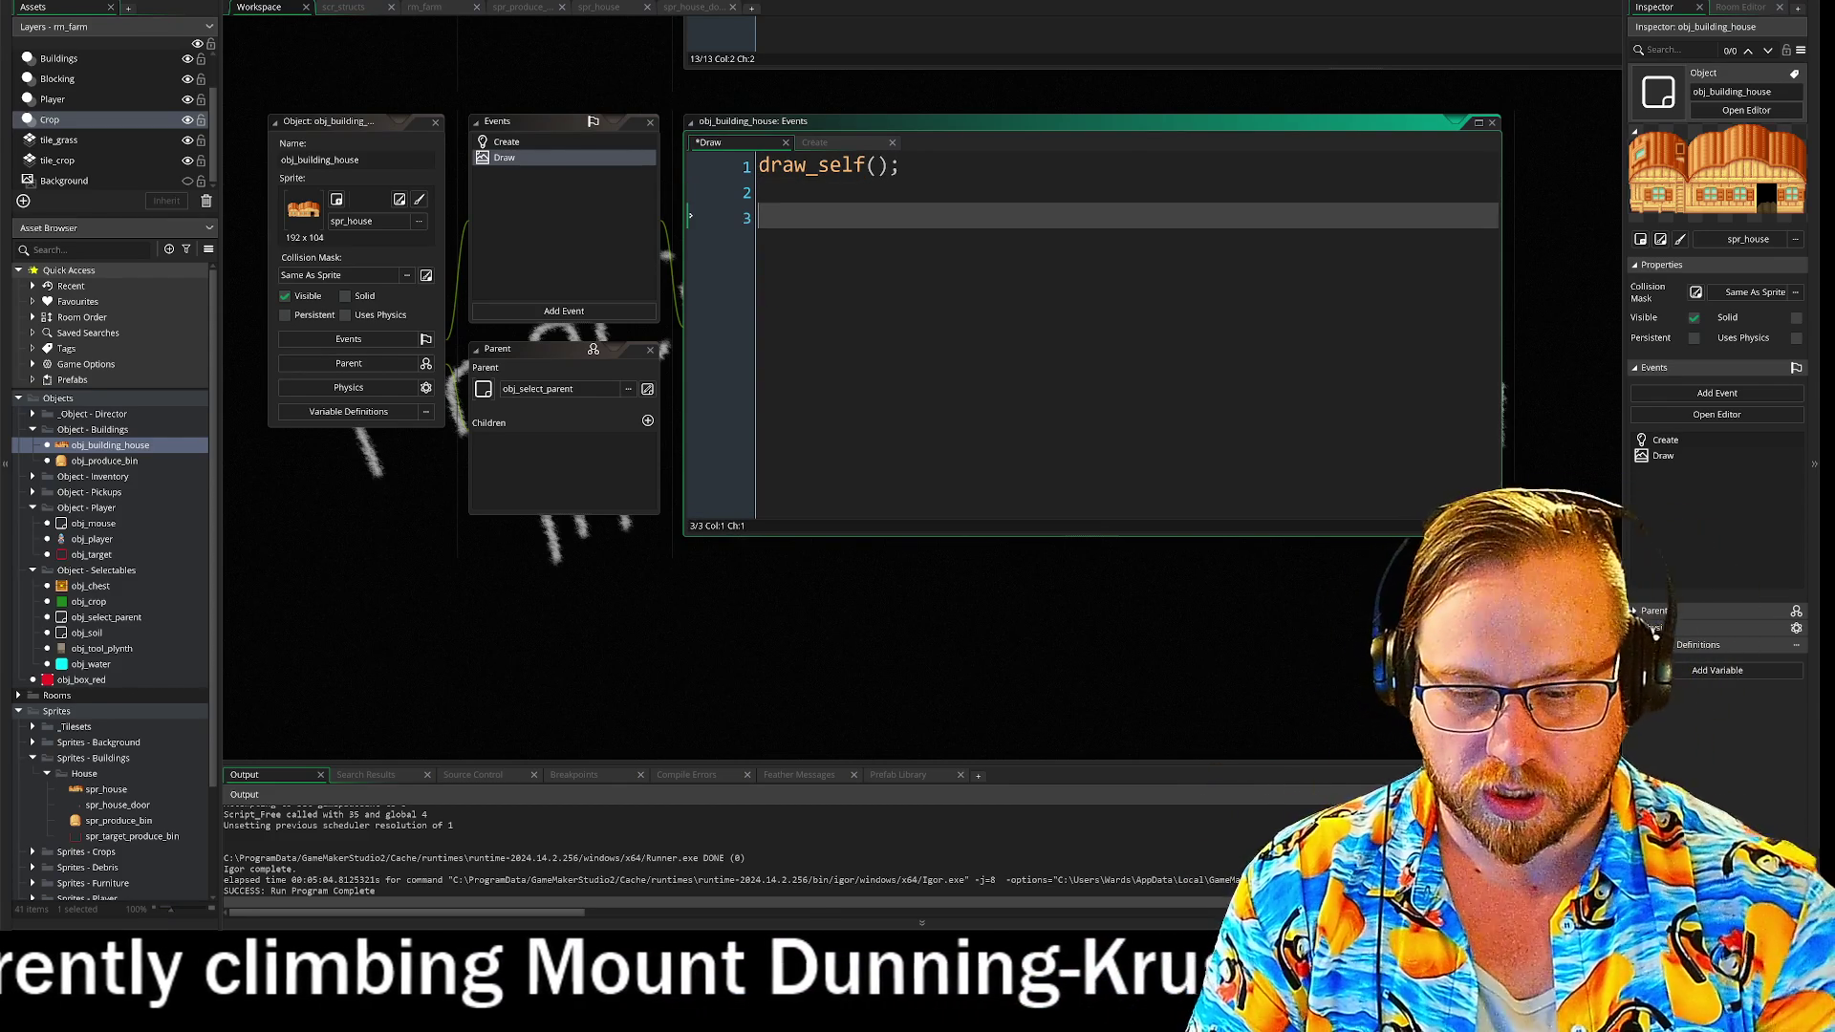
text(draw_spri)
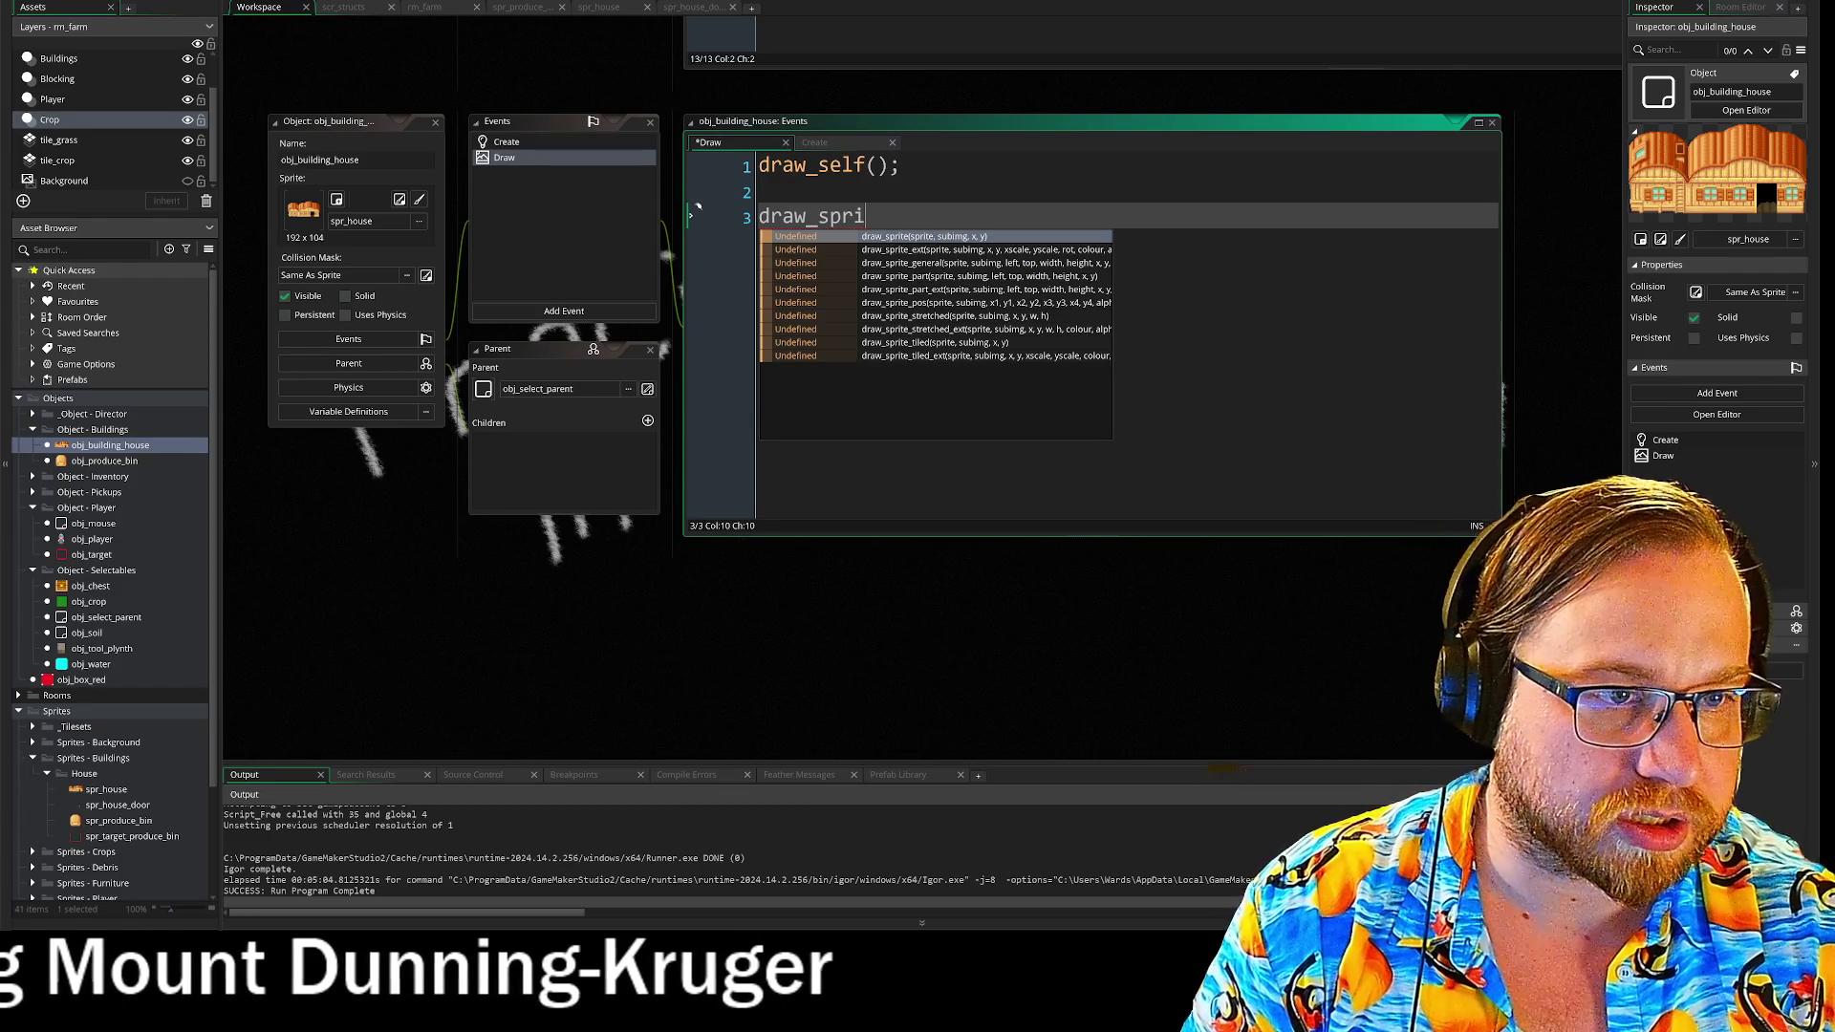
key(Return)
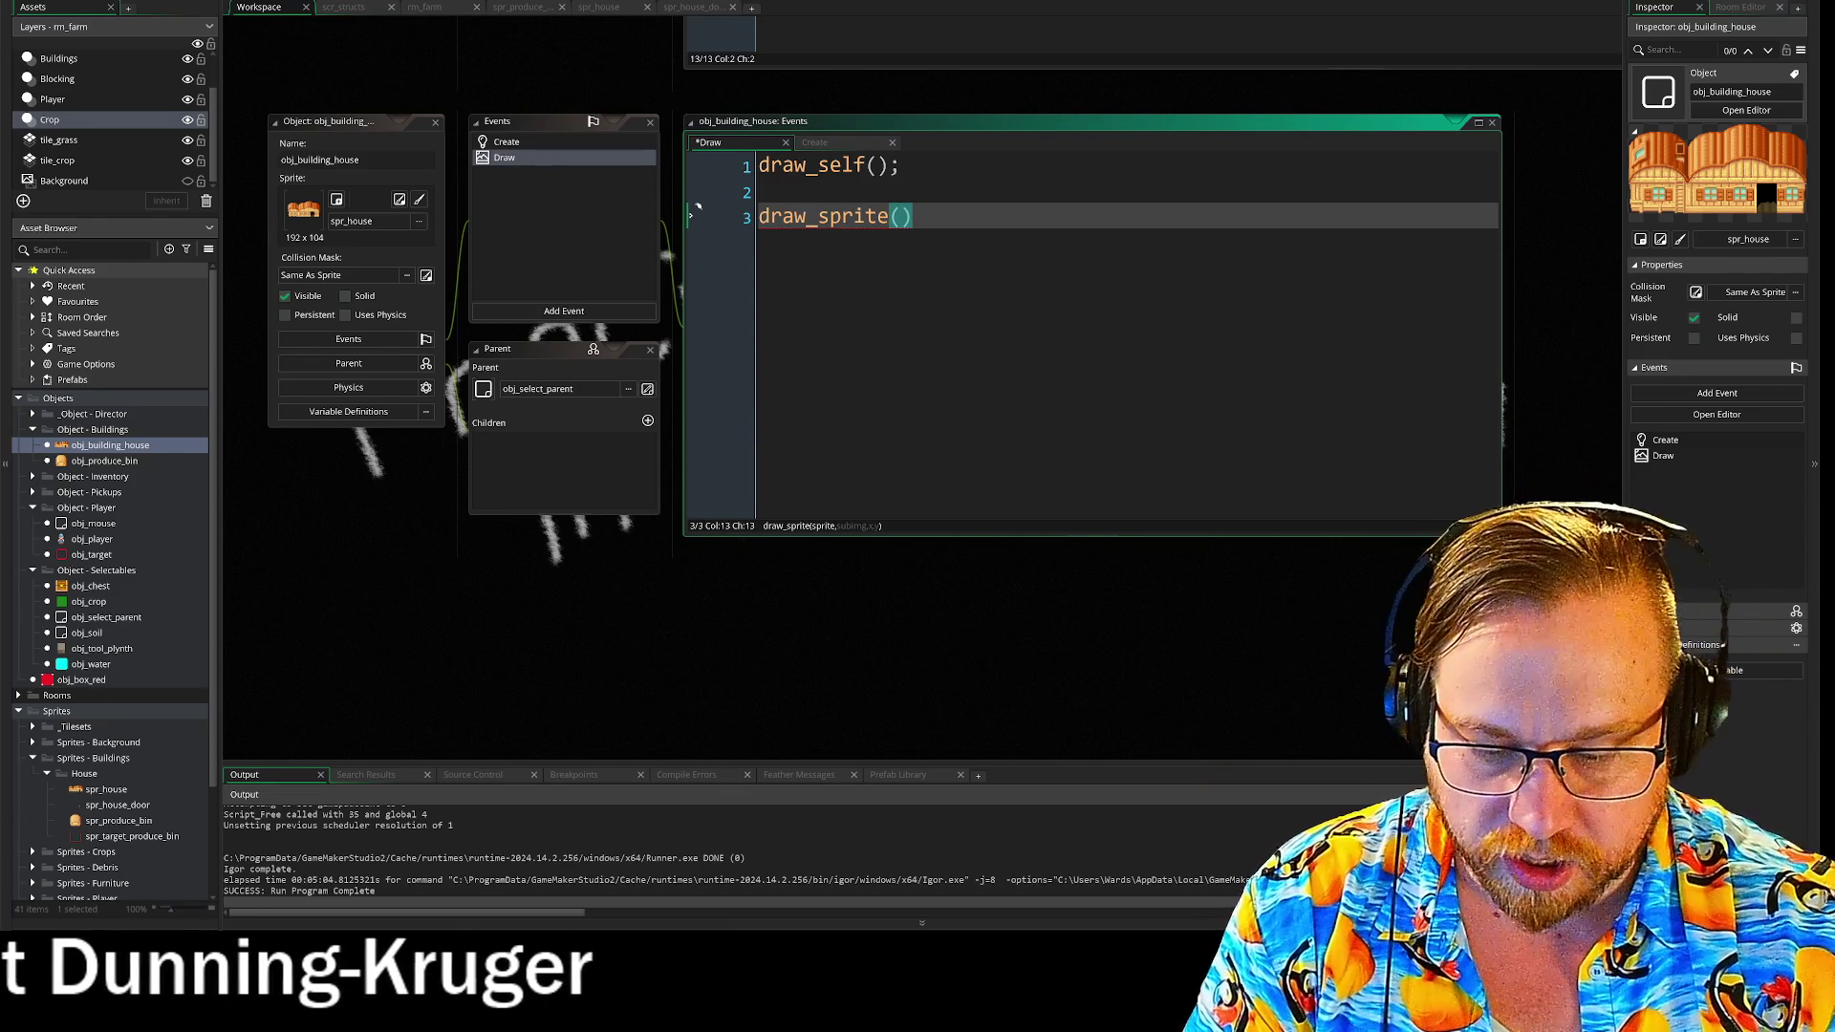
text(spr_)
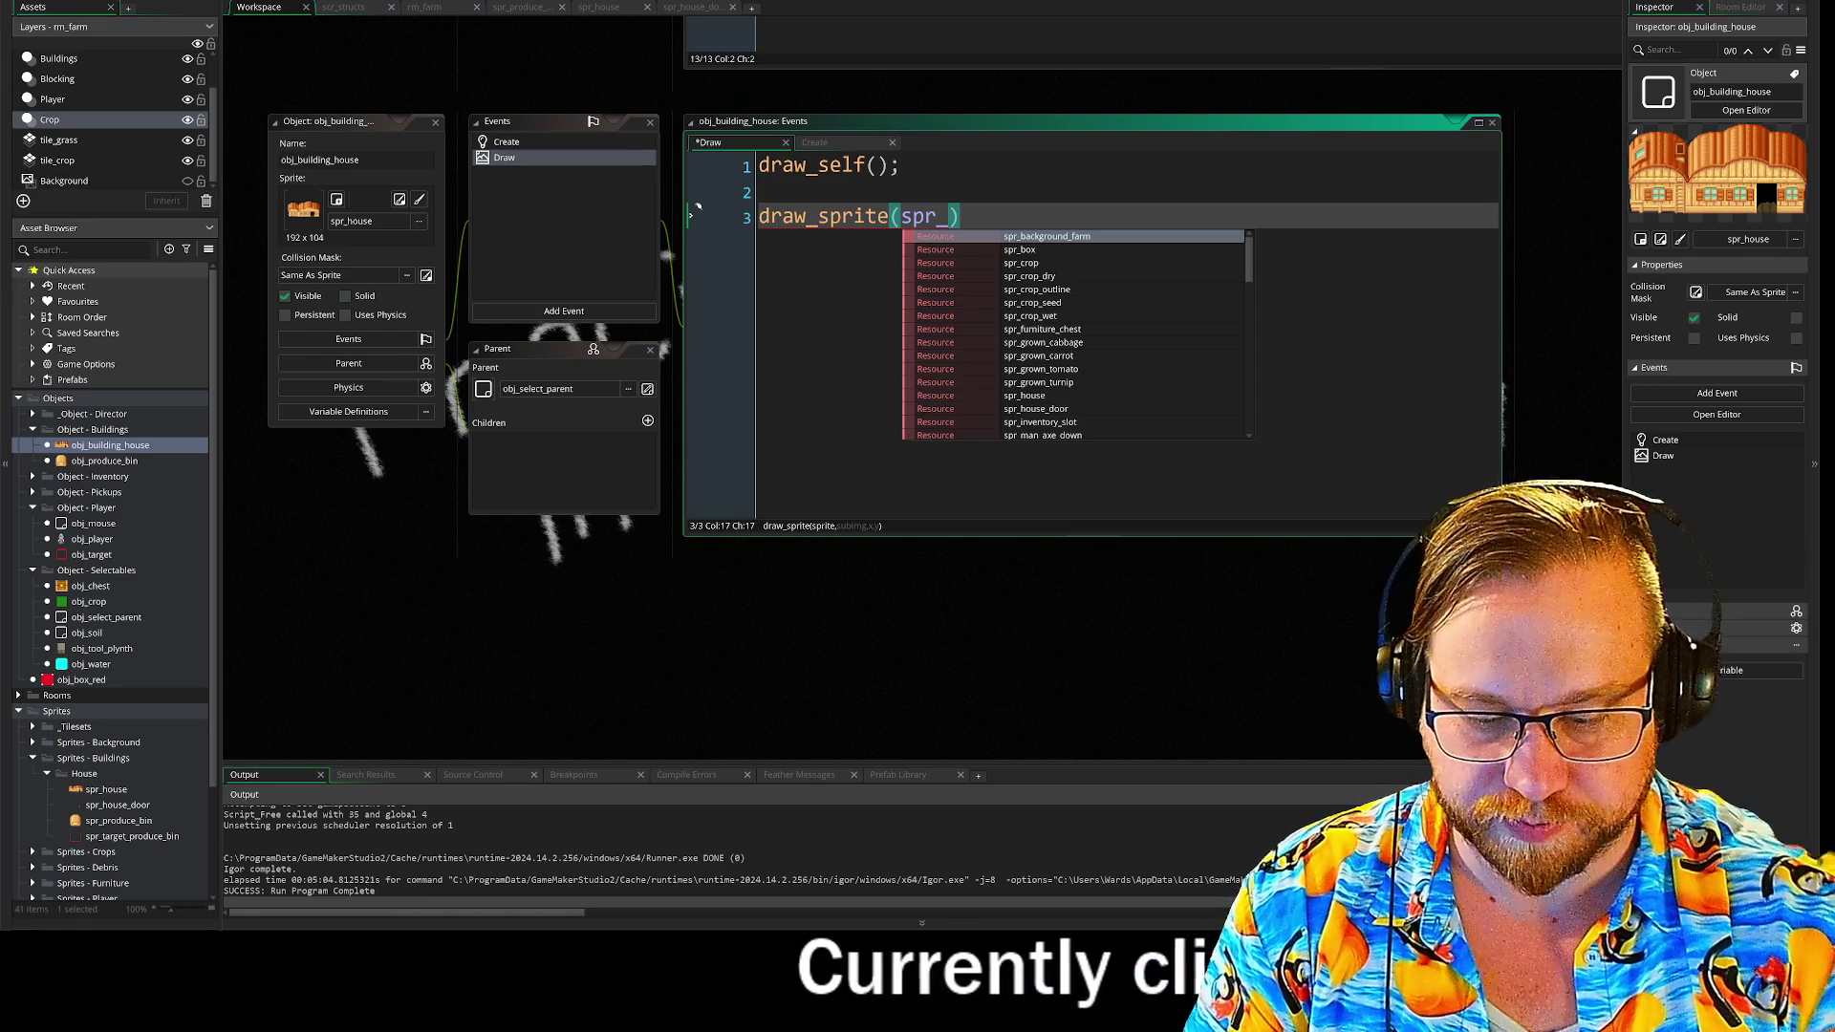
text(bu)
key(BackSpace)
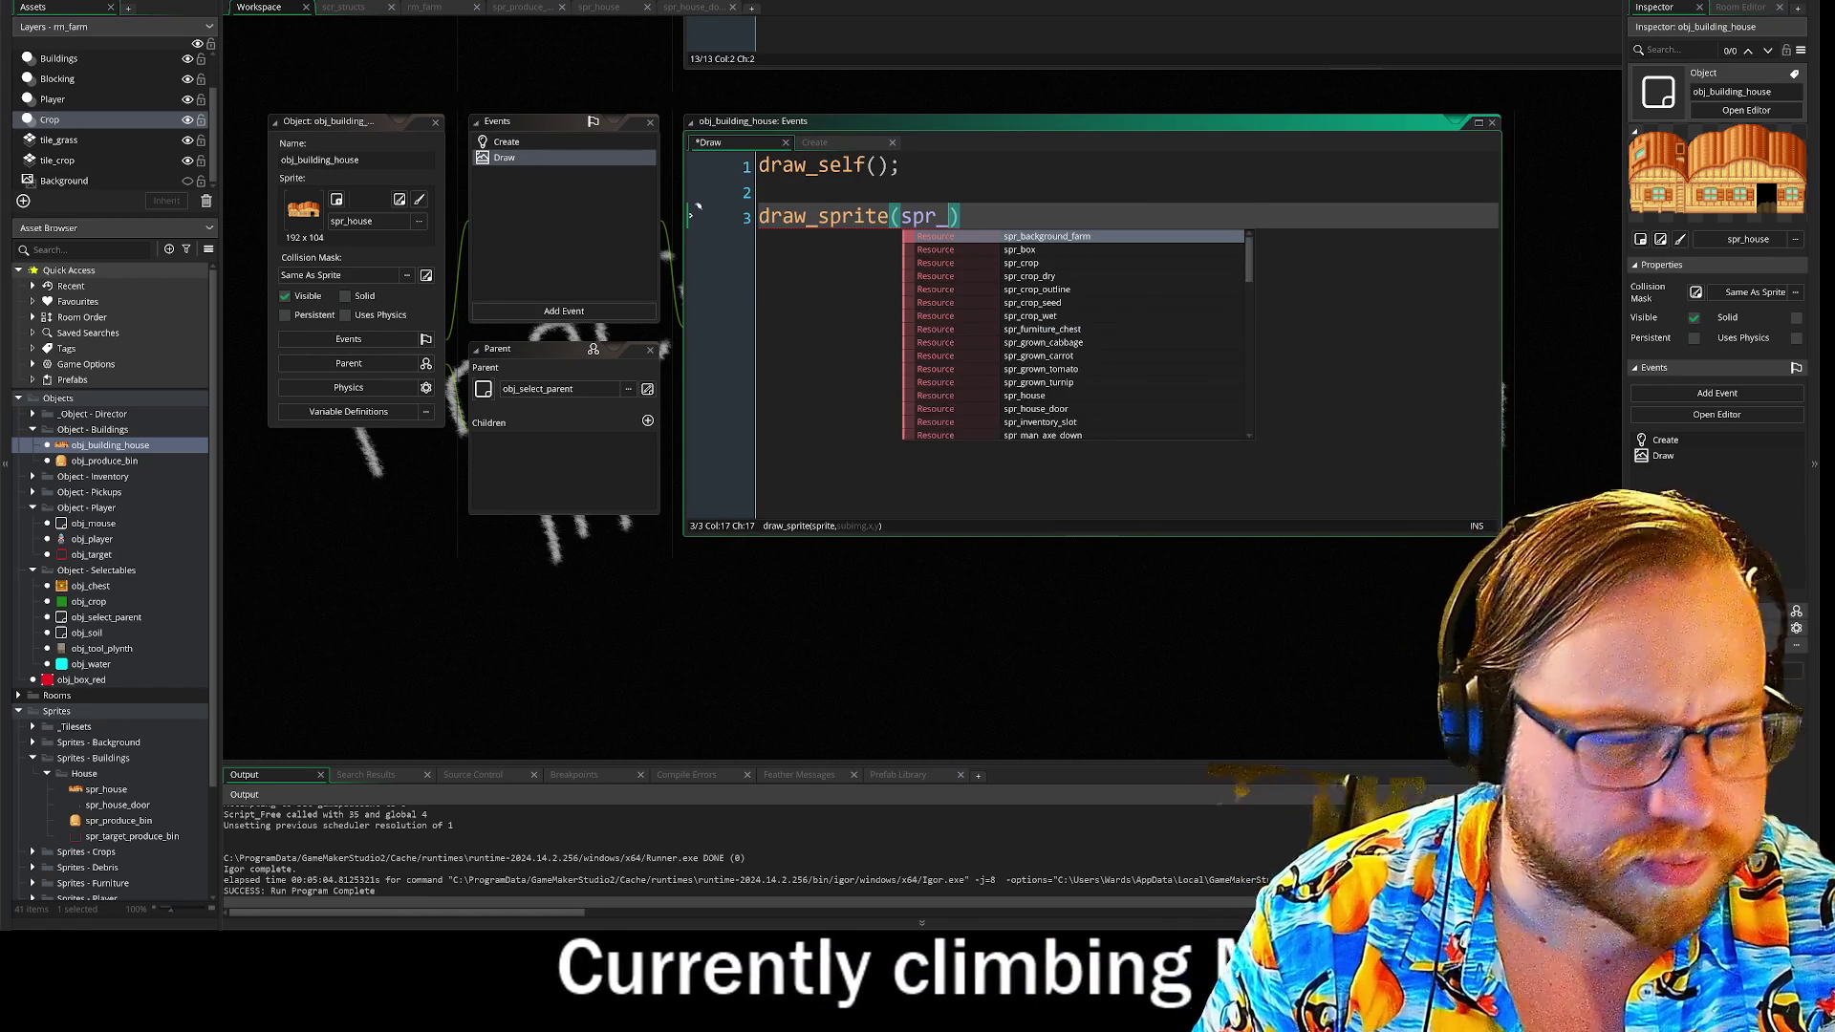
text(h)
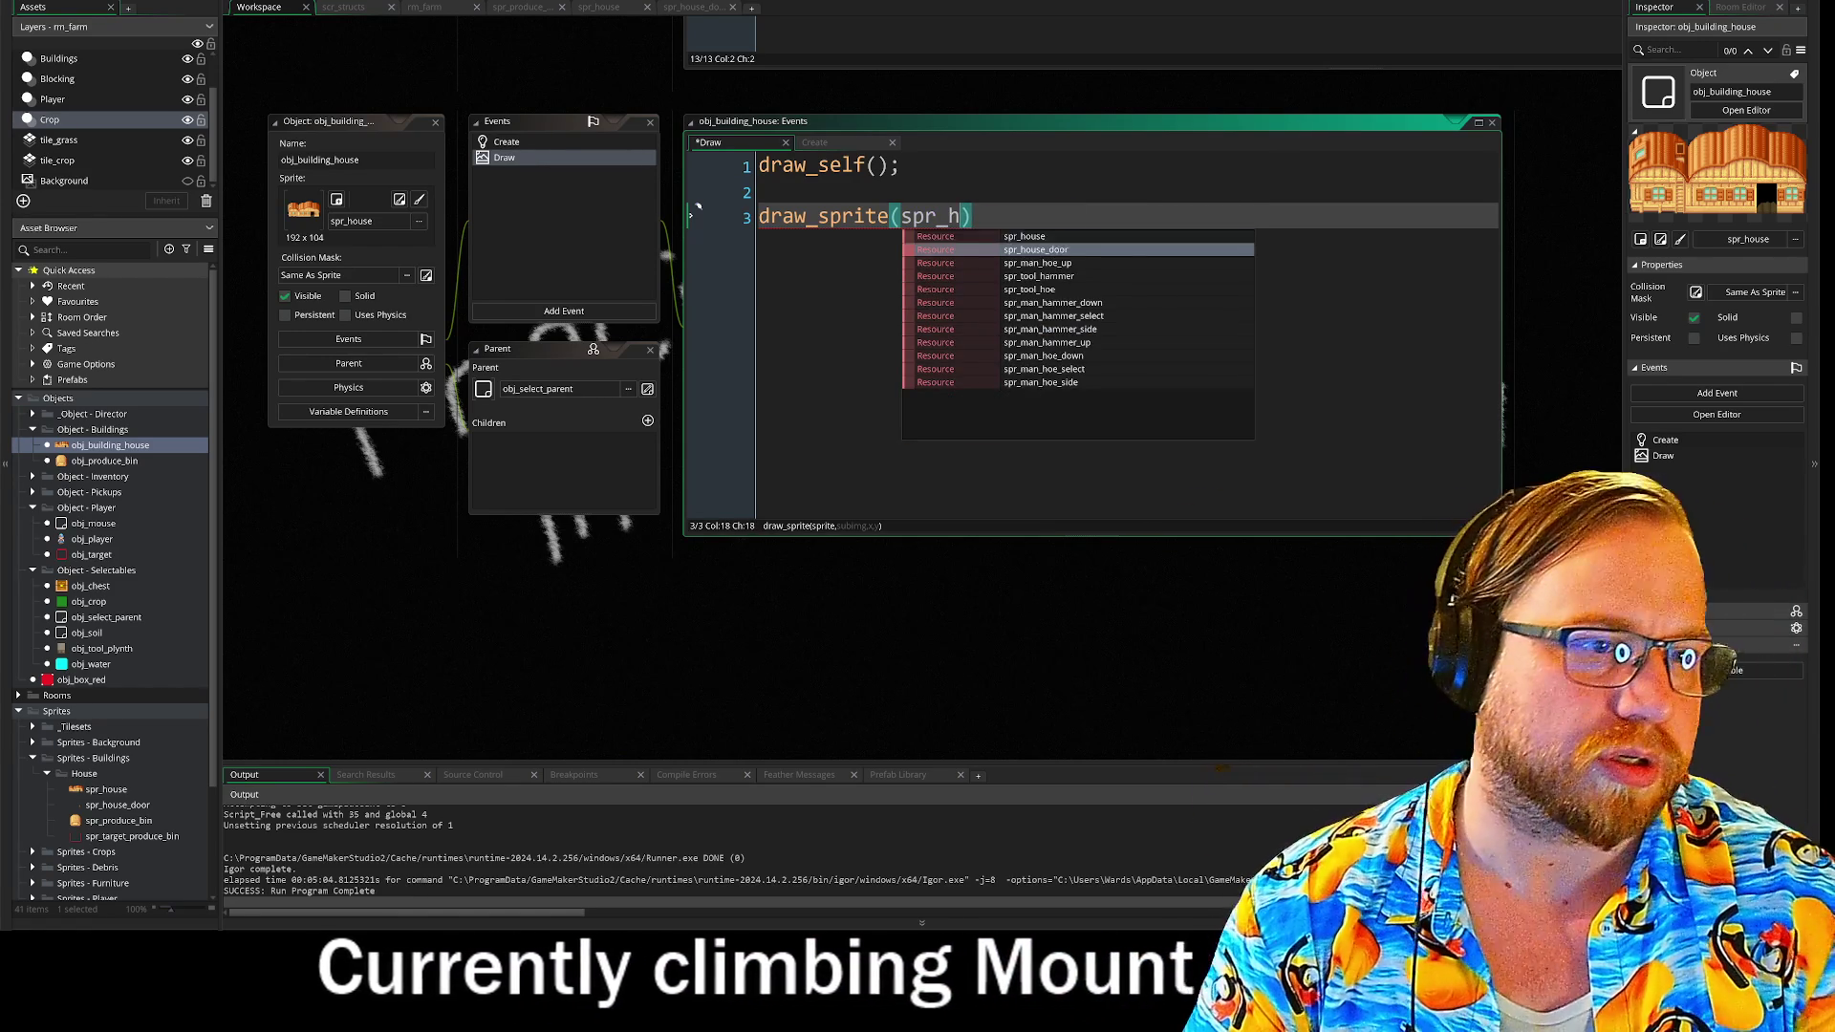
key(Return)
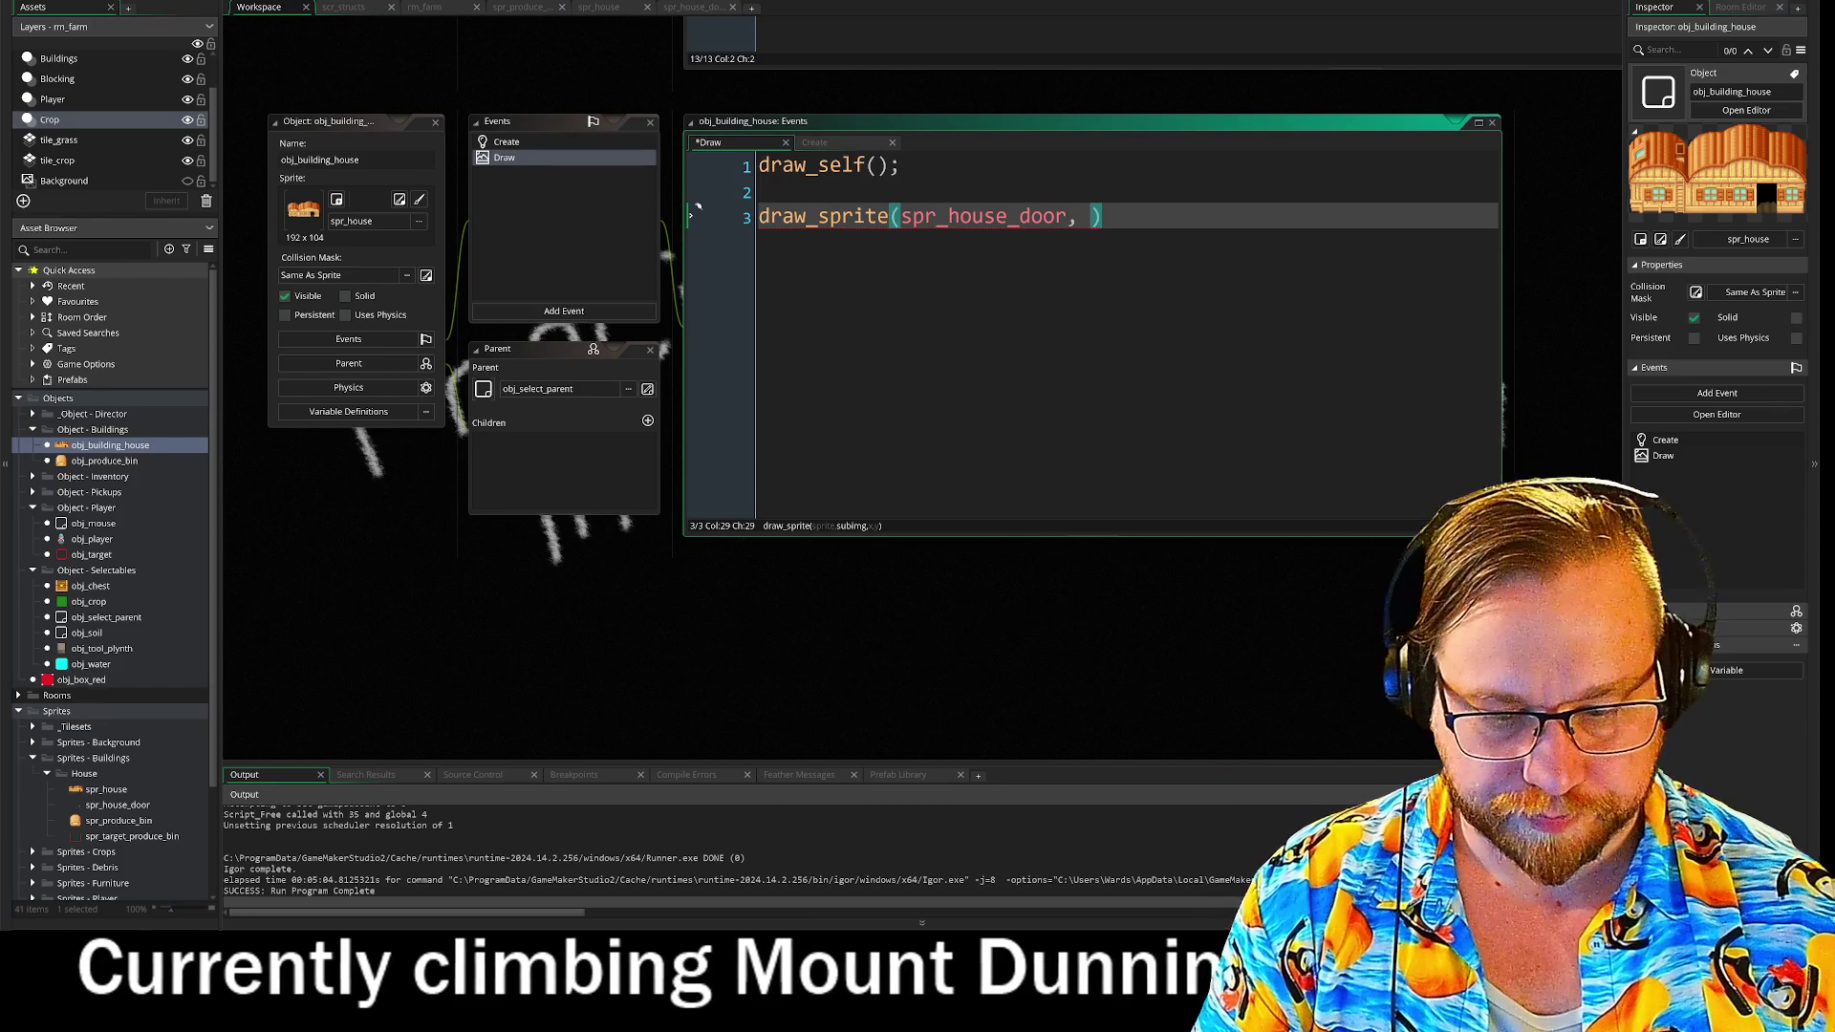
text(0, x, y)
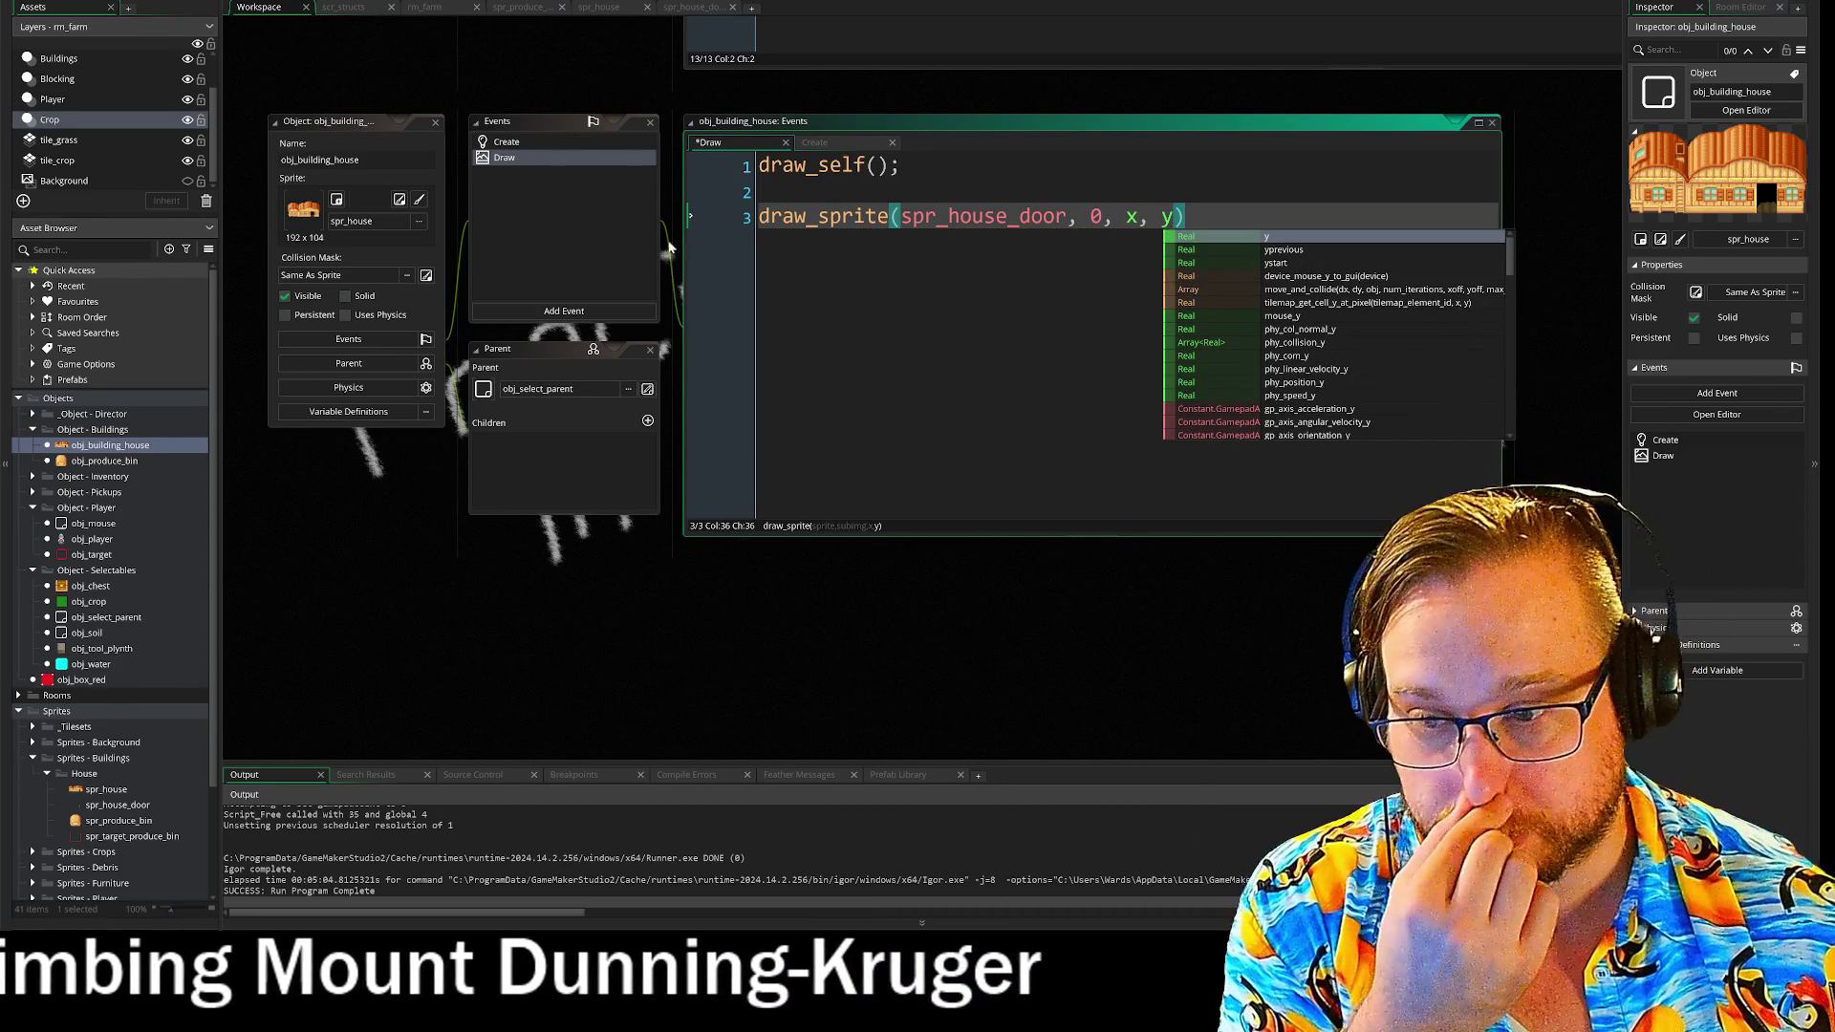
click(948, 215)
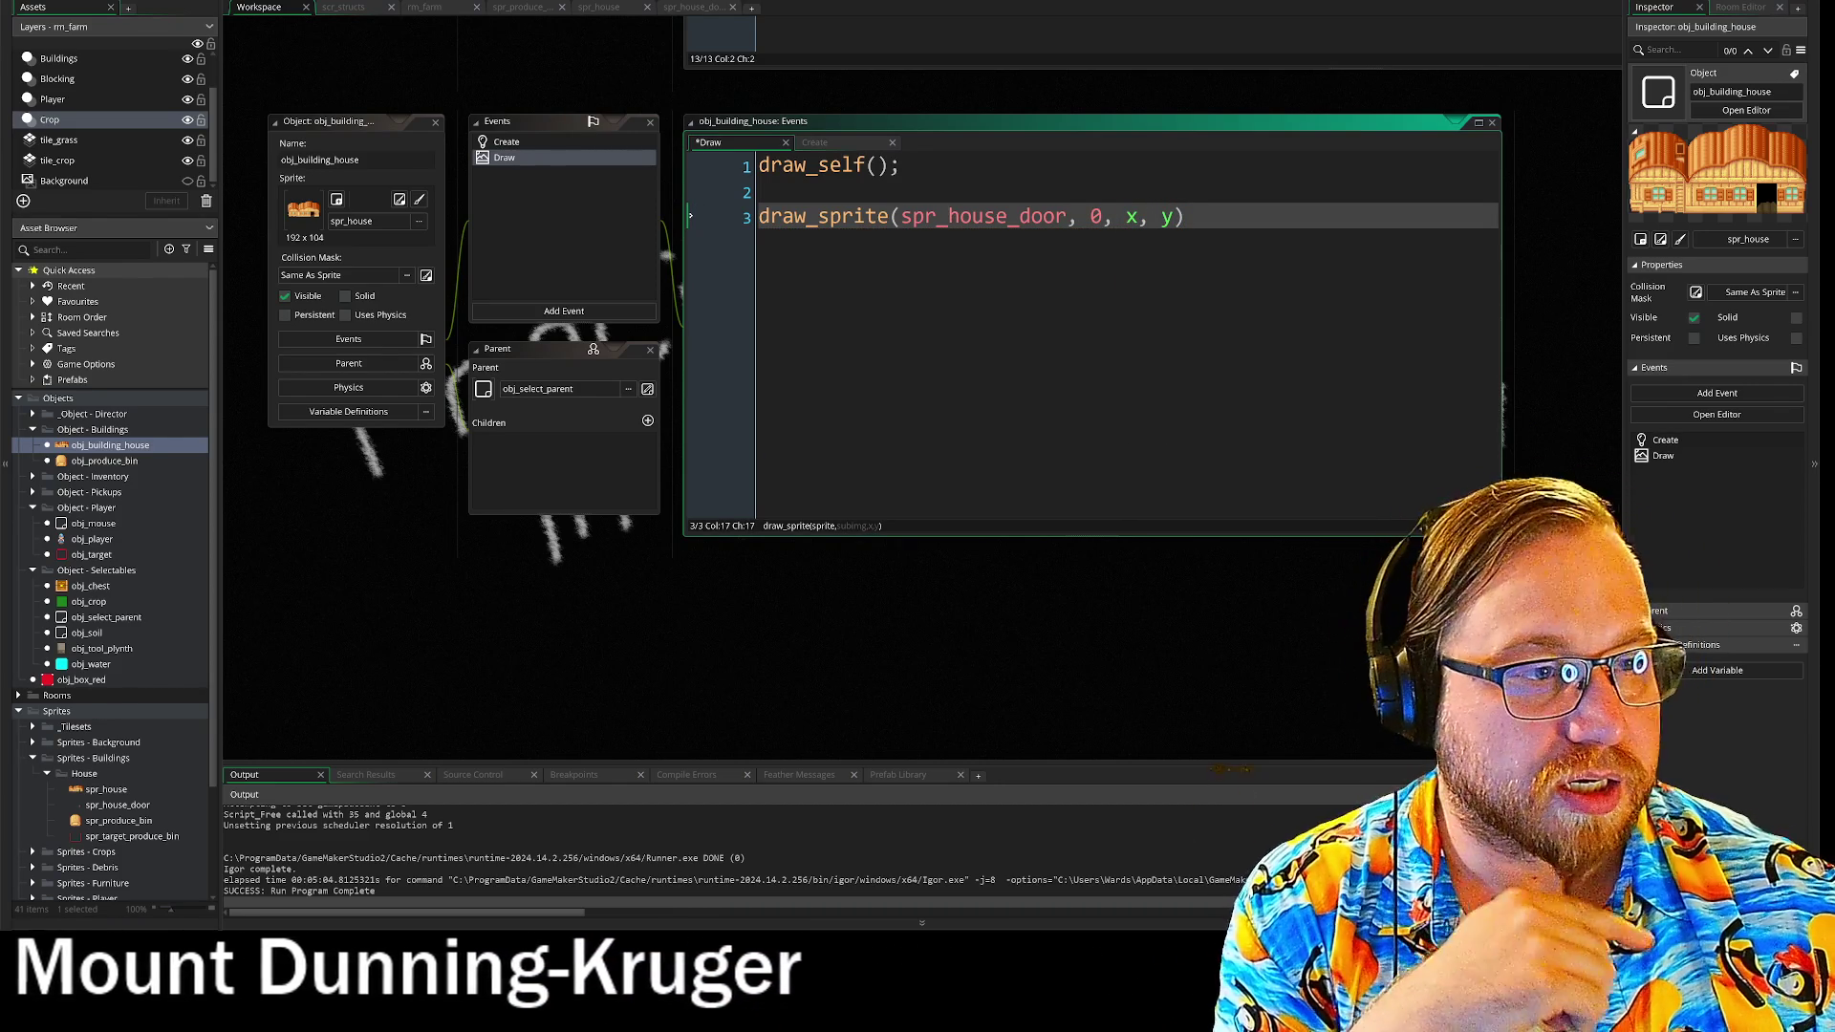
key(End)
text(;)
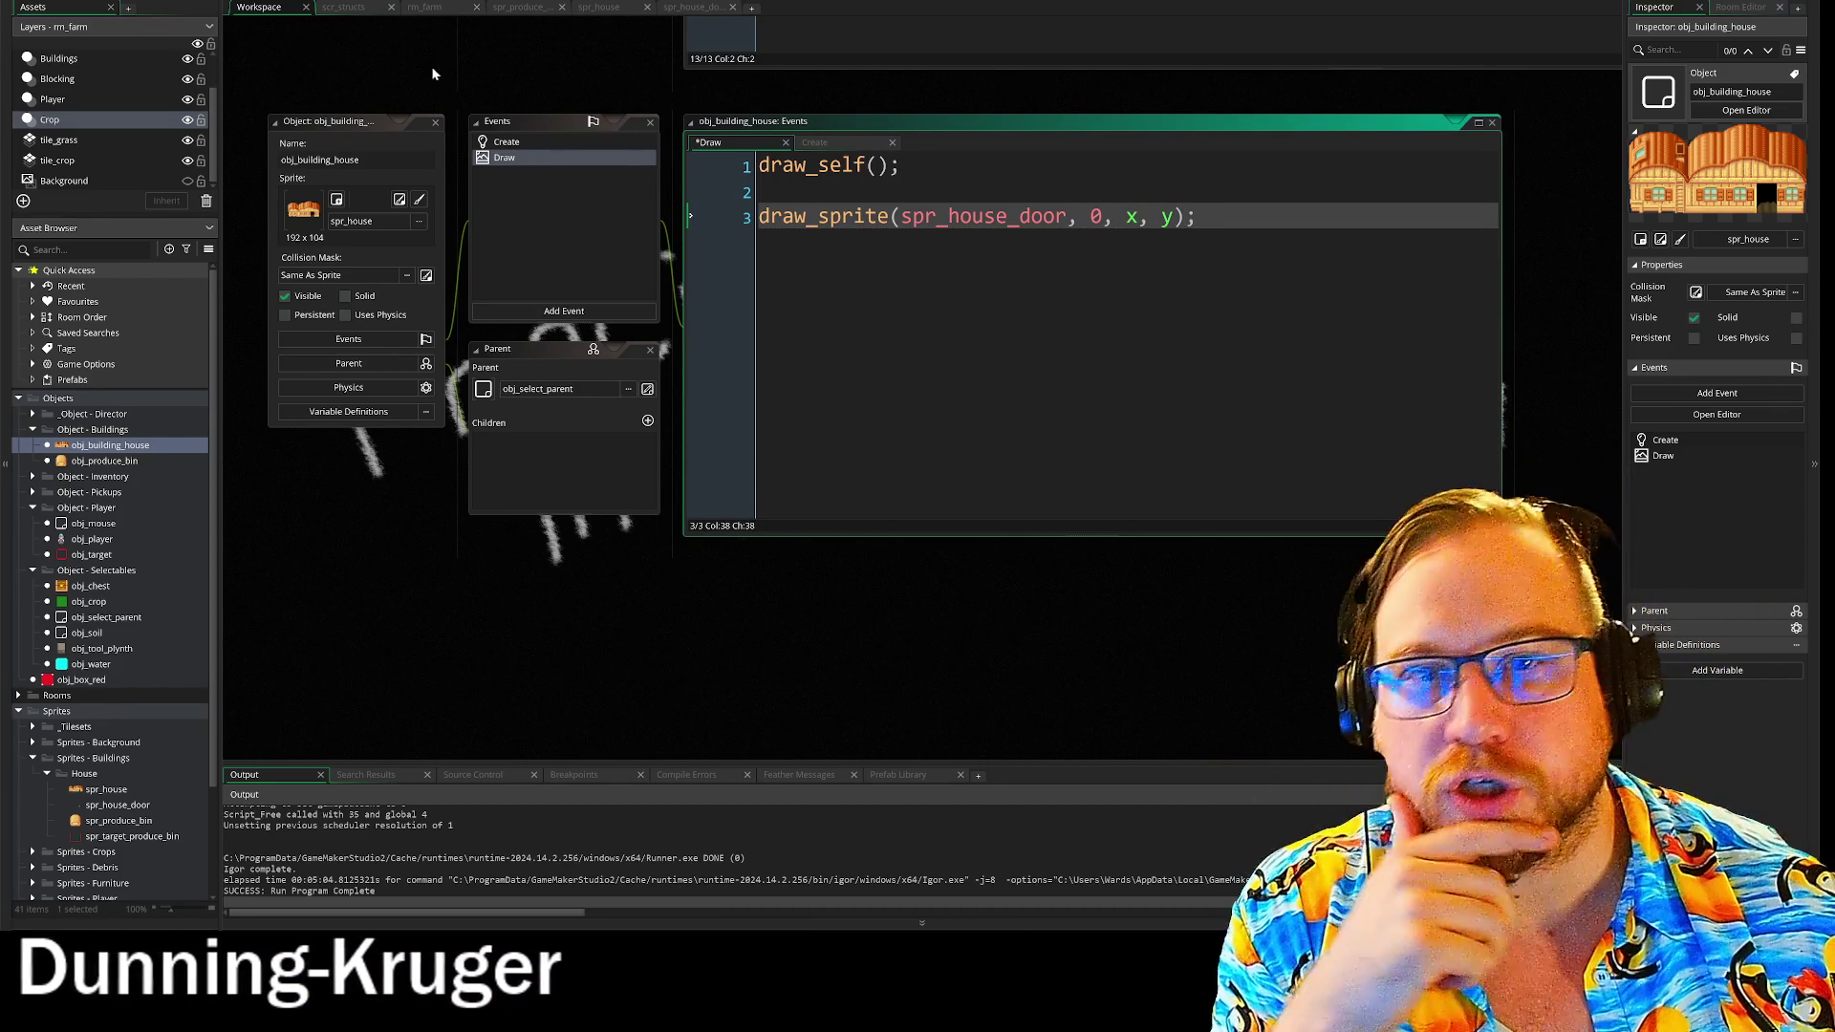
click(438, 7)
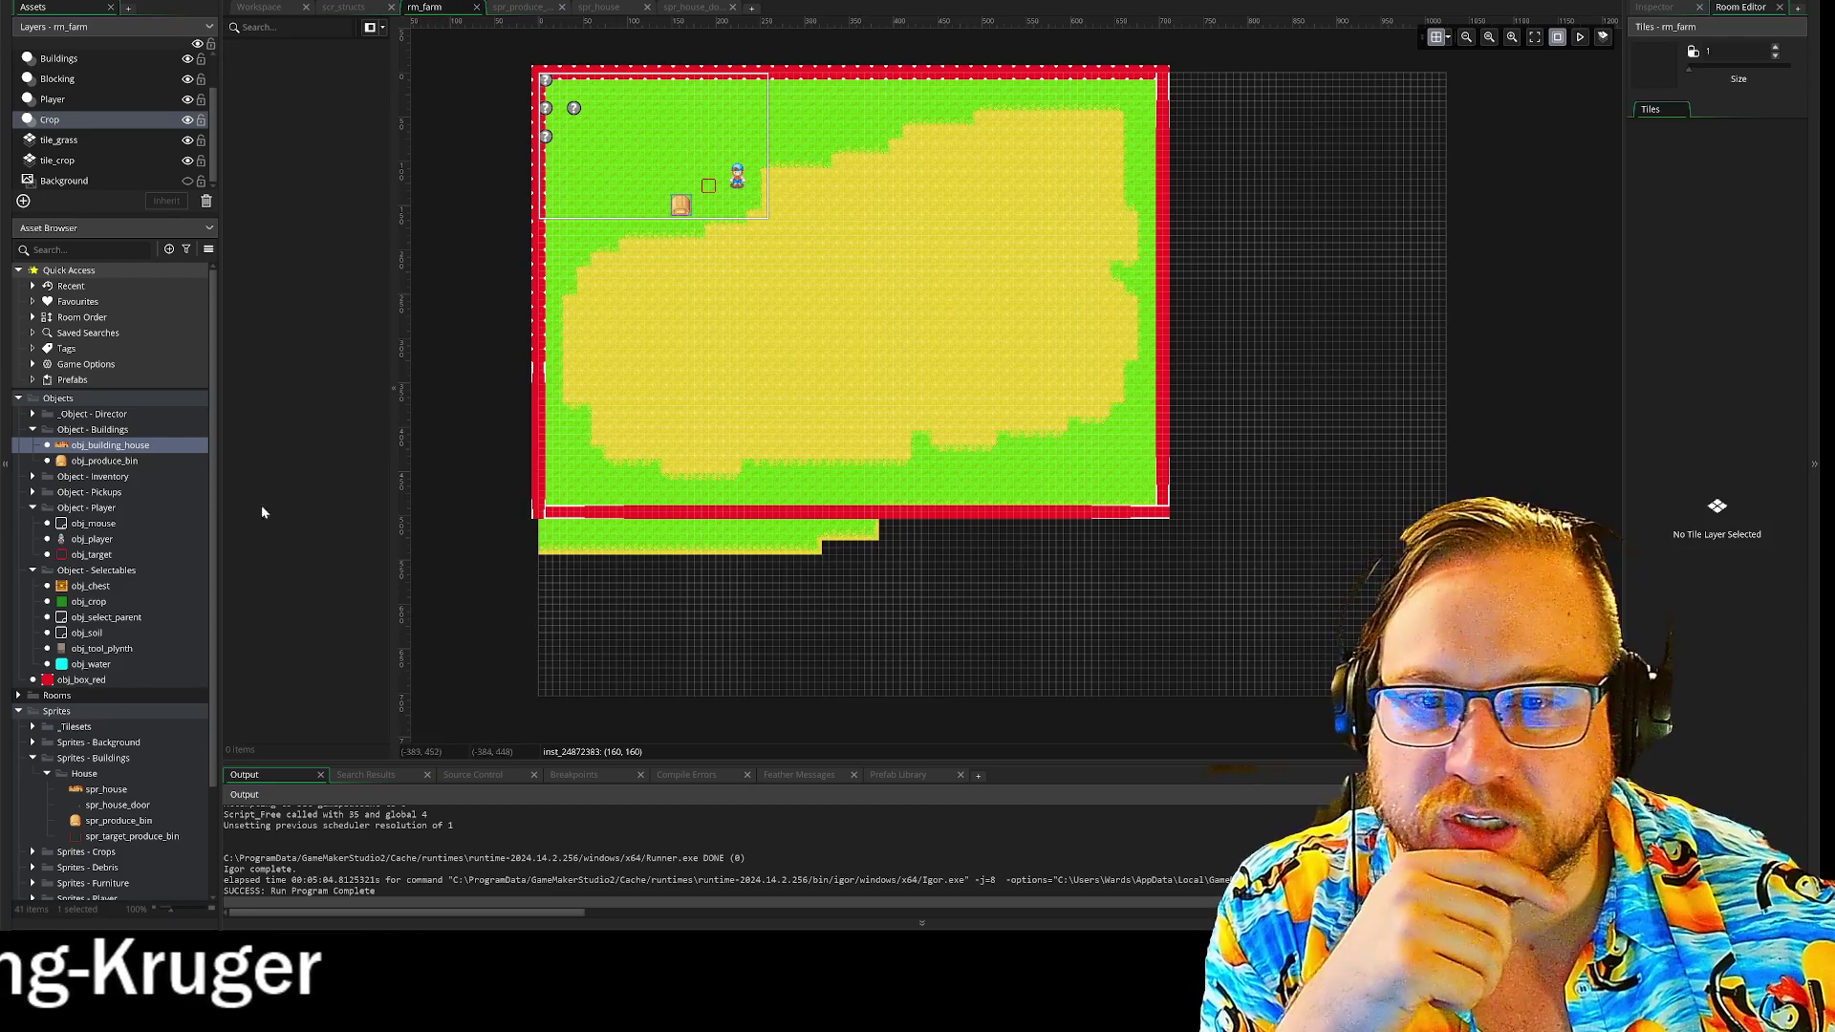
- Place an obj_building_house instance in rm_farm's top-left corner and nudge it into position
mouse_move(113, 453)
mouse_down()
mouse_move(564, 344)
mouse_move(690, 148)
mouse_up()
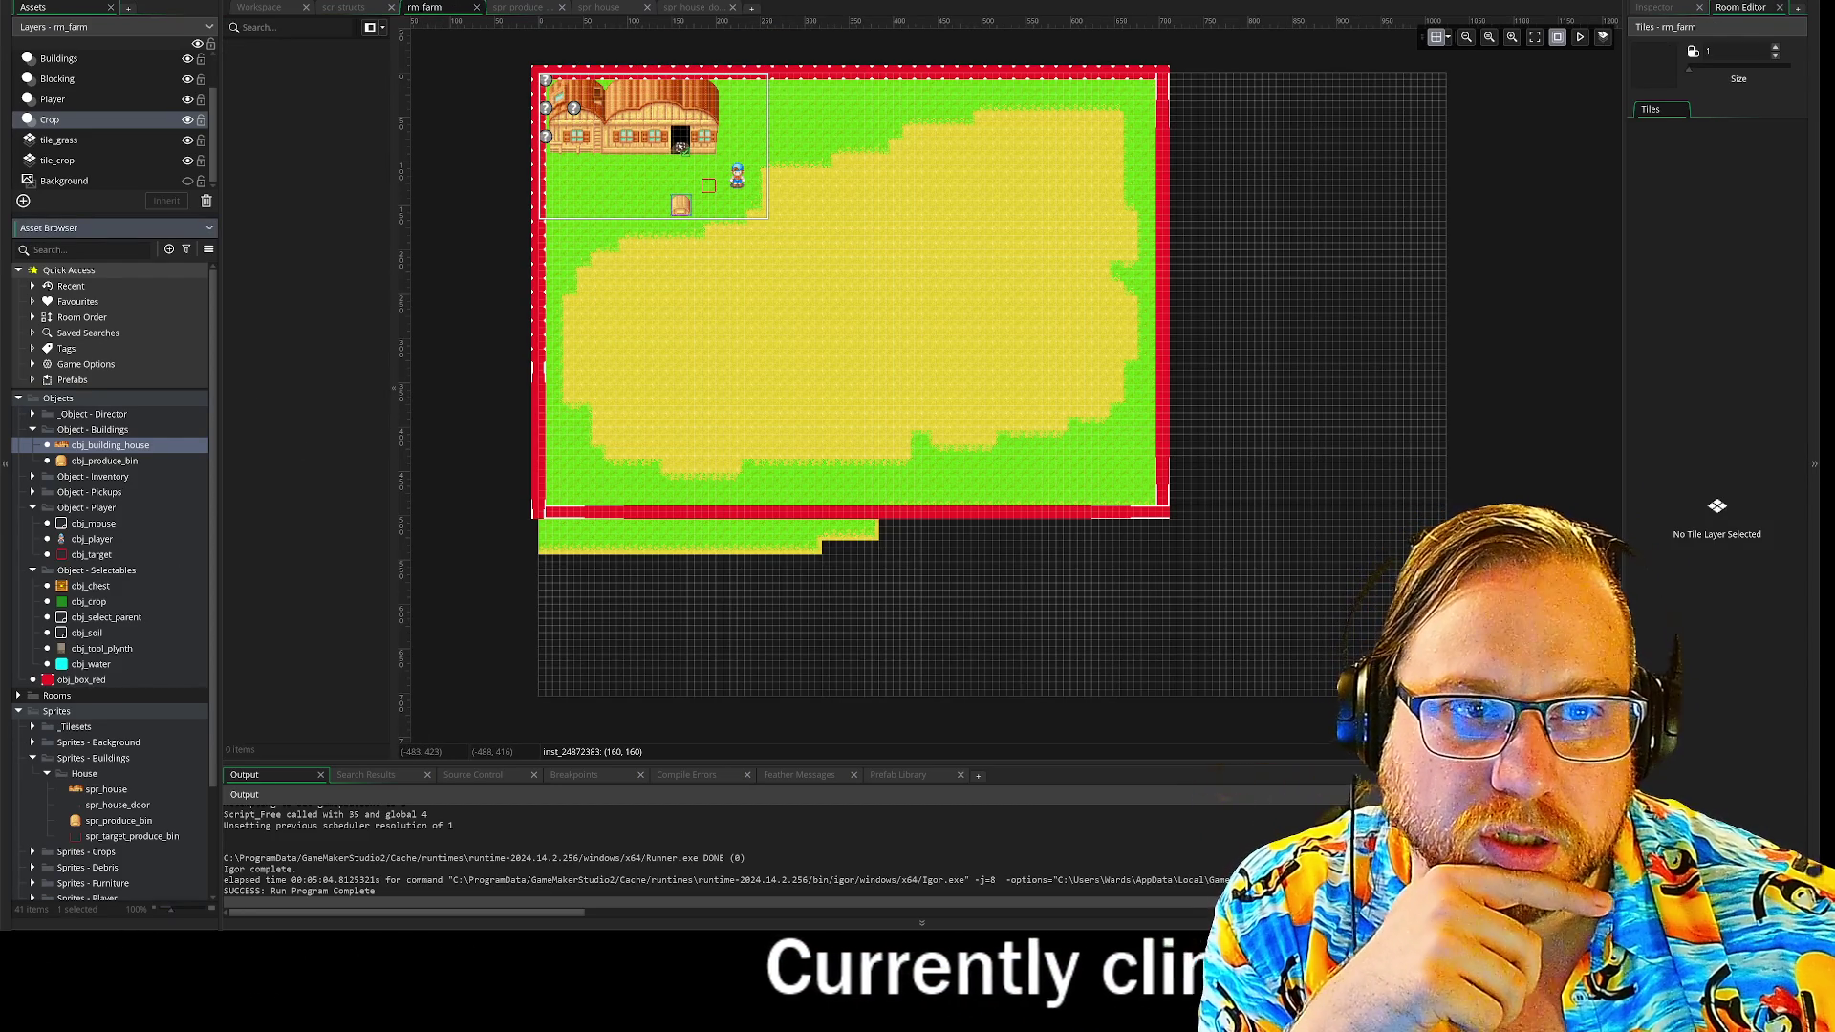
drag(682, 151, 688, 151)
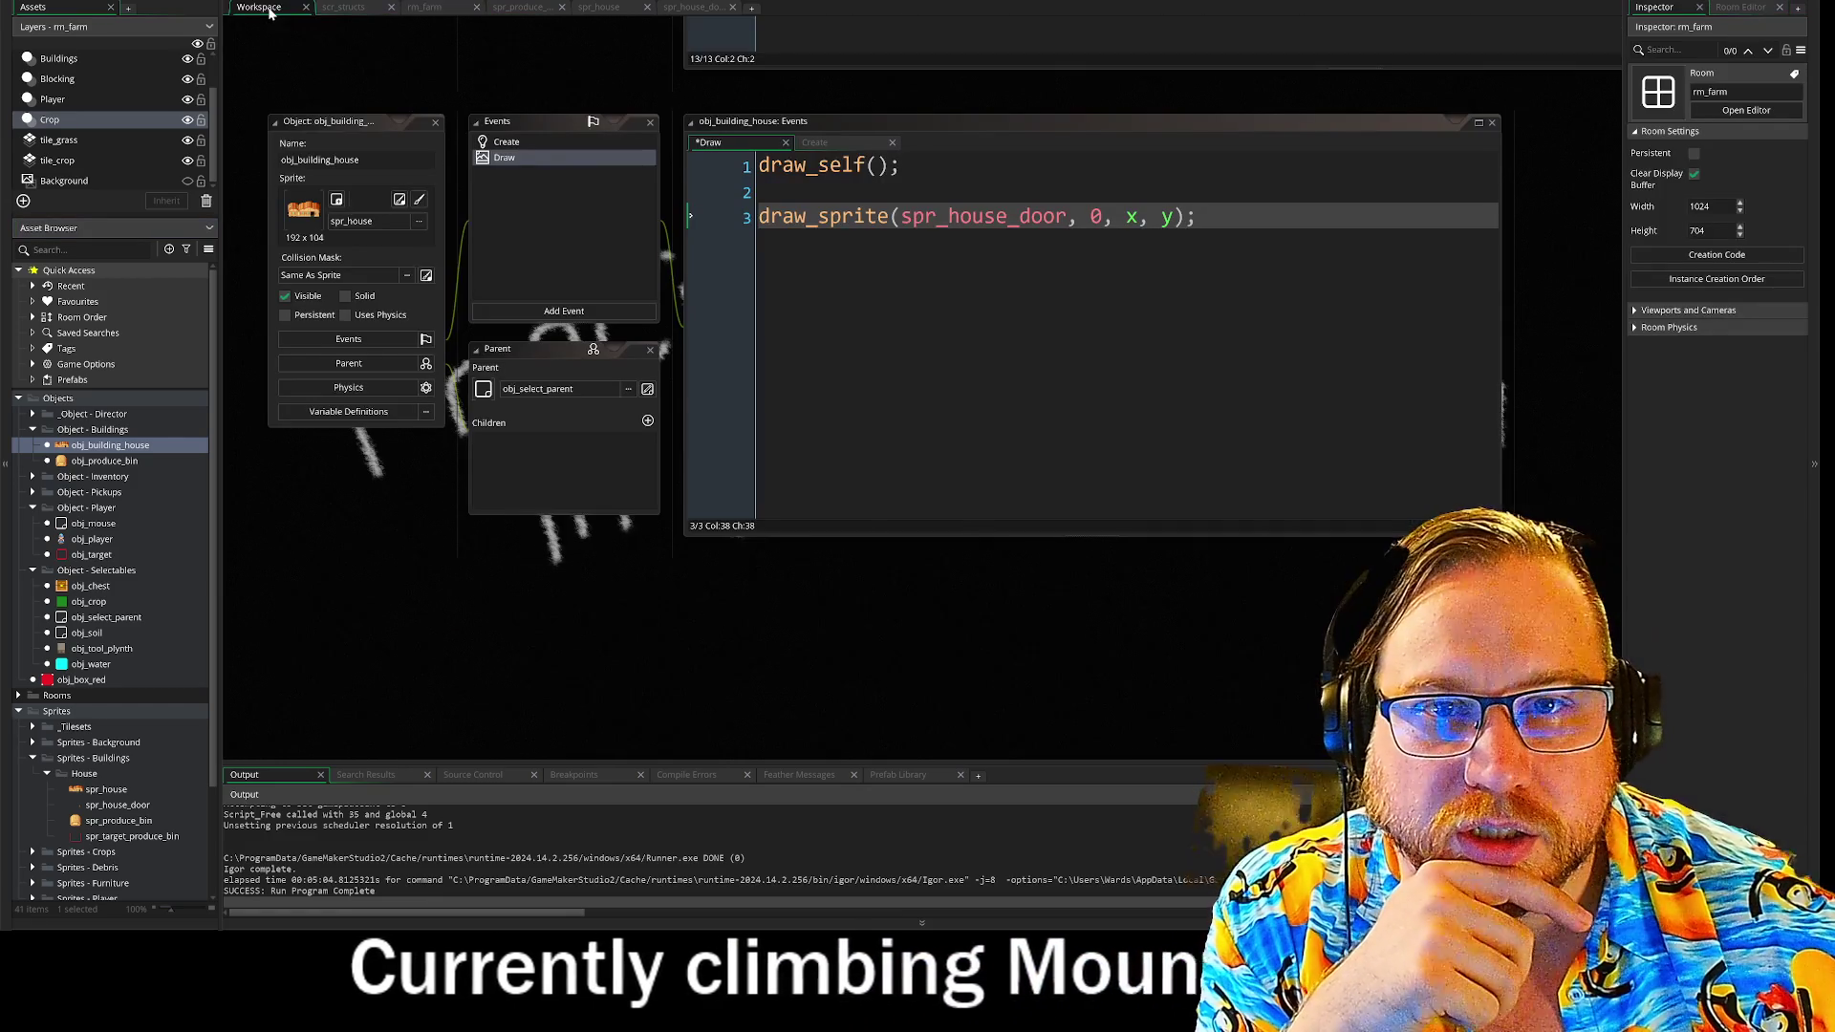
click(259, 7)
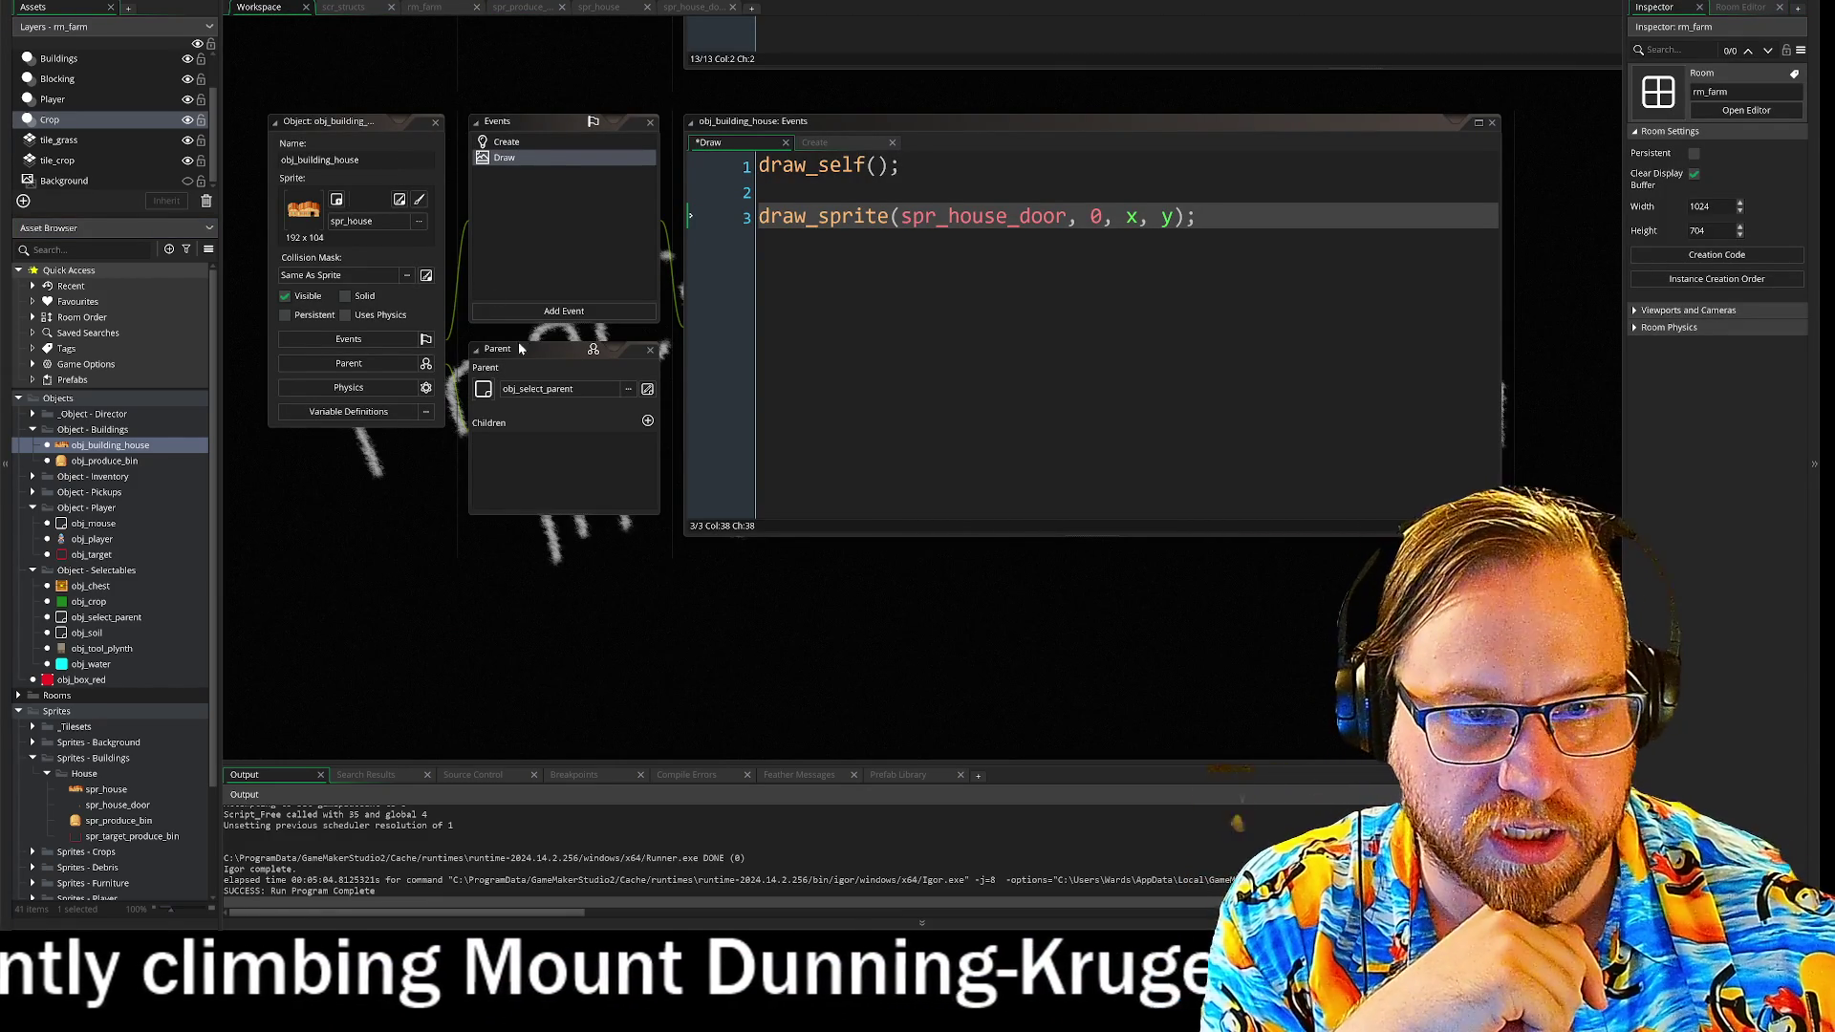
- Open spr_house and set its collision mask mode to Manual
click(106, 789)
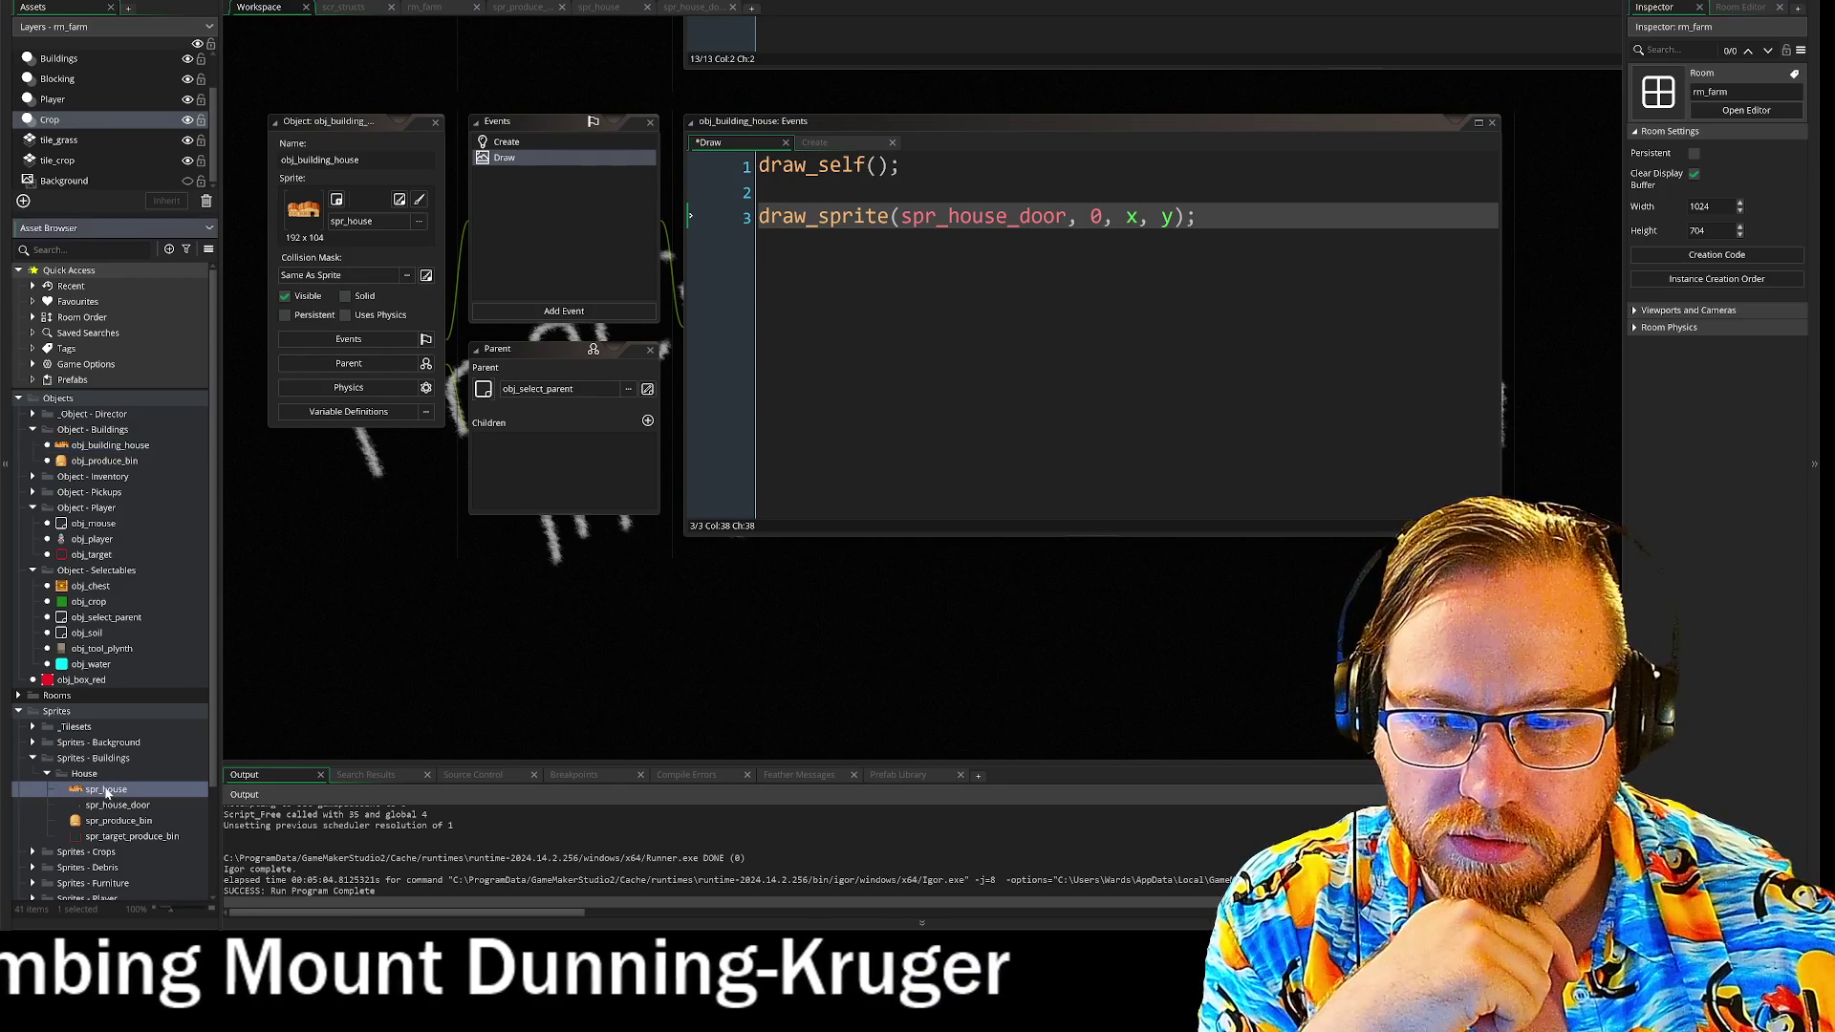
double_click(106, 789)
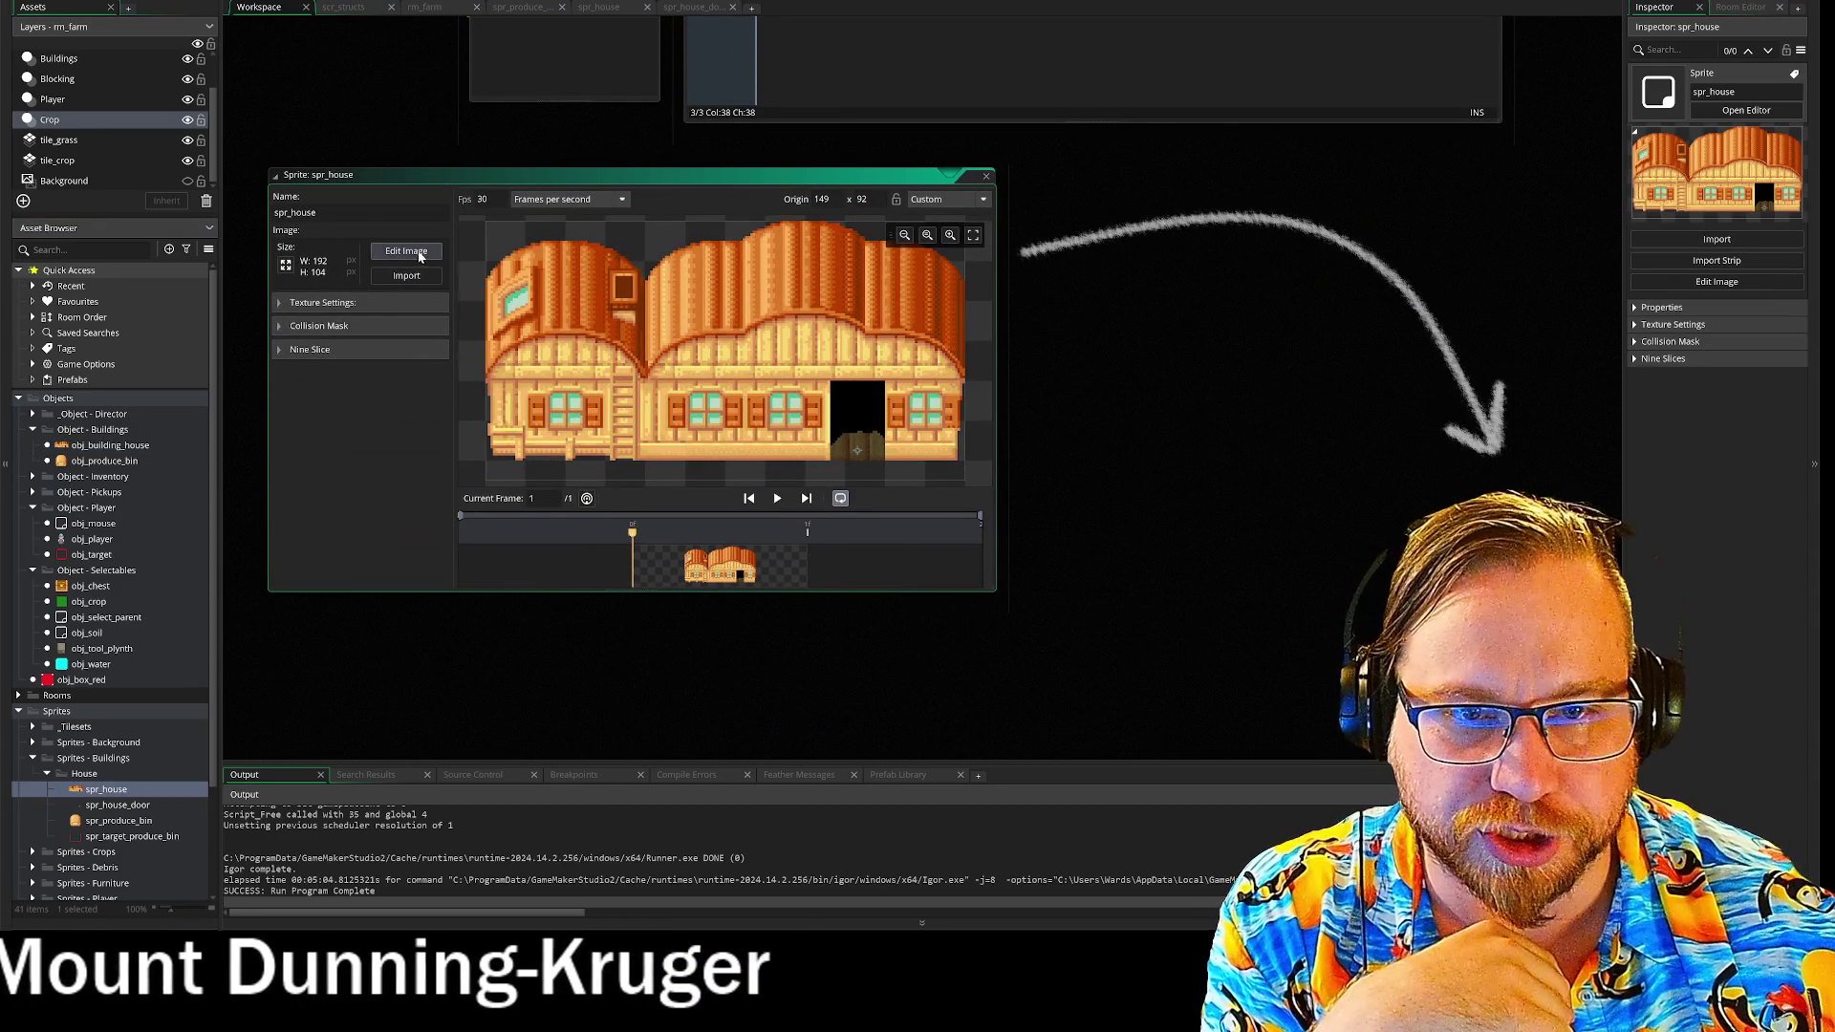
click(283, 327)
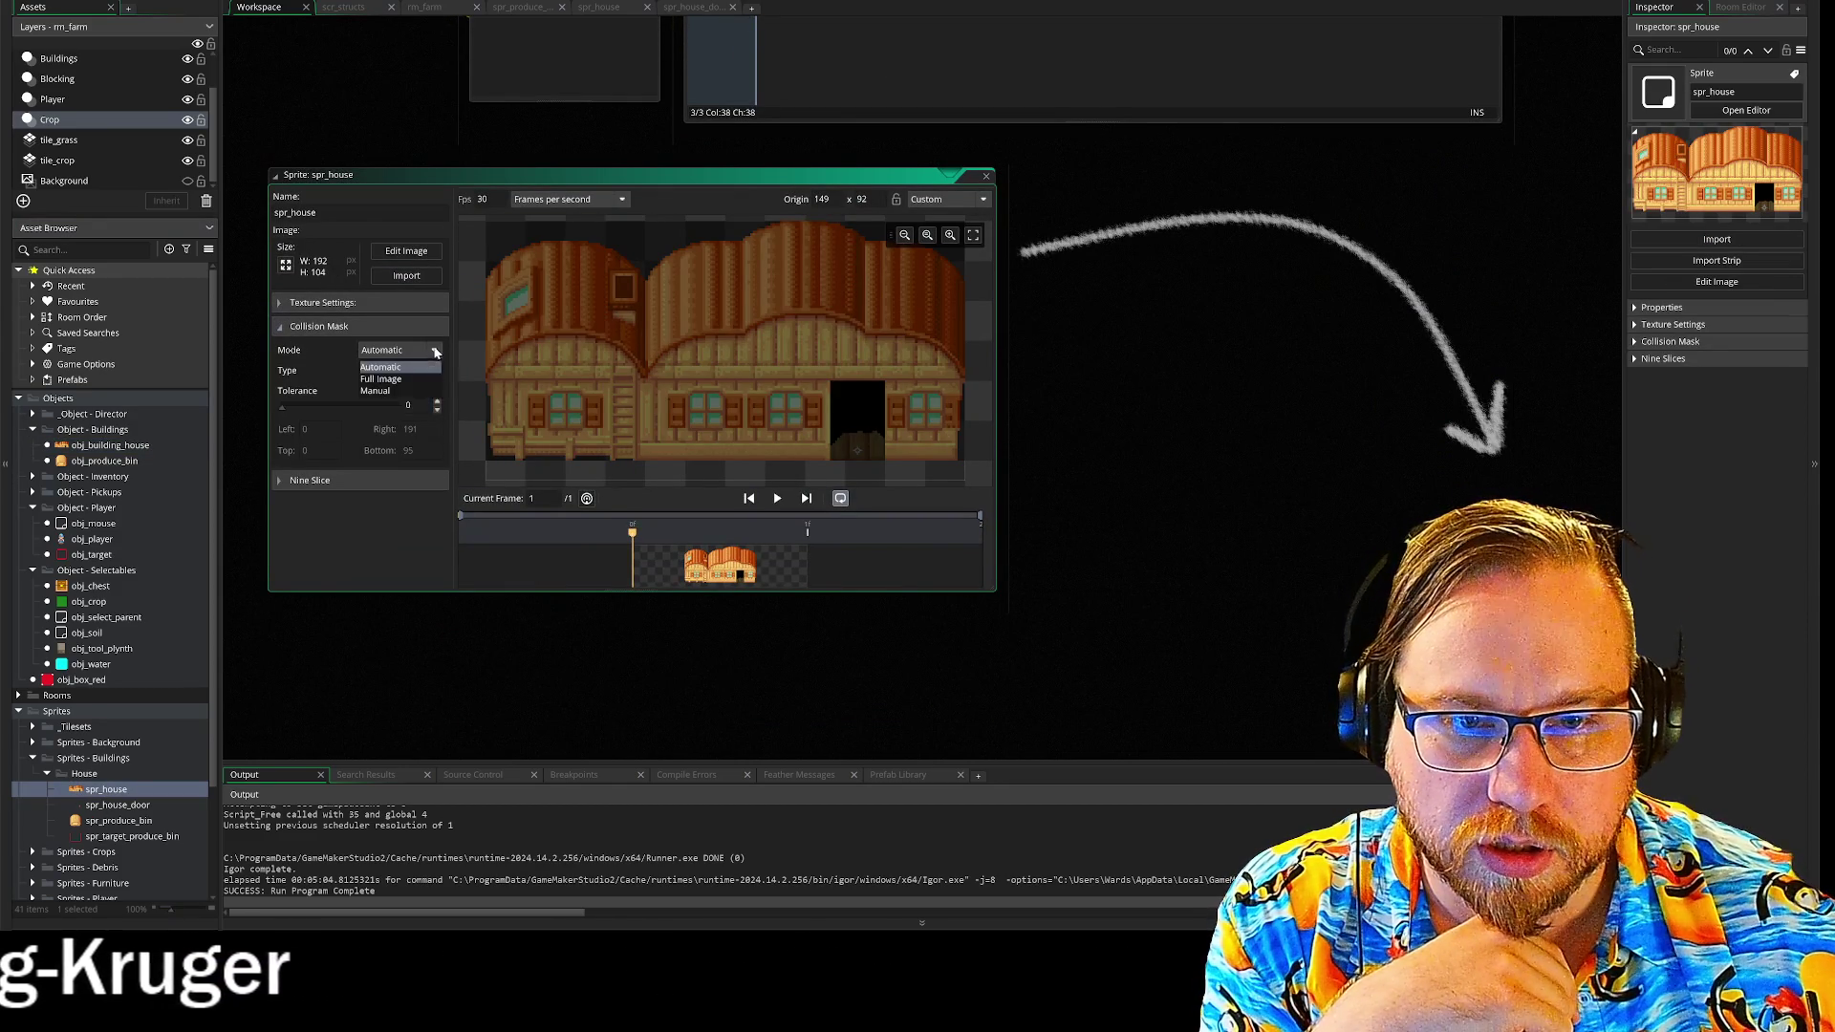
click(392, 379)
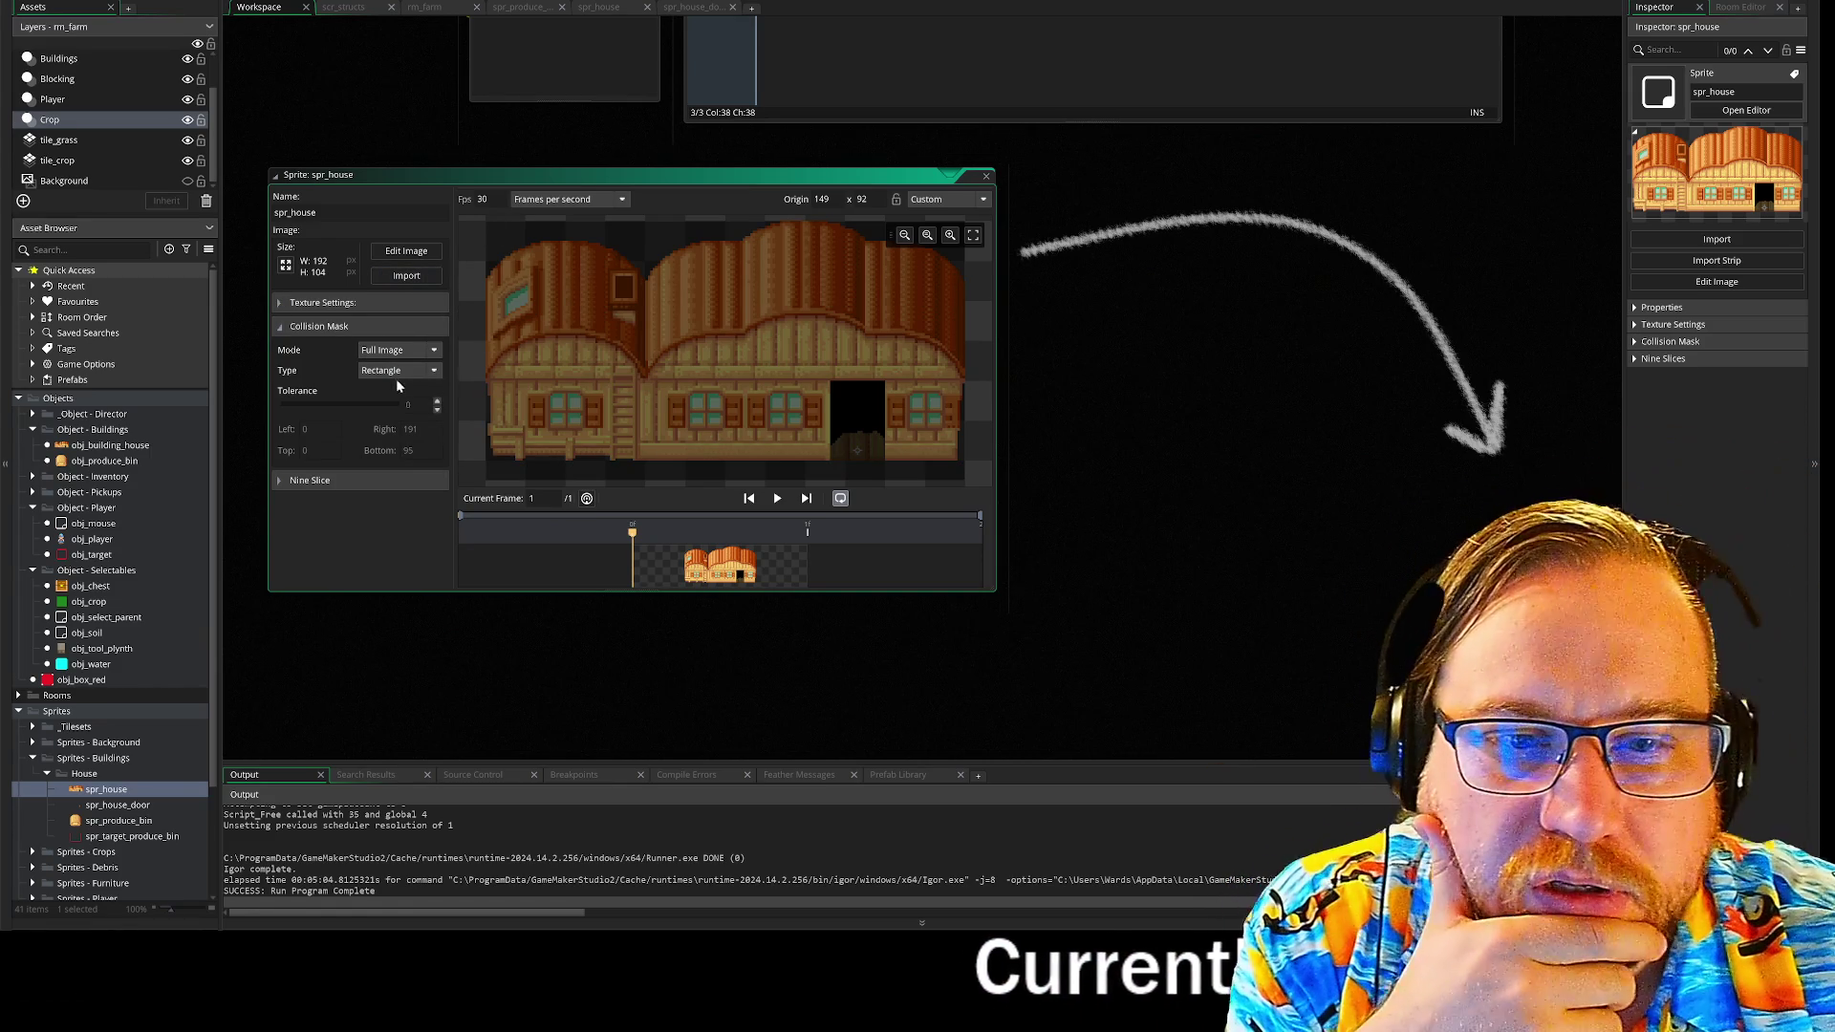
click(378, 391)
- Drag the mask to Left 3, Right 188, Top 48, Bottom 95, then close the sprite editor
drag(485, 225, 496, 363)
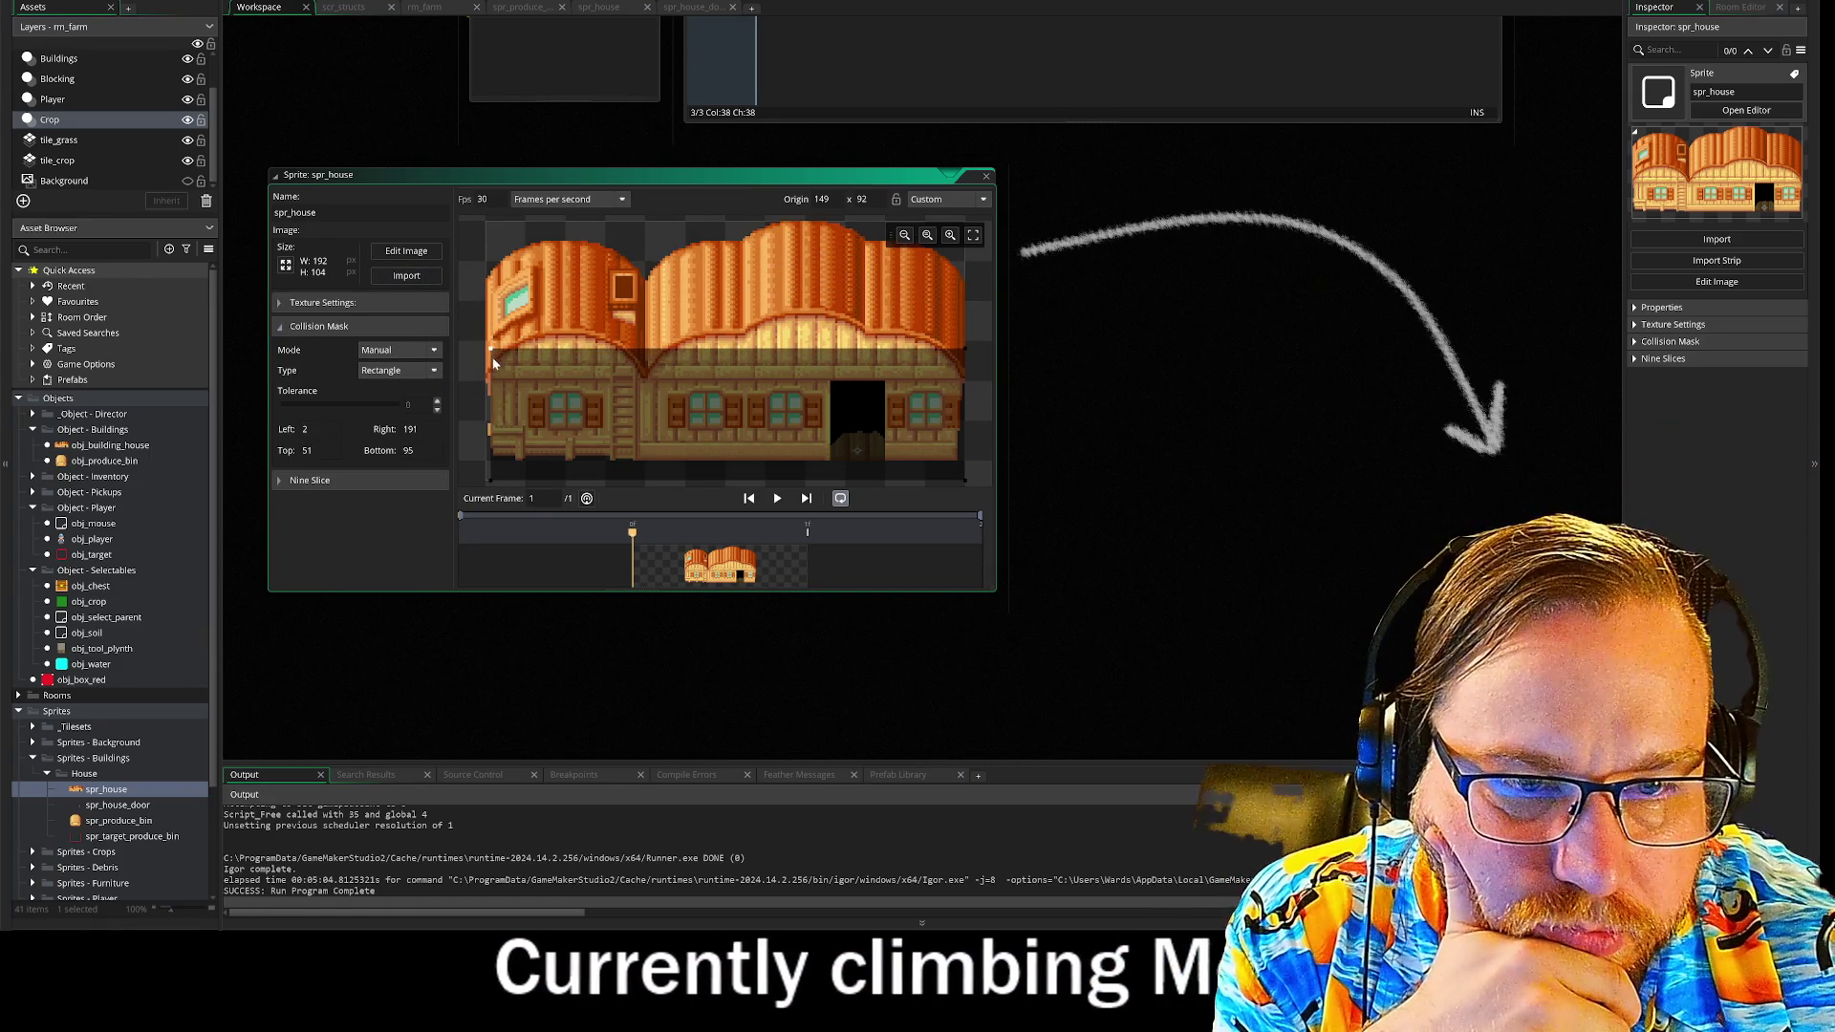
drag(492, 460, 496, 458)
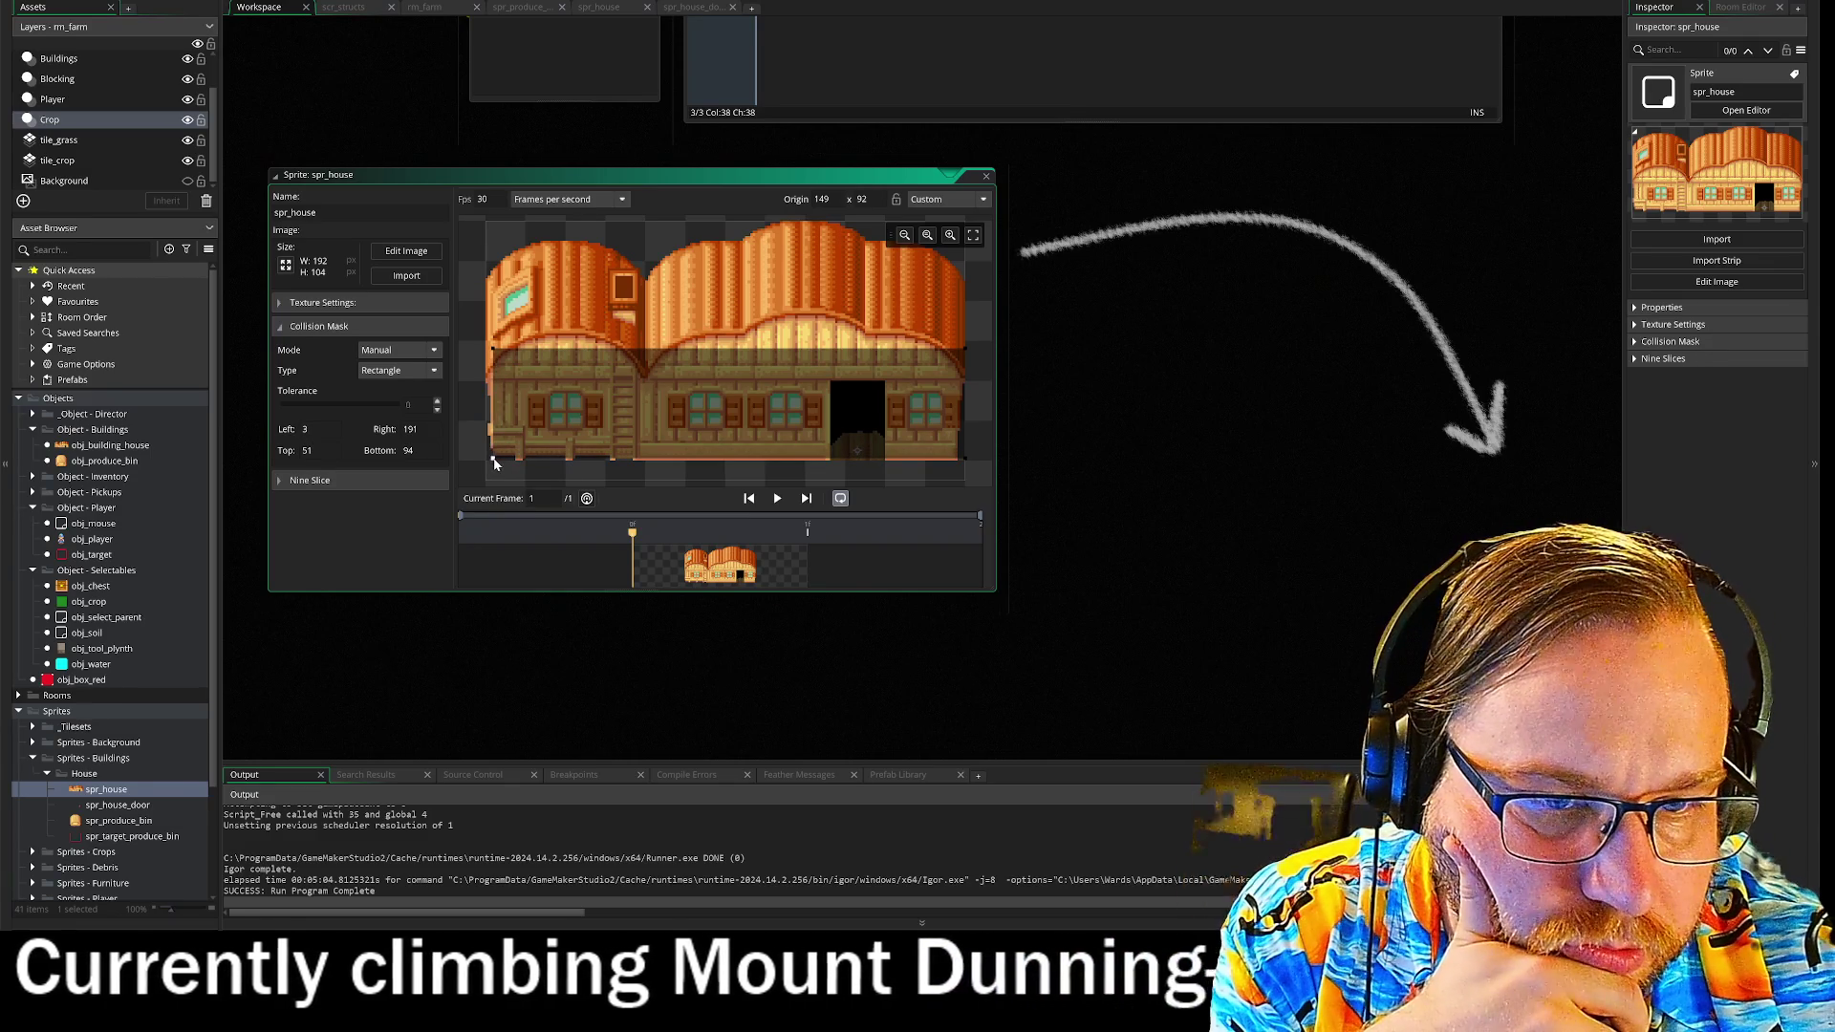
drag(965, 462, 965, 464)
drag(955, 346, 957, 380)
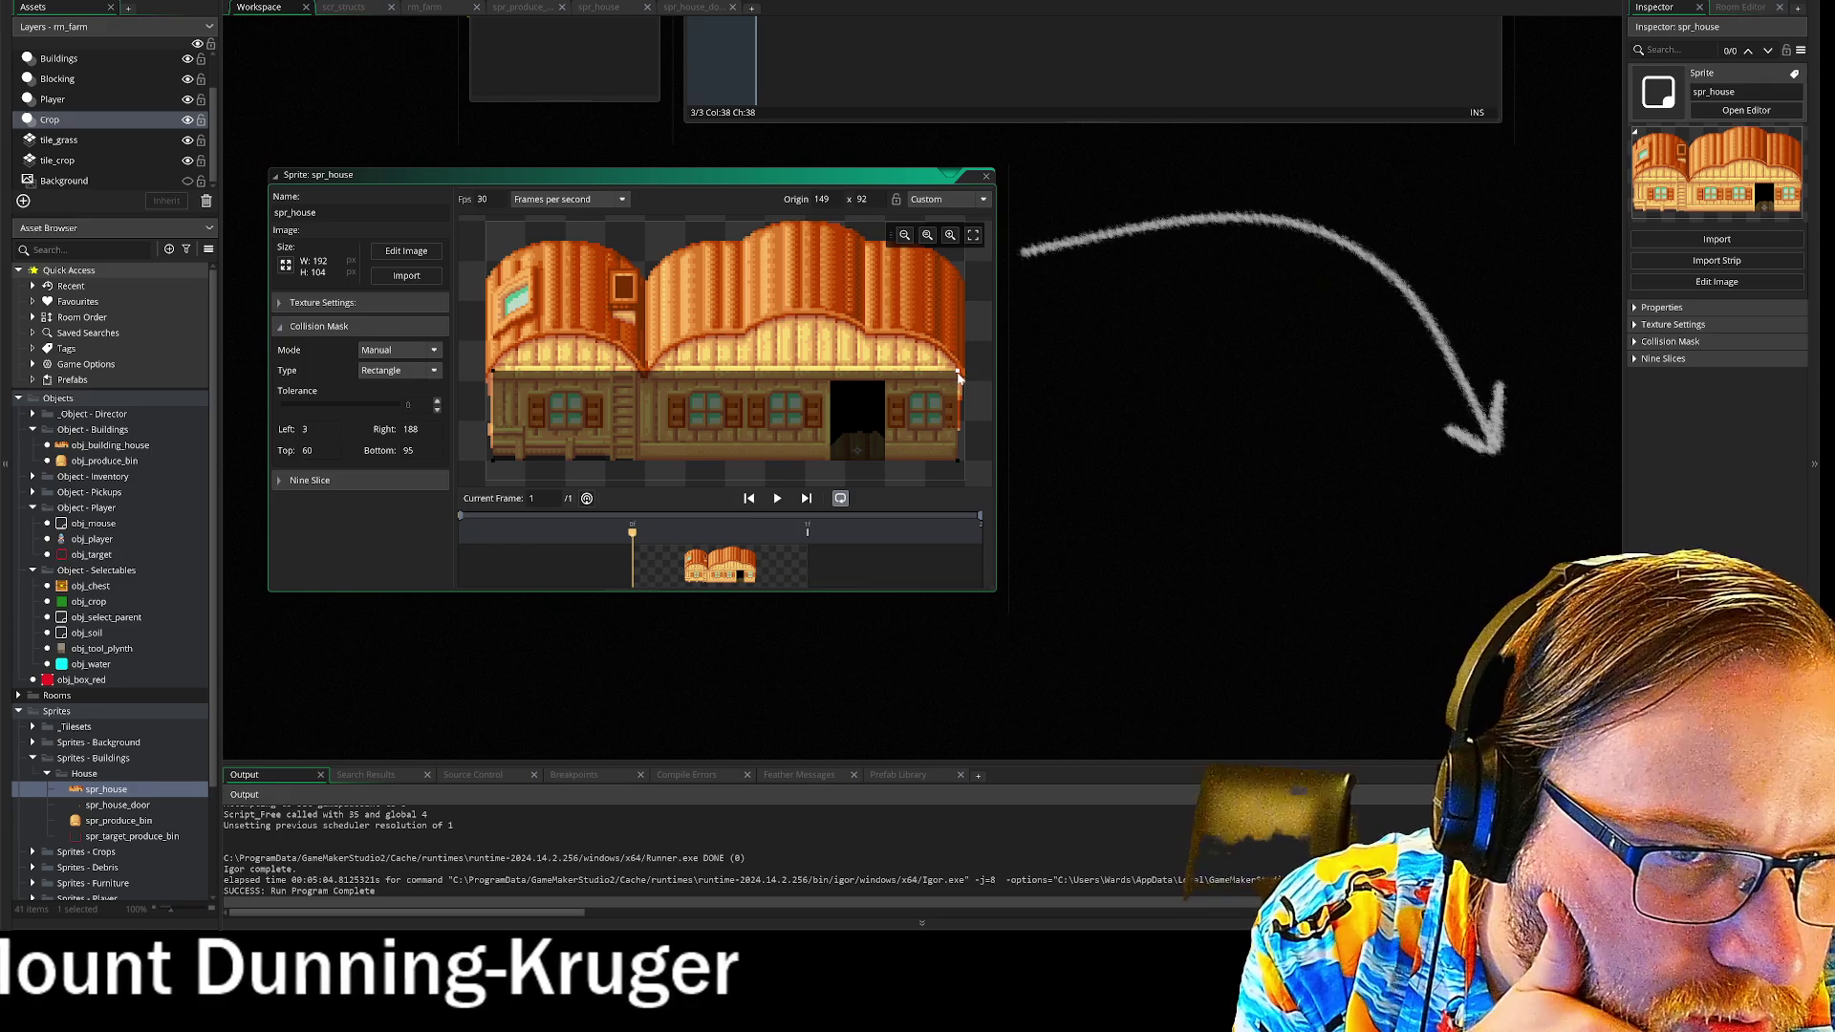
click(1128, 386)
drag(960, 372, 957, 355)
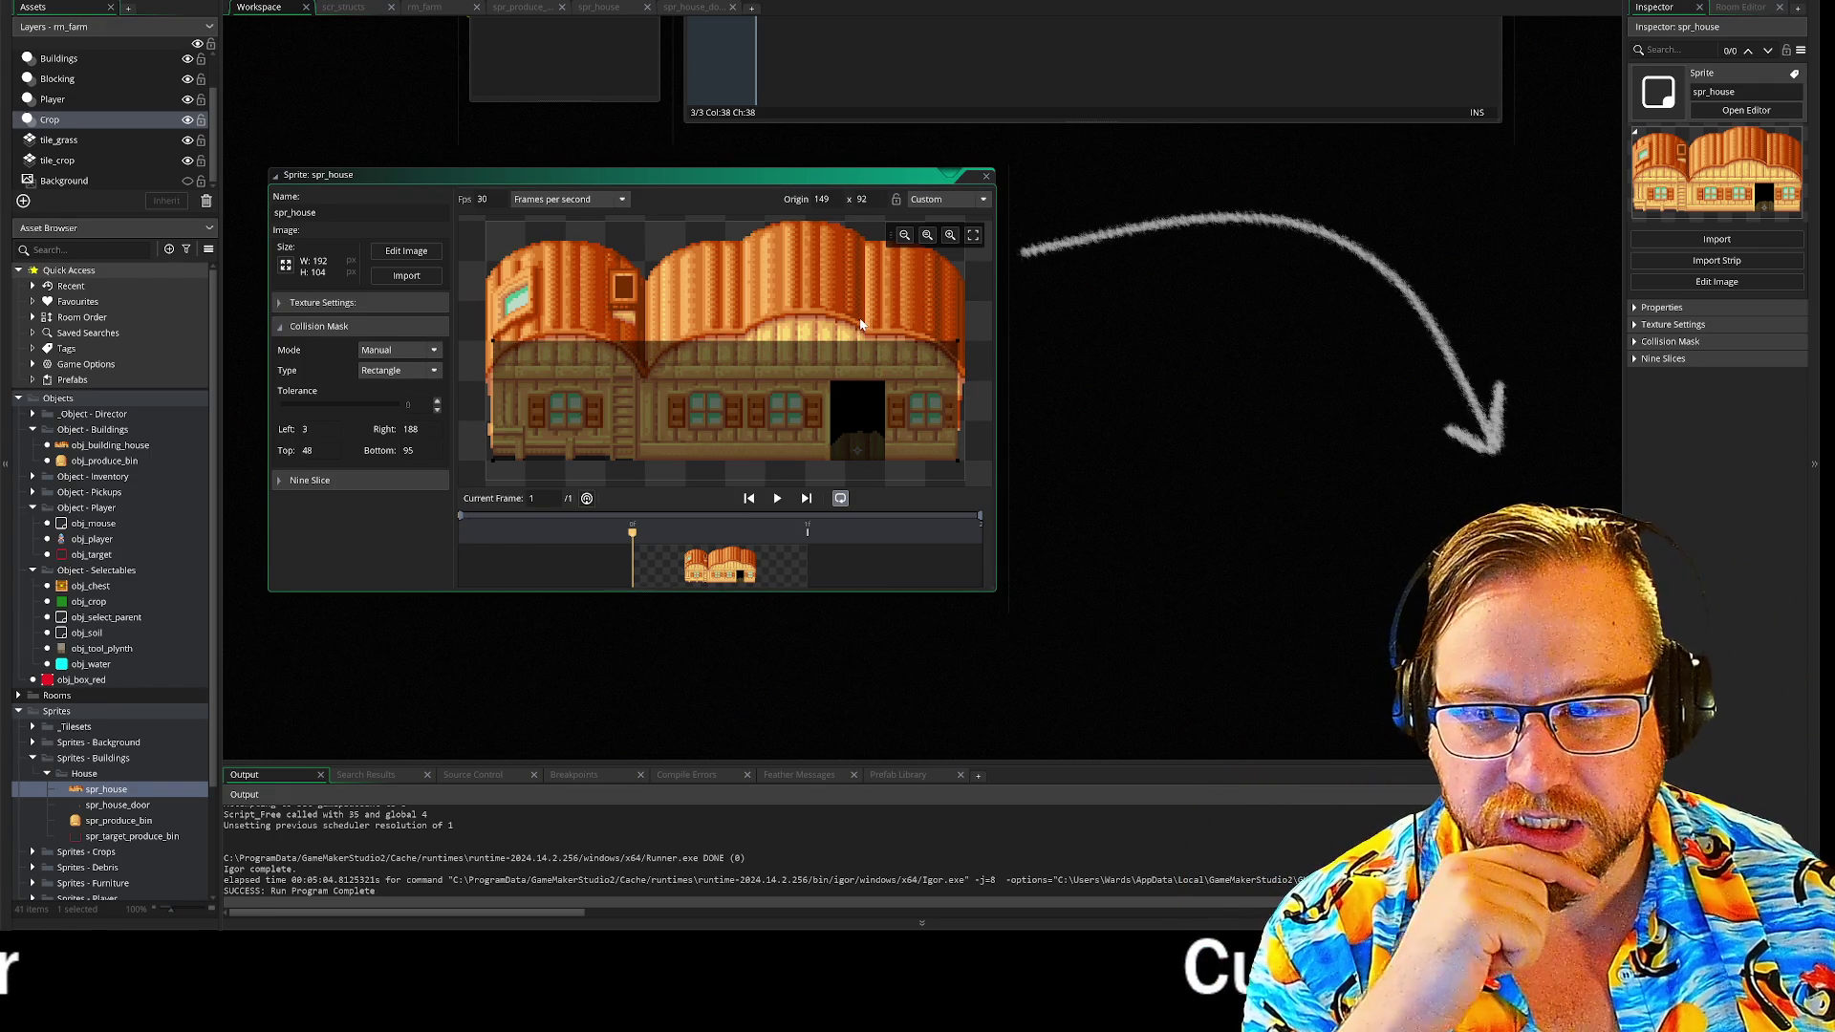
click(1125, 326)
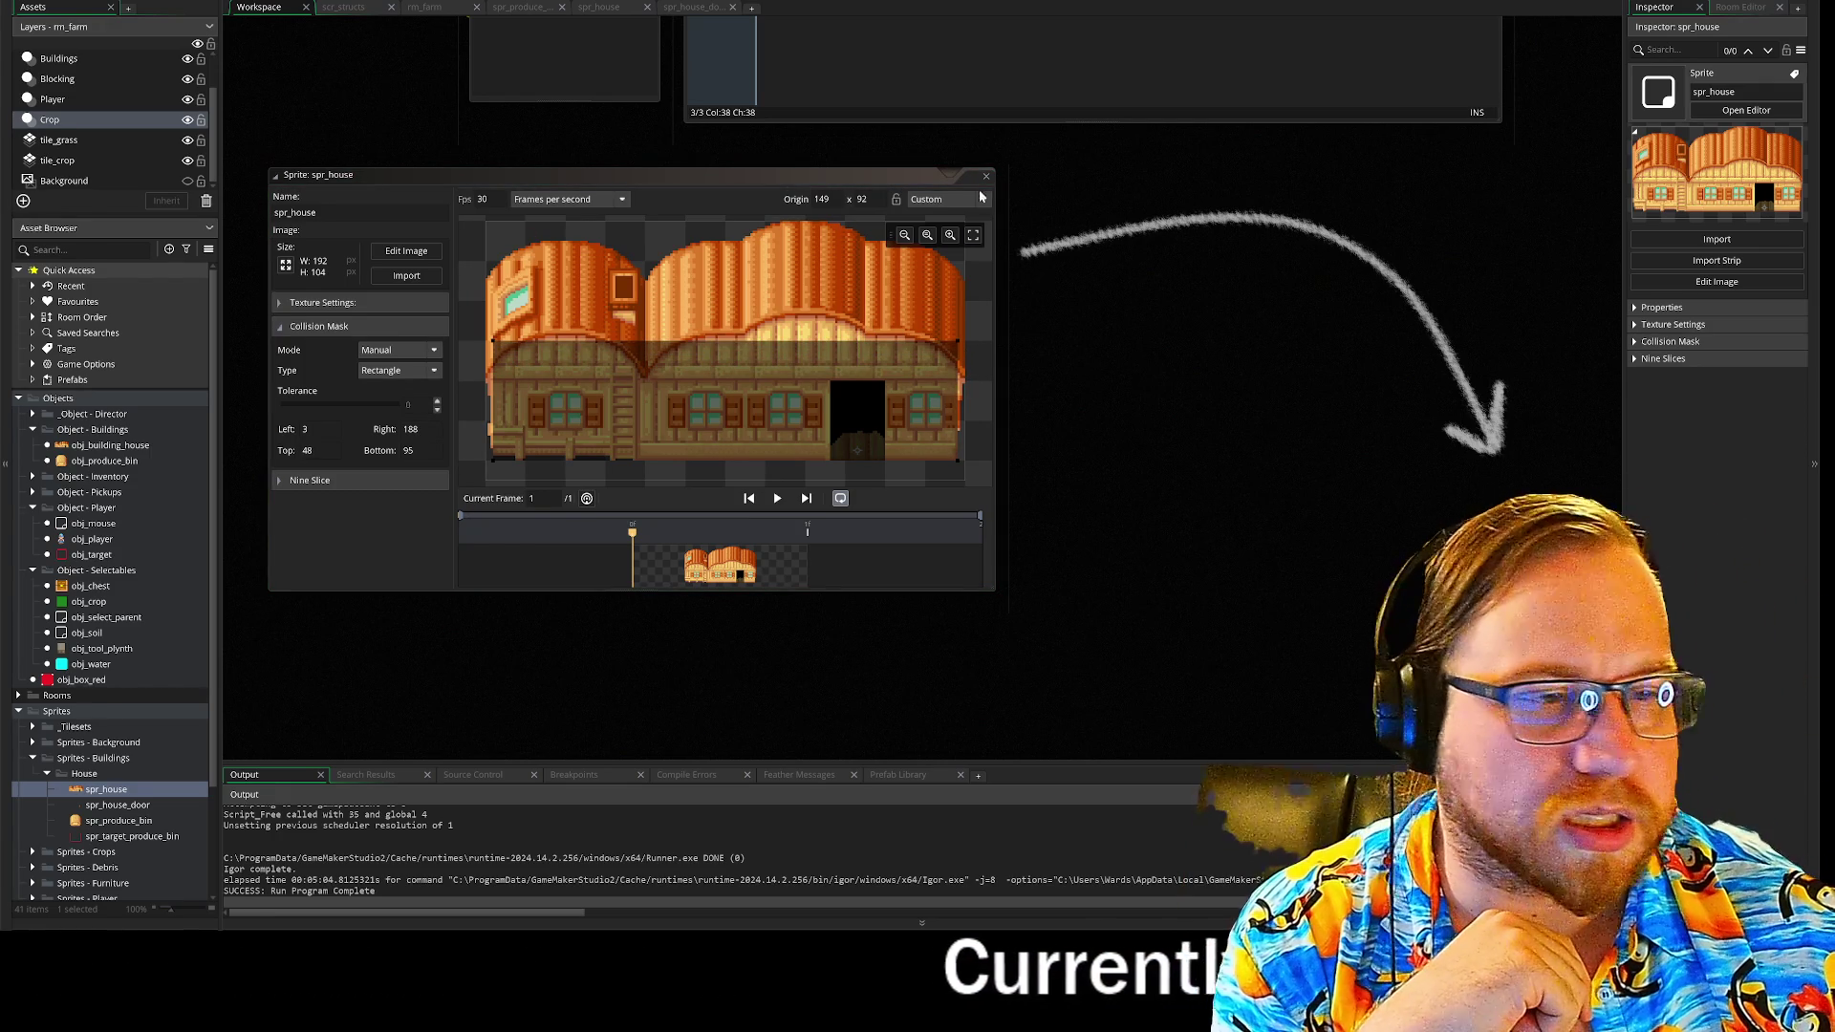
click(986, 176)
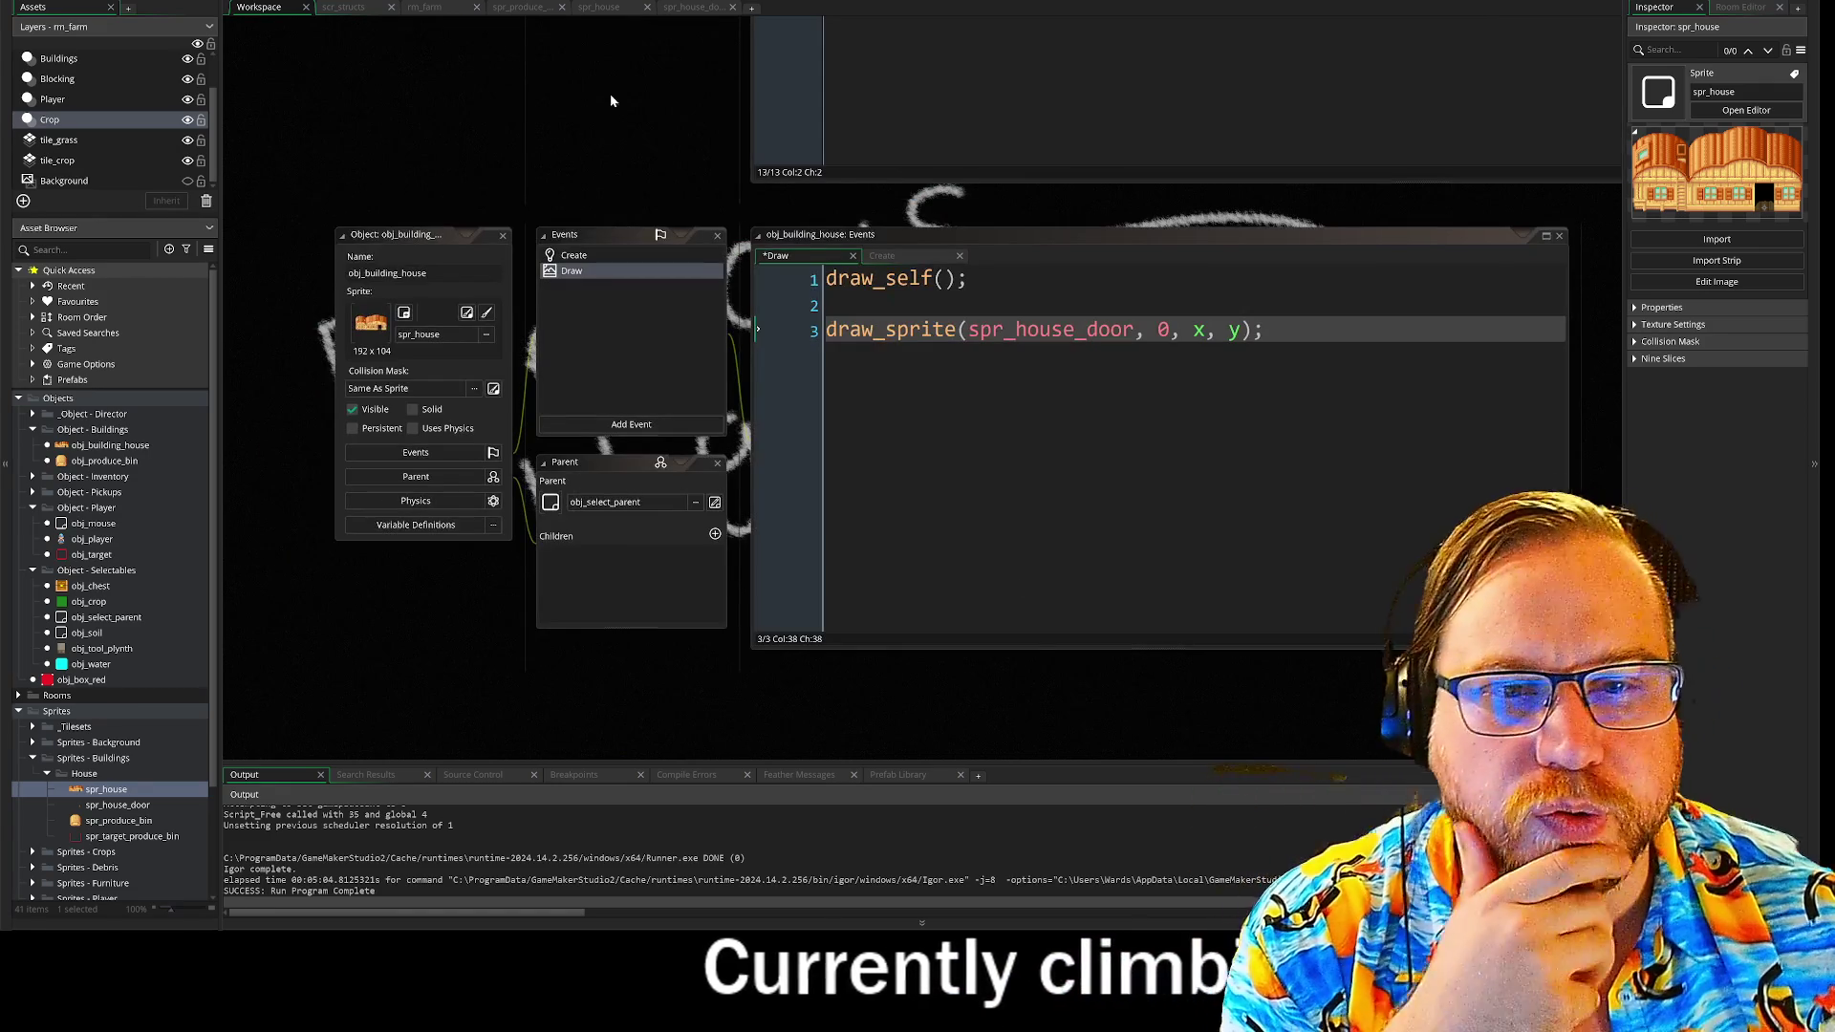
- Save and run the game with F5, then walk the farmer up toward the house
mouse_move(586, 115)
mouse_down()
mouse_move(573, 186)
mouse_move(657, 381)
mouse_up()
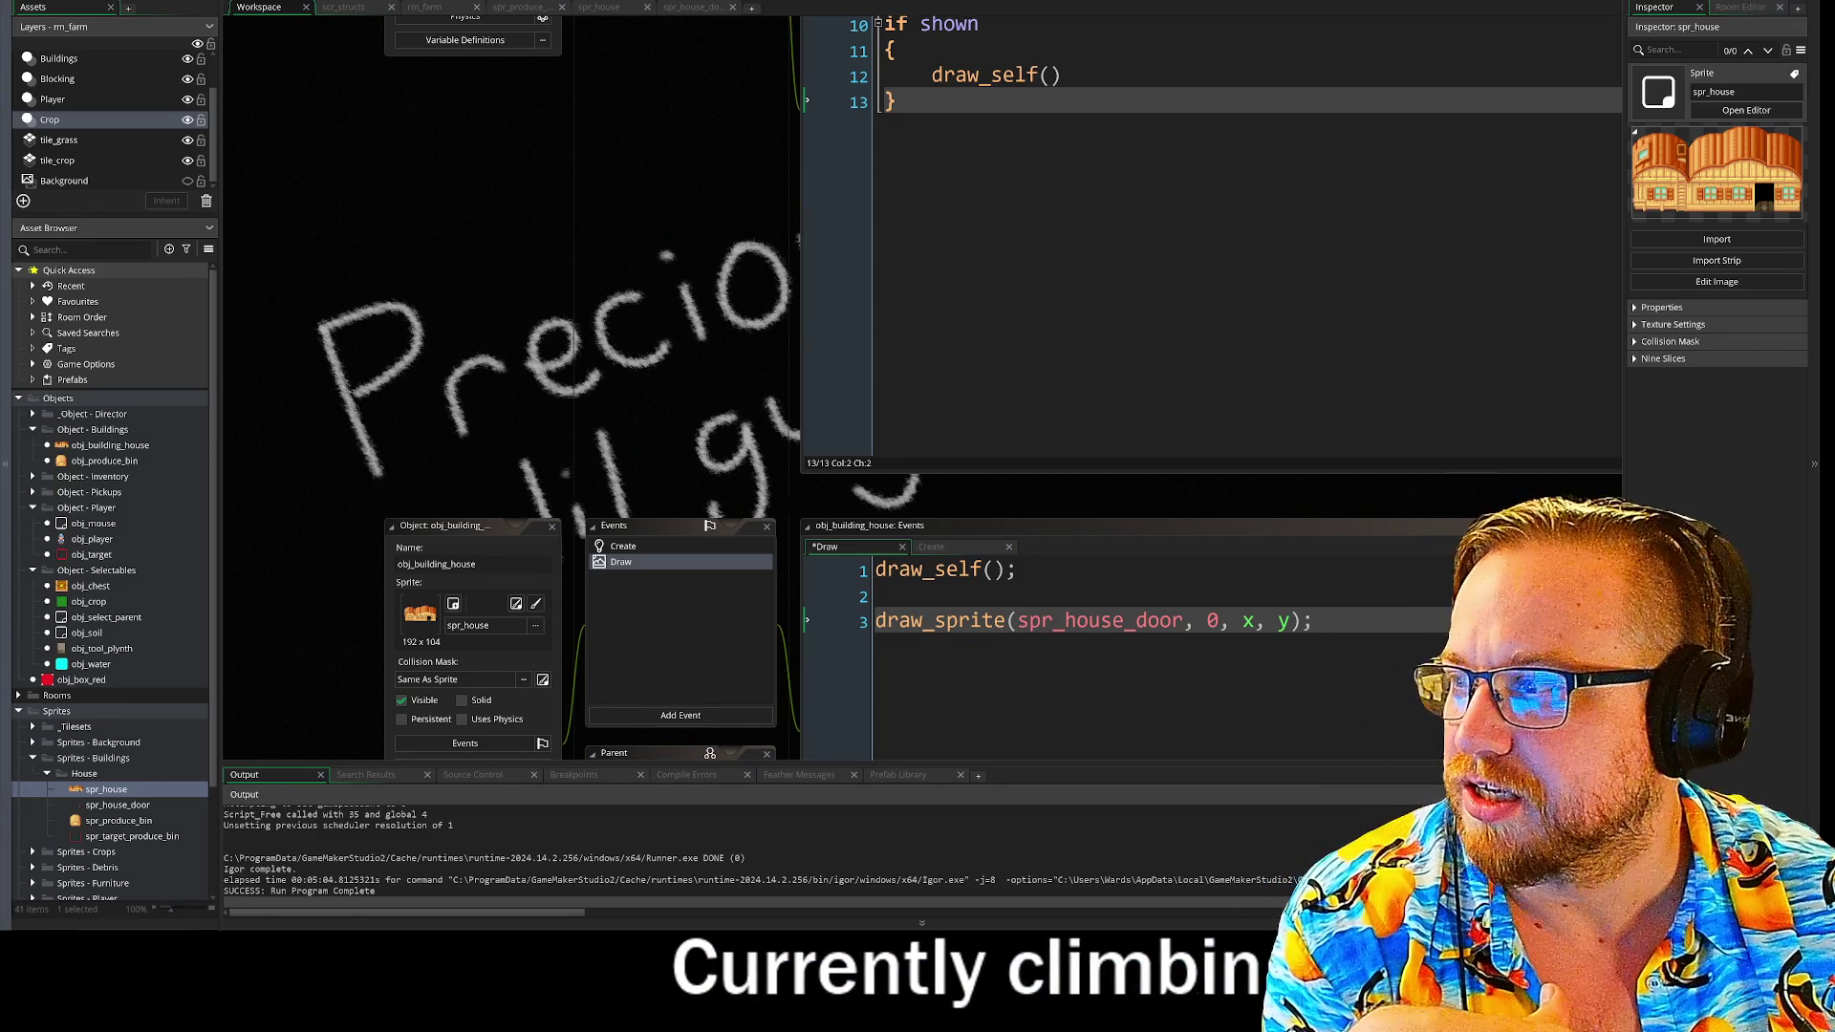
scroll(685, 93, up, 4)
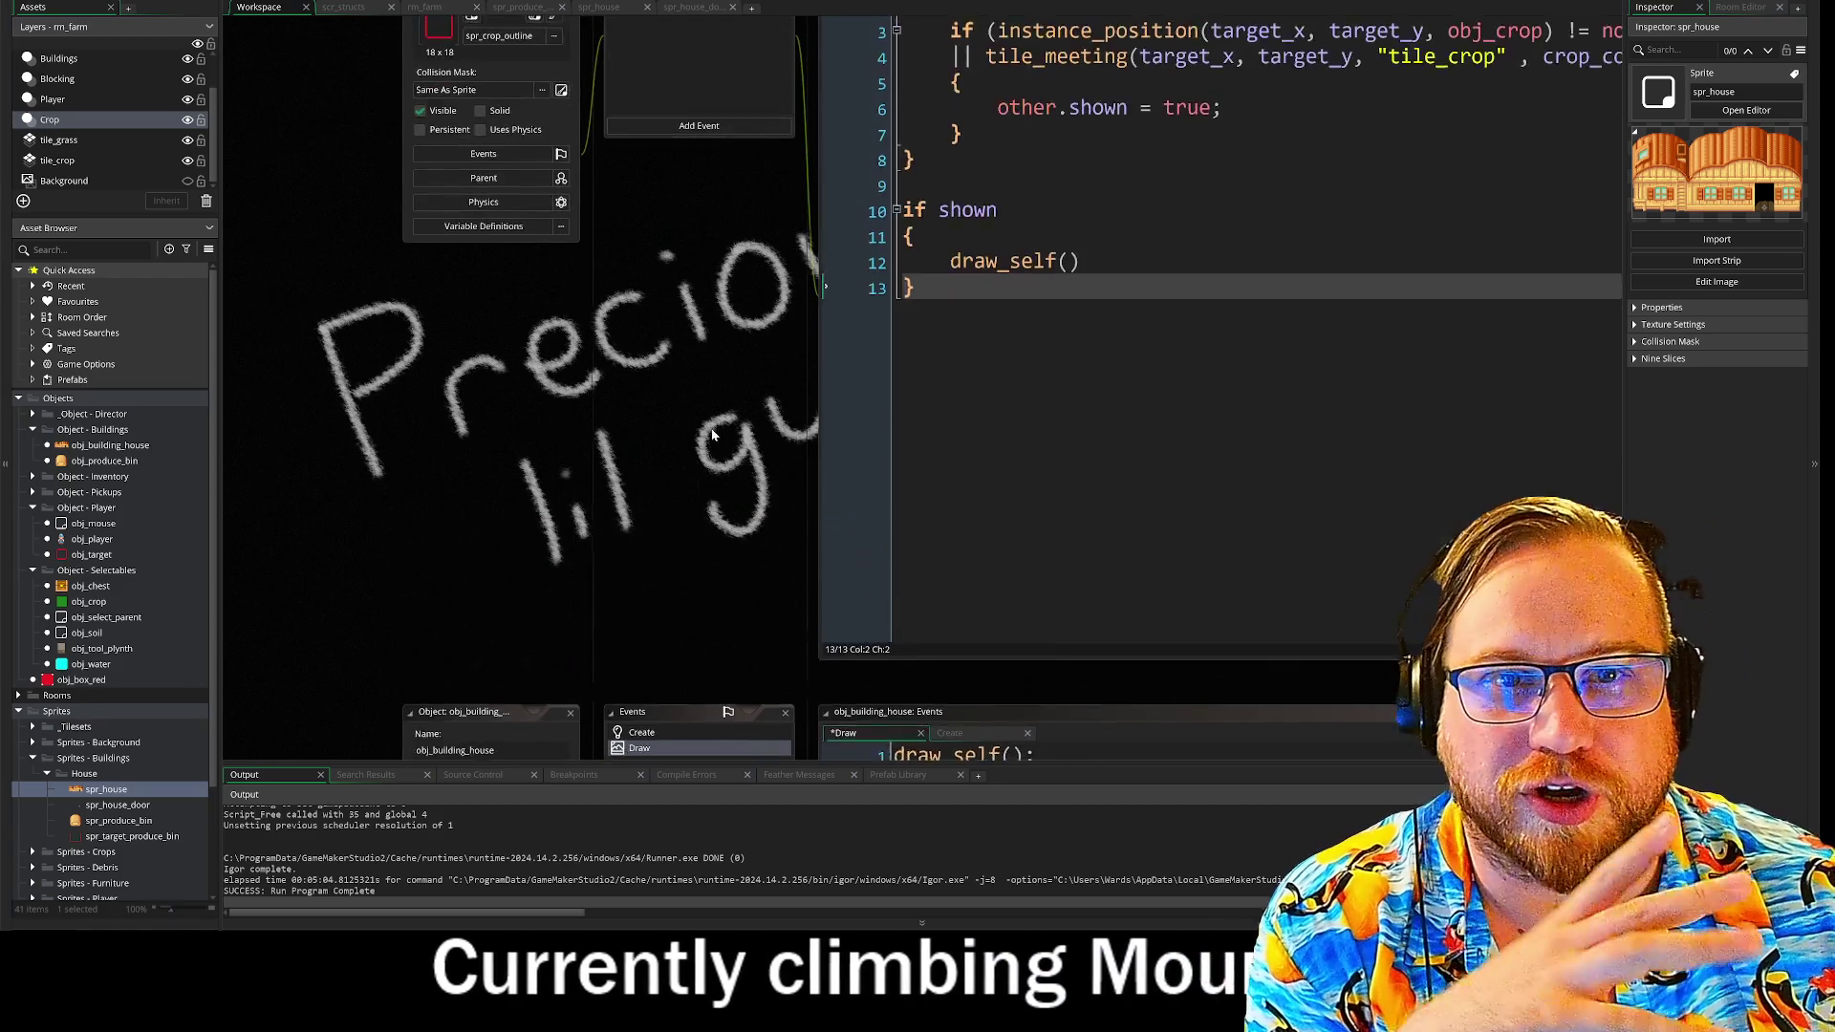
scroll(685, 93, down, 1)
key(F5)
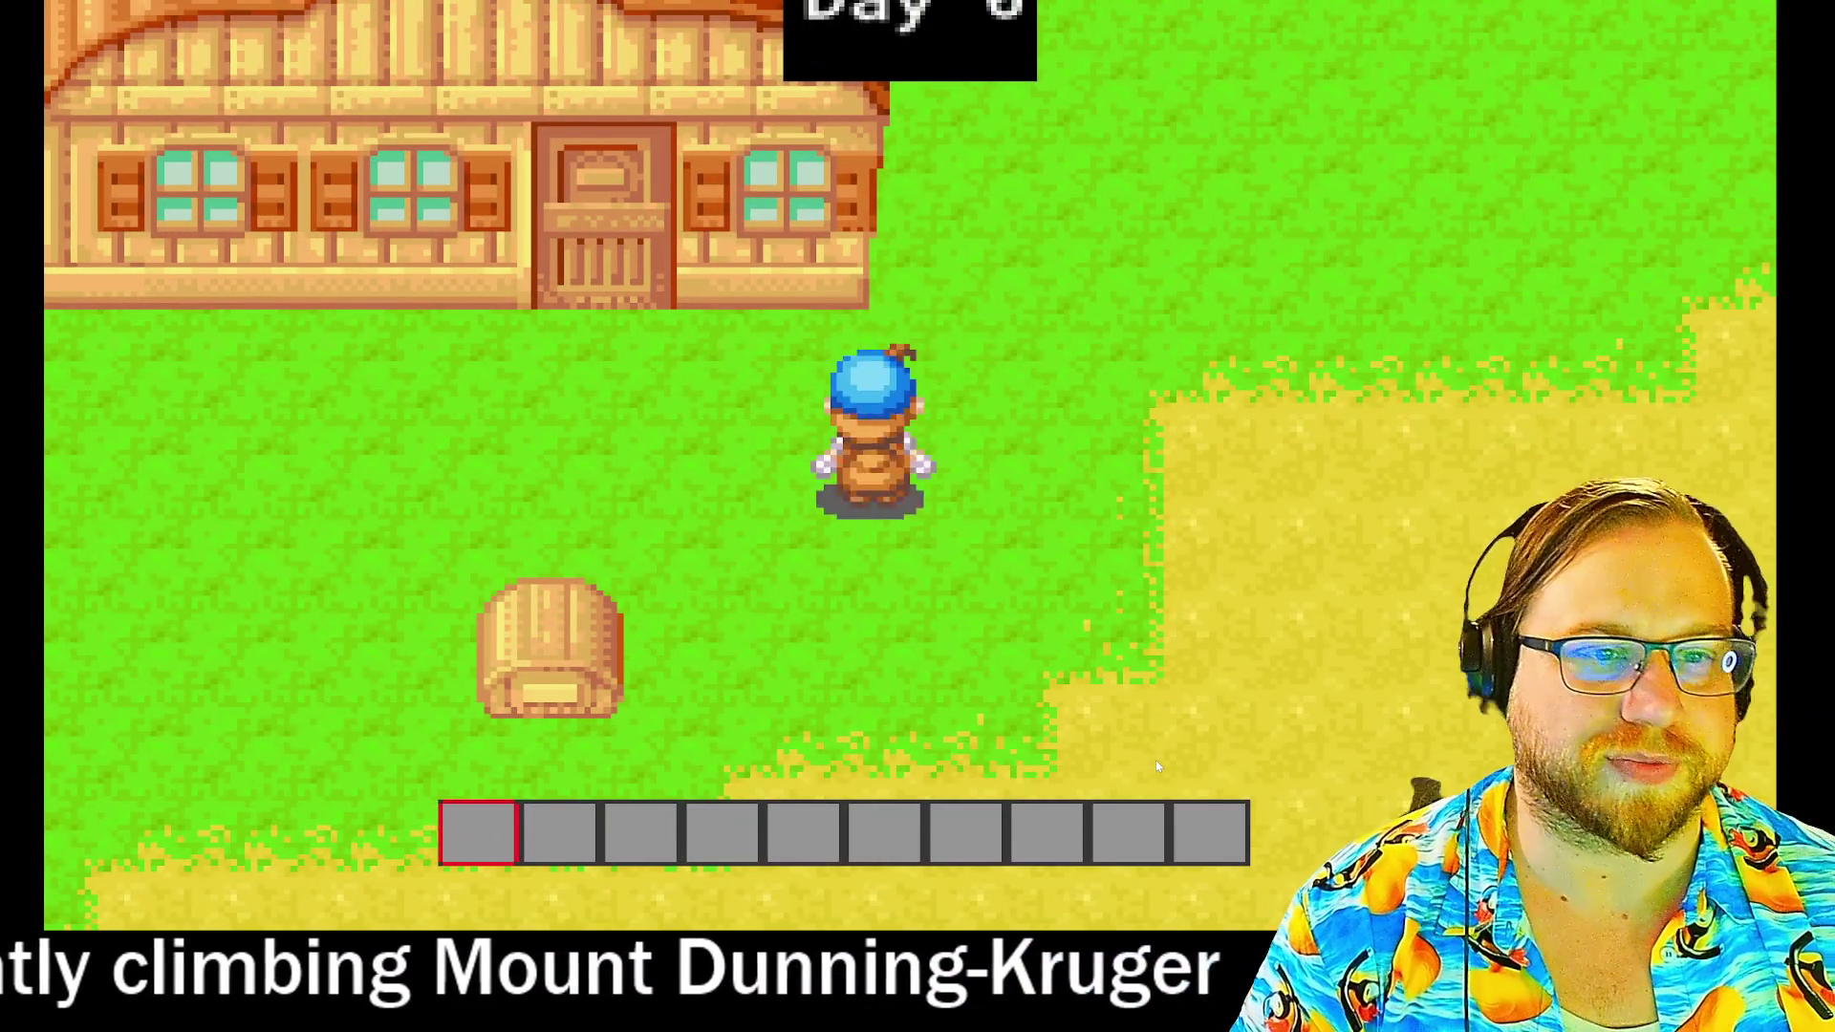
key(w)
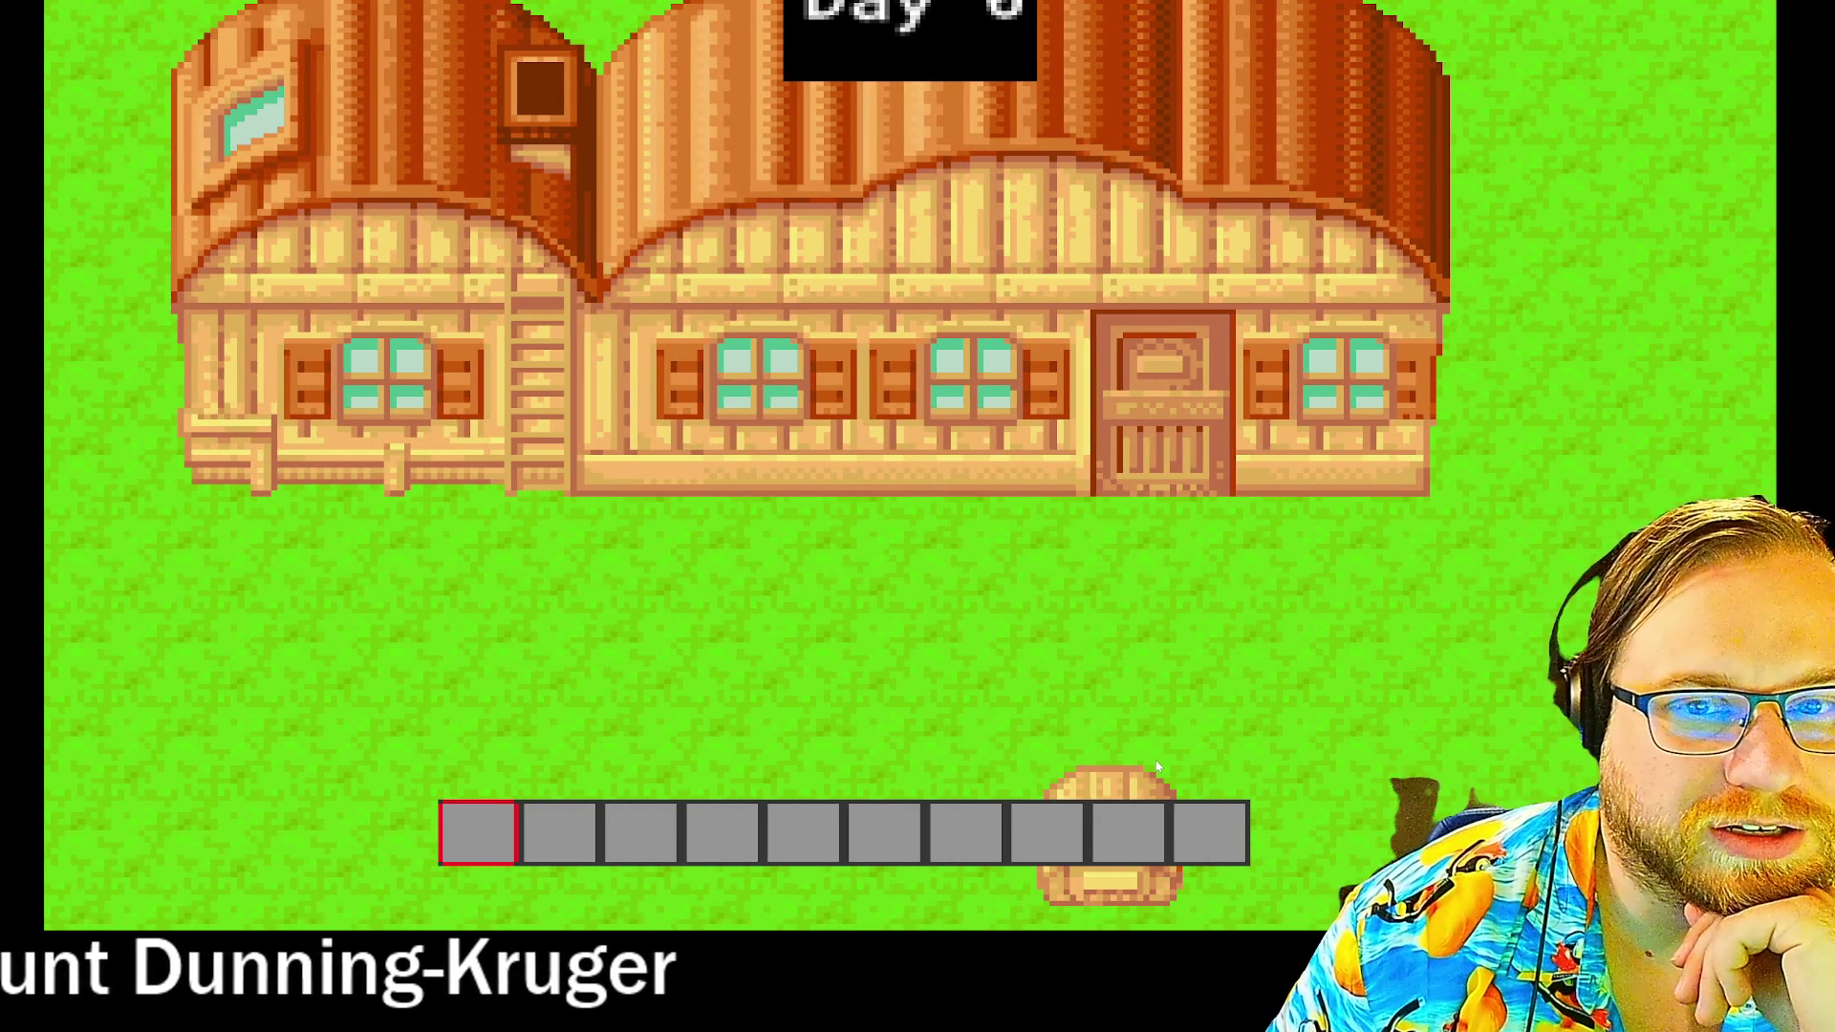
- Walk the farmer along the house front and in and out through the door
key(s)
key(d)
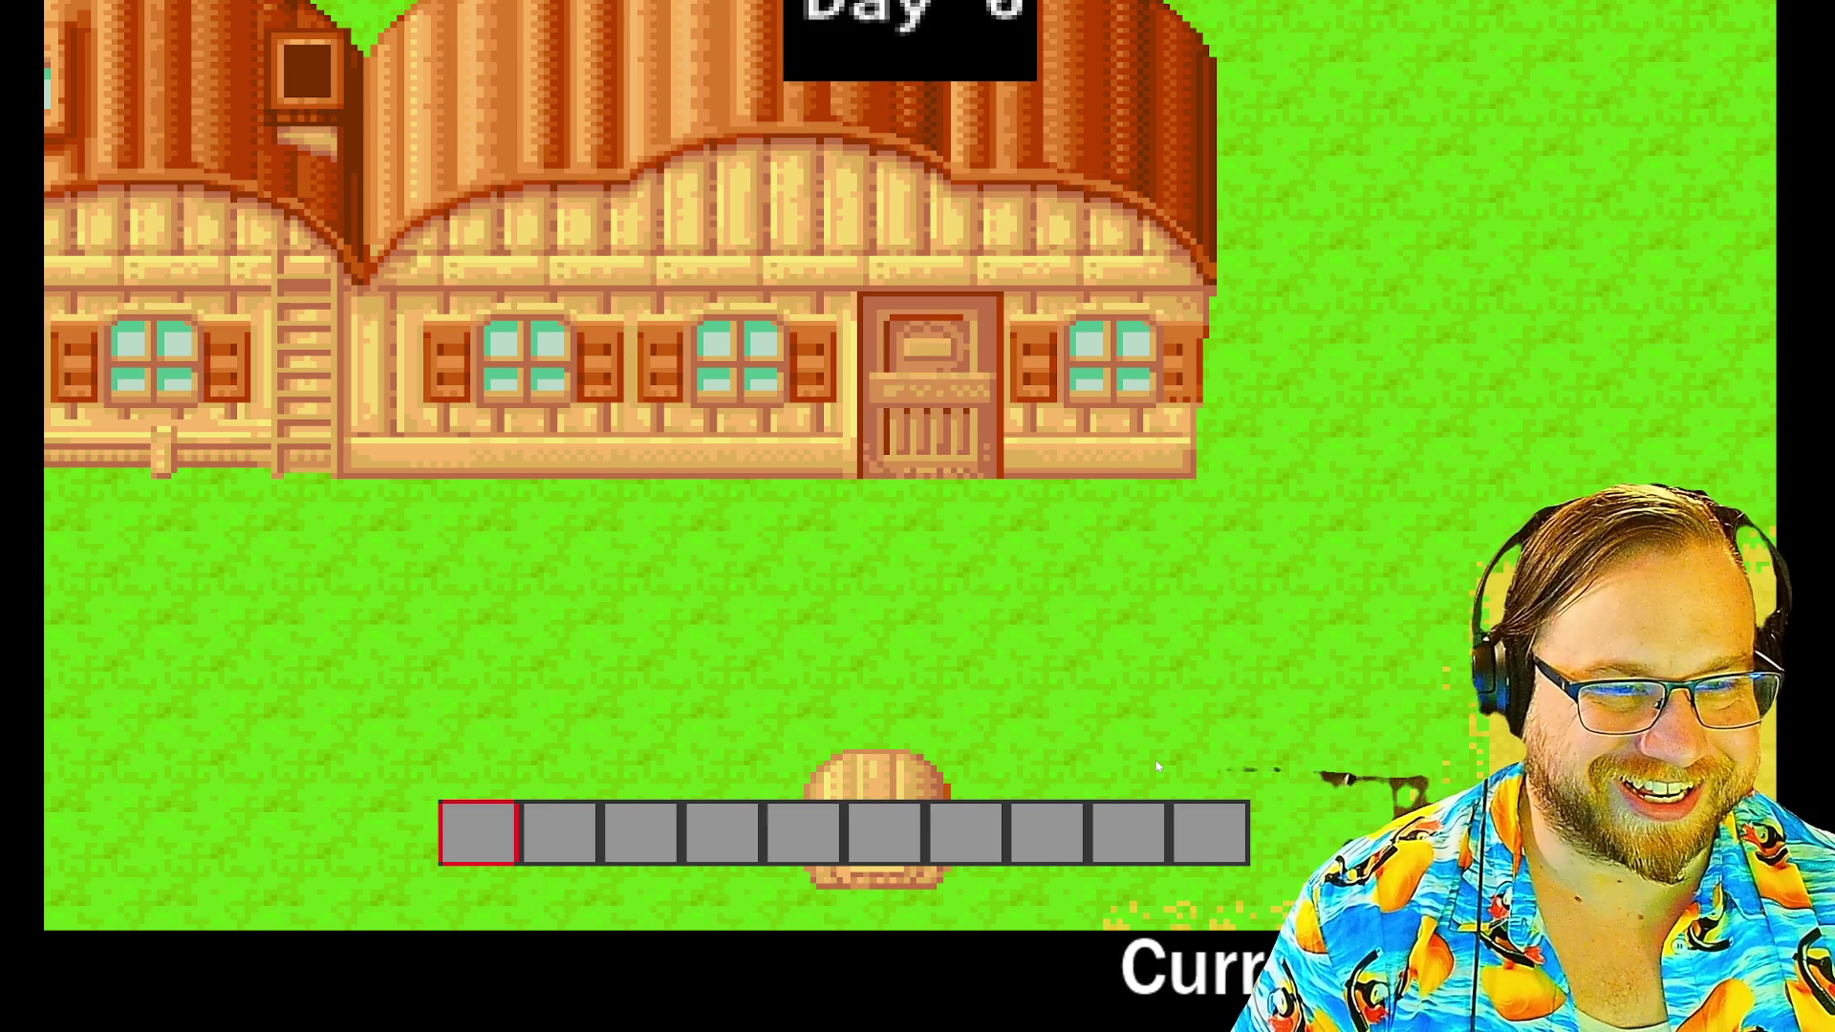
key(w)
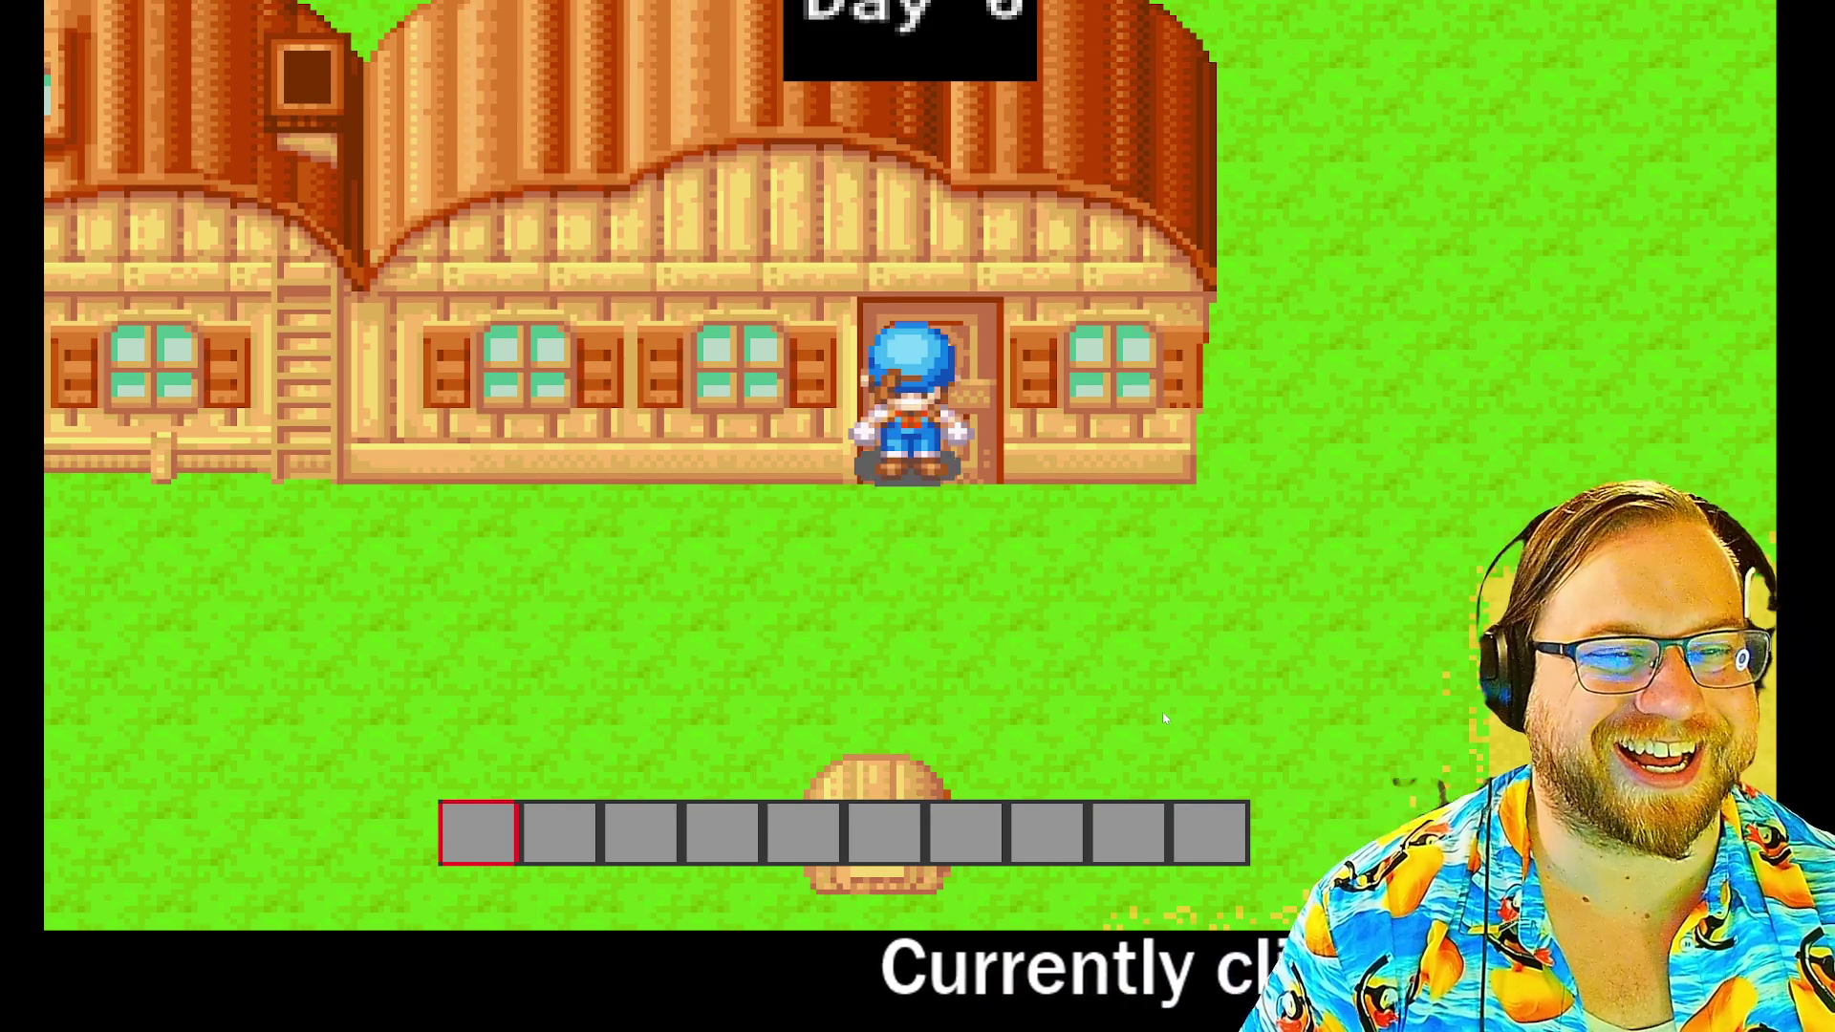
key(s)
key(w)
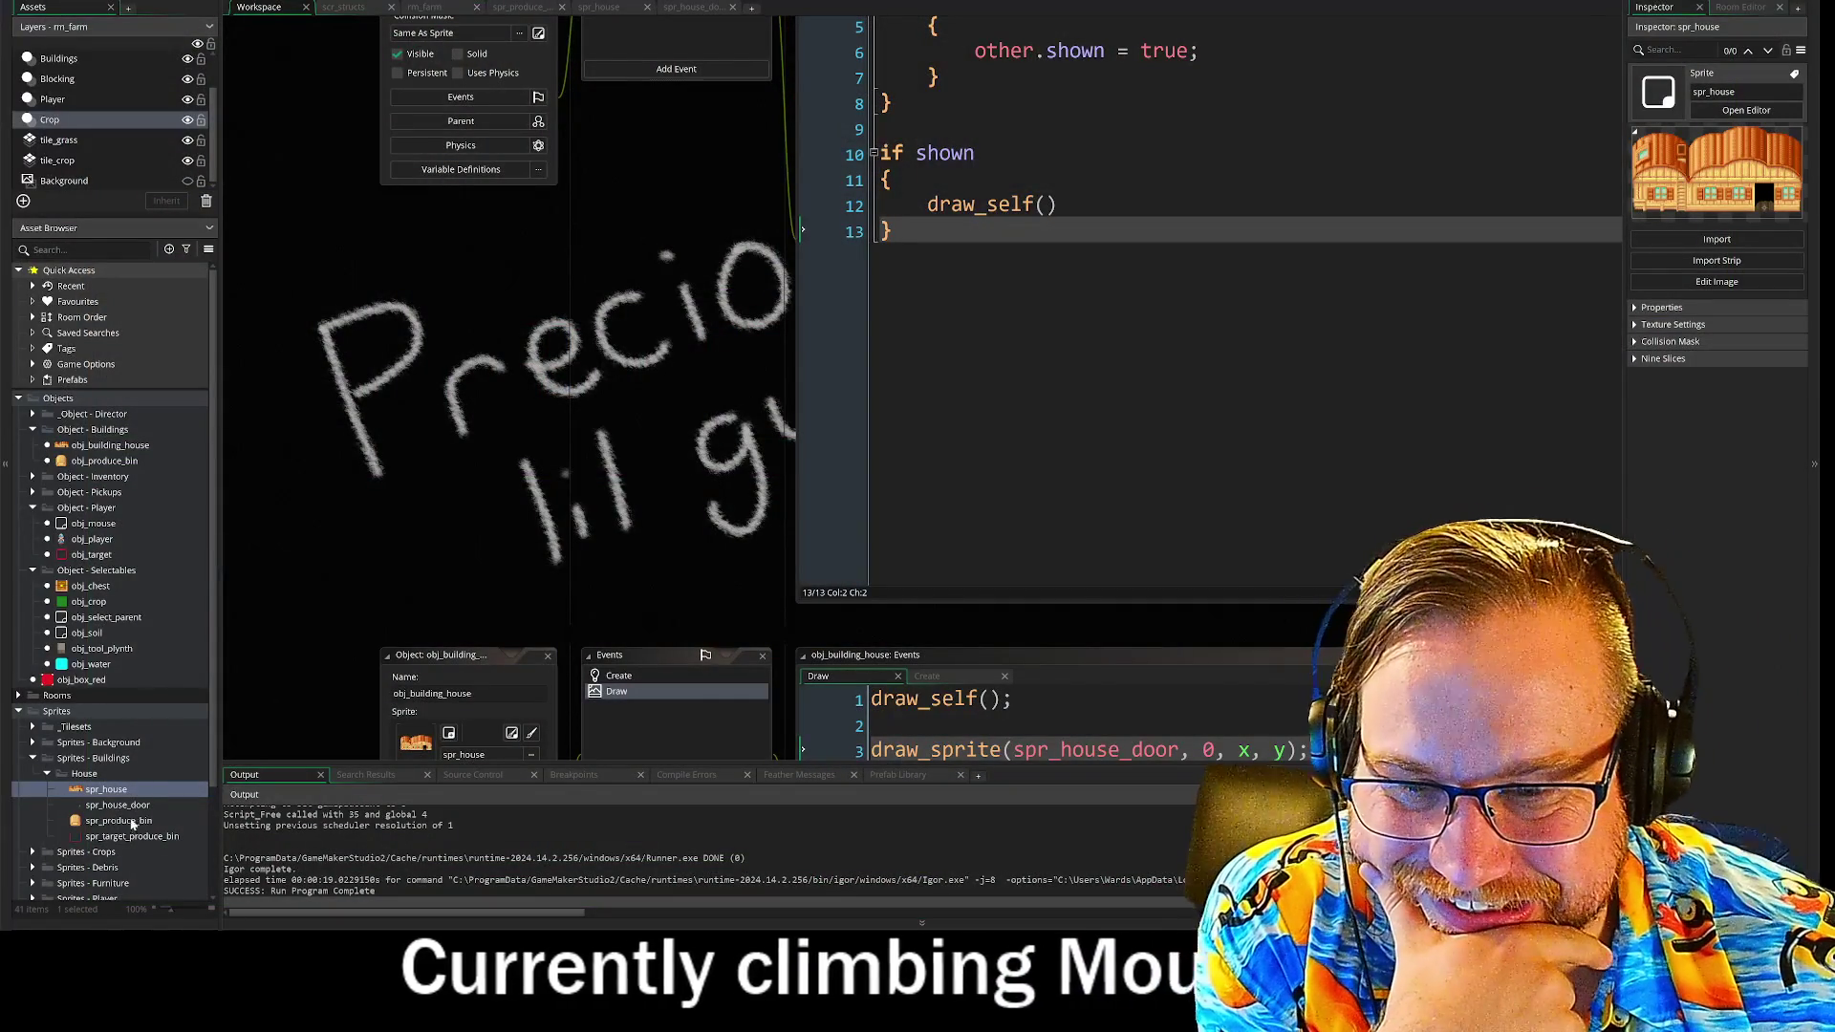
- Place spr_house's origin at 149, 96 below the door, after briefly trying y 91
middle_click(1051, 533)
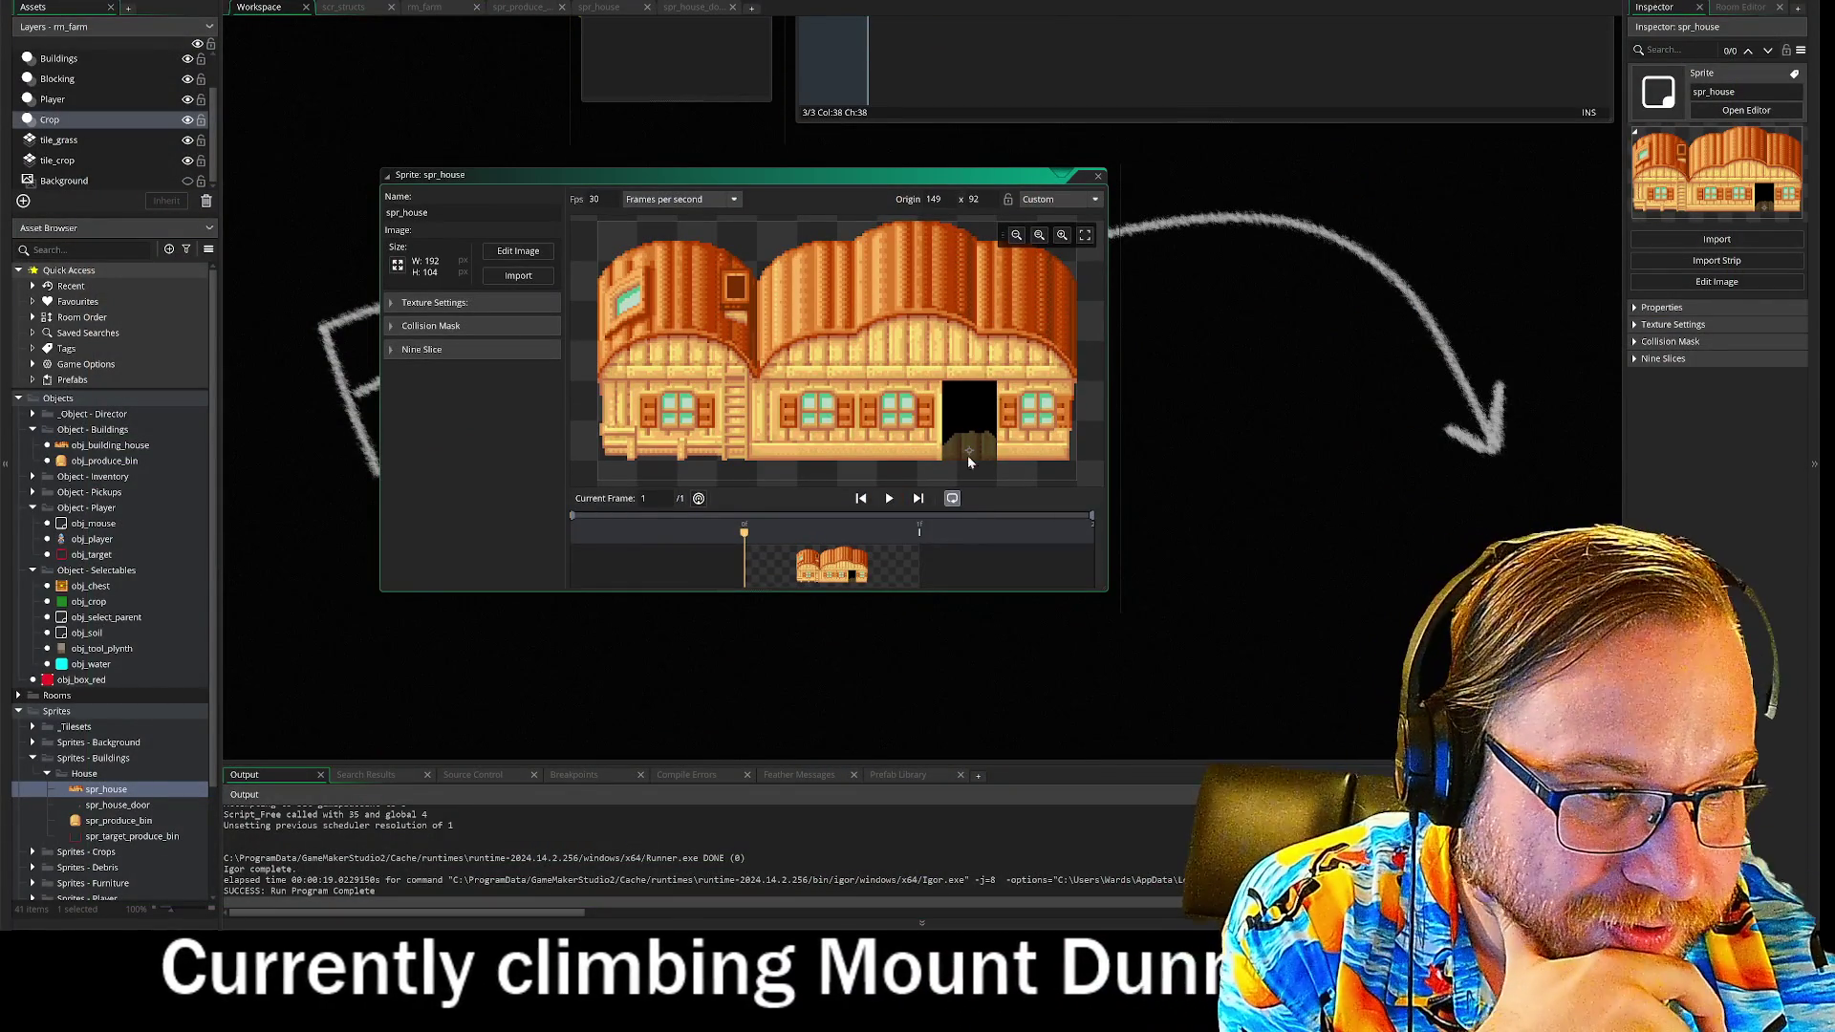
click(972, 463)
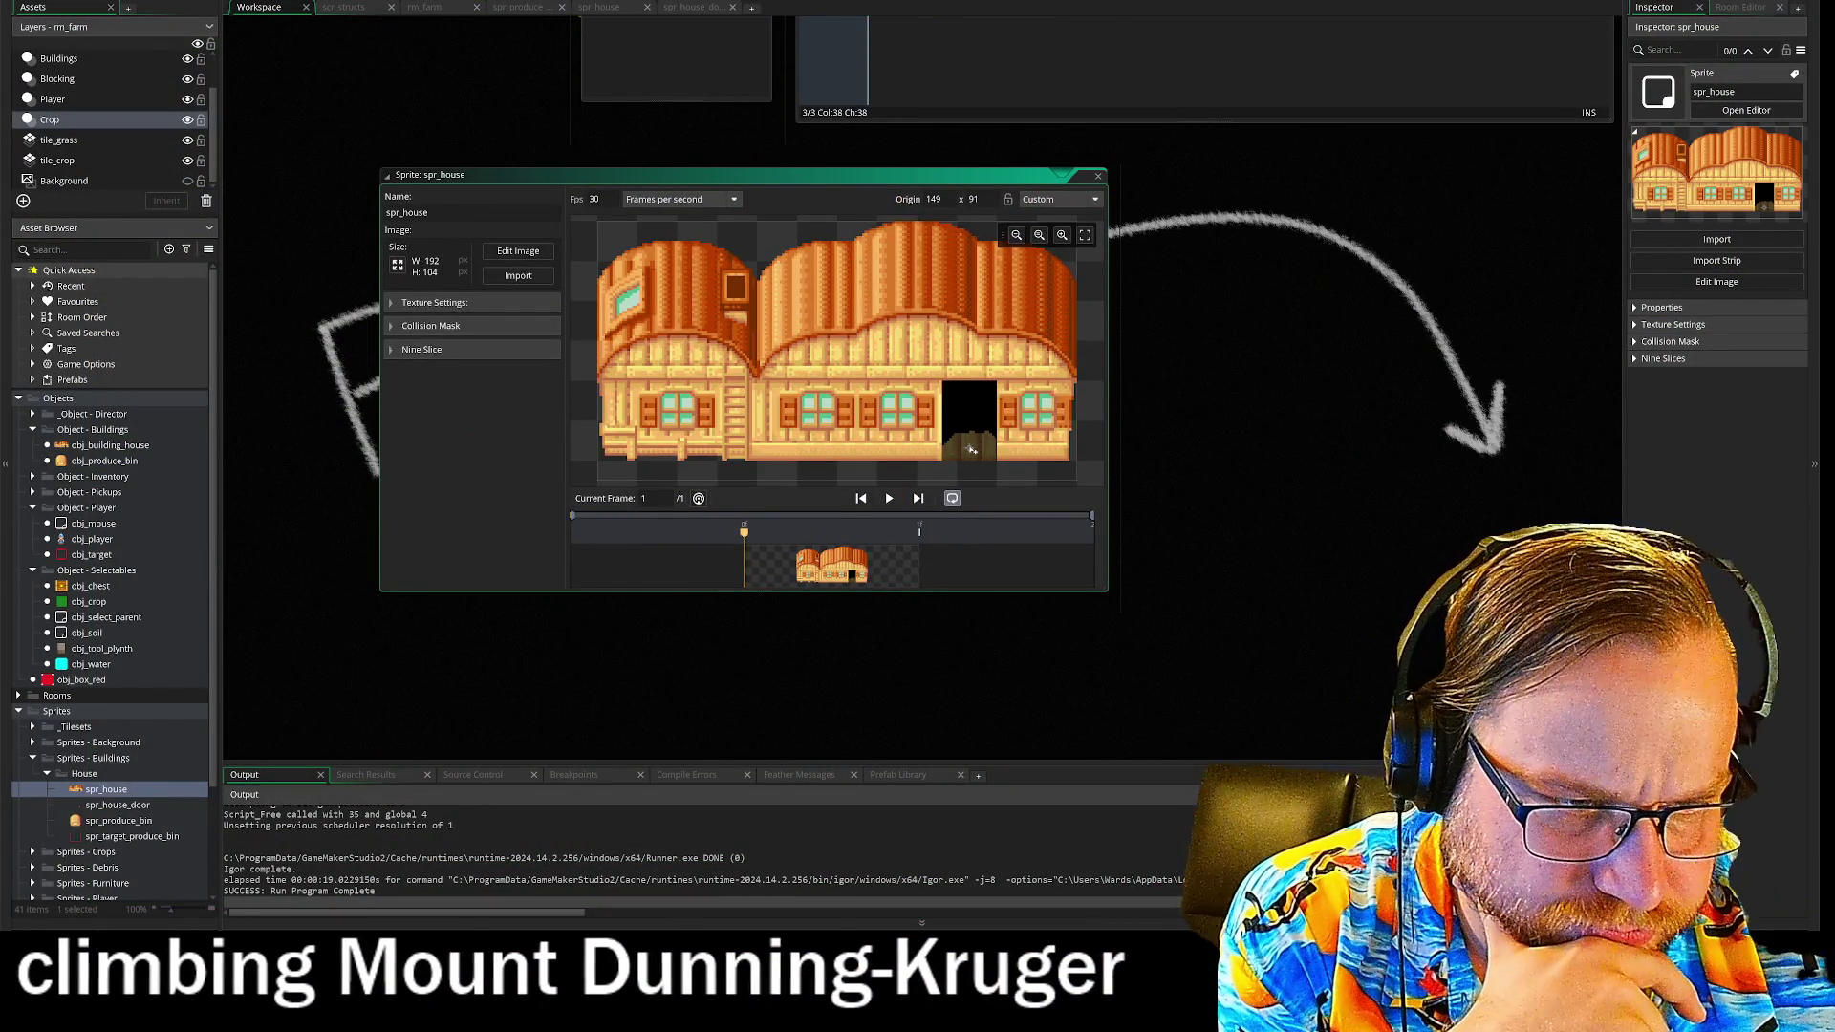
click(970, 449)
click(971, 463)
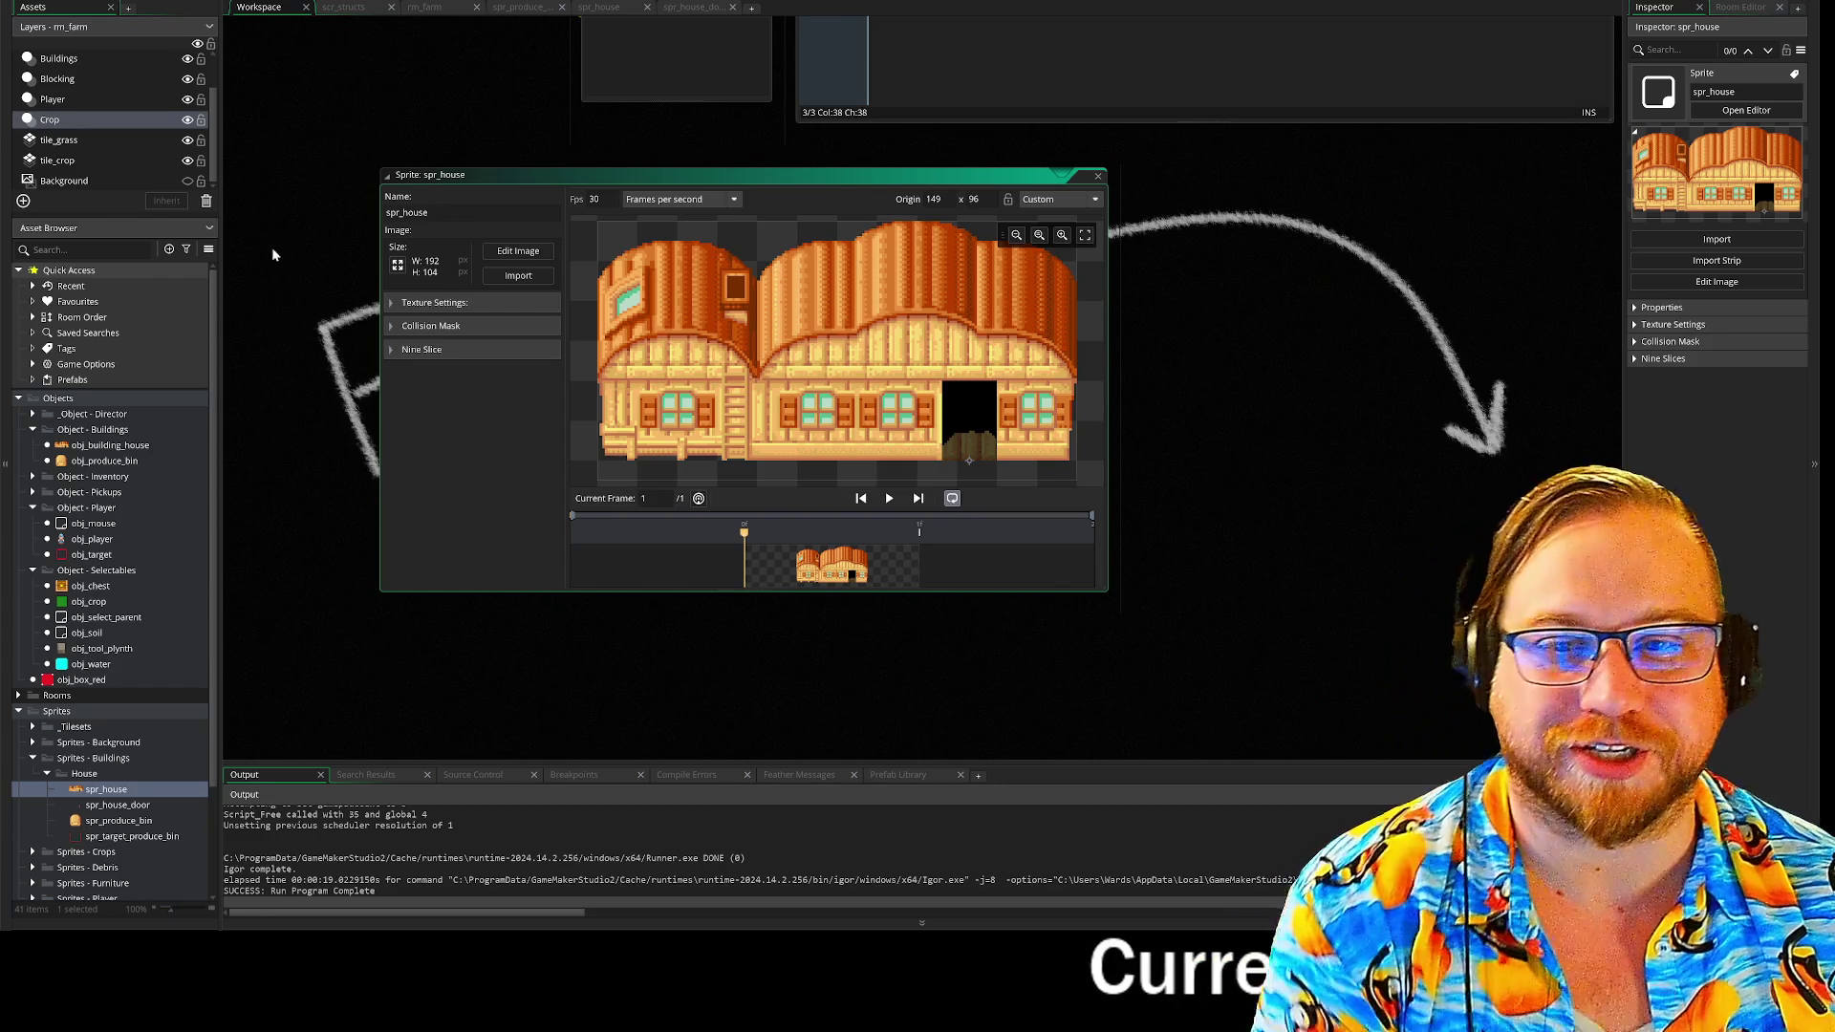
scroll(376, 153, up, 10)
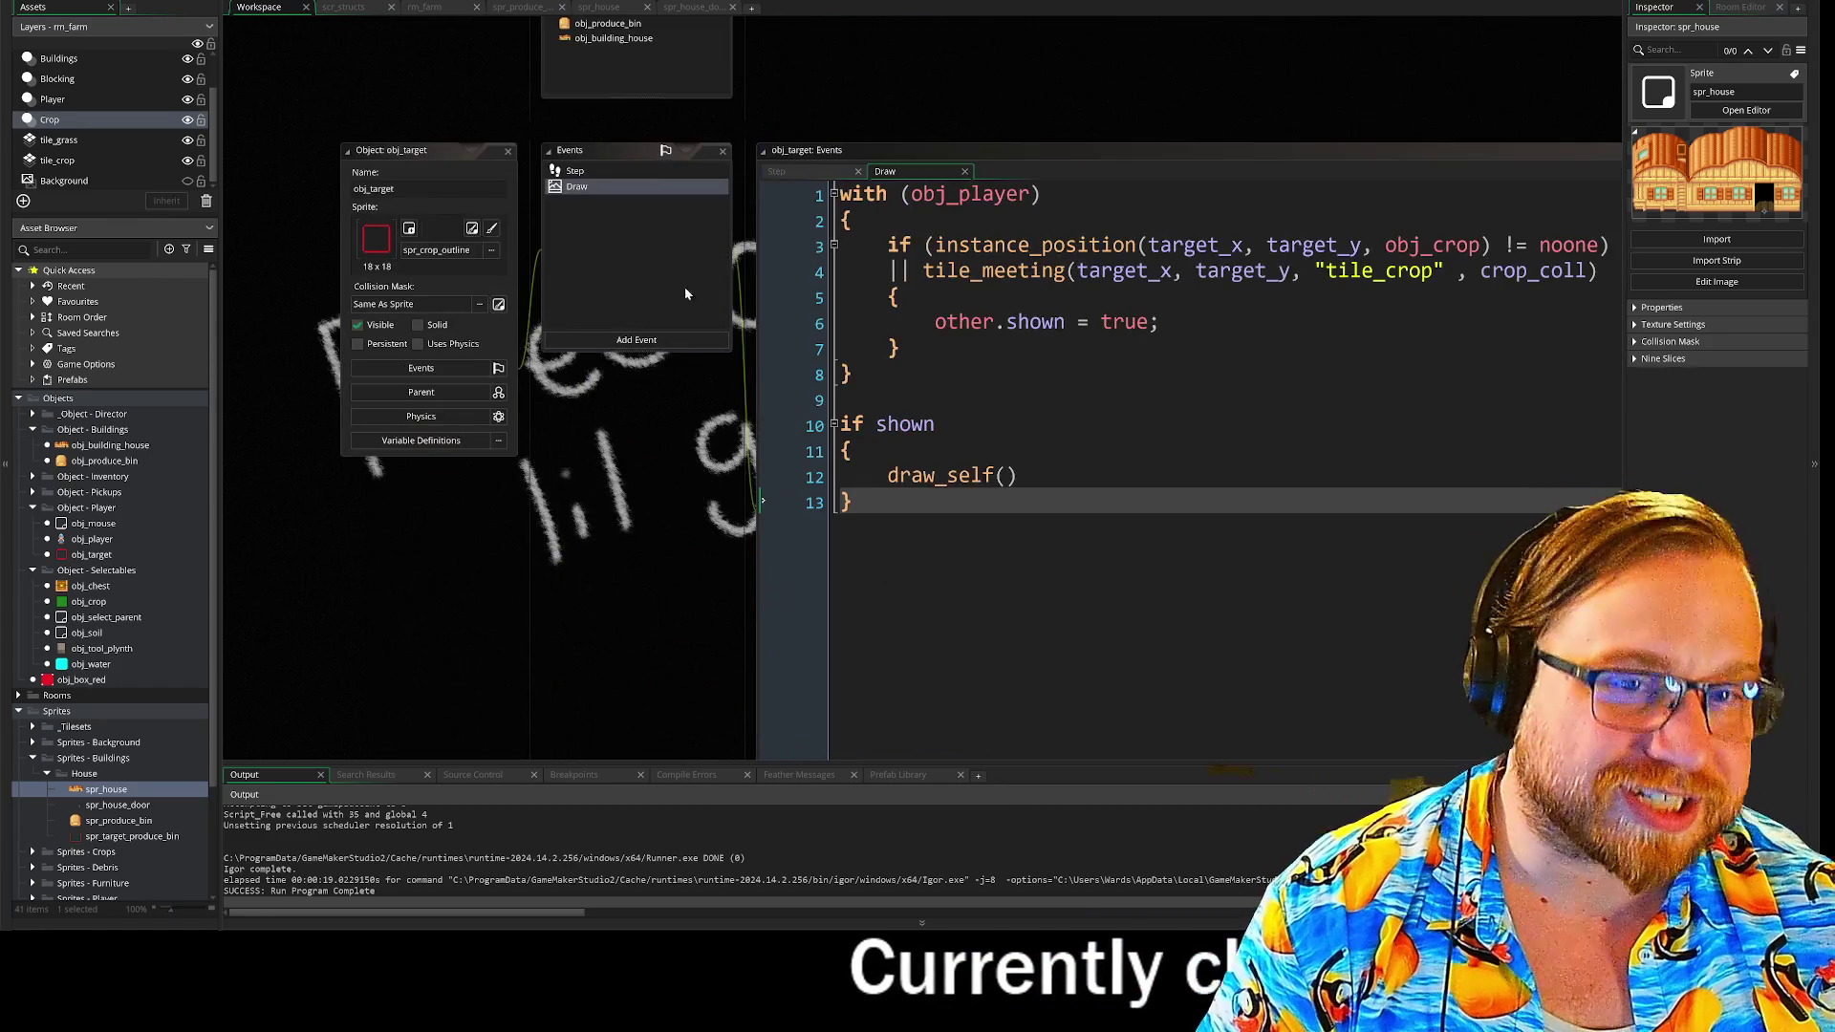
- Expand spr_house's Collision Mask section to review its manual rectangle mask
drag(400, 57, 358, 172)
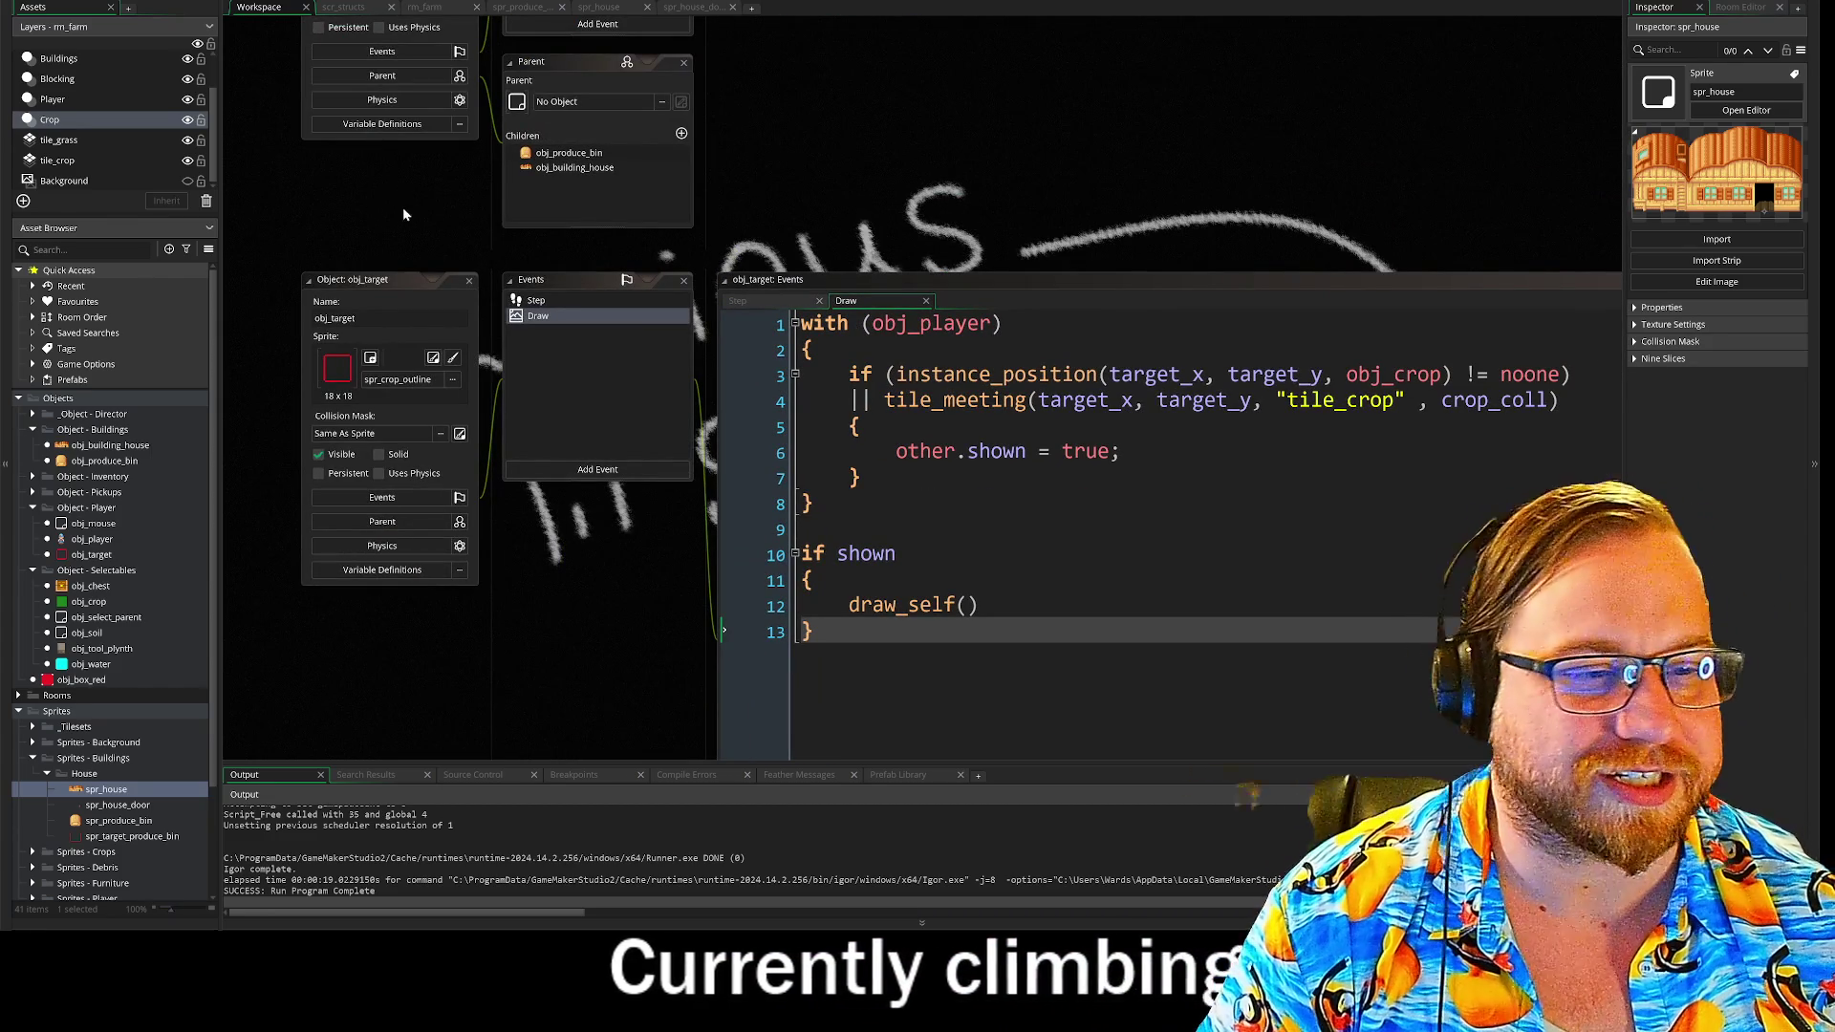
scroll(698, 134, down, 10)
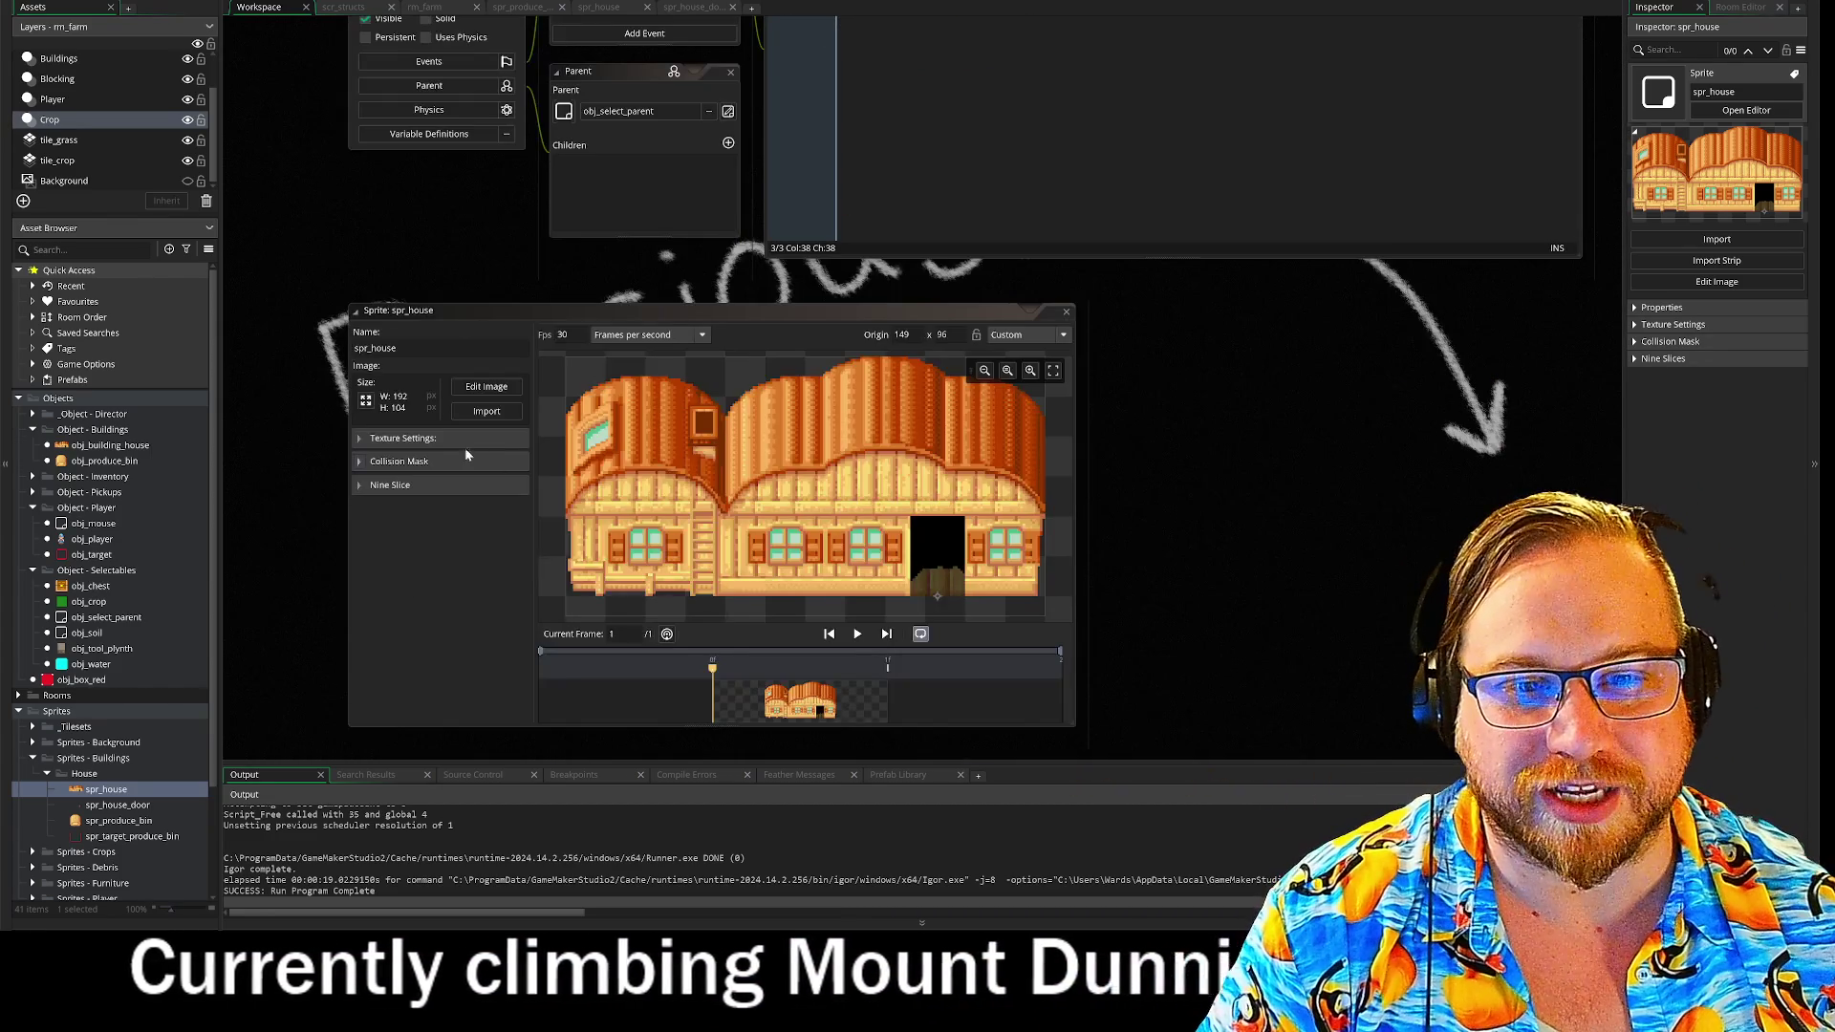
click(387, 462)
- Pan over to the spr_produce_bin sprite editor (origin 11 x 22) and obj_select_parent
drag(1269, 570, 1223, 452)
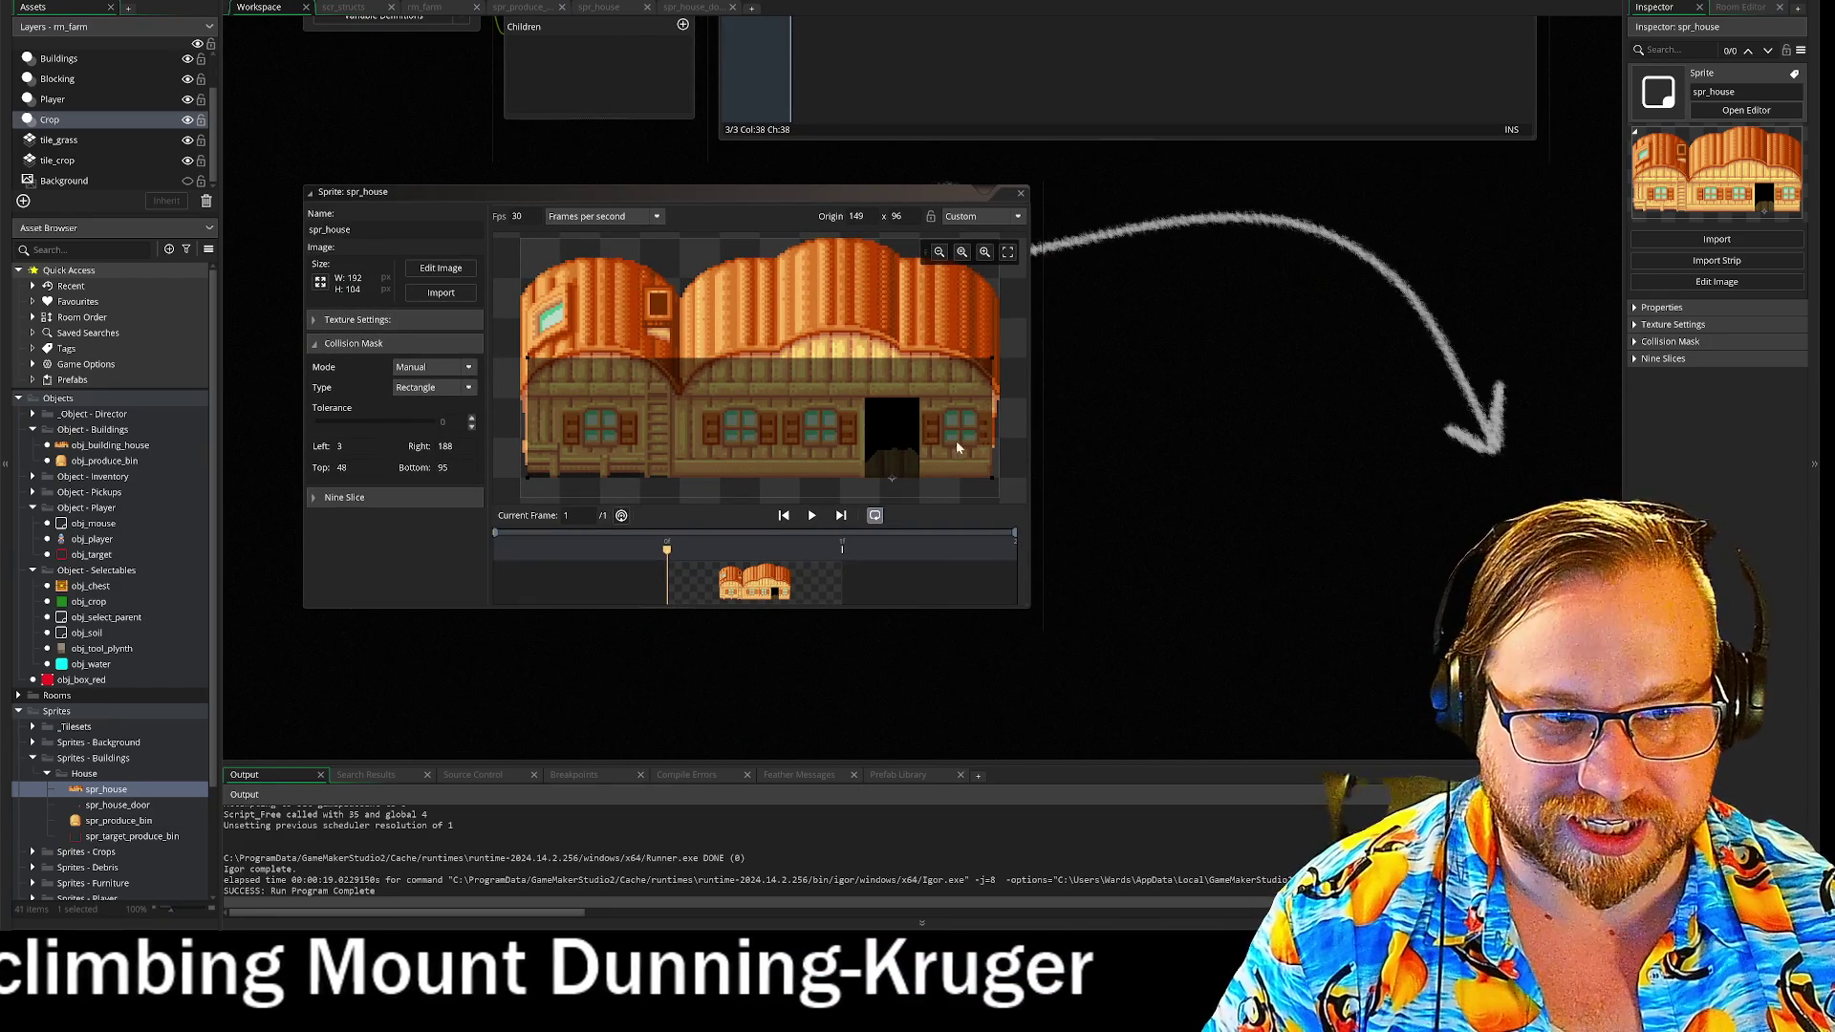
scroll(789, 227, up, 10)
scroll(705, 723, up, 8)
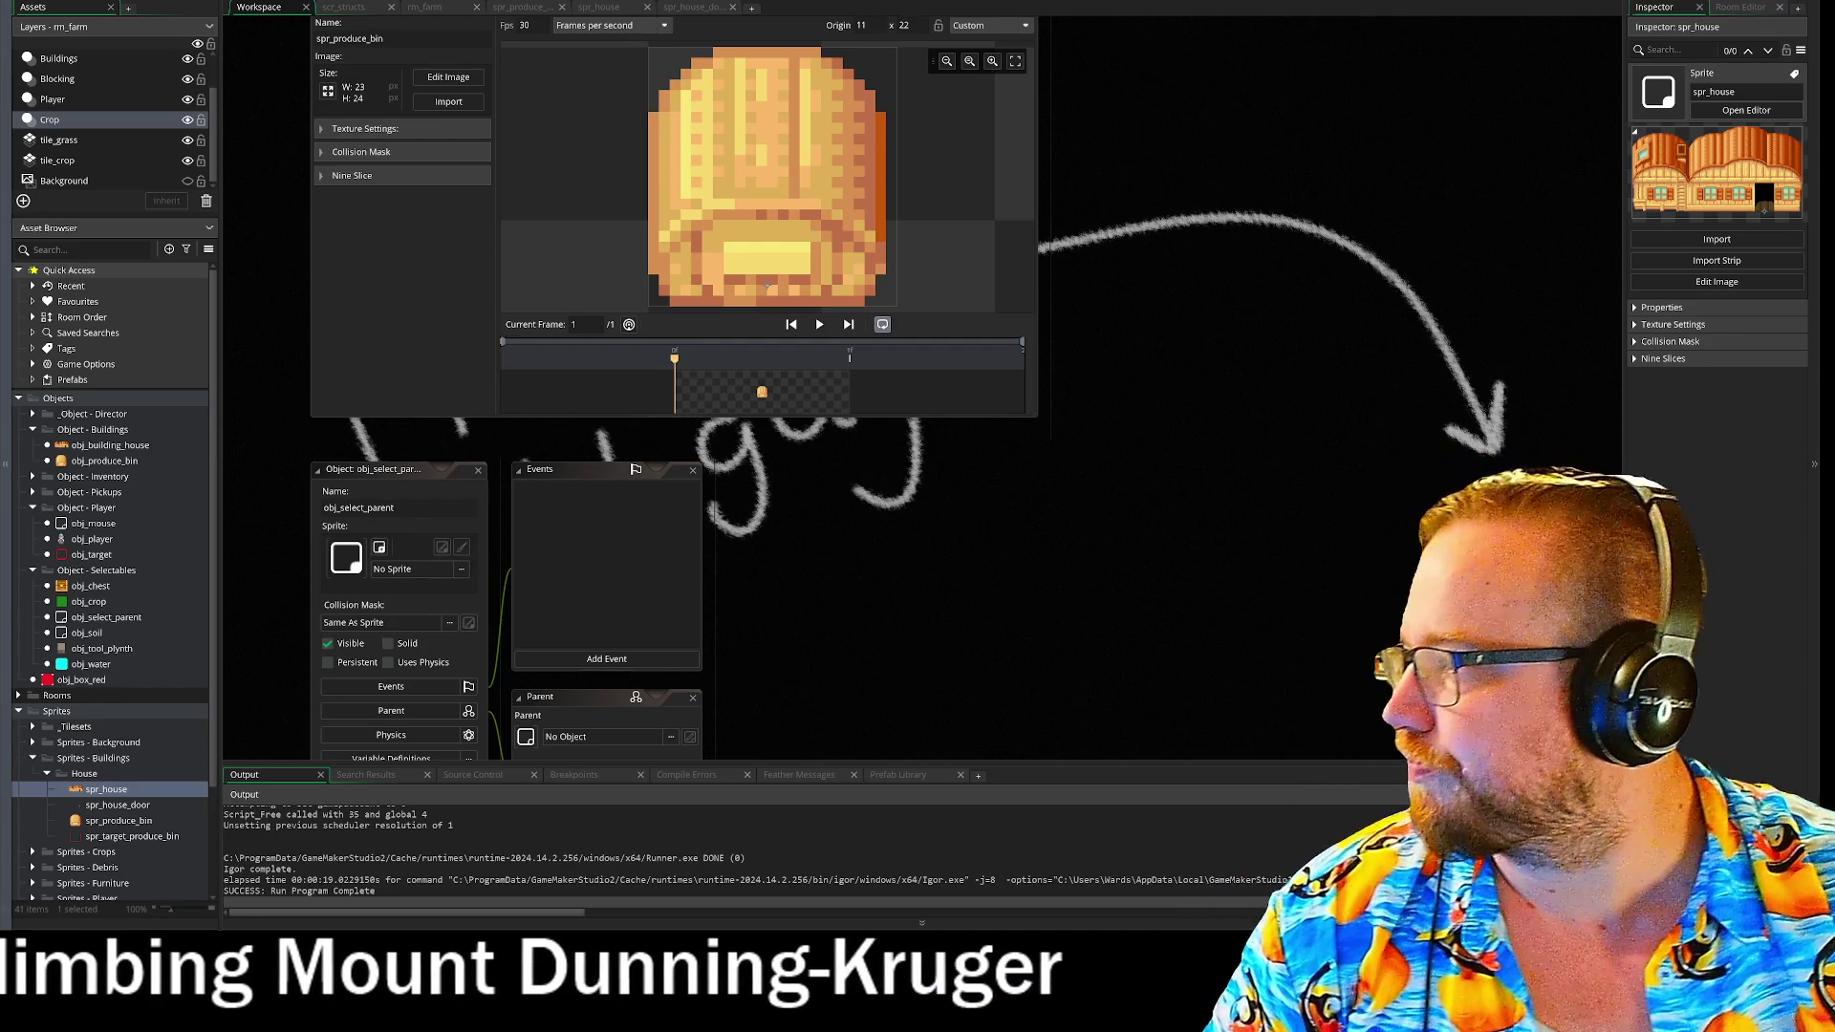
- Open obj_building_house and change its Parent from obj_select_parent to None
scroll(1263, 455, down, 3)
scroll(1171, 445, up, 10)
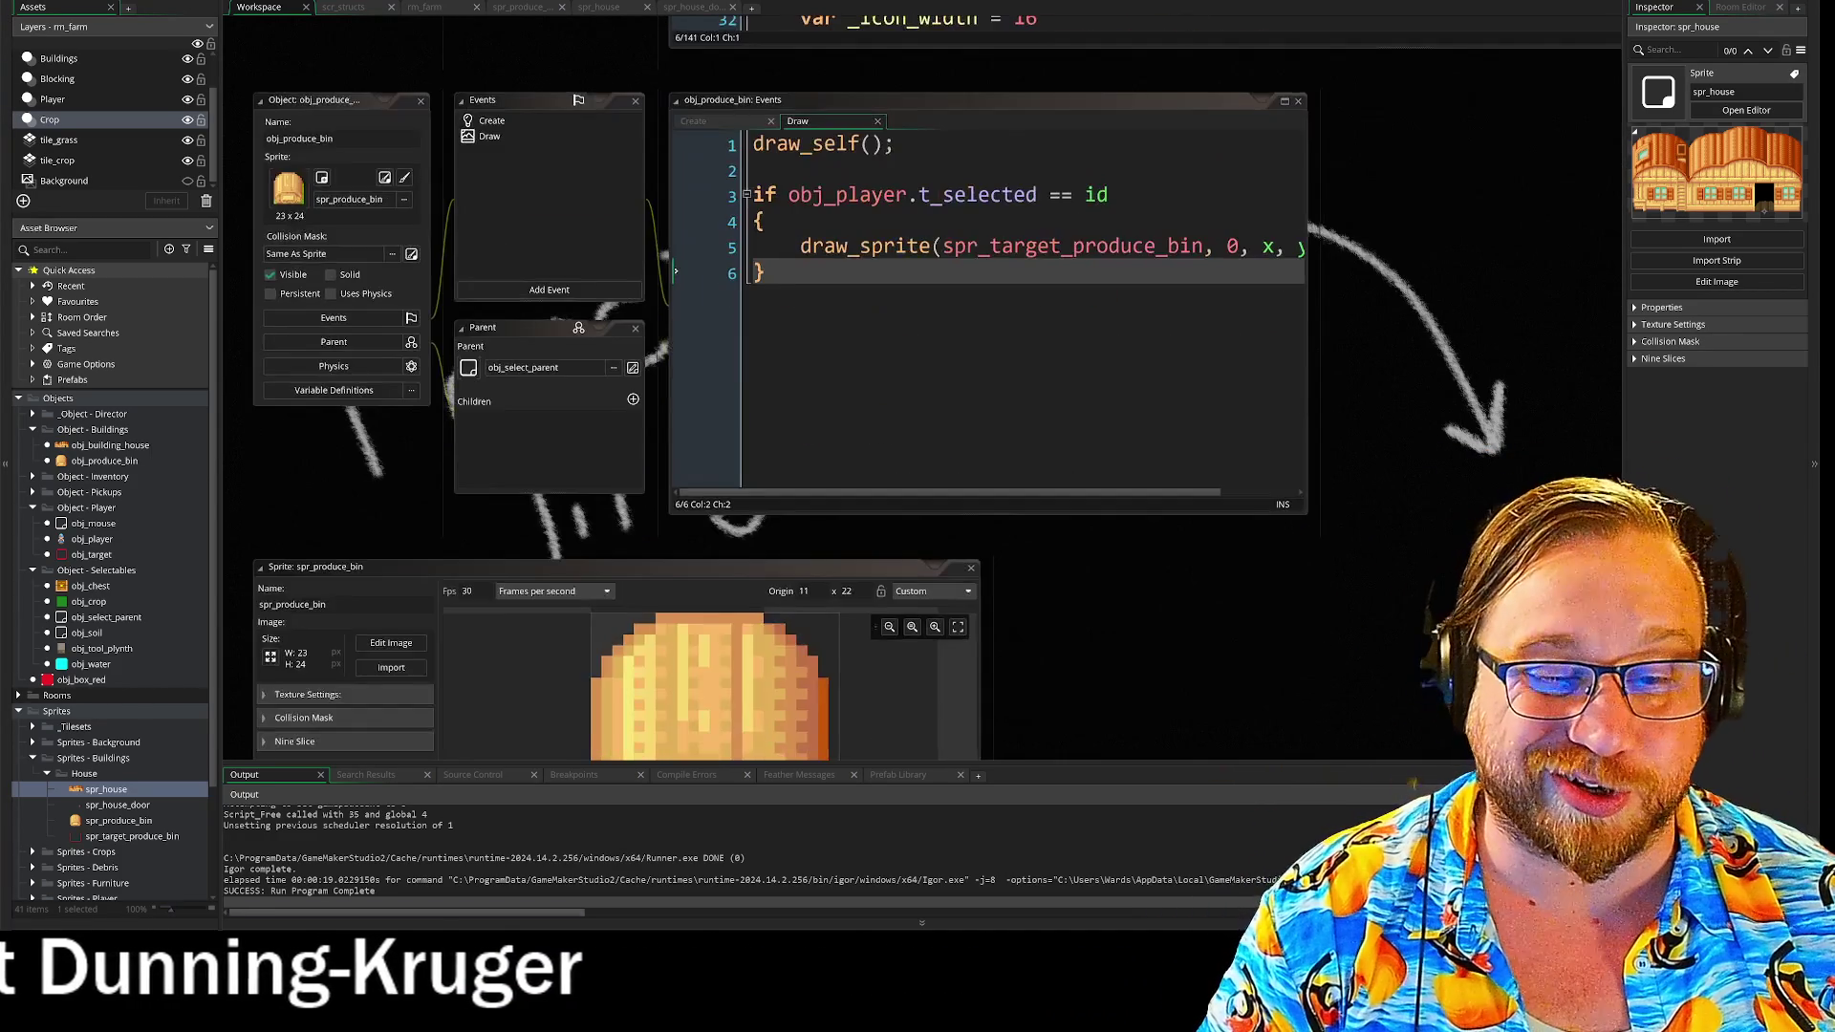
double_click(91, 446)
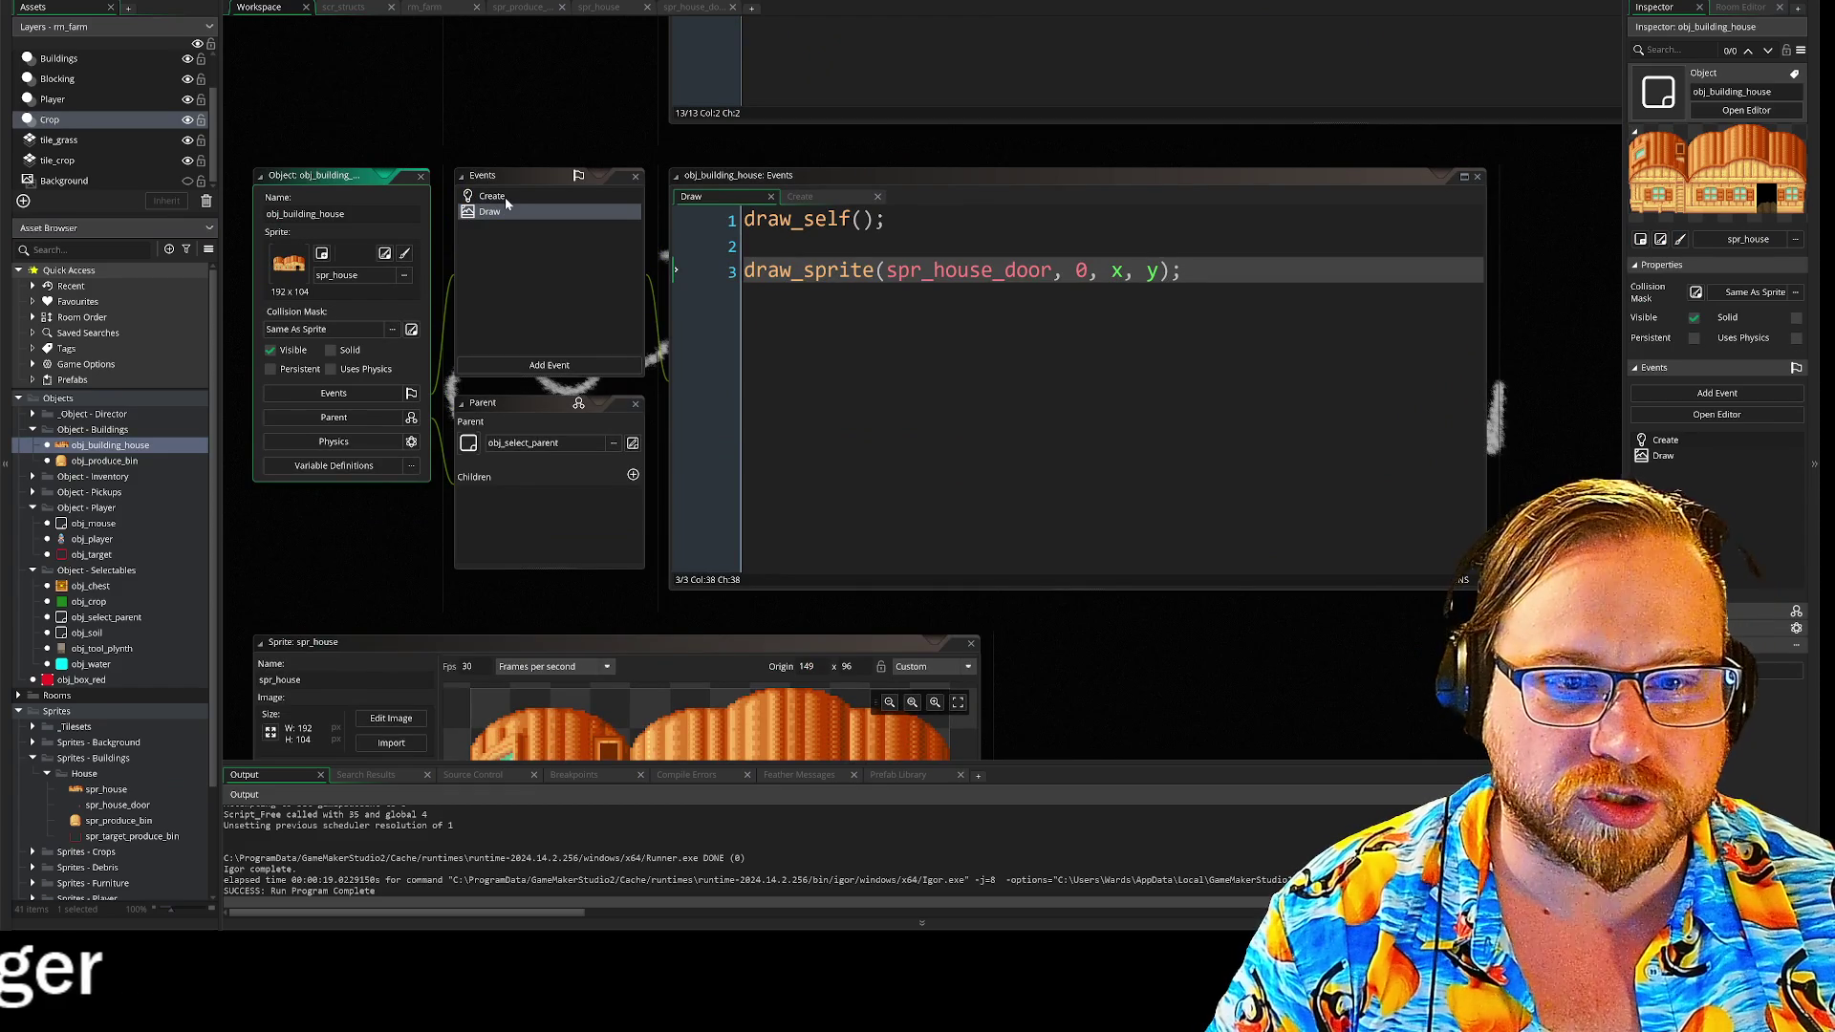
click(508, 449)
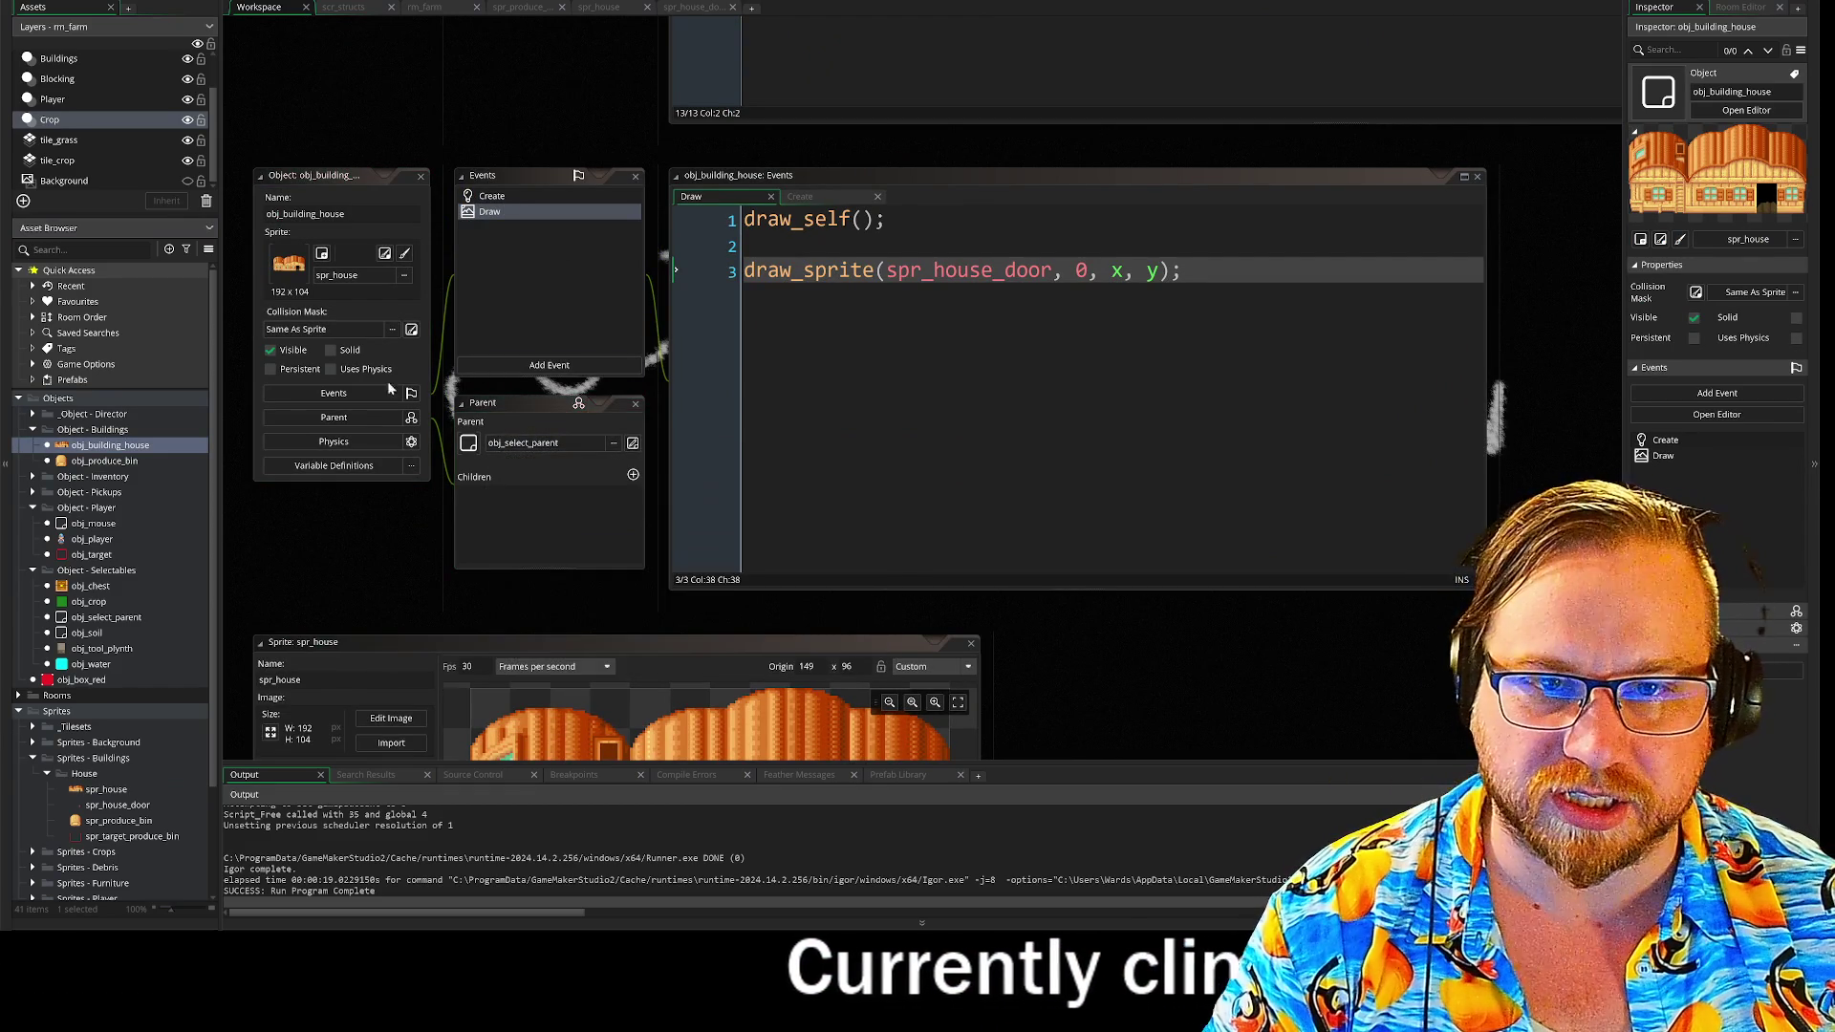
click(612, 445)
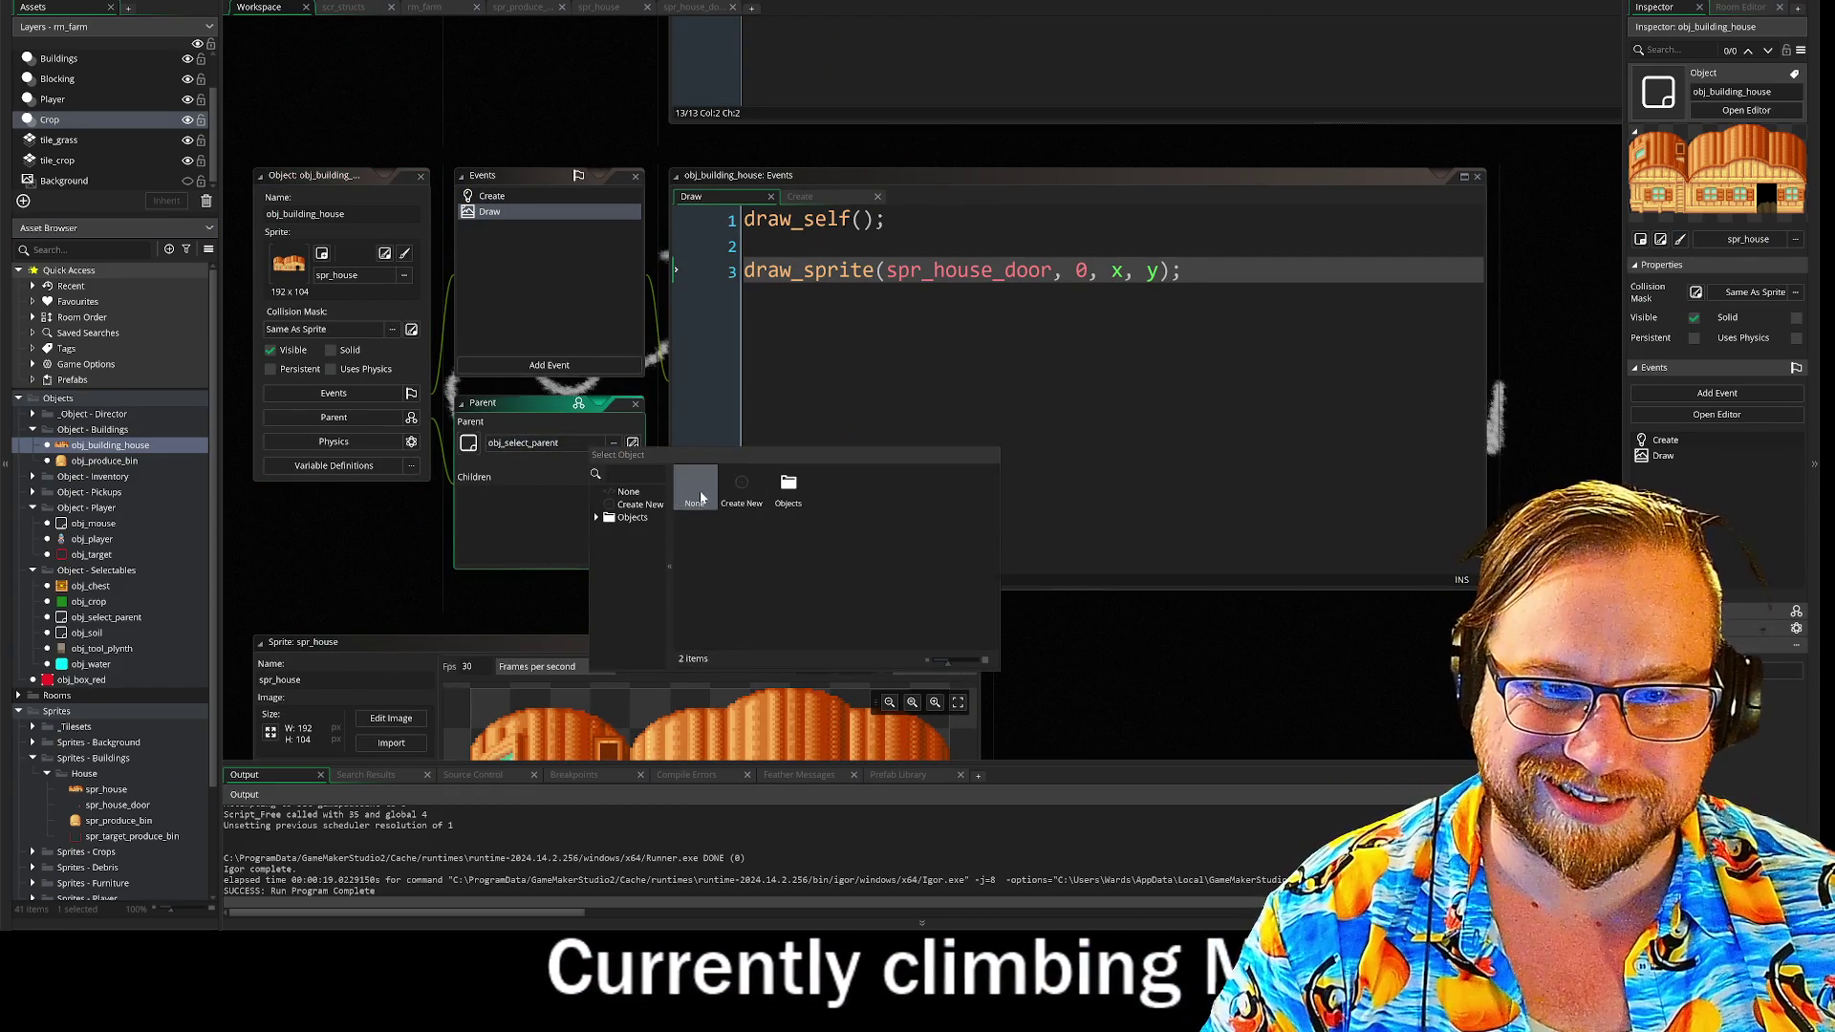
click(698, 492)
scroll(538, 103, up, 5)
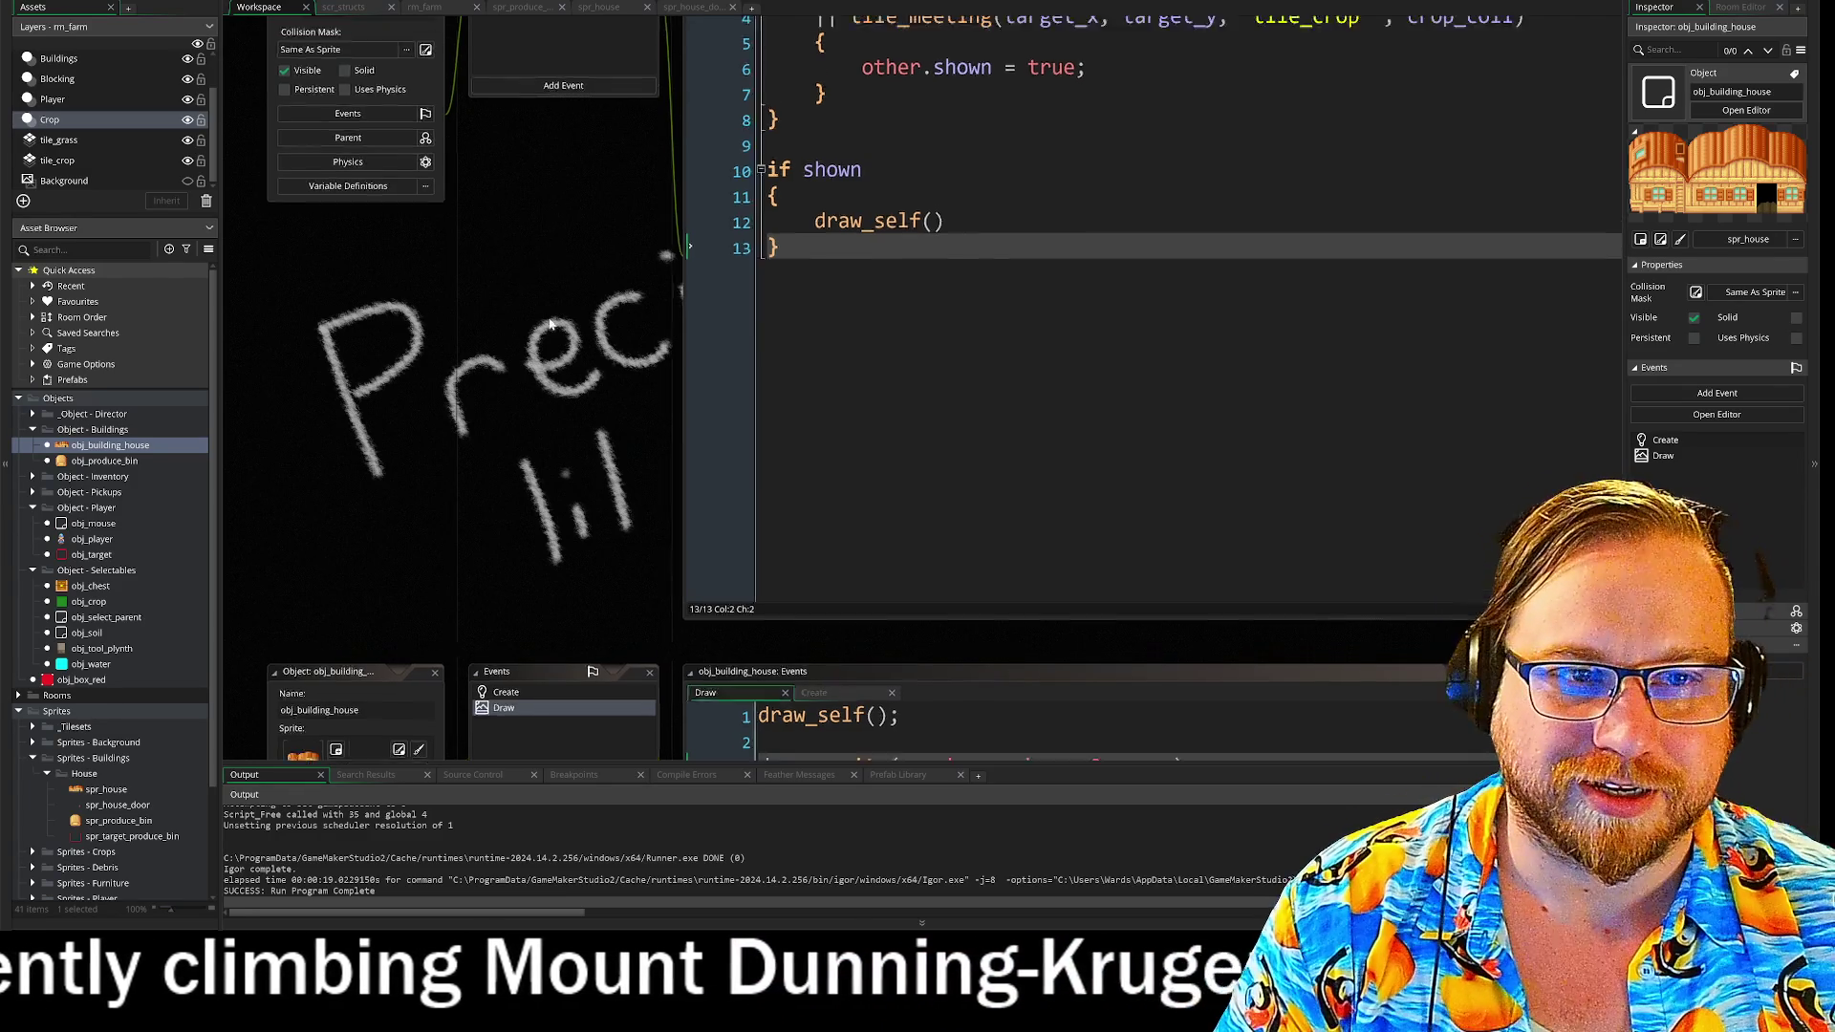
- Scroll past obj_produce_bin and obj_mouse to obj_inventory's Draw GUI slot-drawing loop
scroll(812, 199, up, 4)
scroll(778, 485, up, 3)
scroll(778, 486, up, 3)
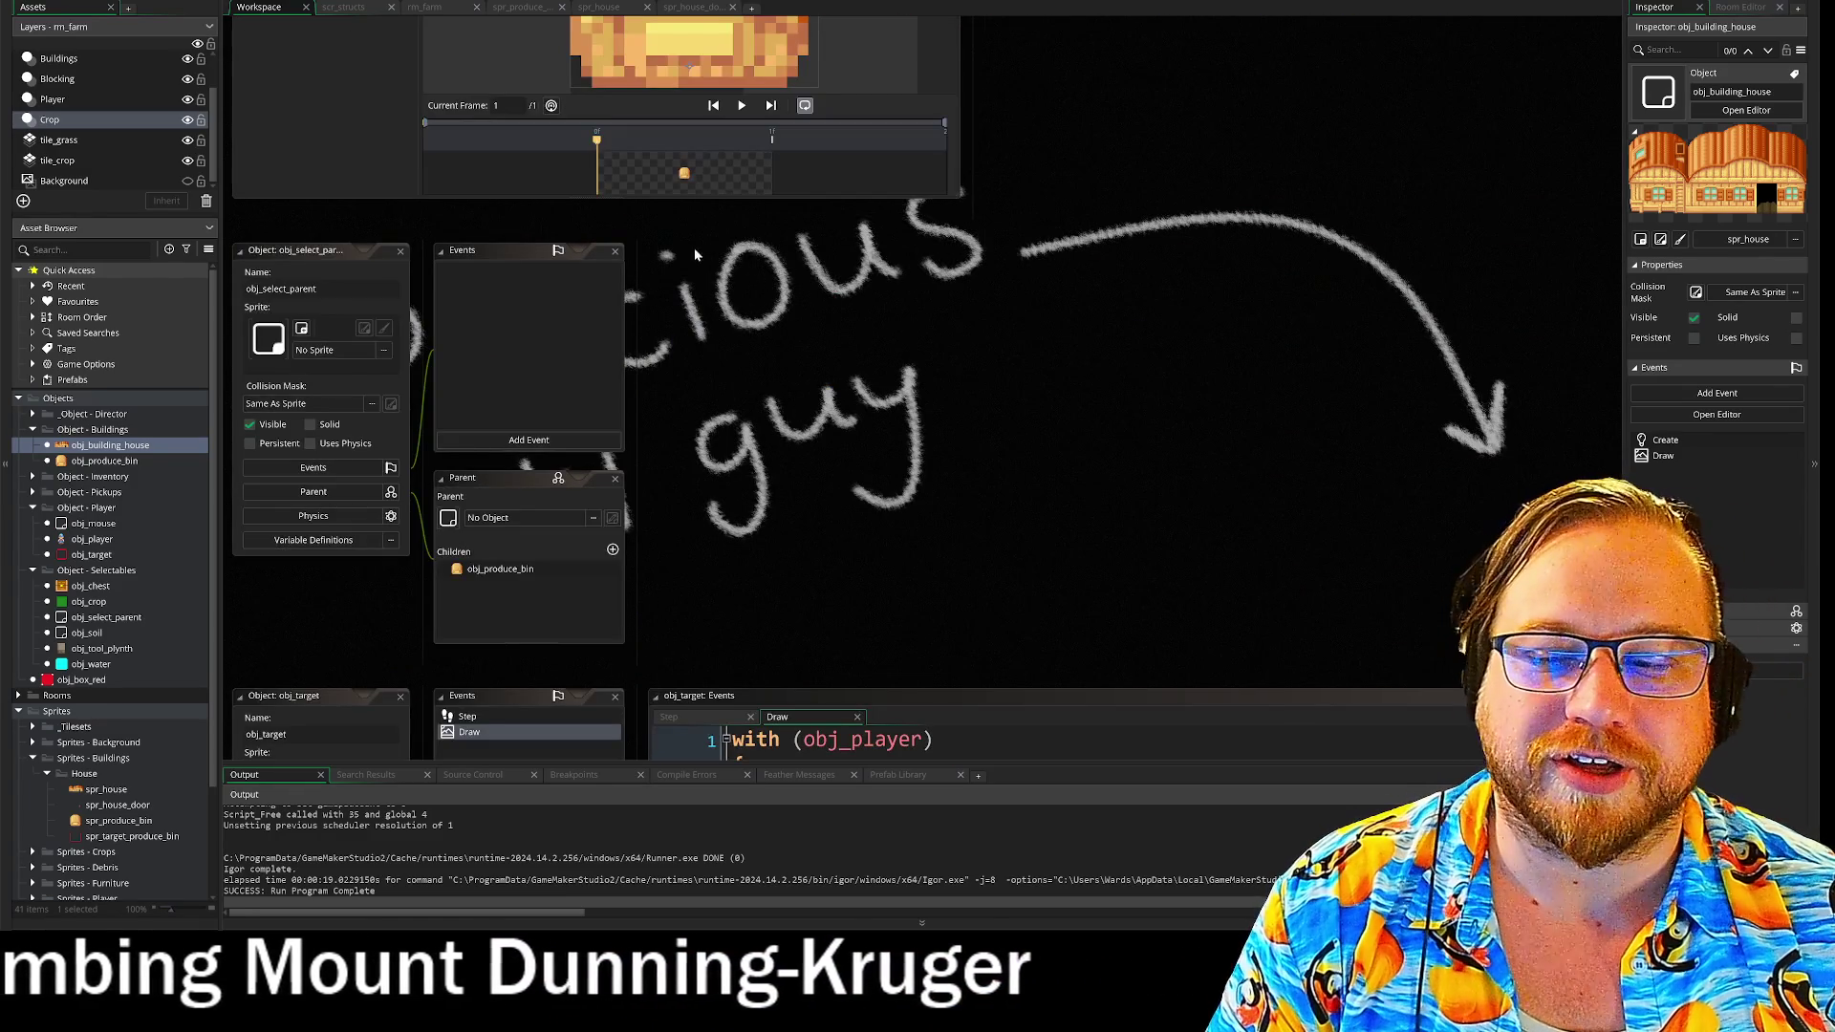
scroll(1103, 157, up, 4)
scroll(1085, 329, up, 3)
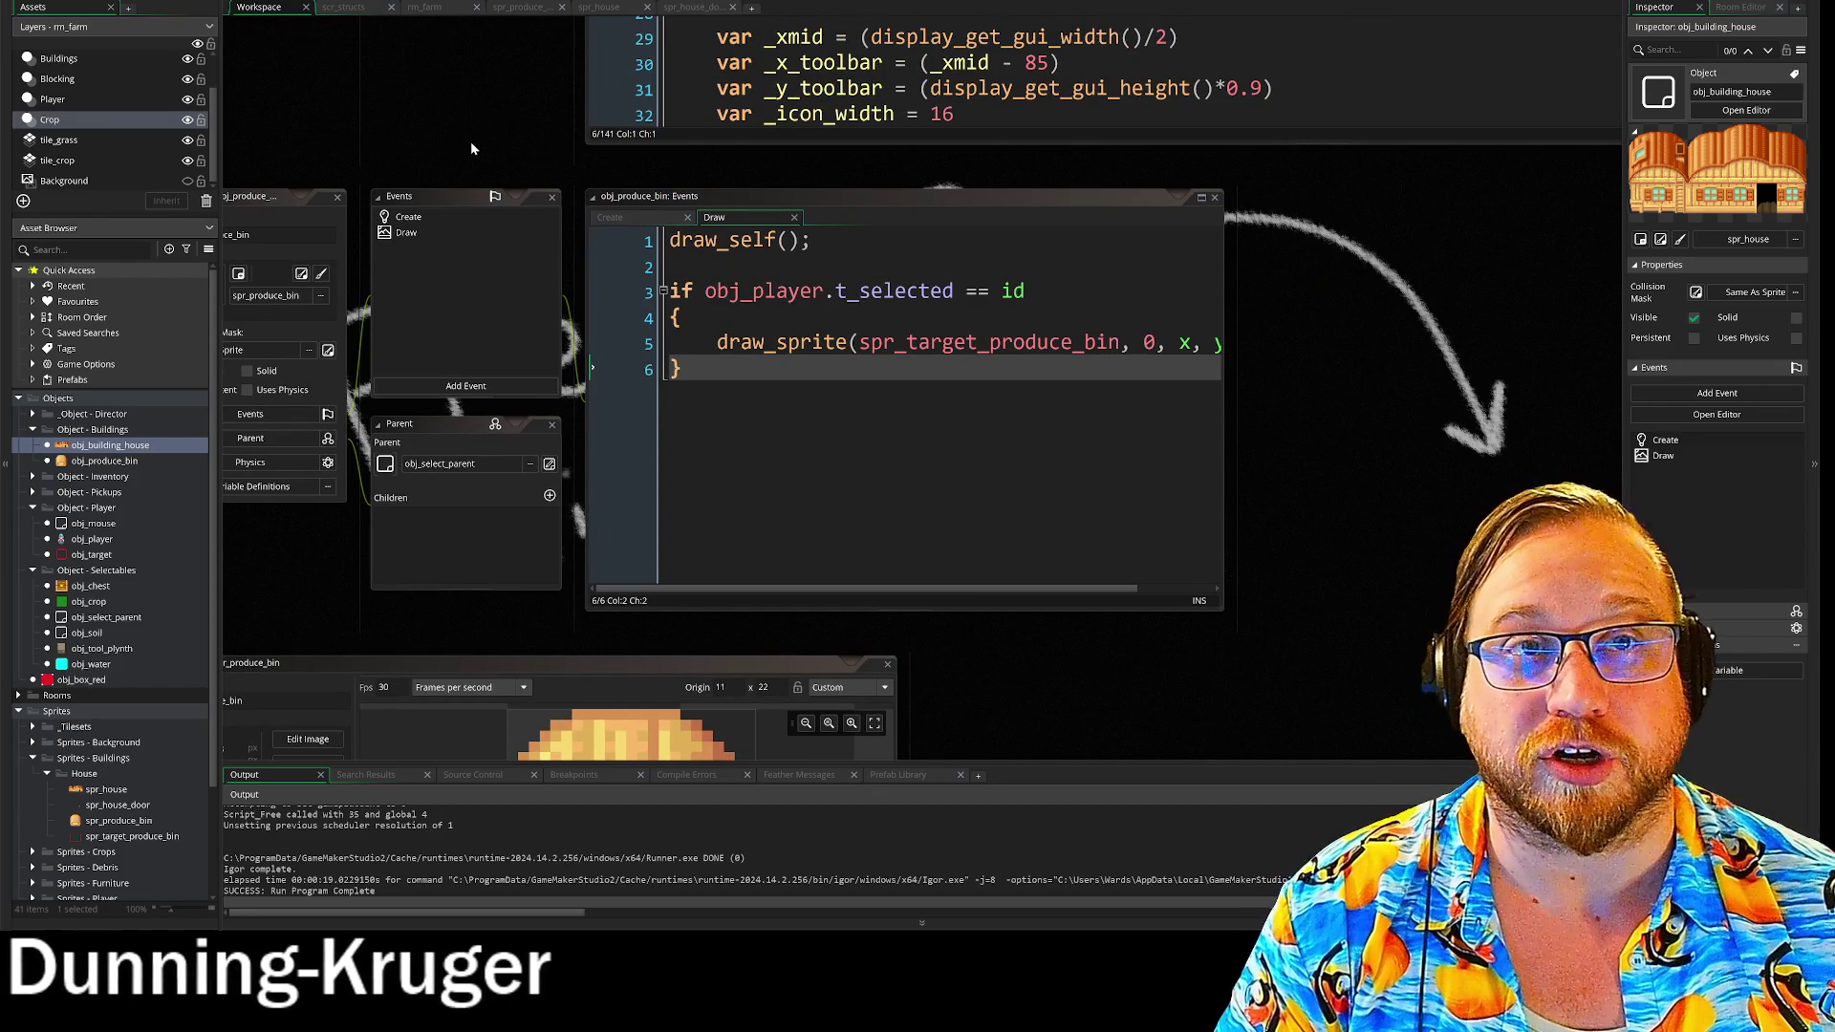
scroll(524, 313, up, 8)
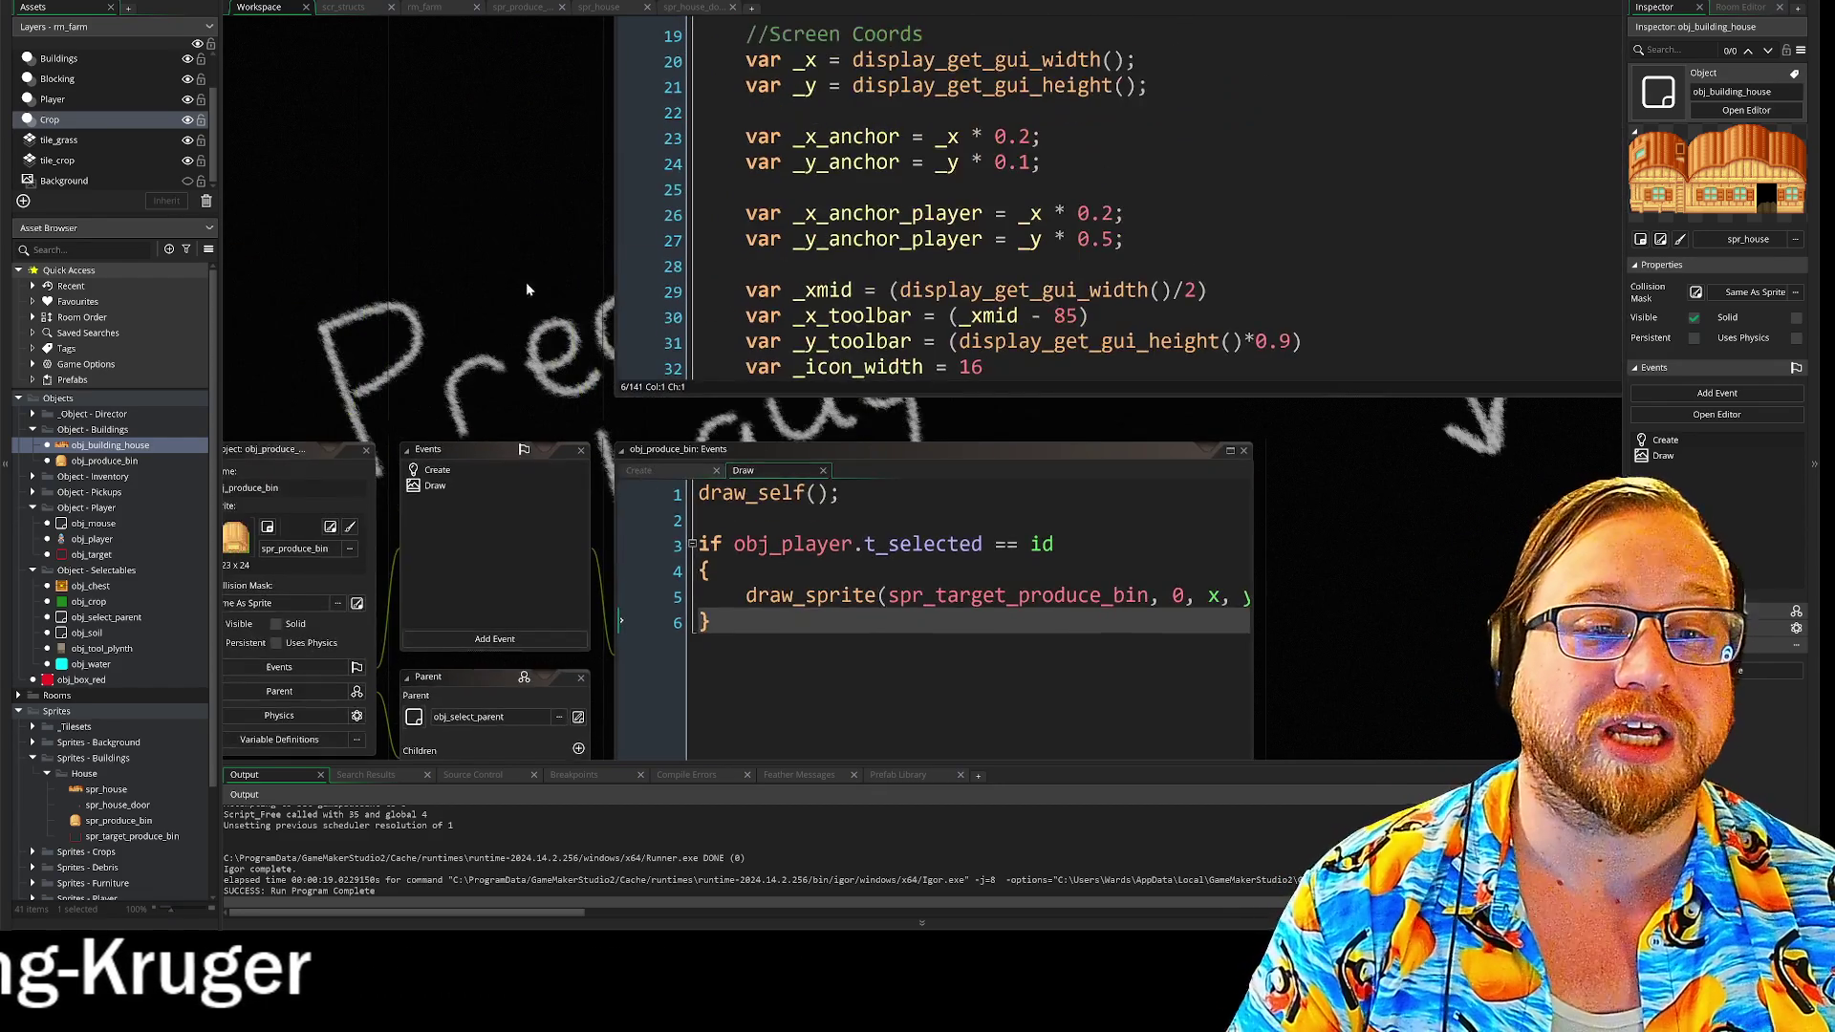
scroll(574, 363, up, 3)
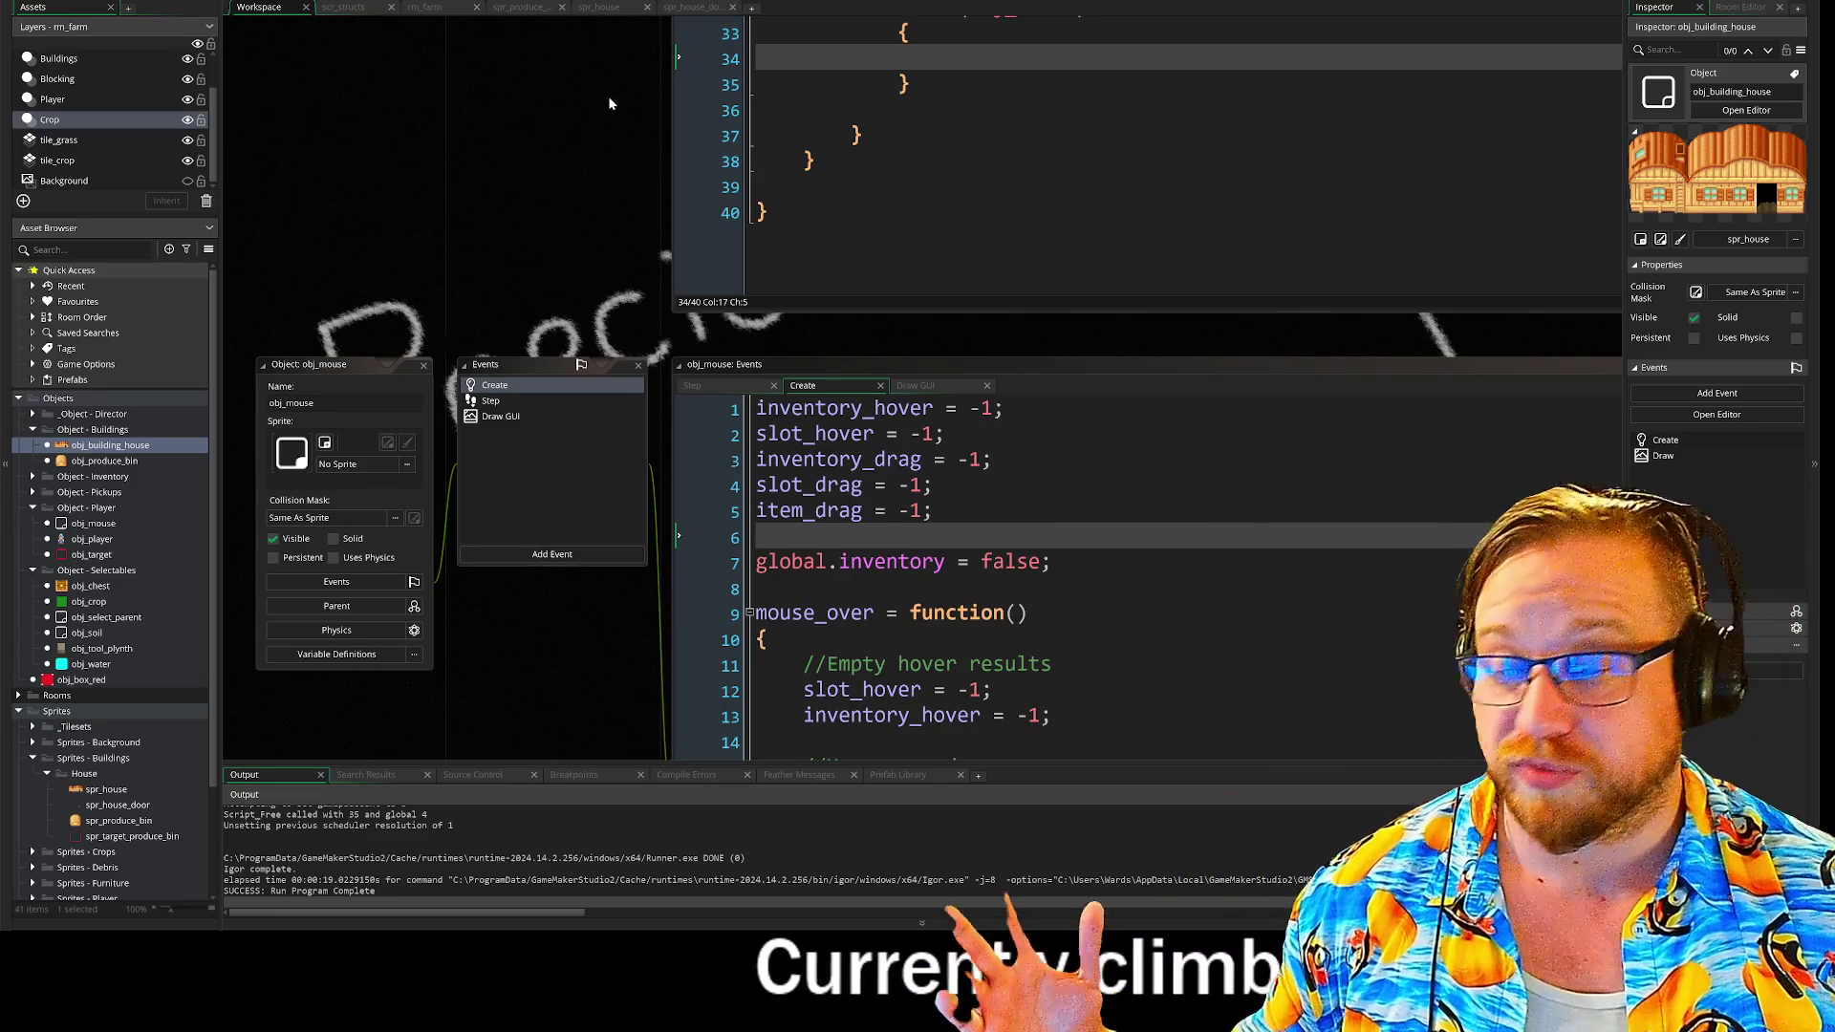
drag(589, 76, 580, 375)
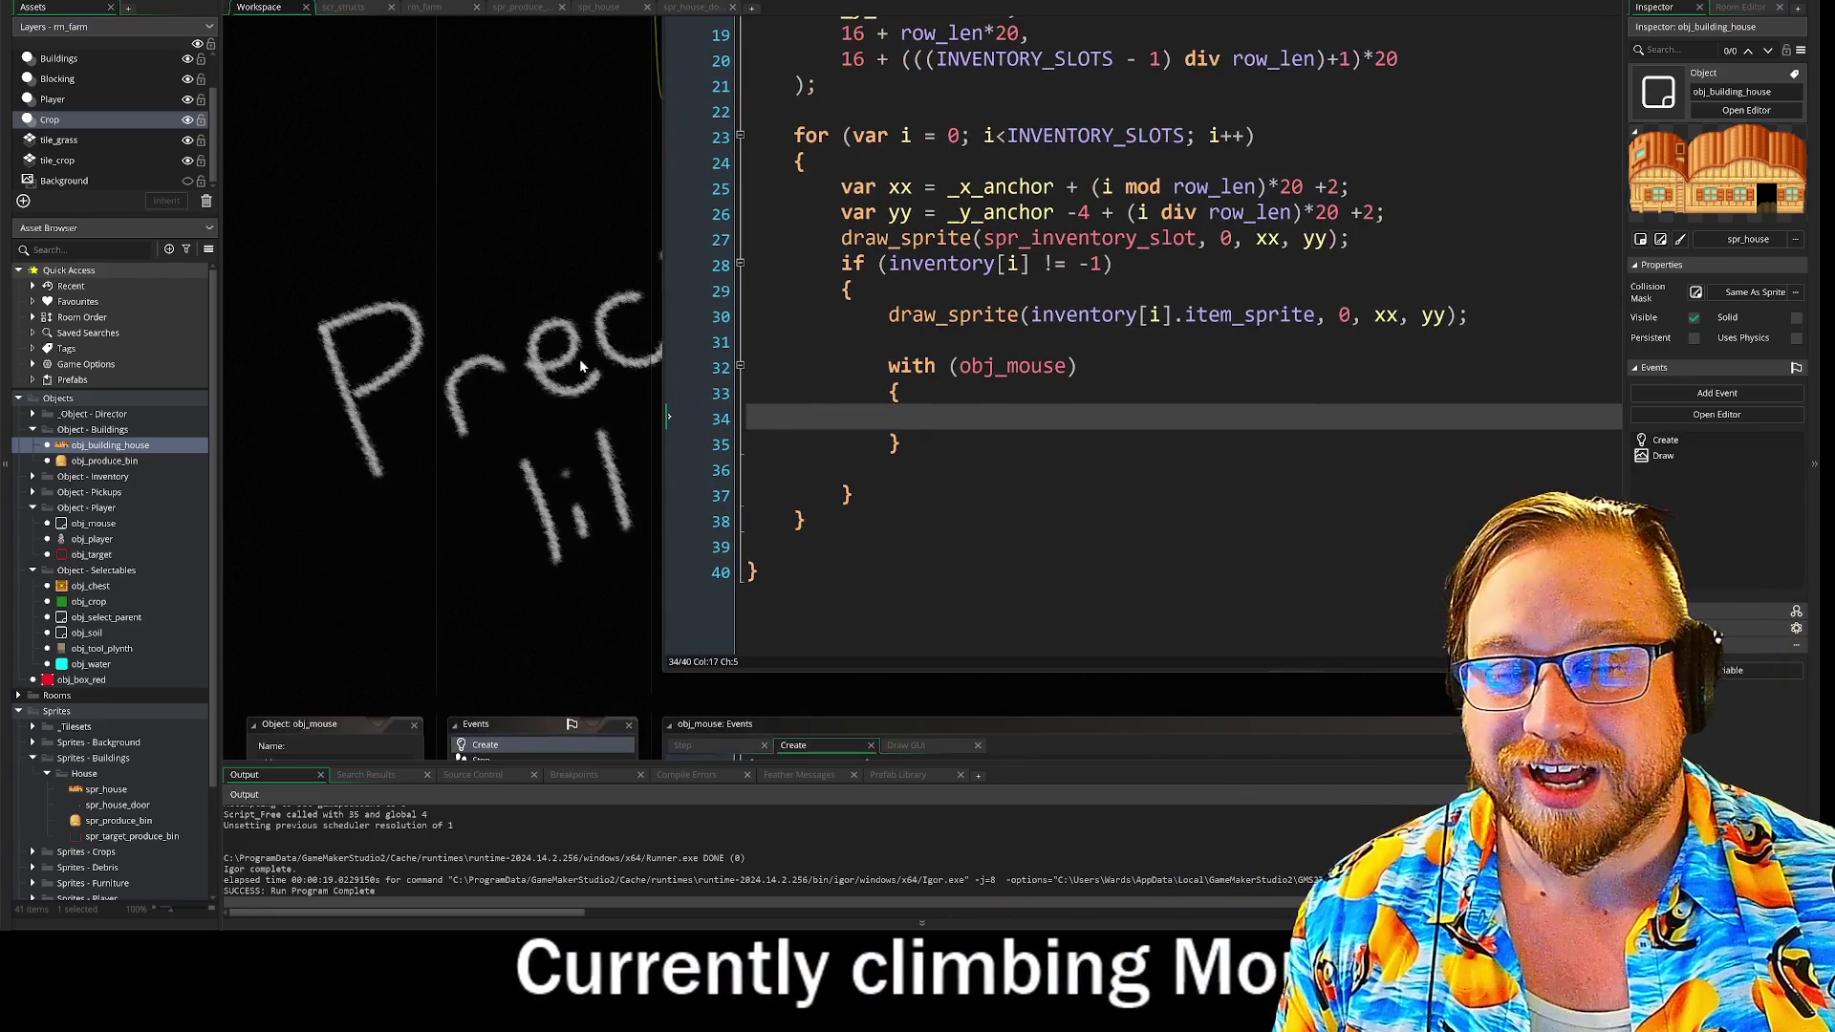
drag(580, 189, 573, 405)
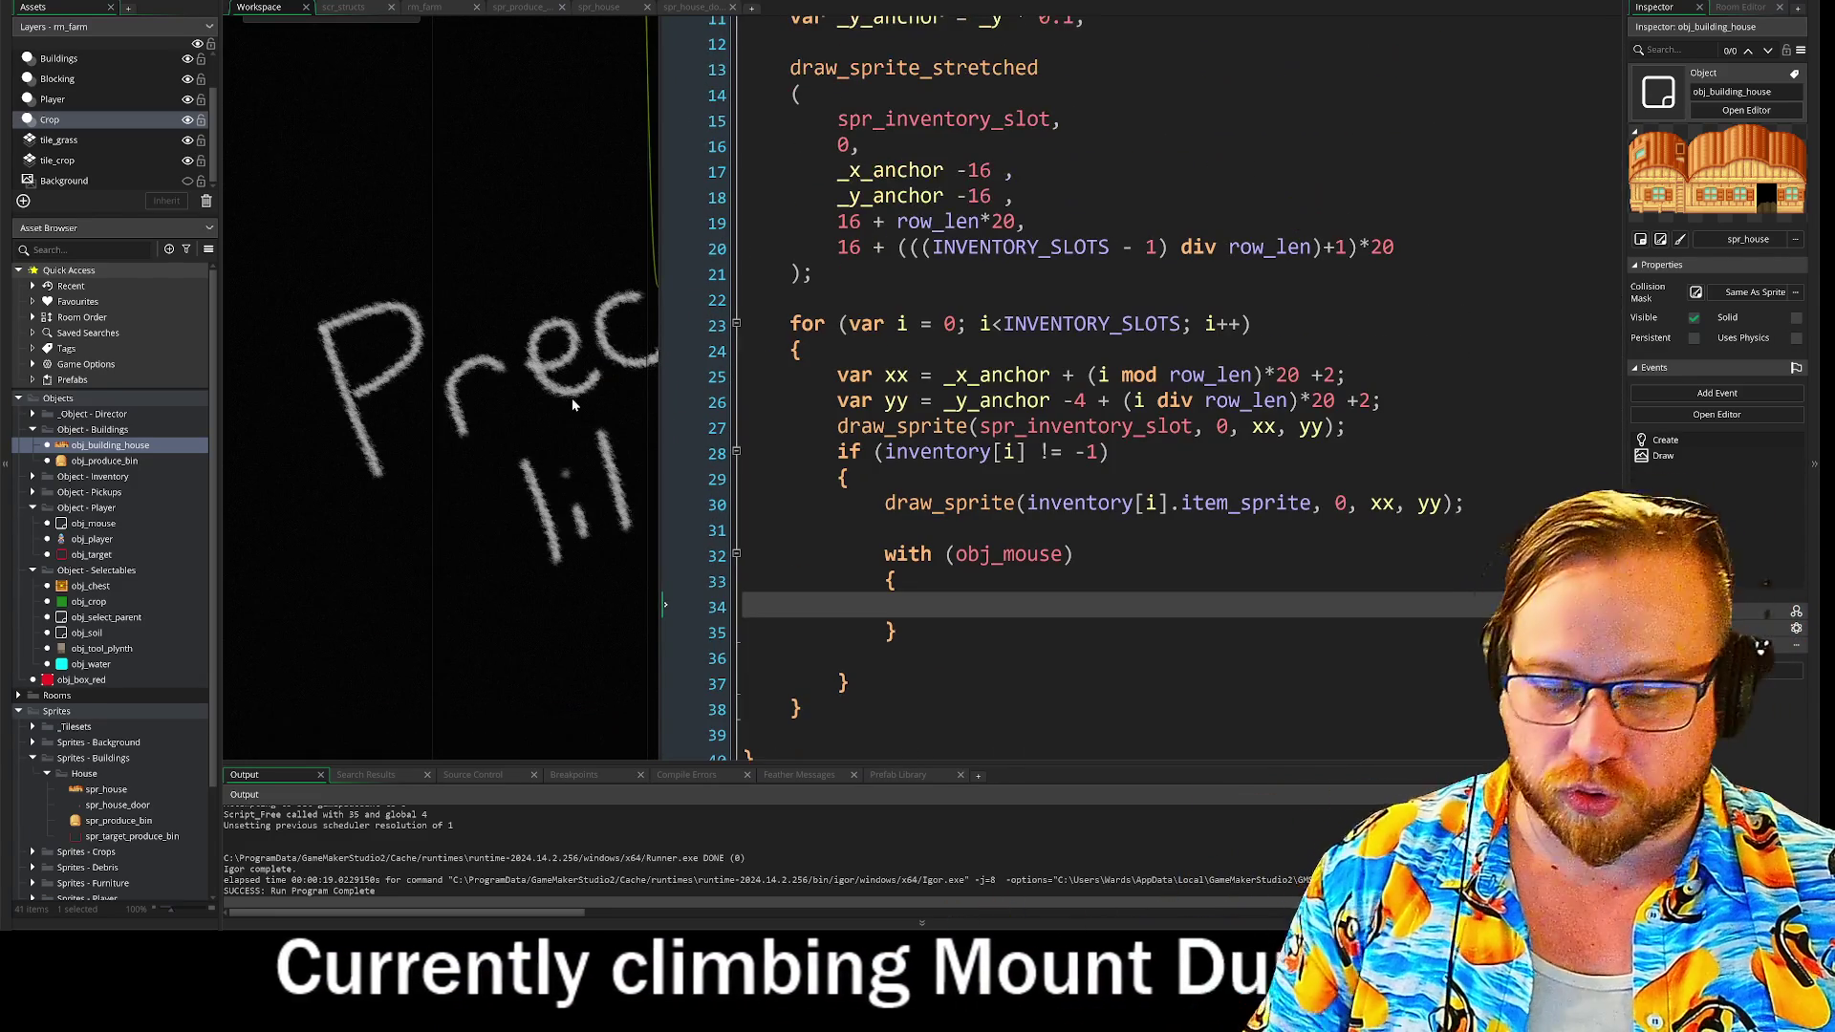
scroll(554, 318, up, 5)
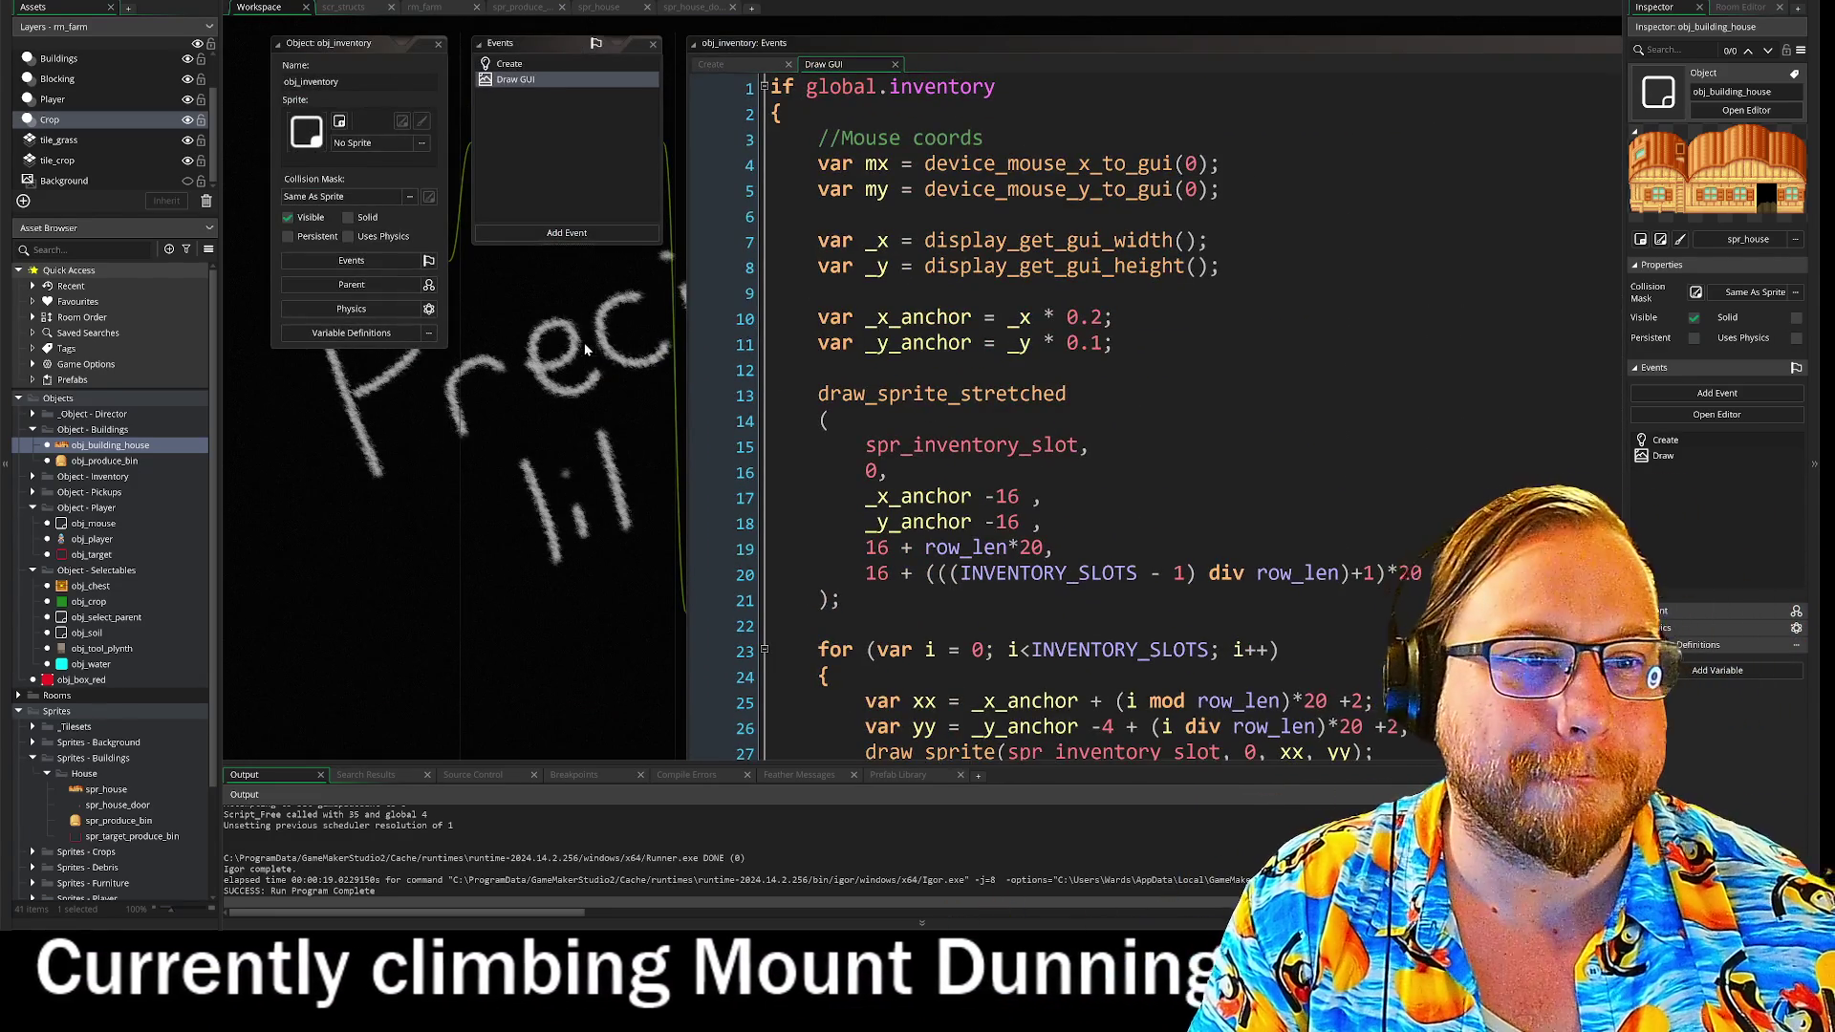
- Scroll through obj_player's Create event to the col collision array
scroll(578, 402, up, 15)
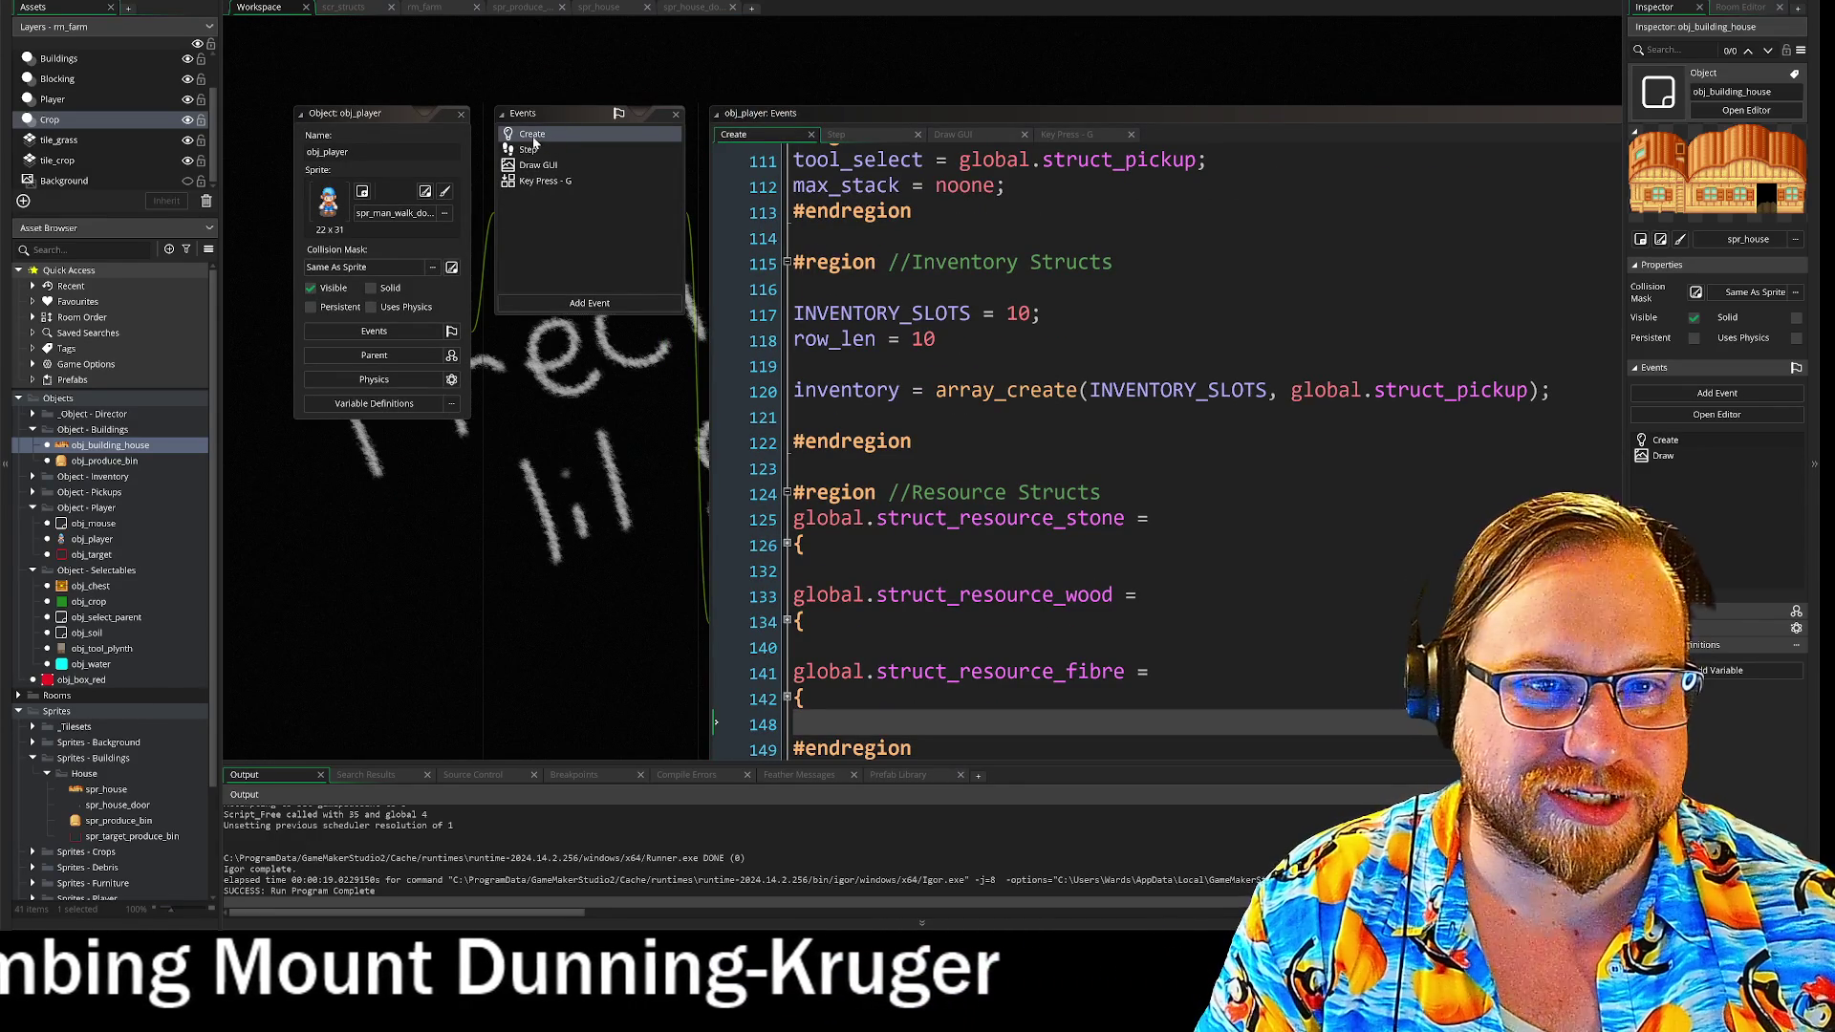
drag(600, 532, 339, 196)
scroll(908, 382, up, 10)
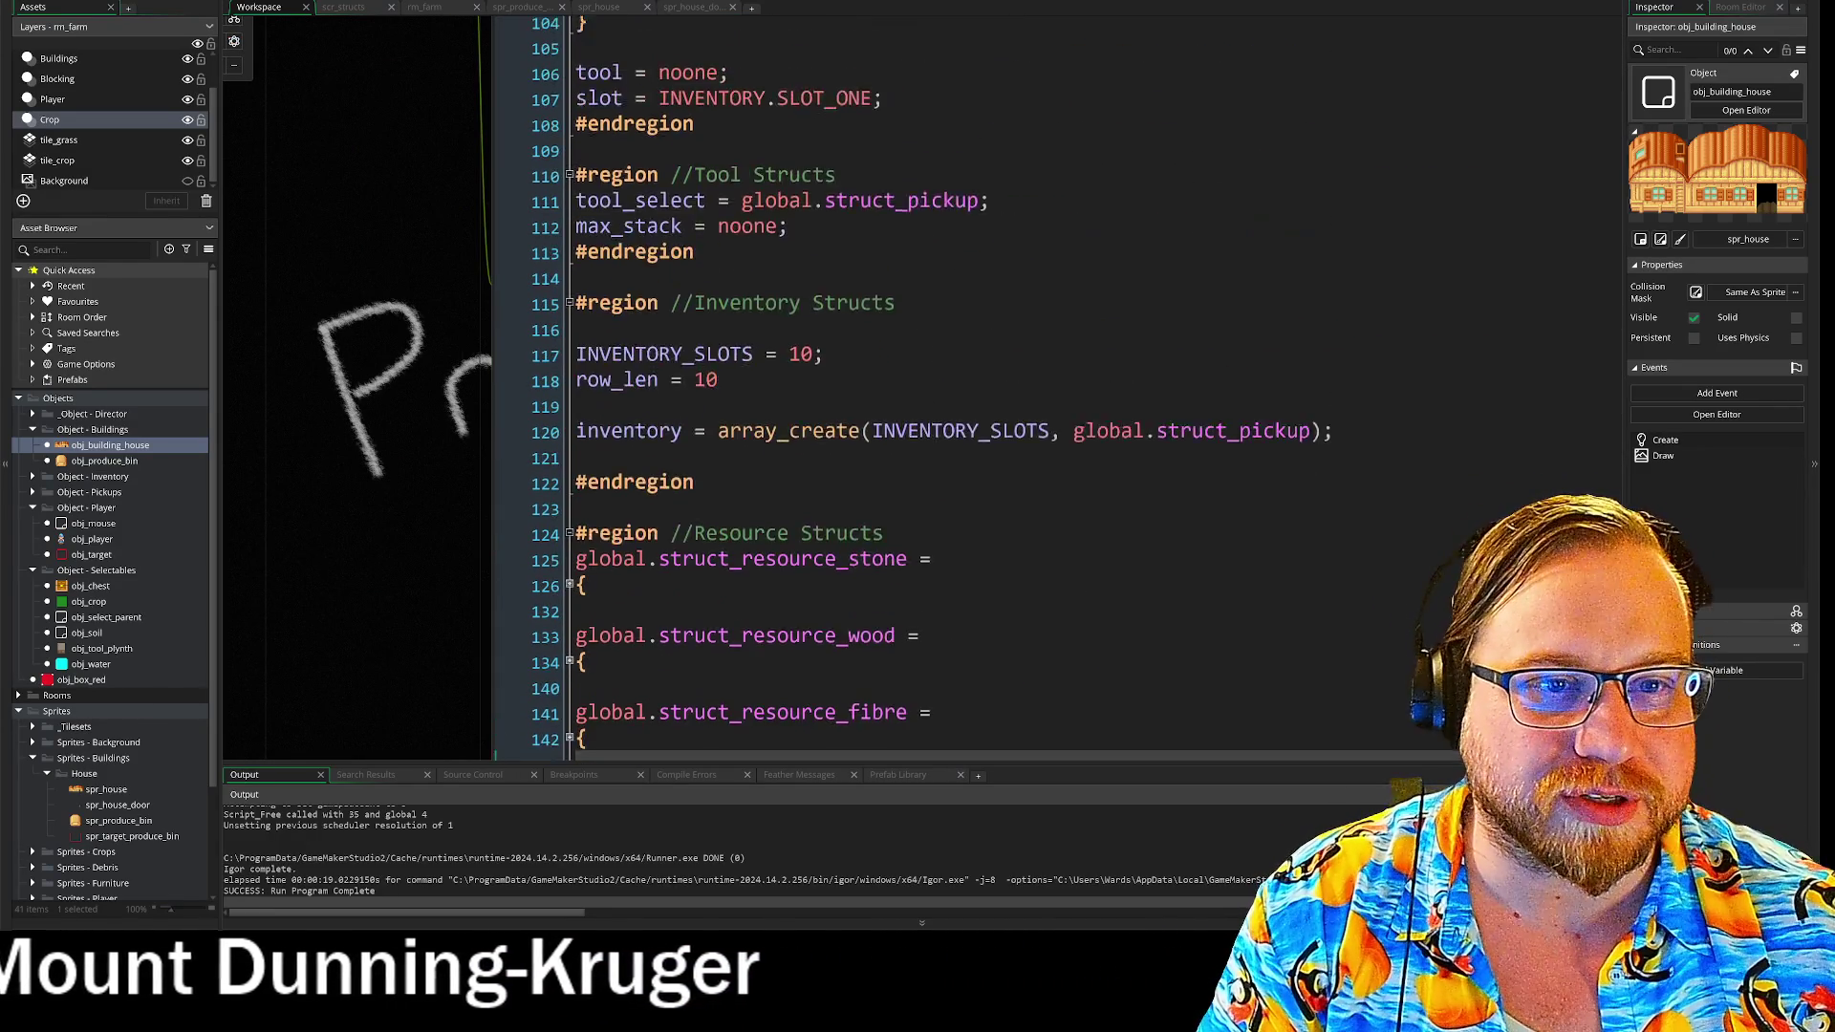
scroll(918, 383, up, 4)
scroll(917, 383, down, 8)
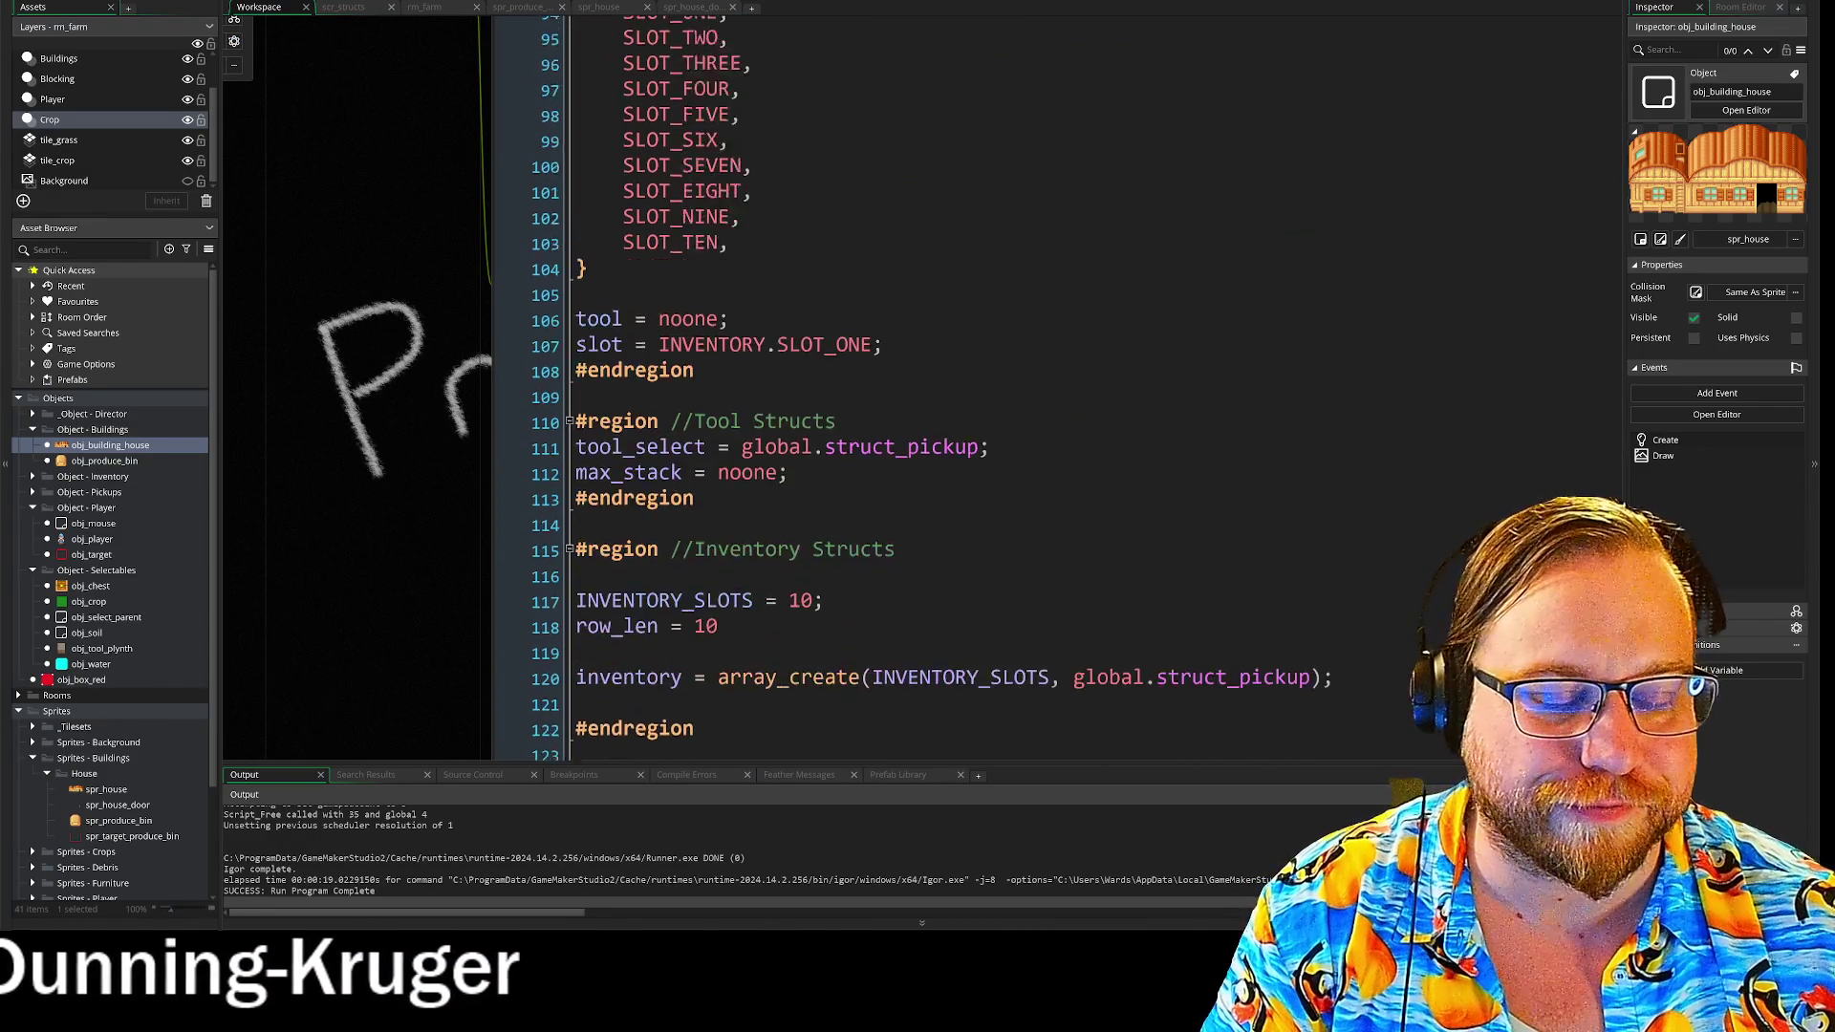
scroll(917, 382, down, 5)
scroll(918, 382, up, 6)
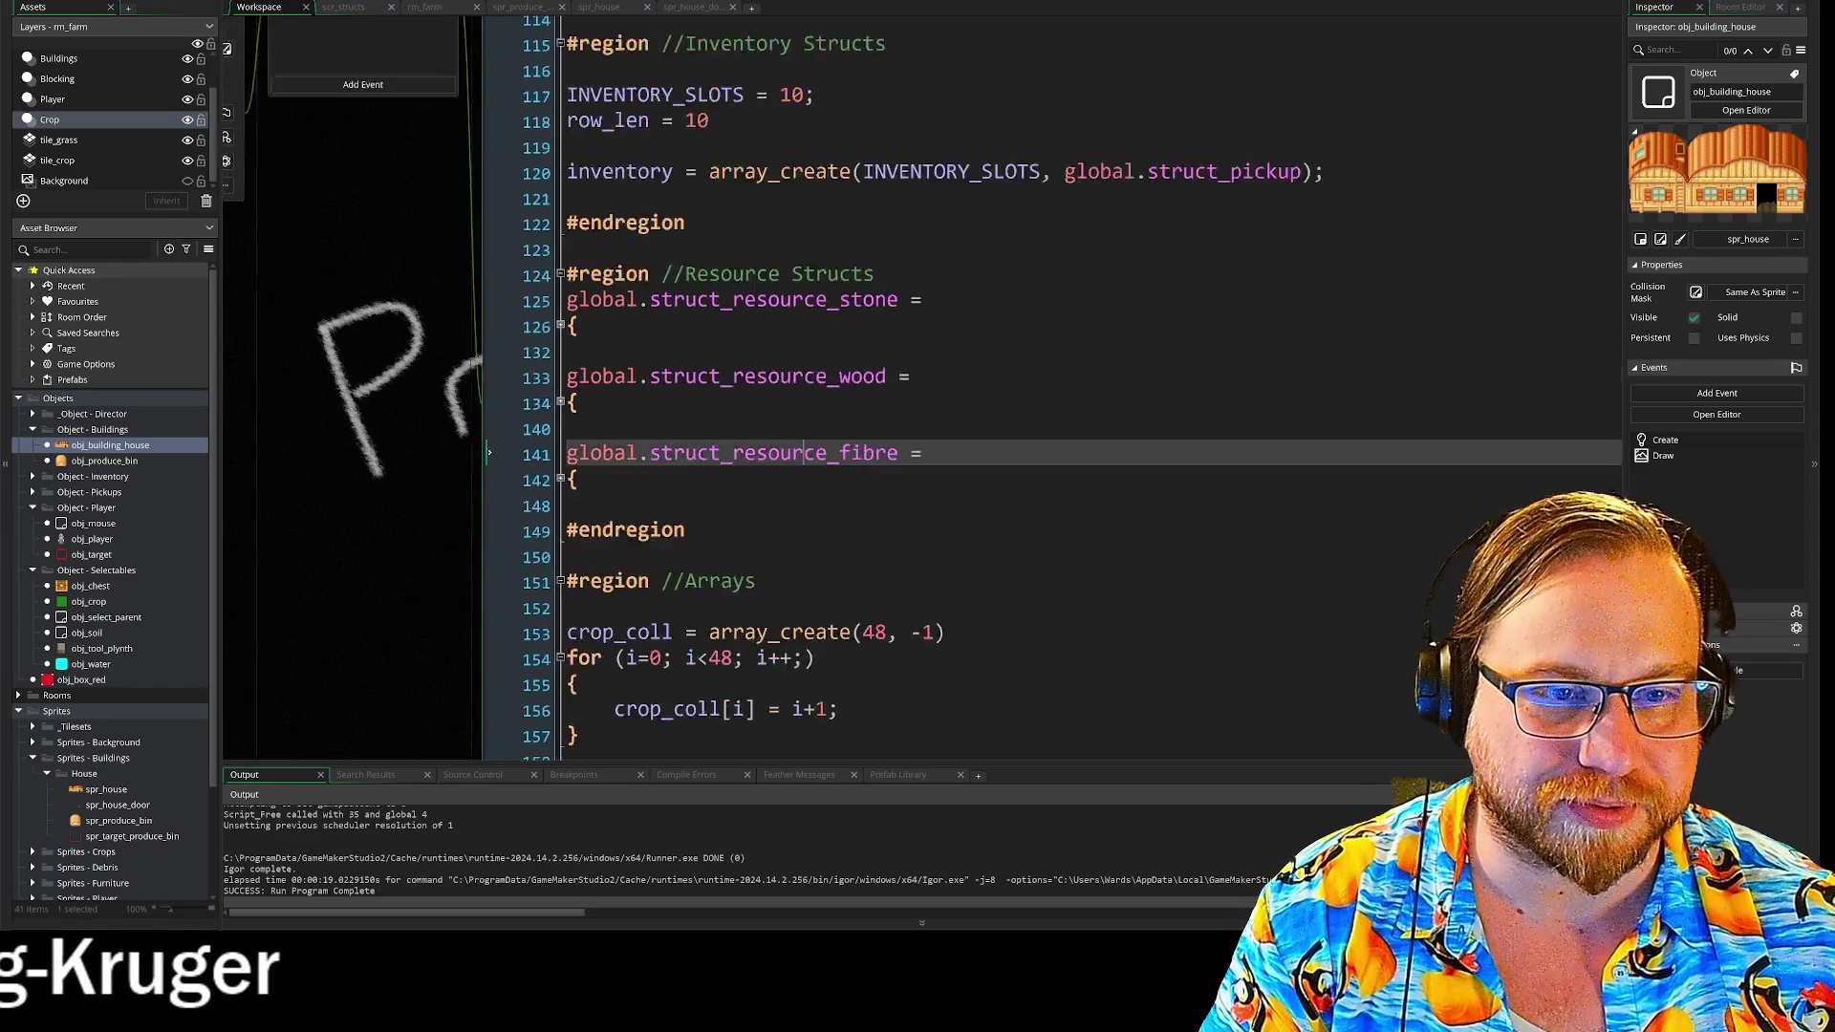
scroll(917, 449, up, 14)
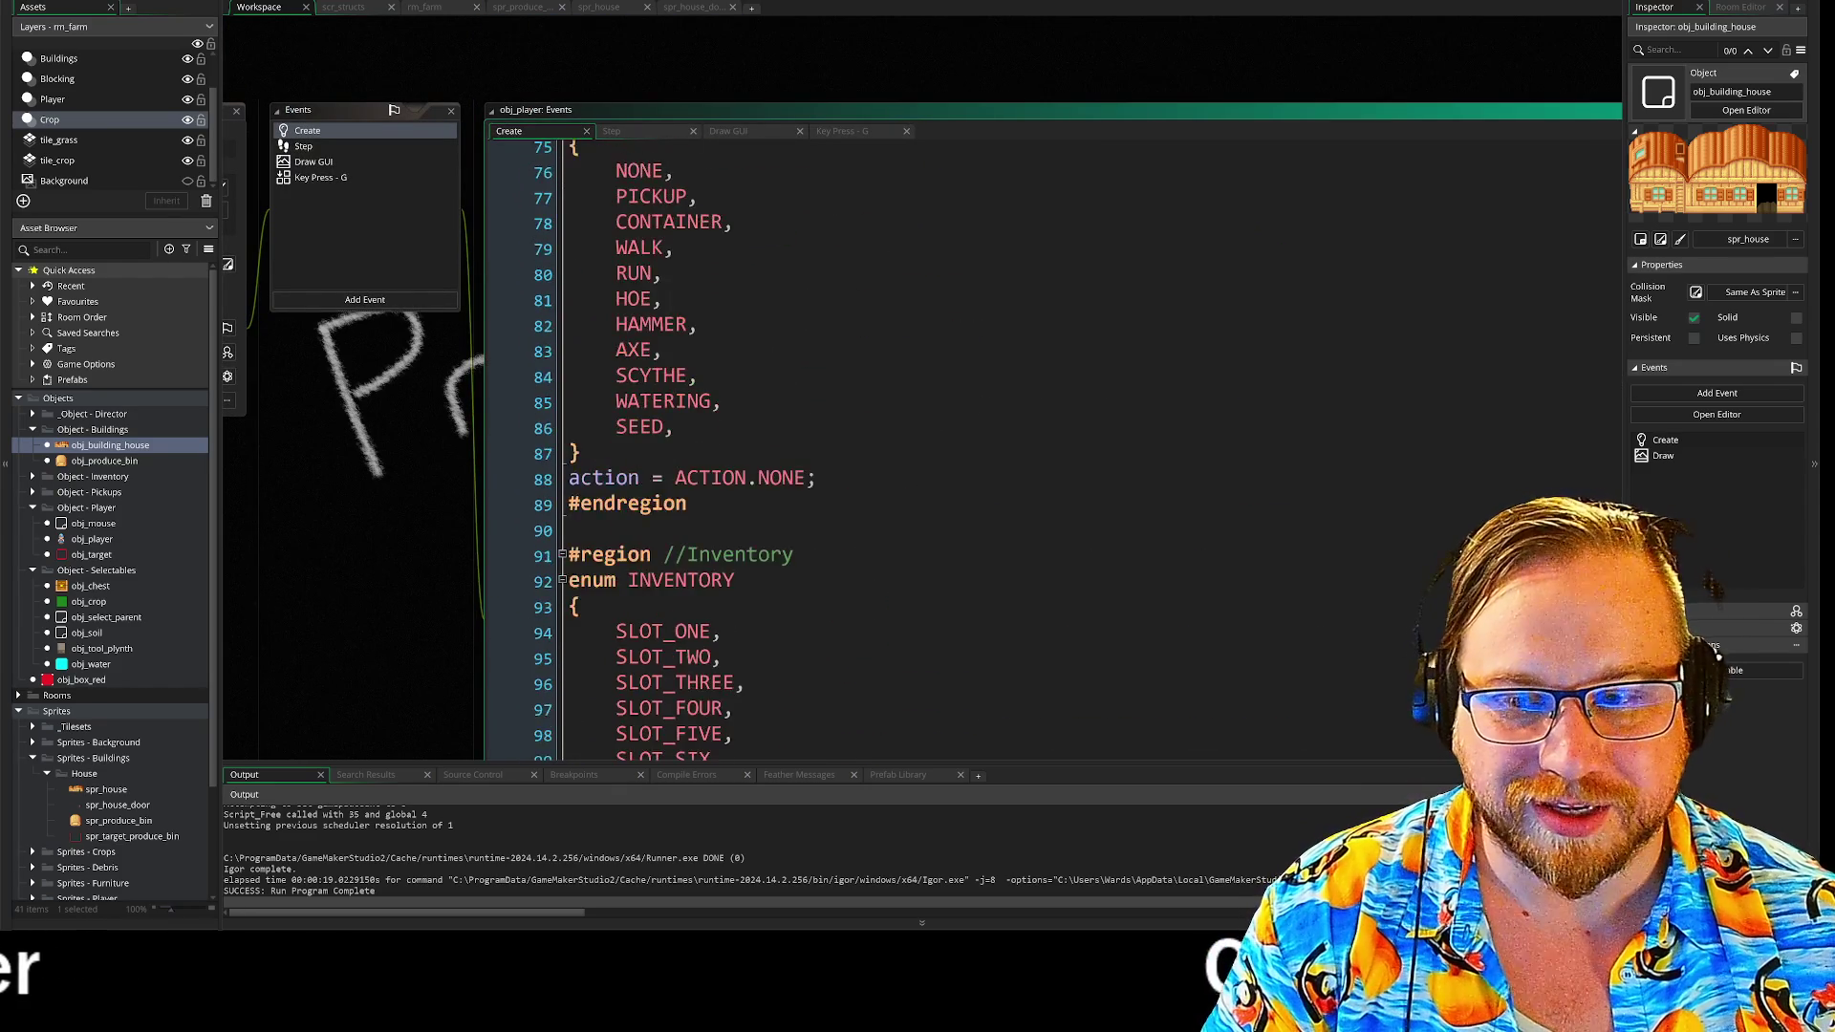
scroll(918, 449, up, 8)
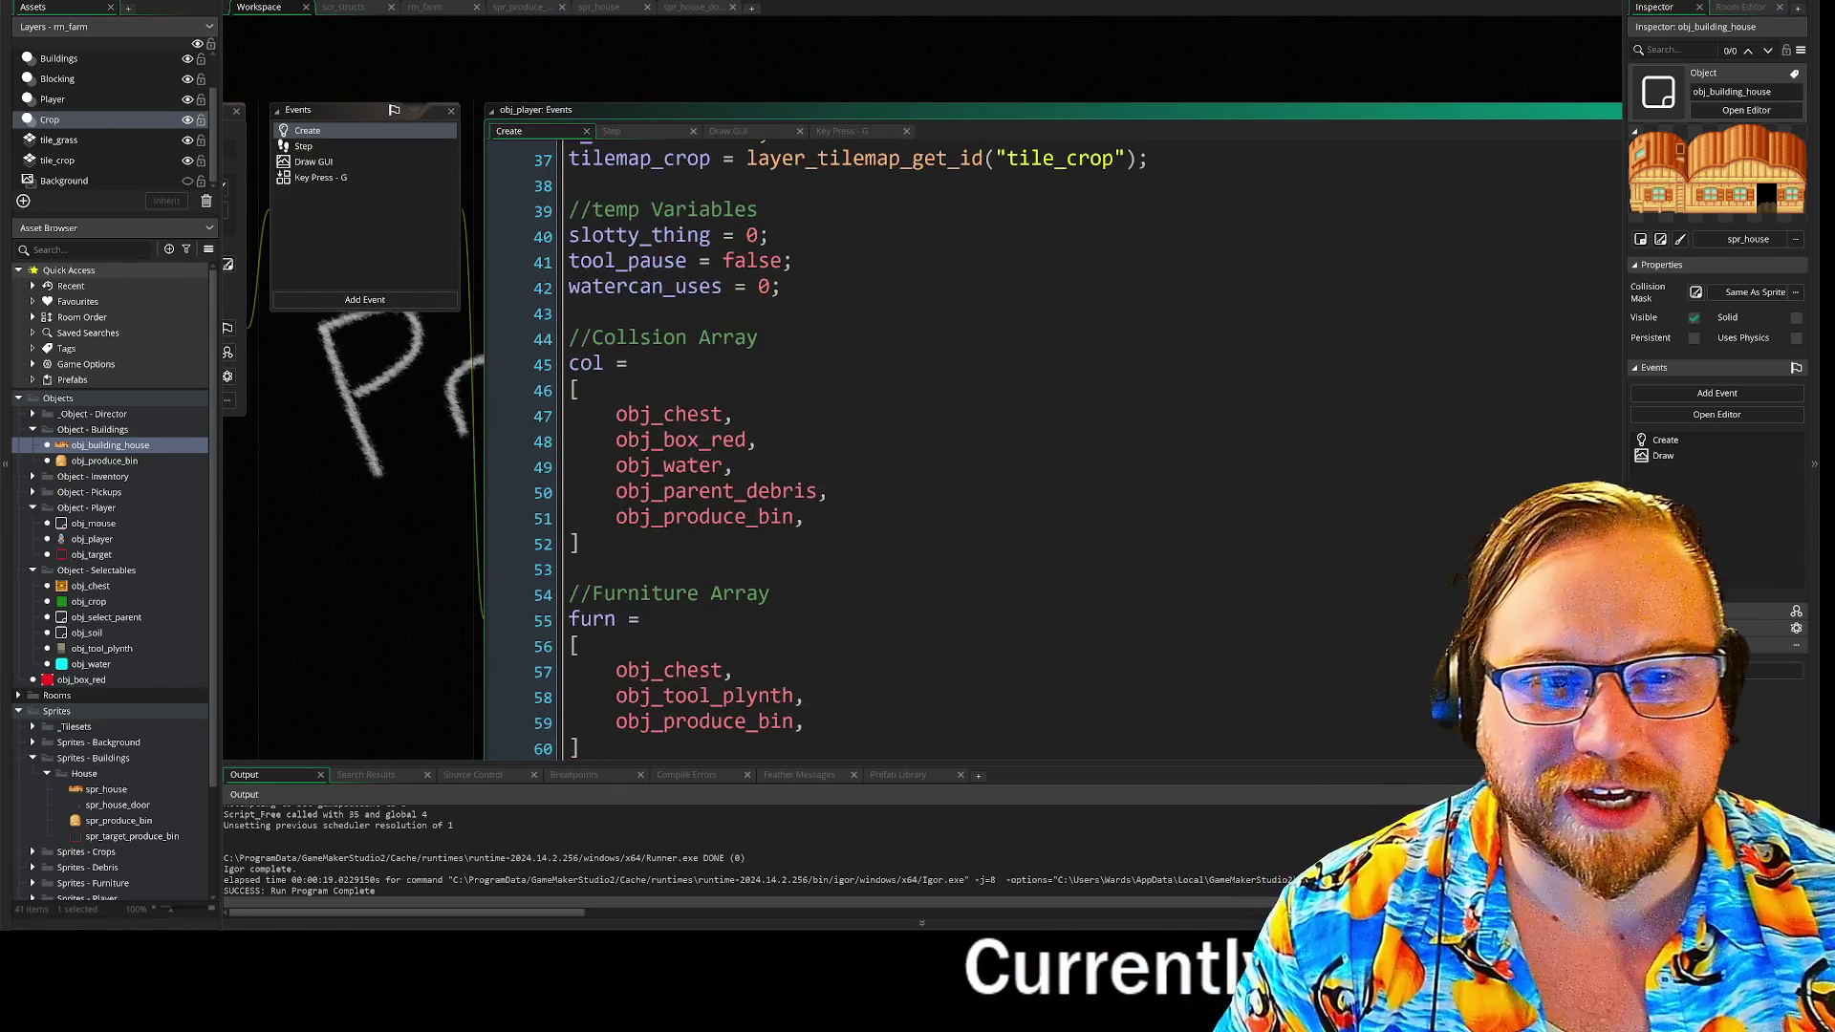
scroll(299, 424, down, 2)
scroll(299, 424, down, 2)
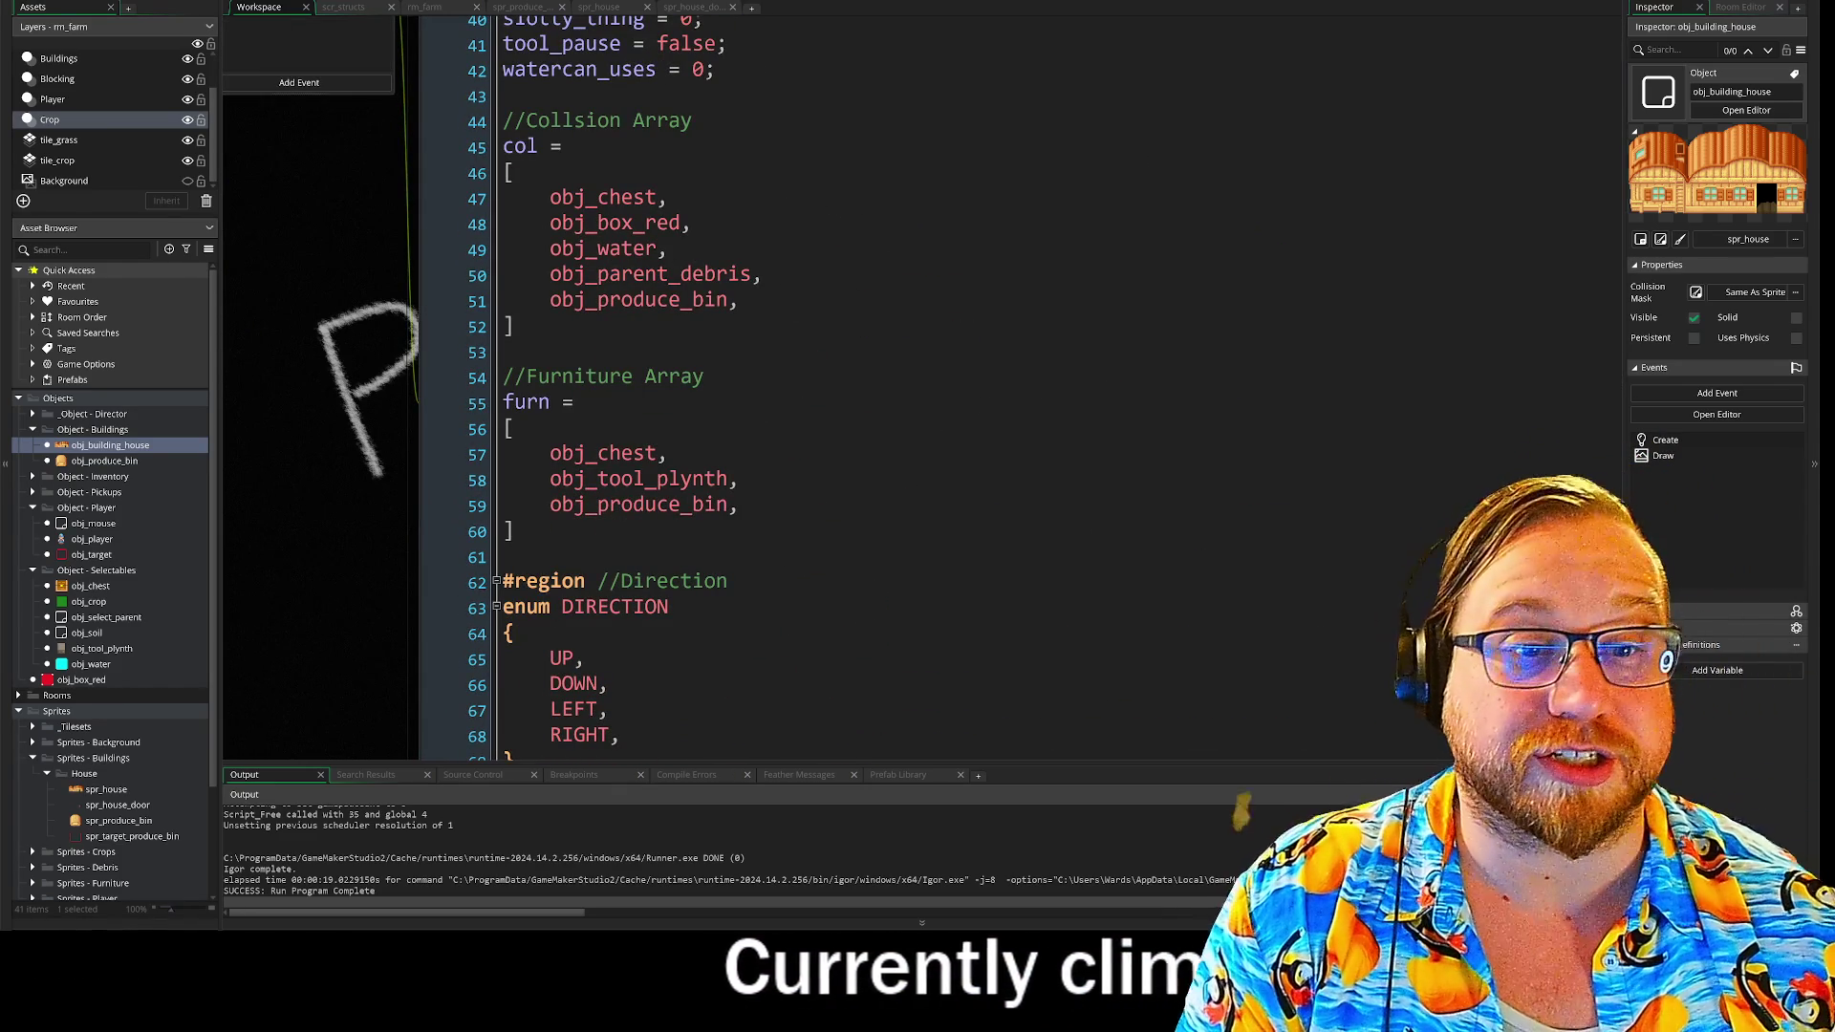
click(420, 478)
scroll(414, 445, down, 1)
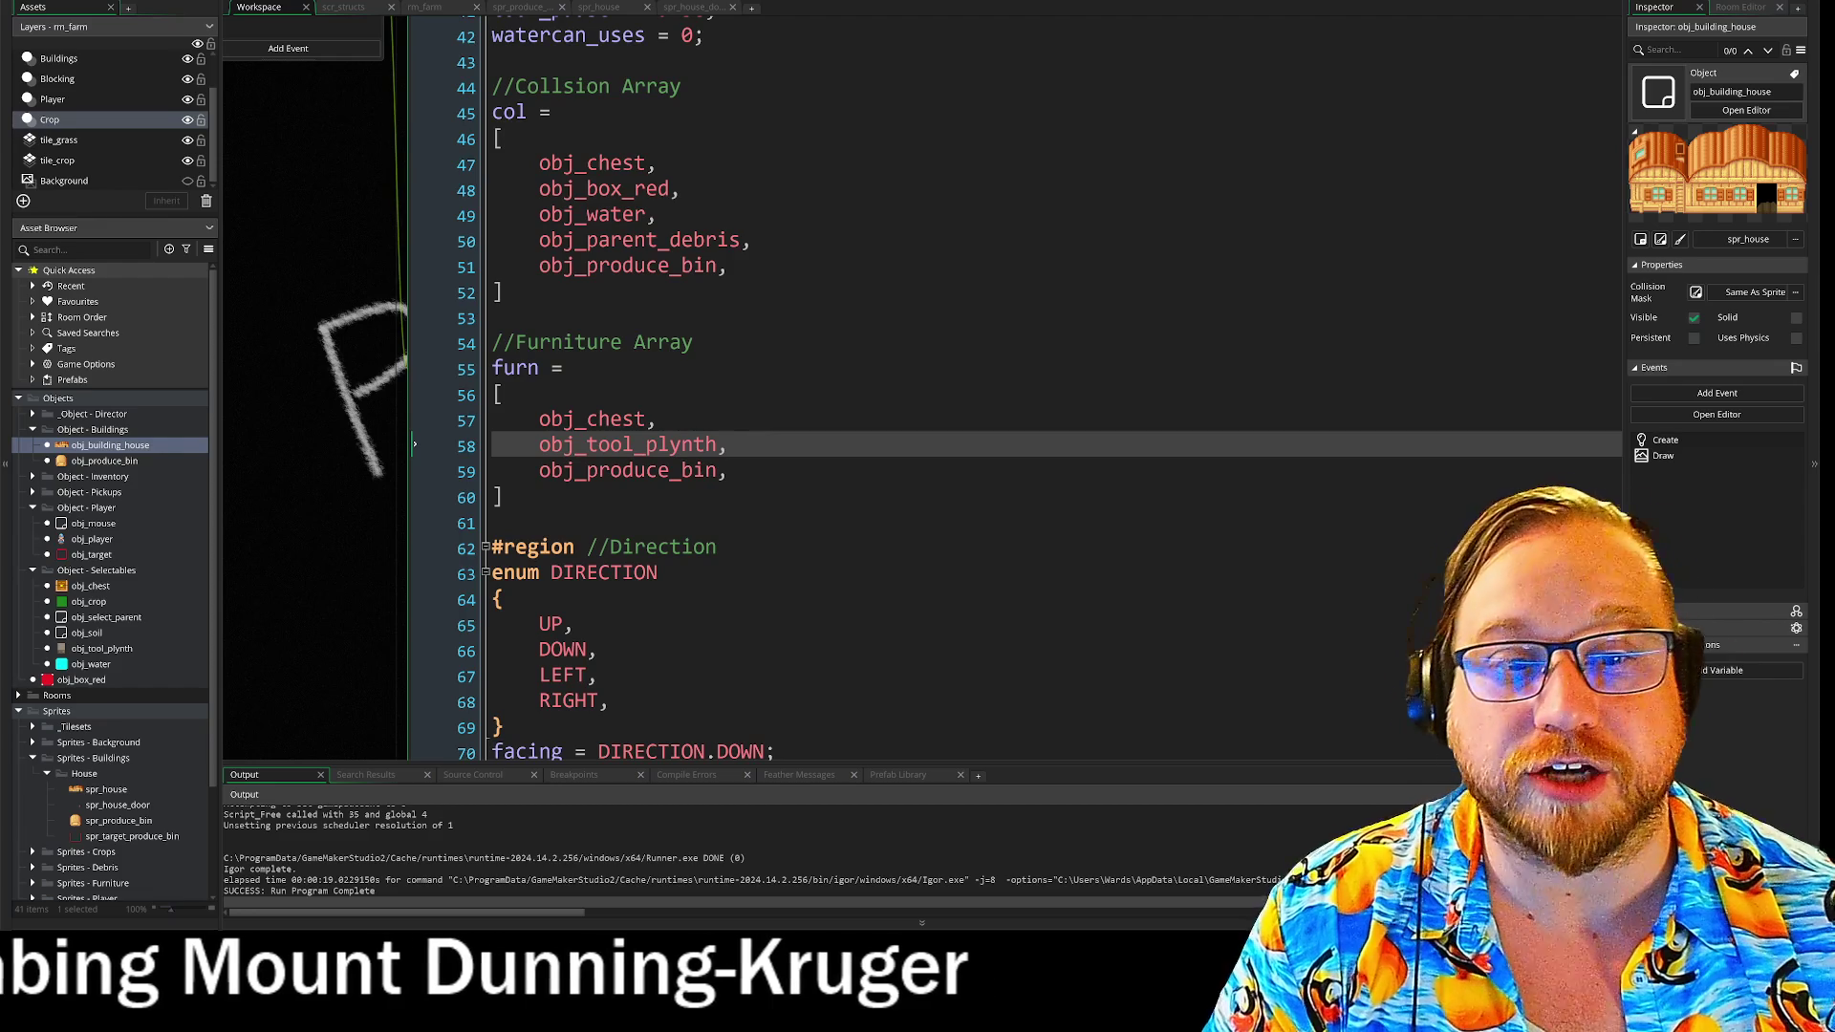
scroll(376, 373, down, 2)
scroll(376, 373, up, 3)
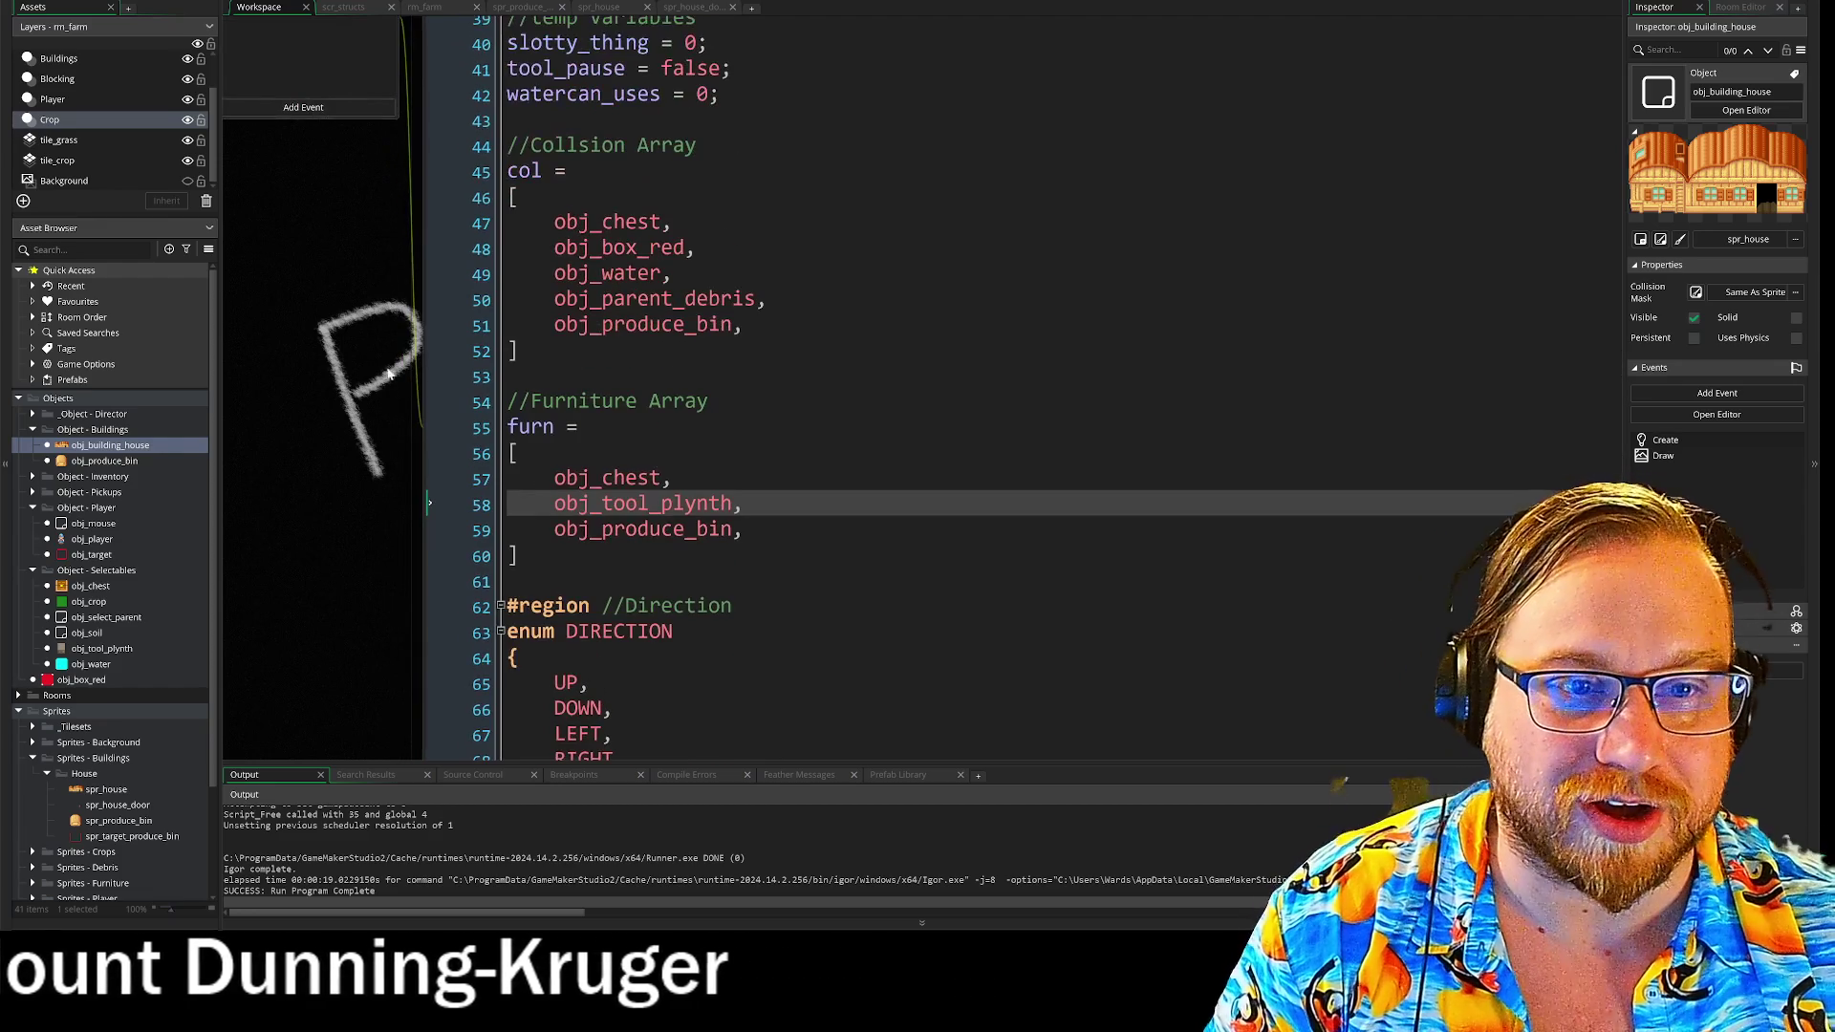
- Add obj_building_house after obj_produce_bin in the col array and run the game with F5
click(743, 325)
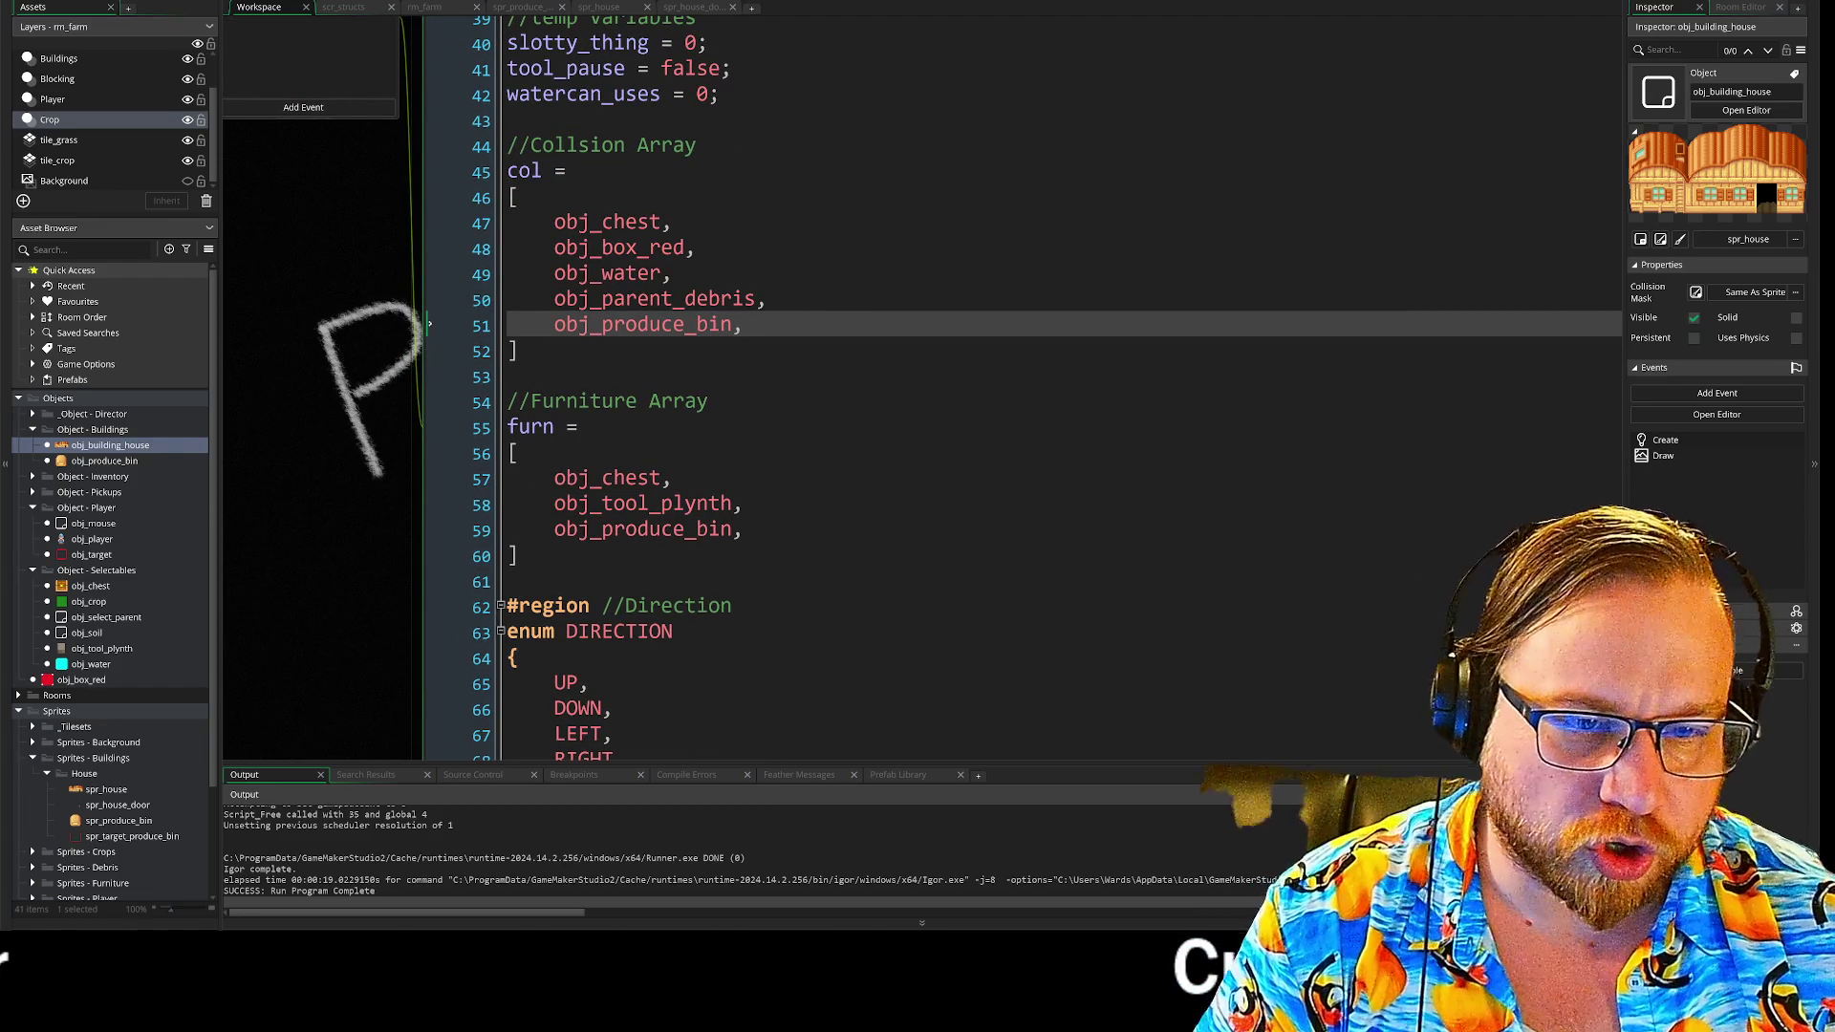
scroll(1022, 420, down, 1)
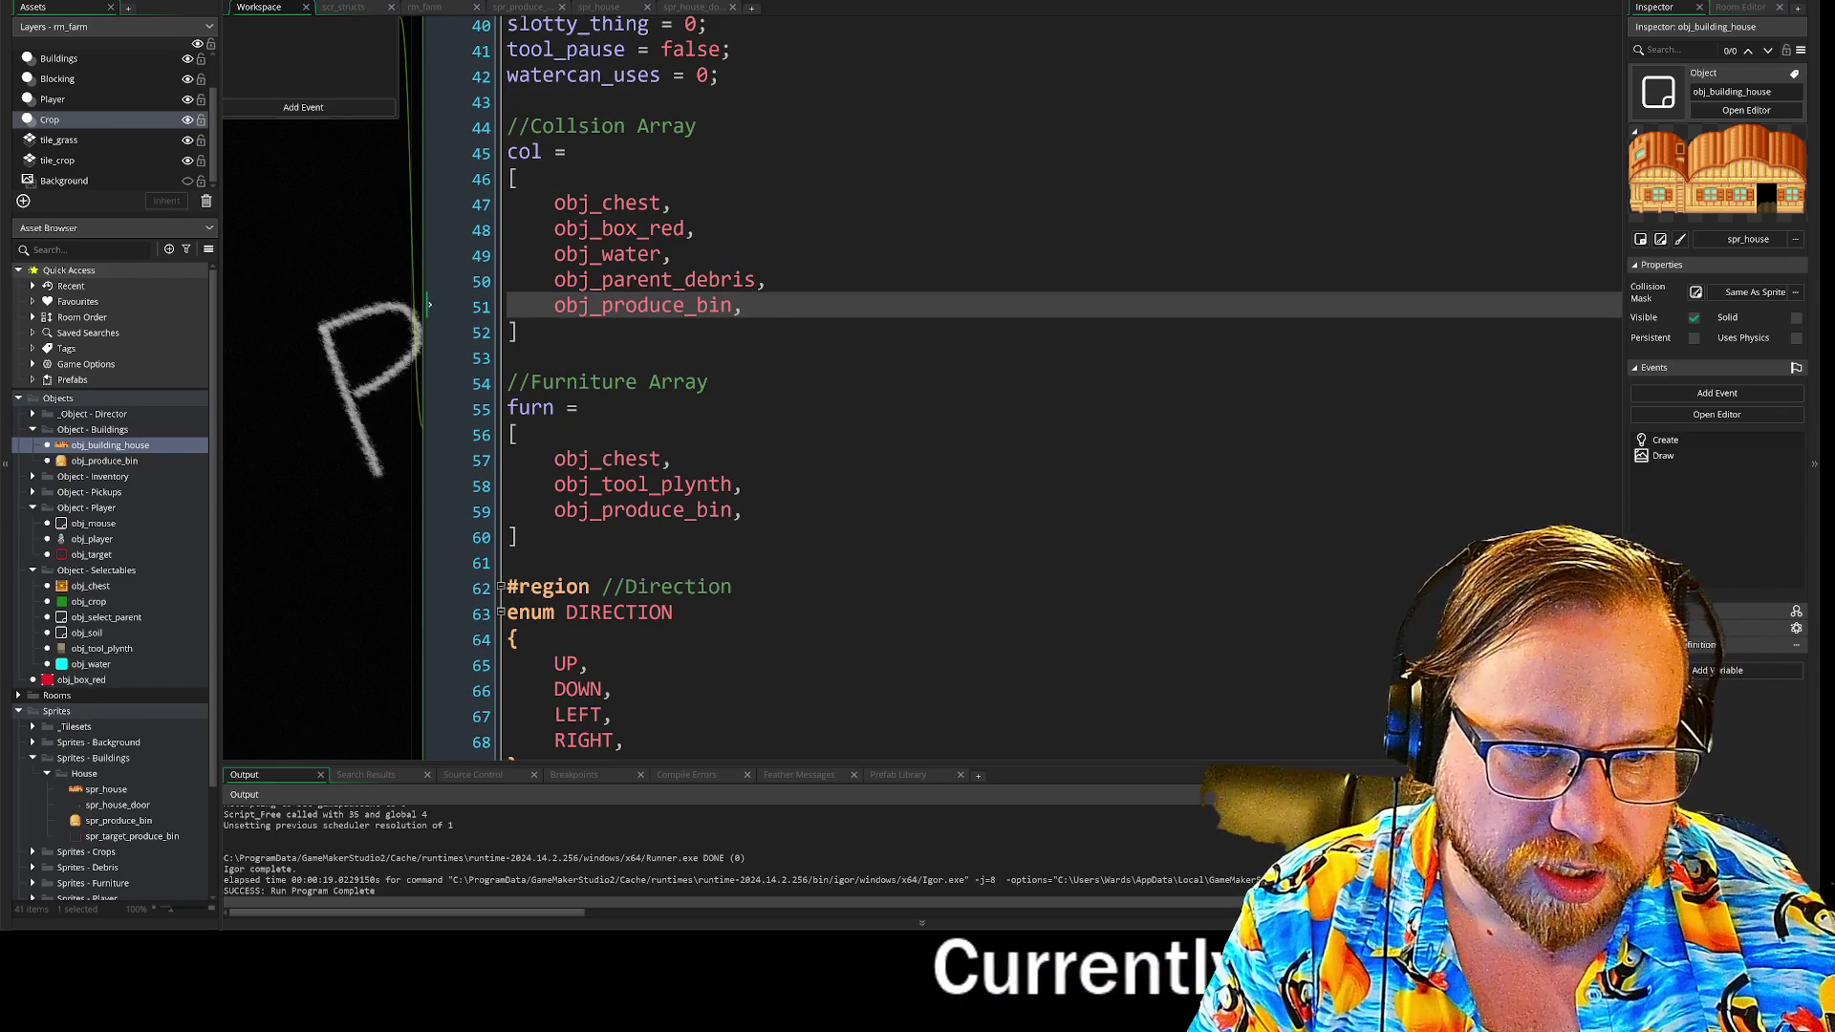
drag(554, 459, 742, 511)
click(742, 305)
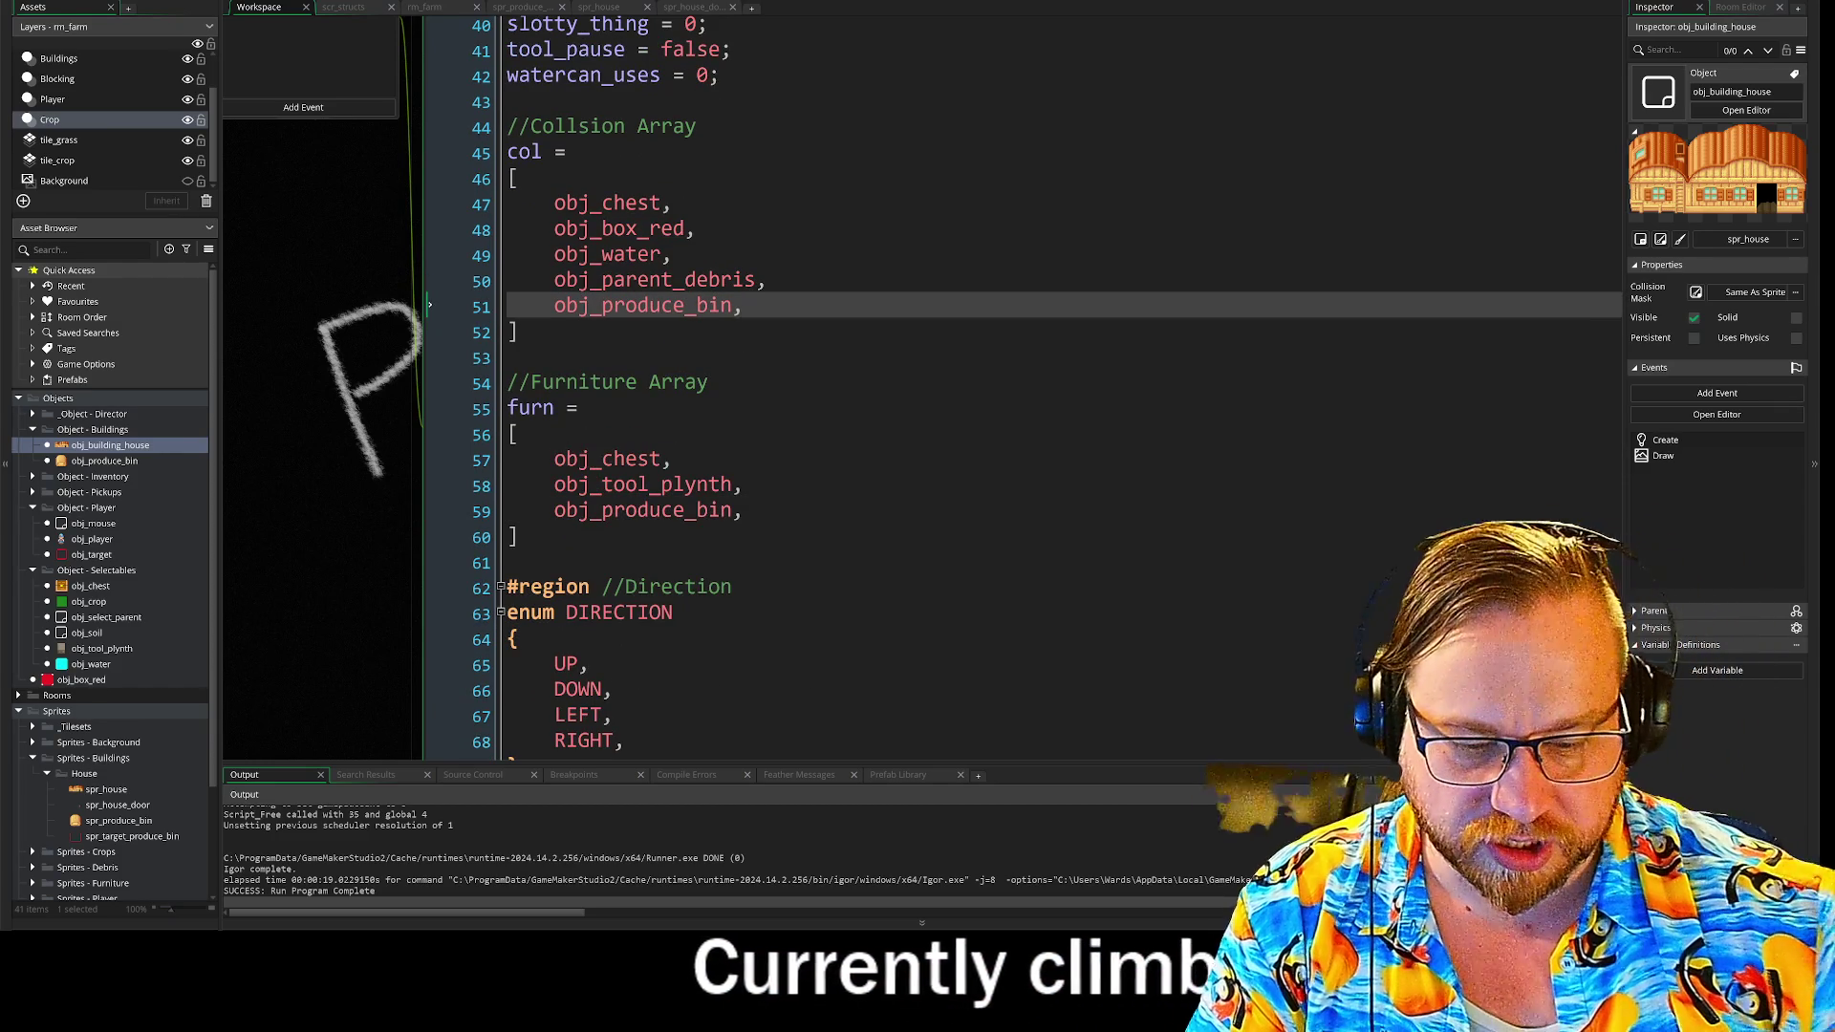
key(Return)
text(obj)
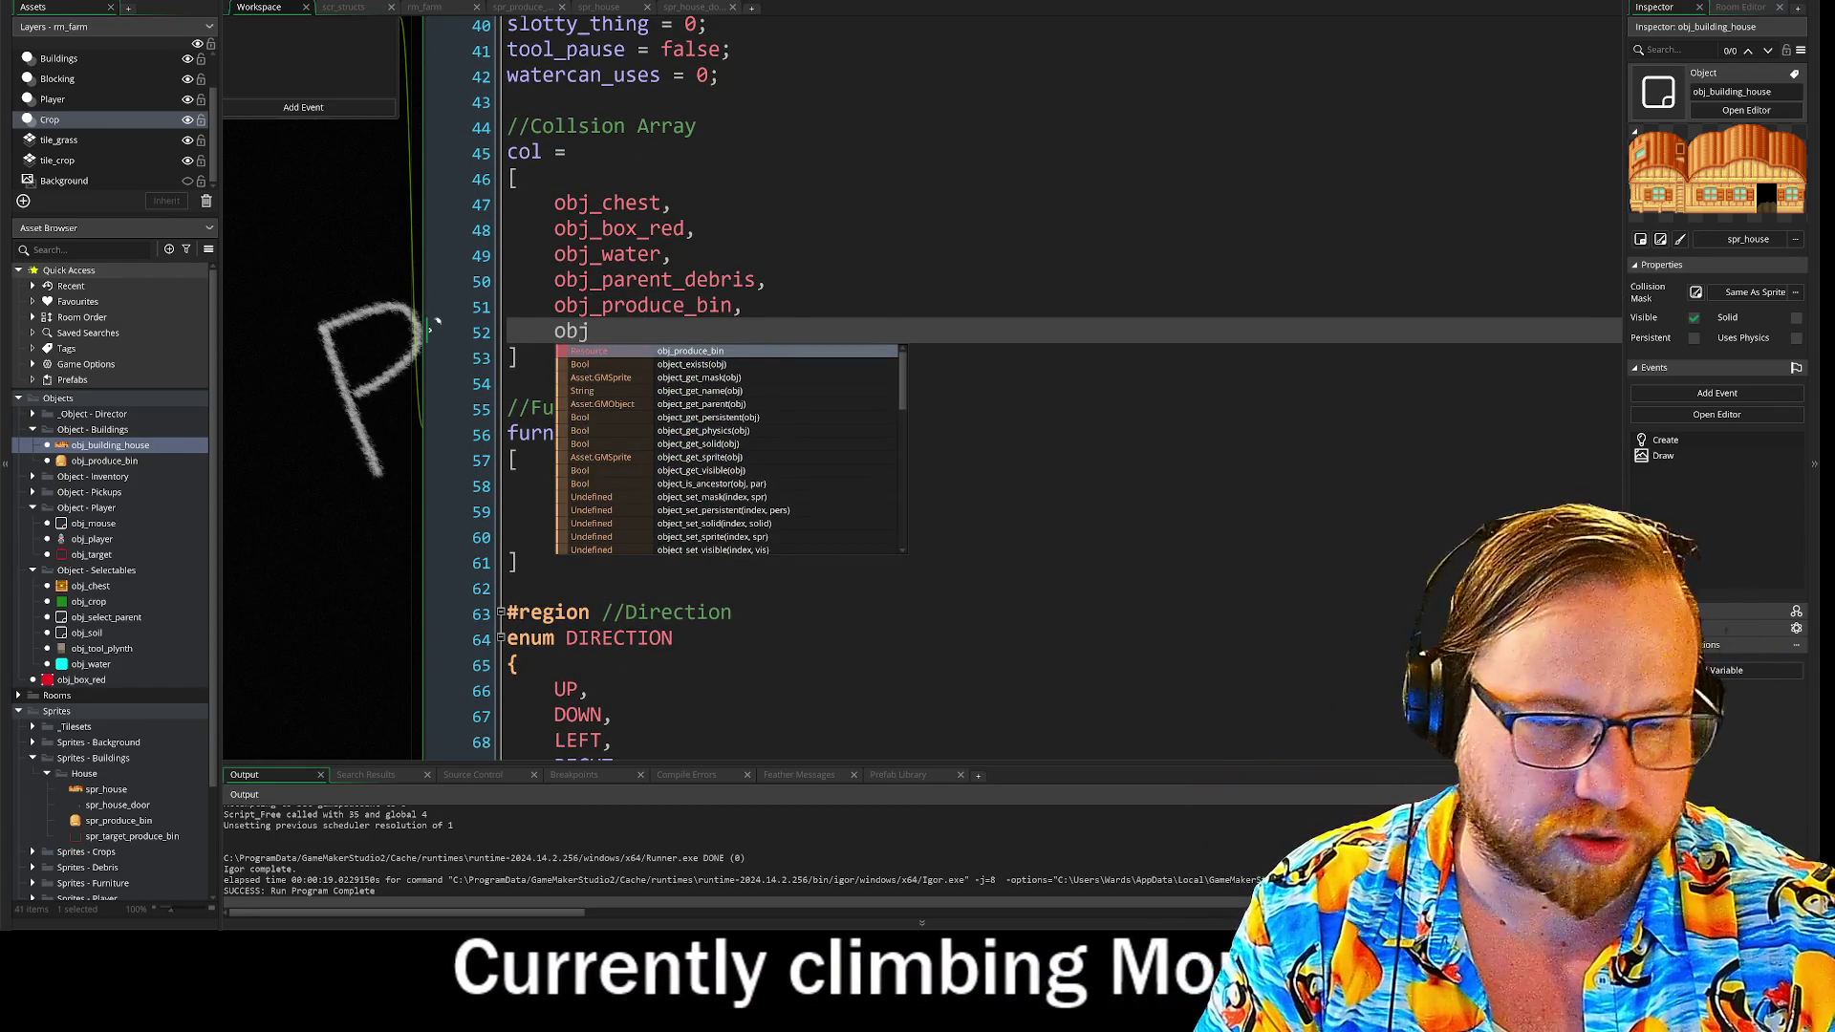
text(_)
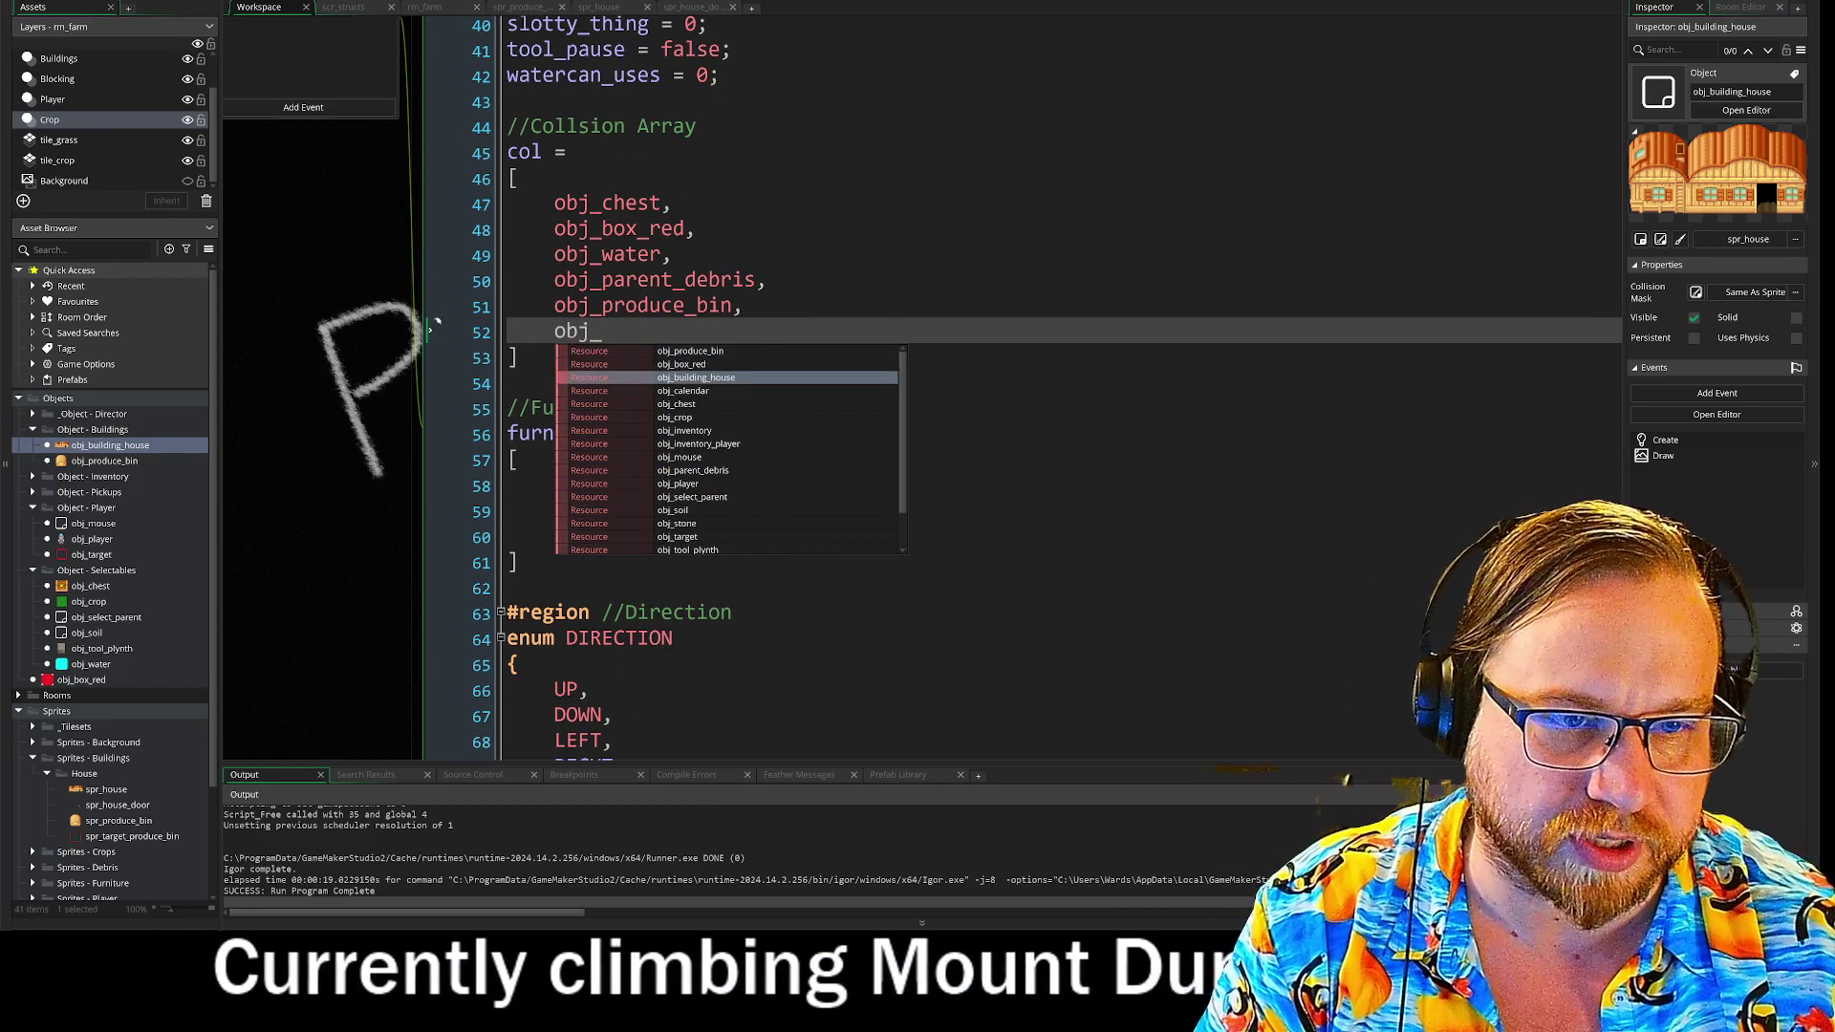
key(Return)
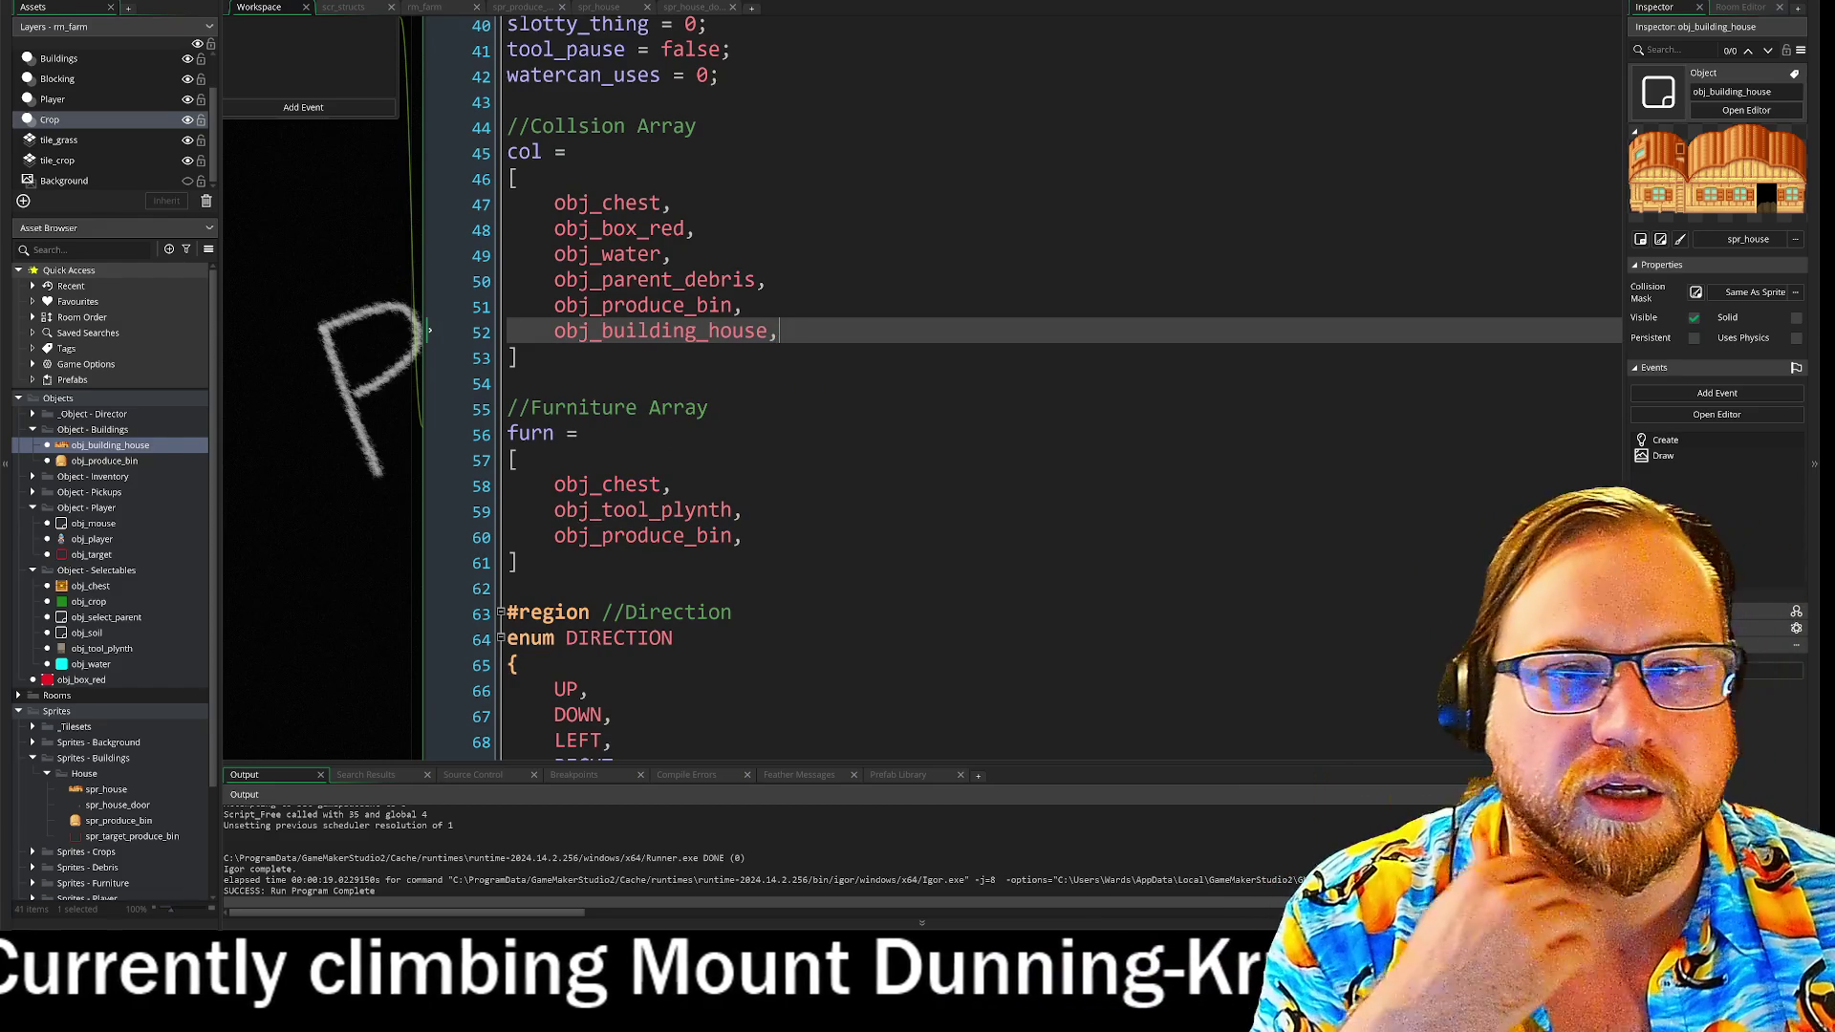
key(F5)
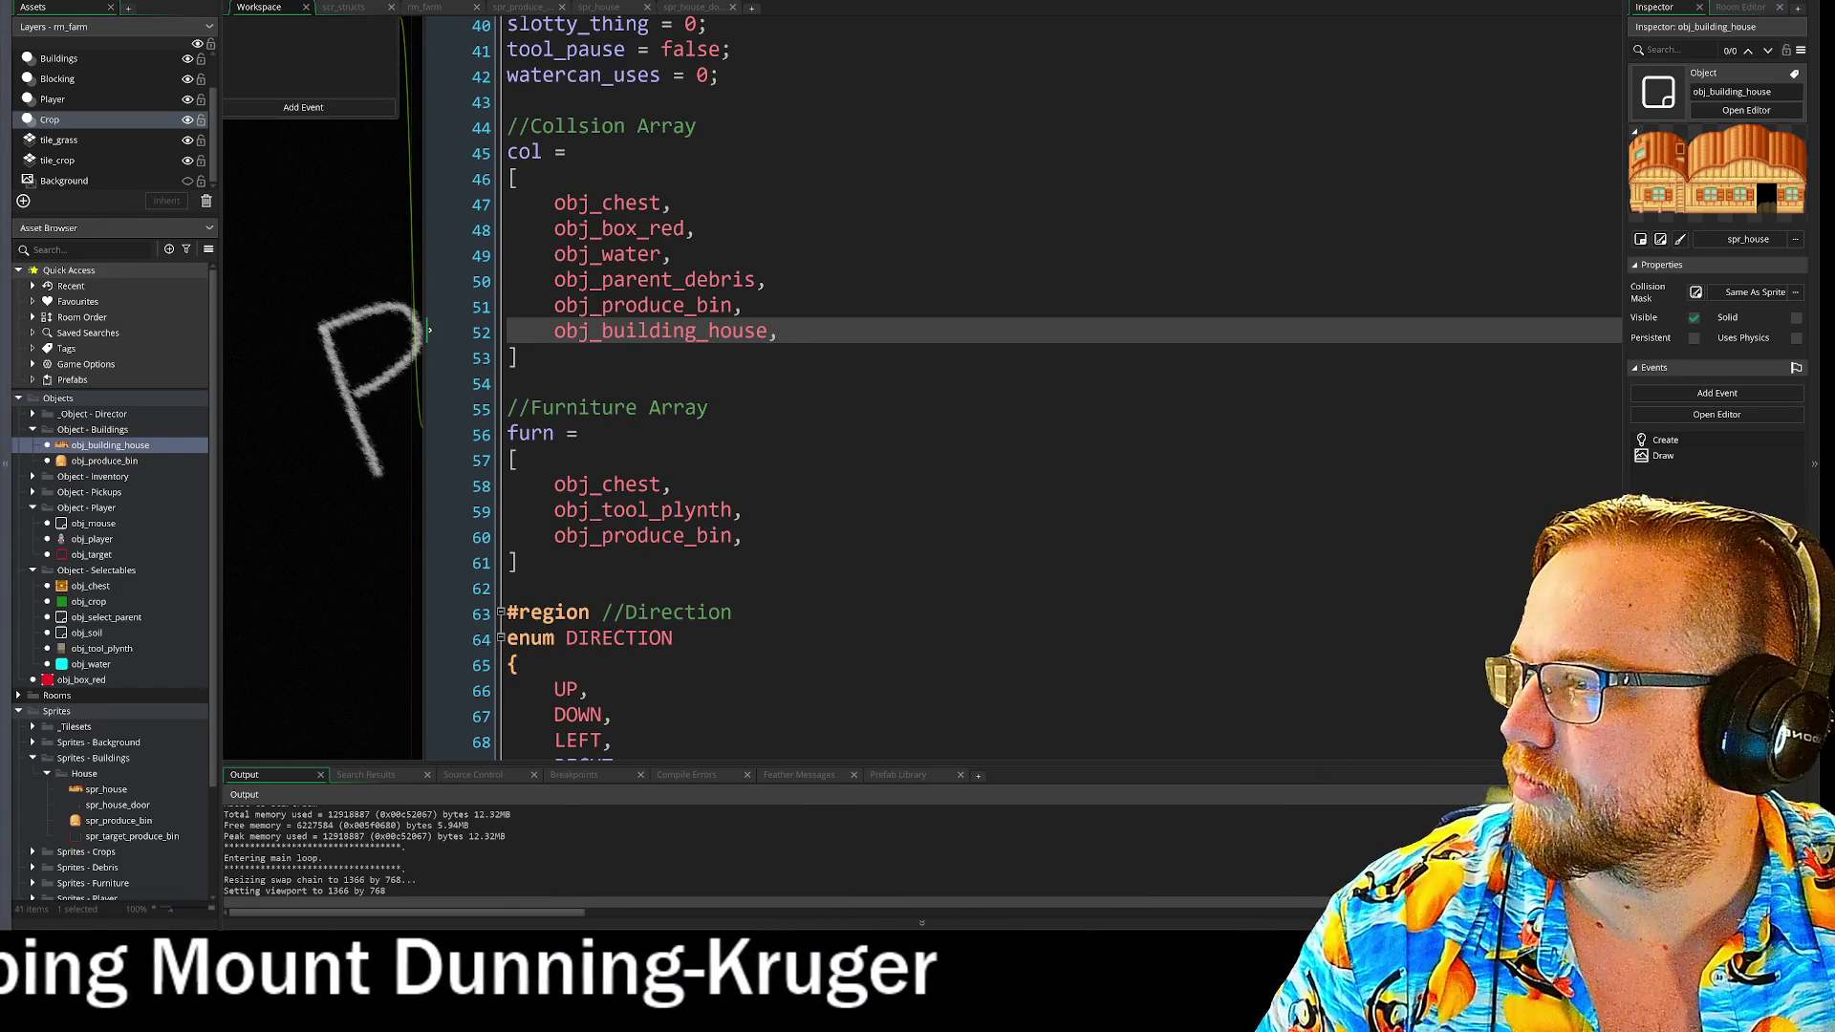
mouse_move(253, 123)
mouse_down()
mouse_move(735, 201)
mouse_move(583, 140)
mouse_move(529, 197)
mouse_move(517, 156)
mouse_up()
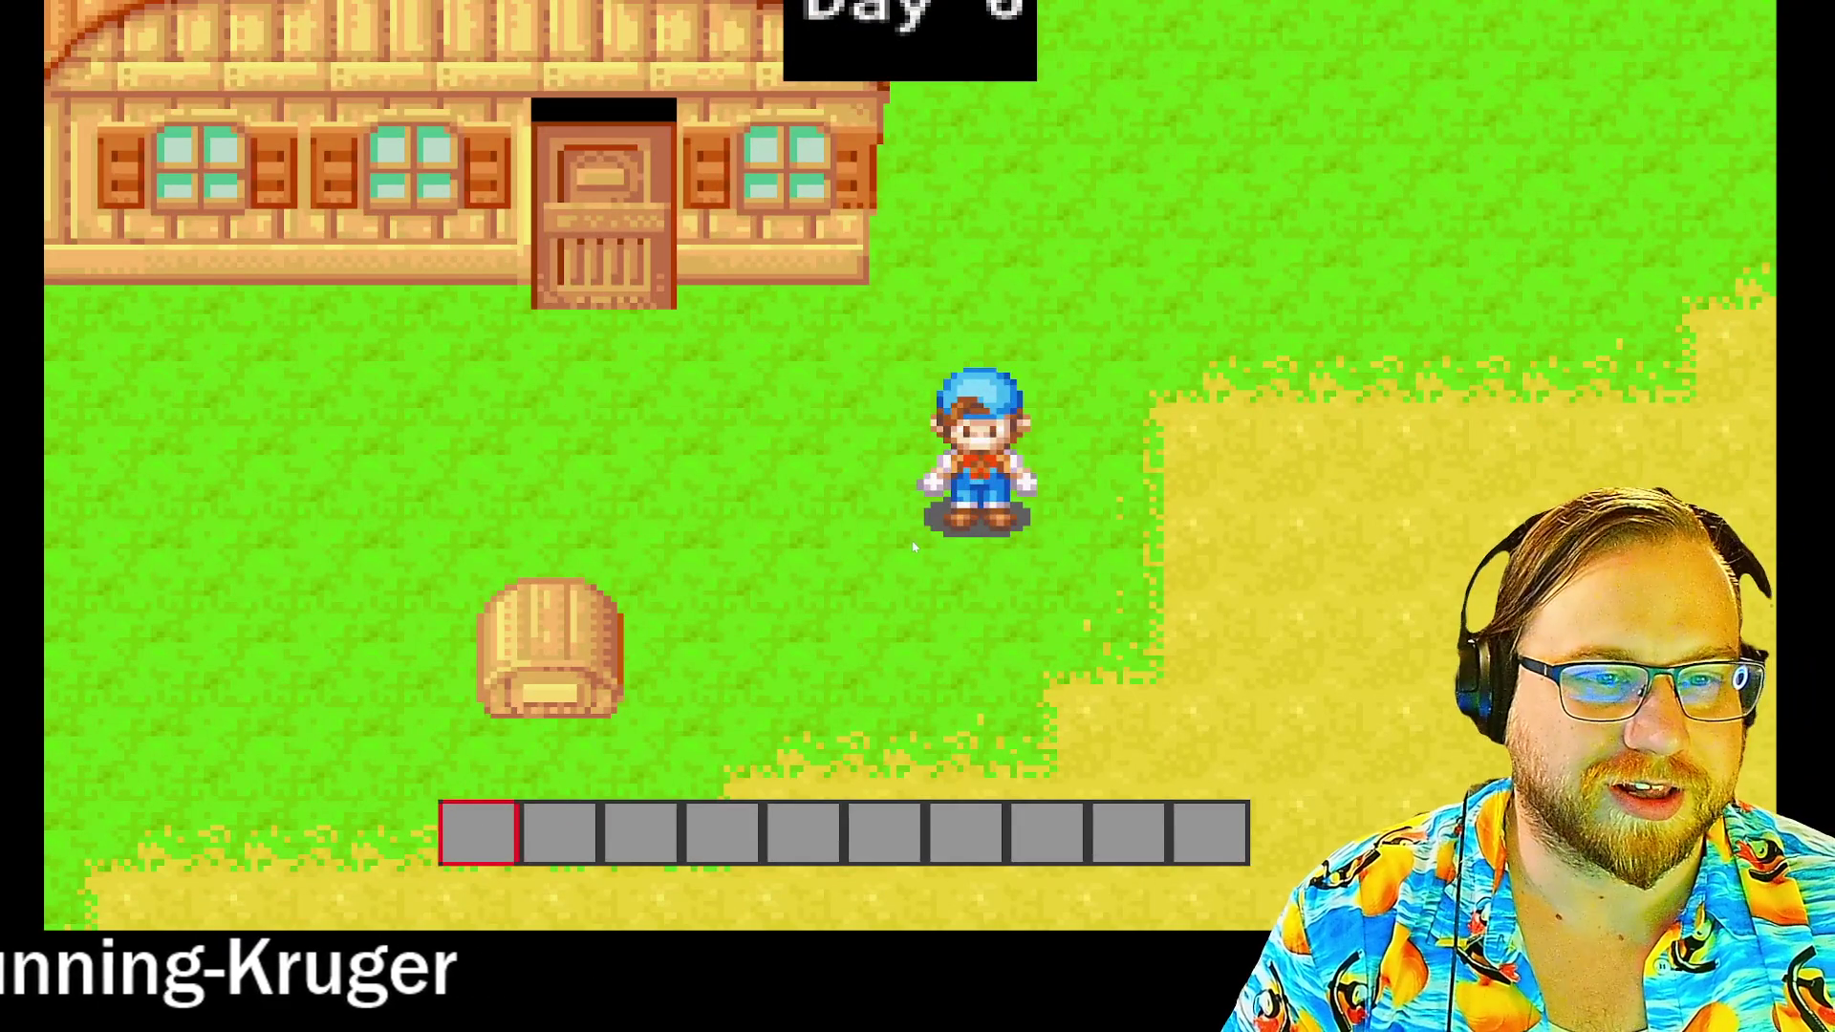
- Walk the farmer past the hay bale to the house door and along its front
key(Left)
key(Down)
key(Up)
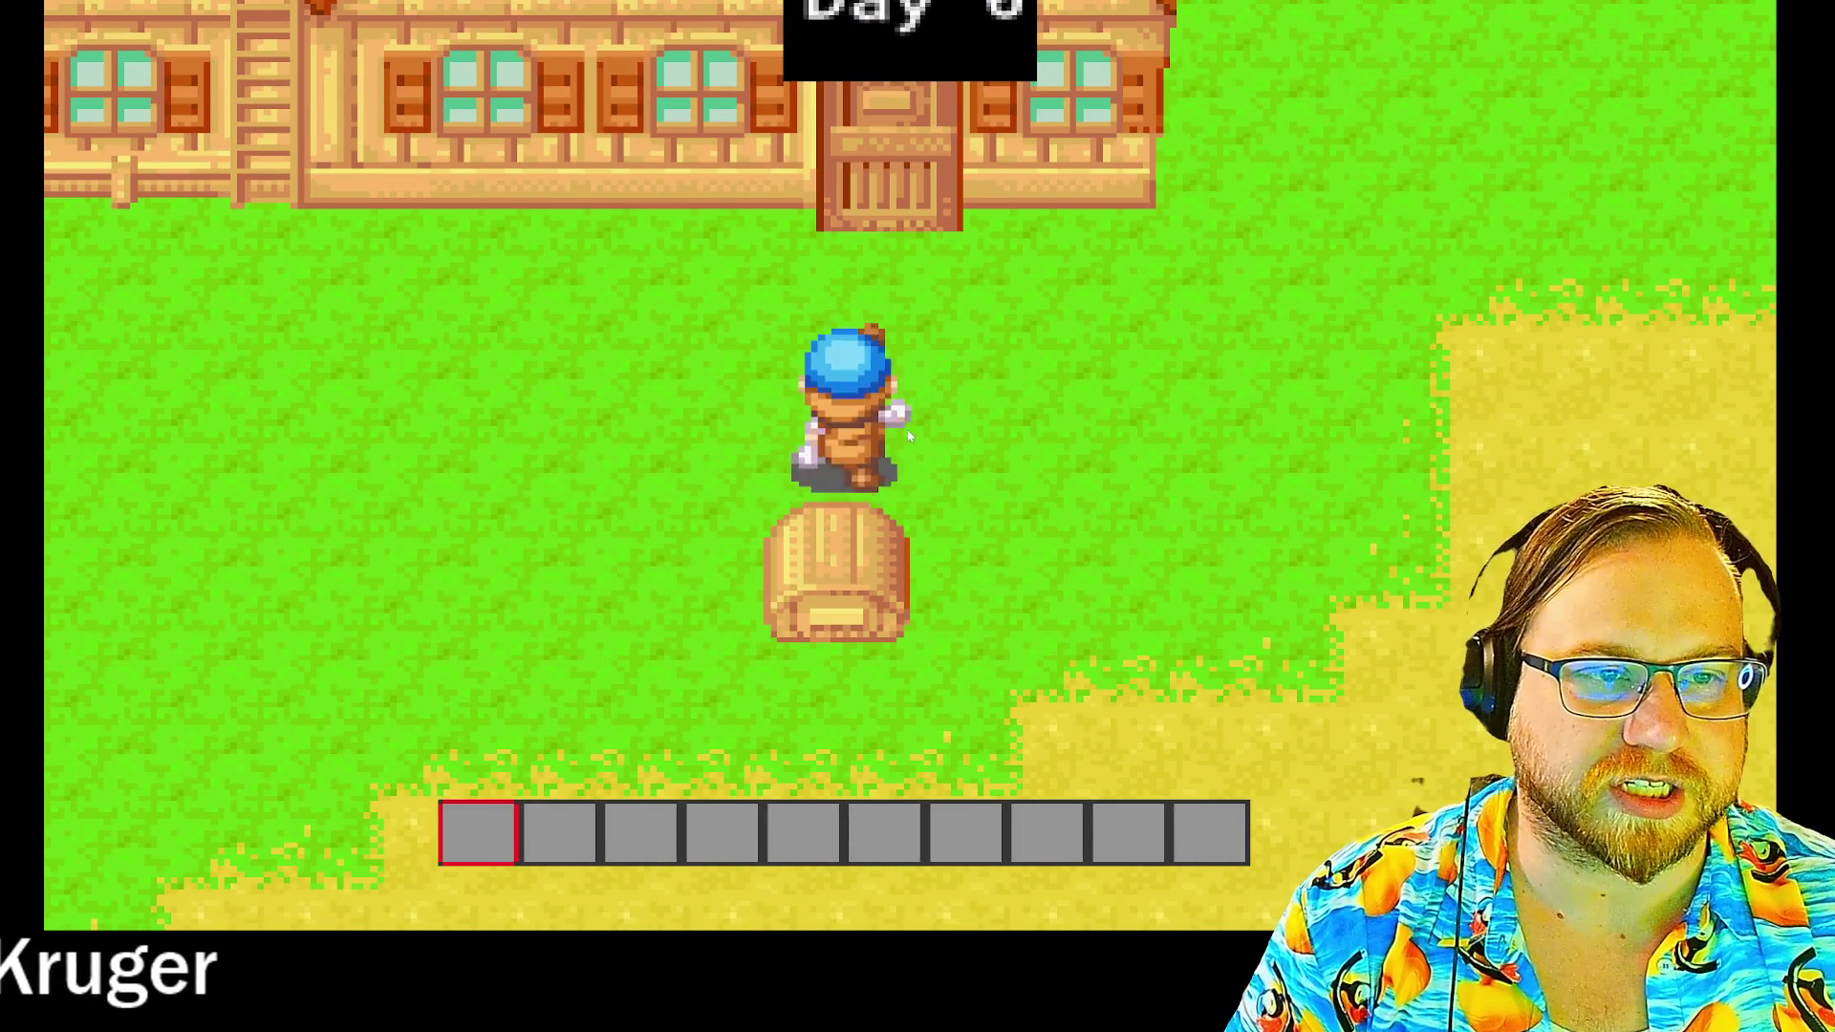
key(Up)
key(Right)
key(Left)
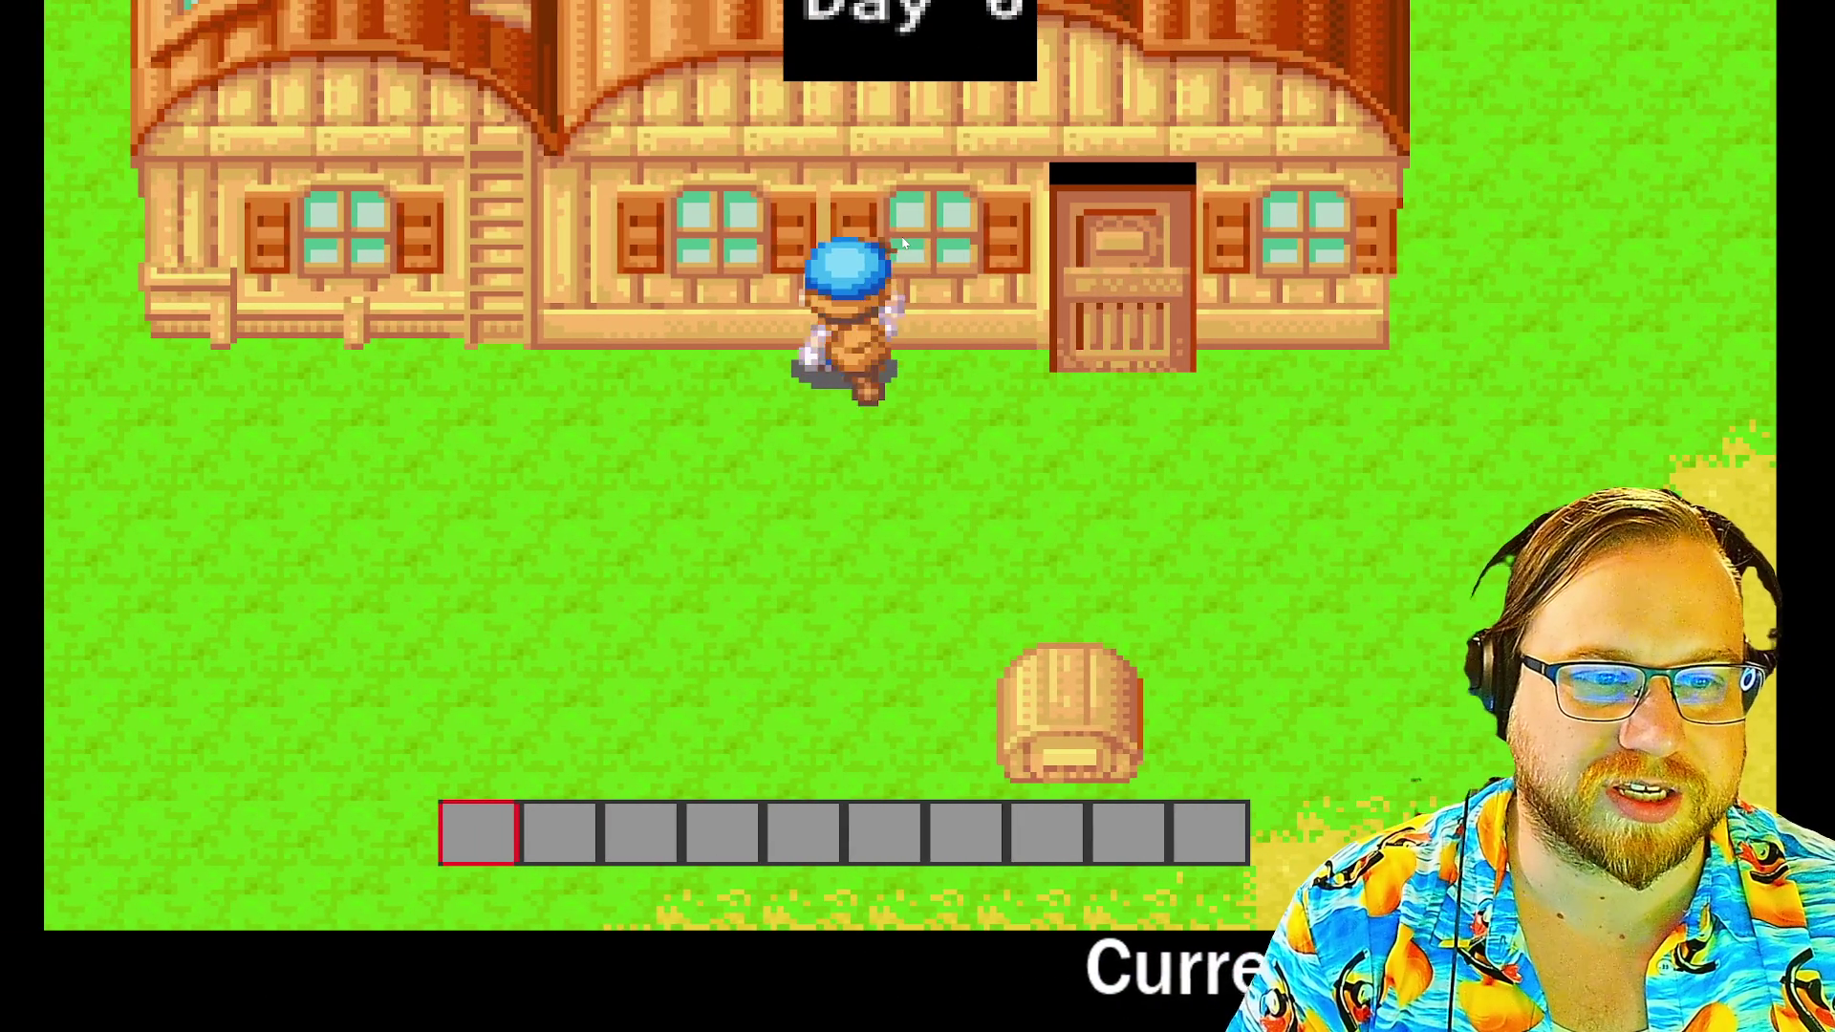
key(Down)
key(Left)
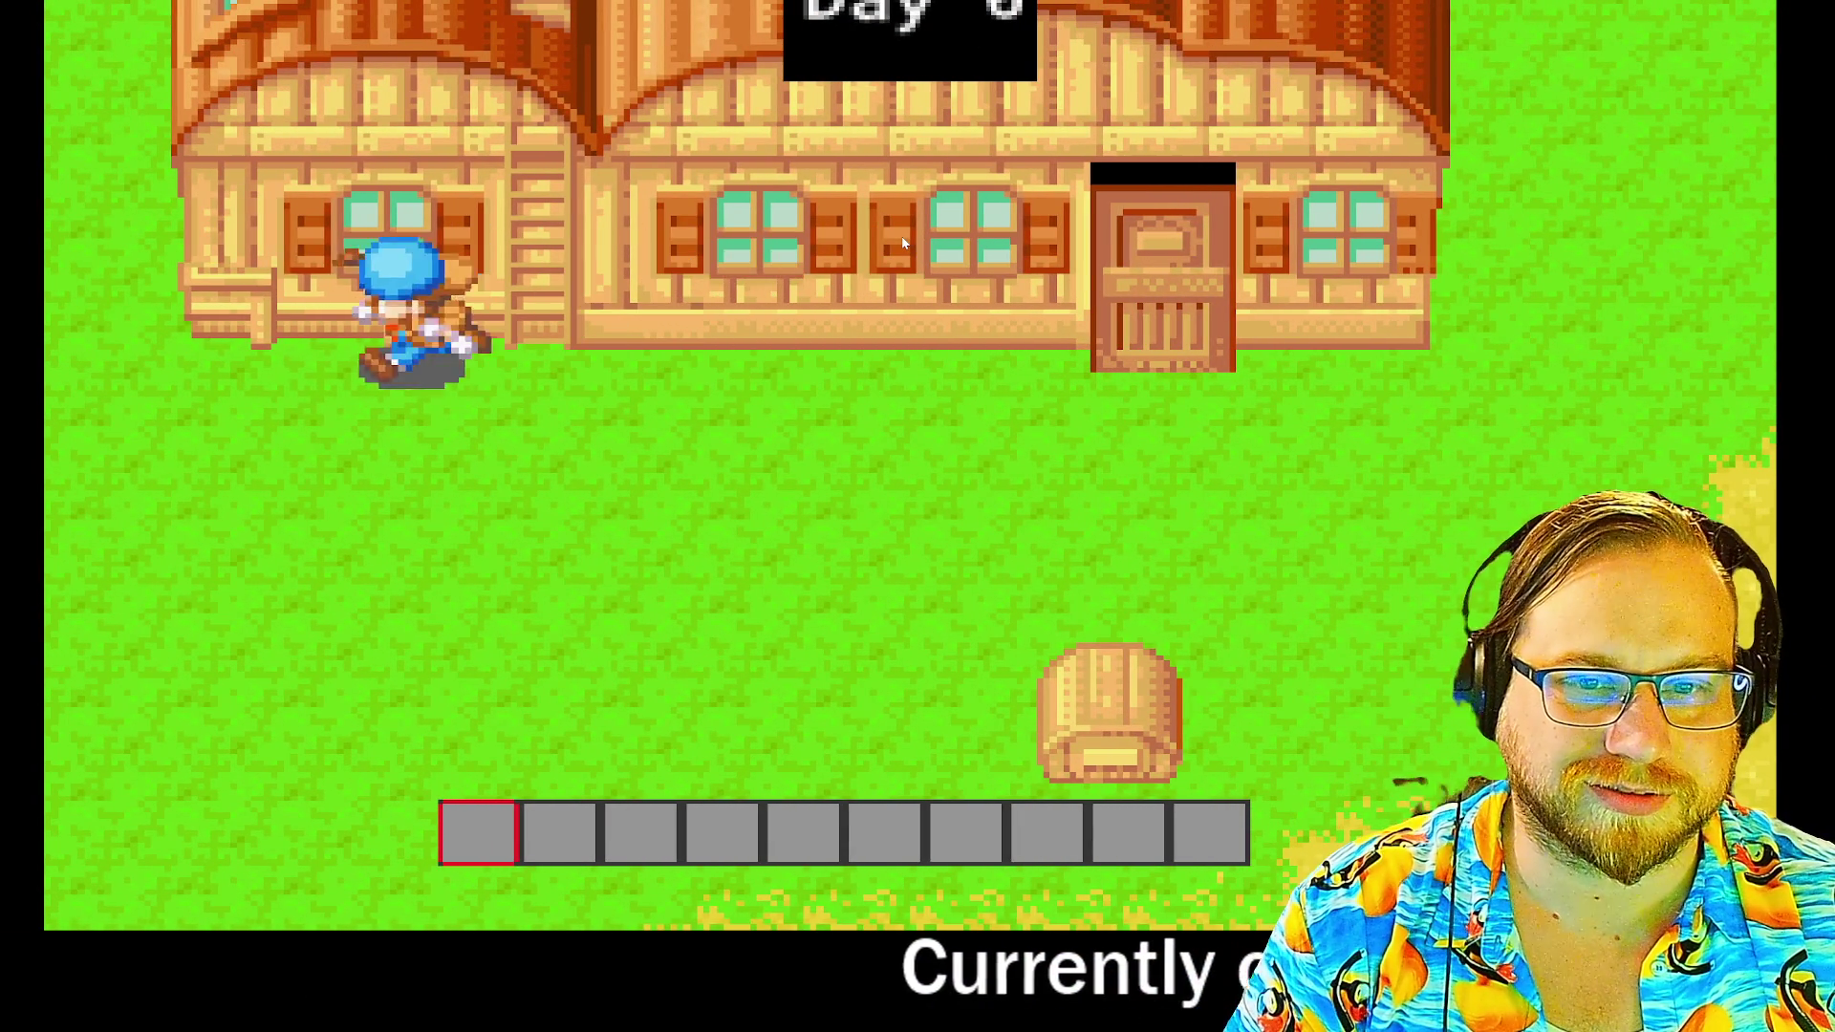
- Walk the farmer past the door, around the house's top-left corner and behind it
key(Right)
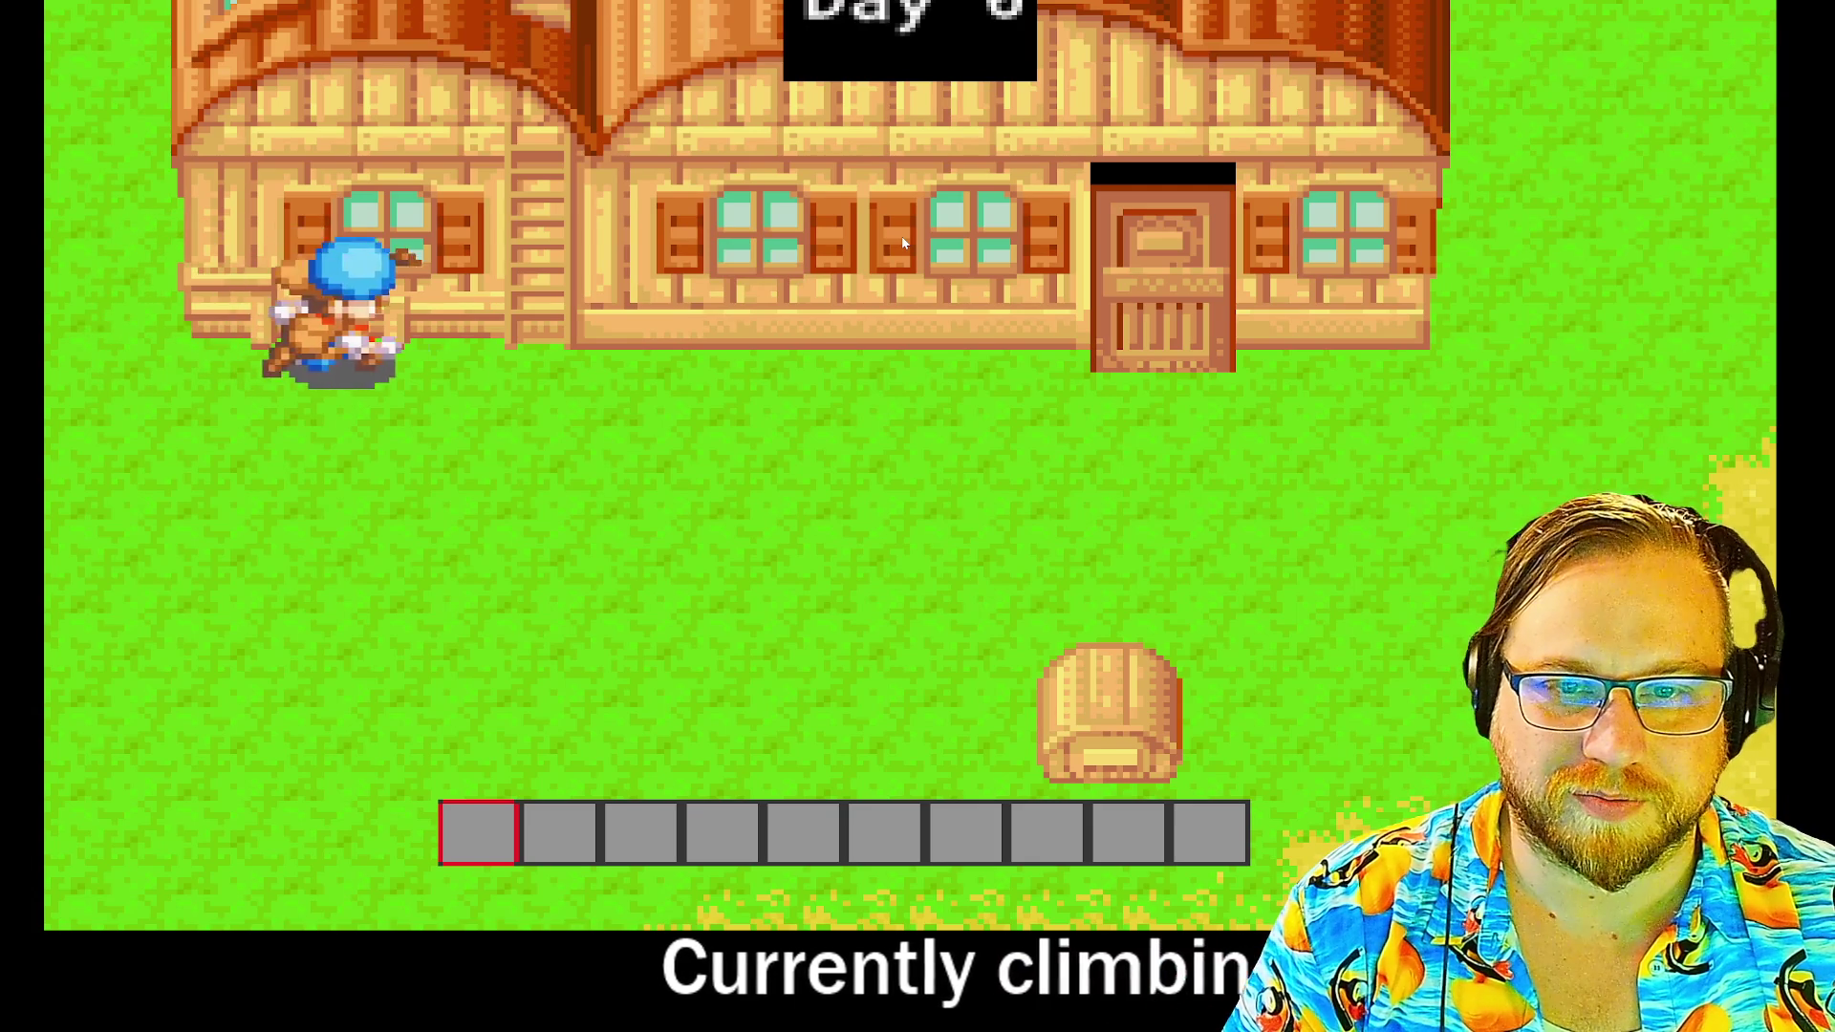
key(Right)
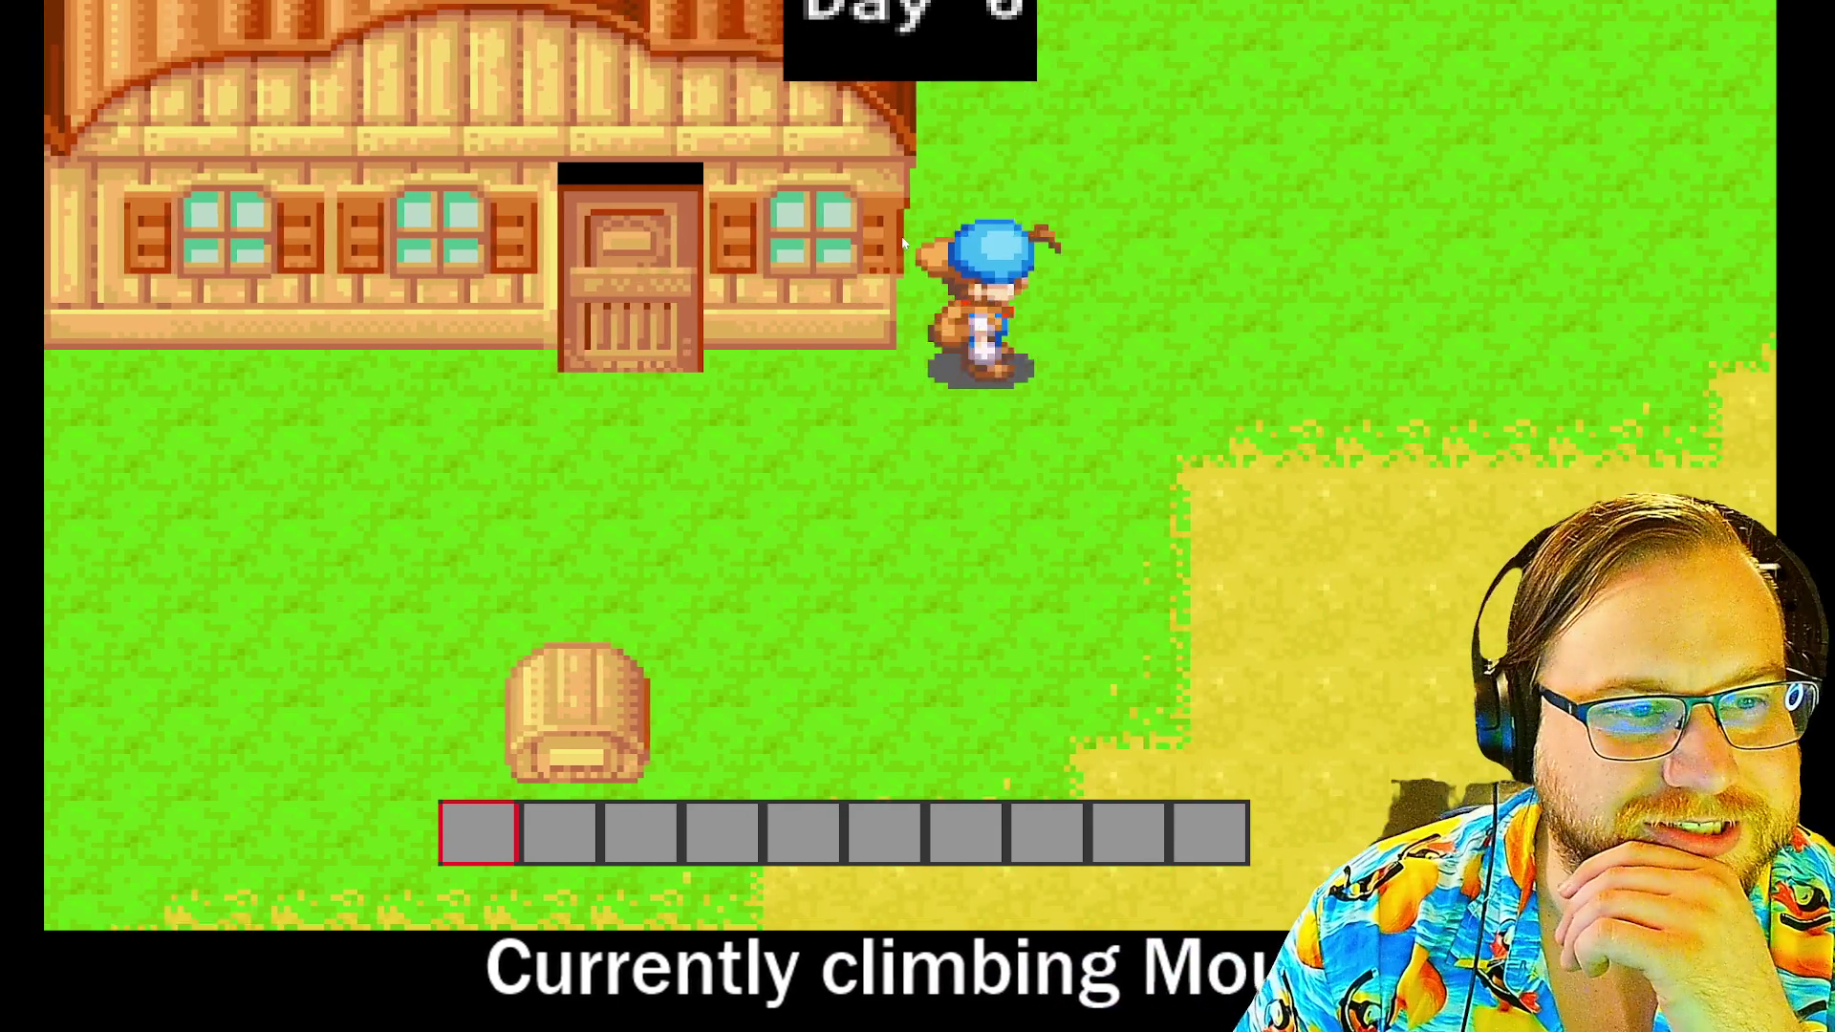
key(Up)
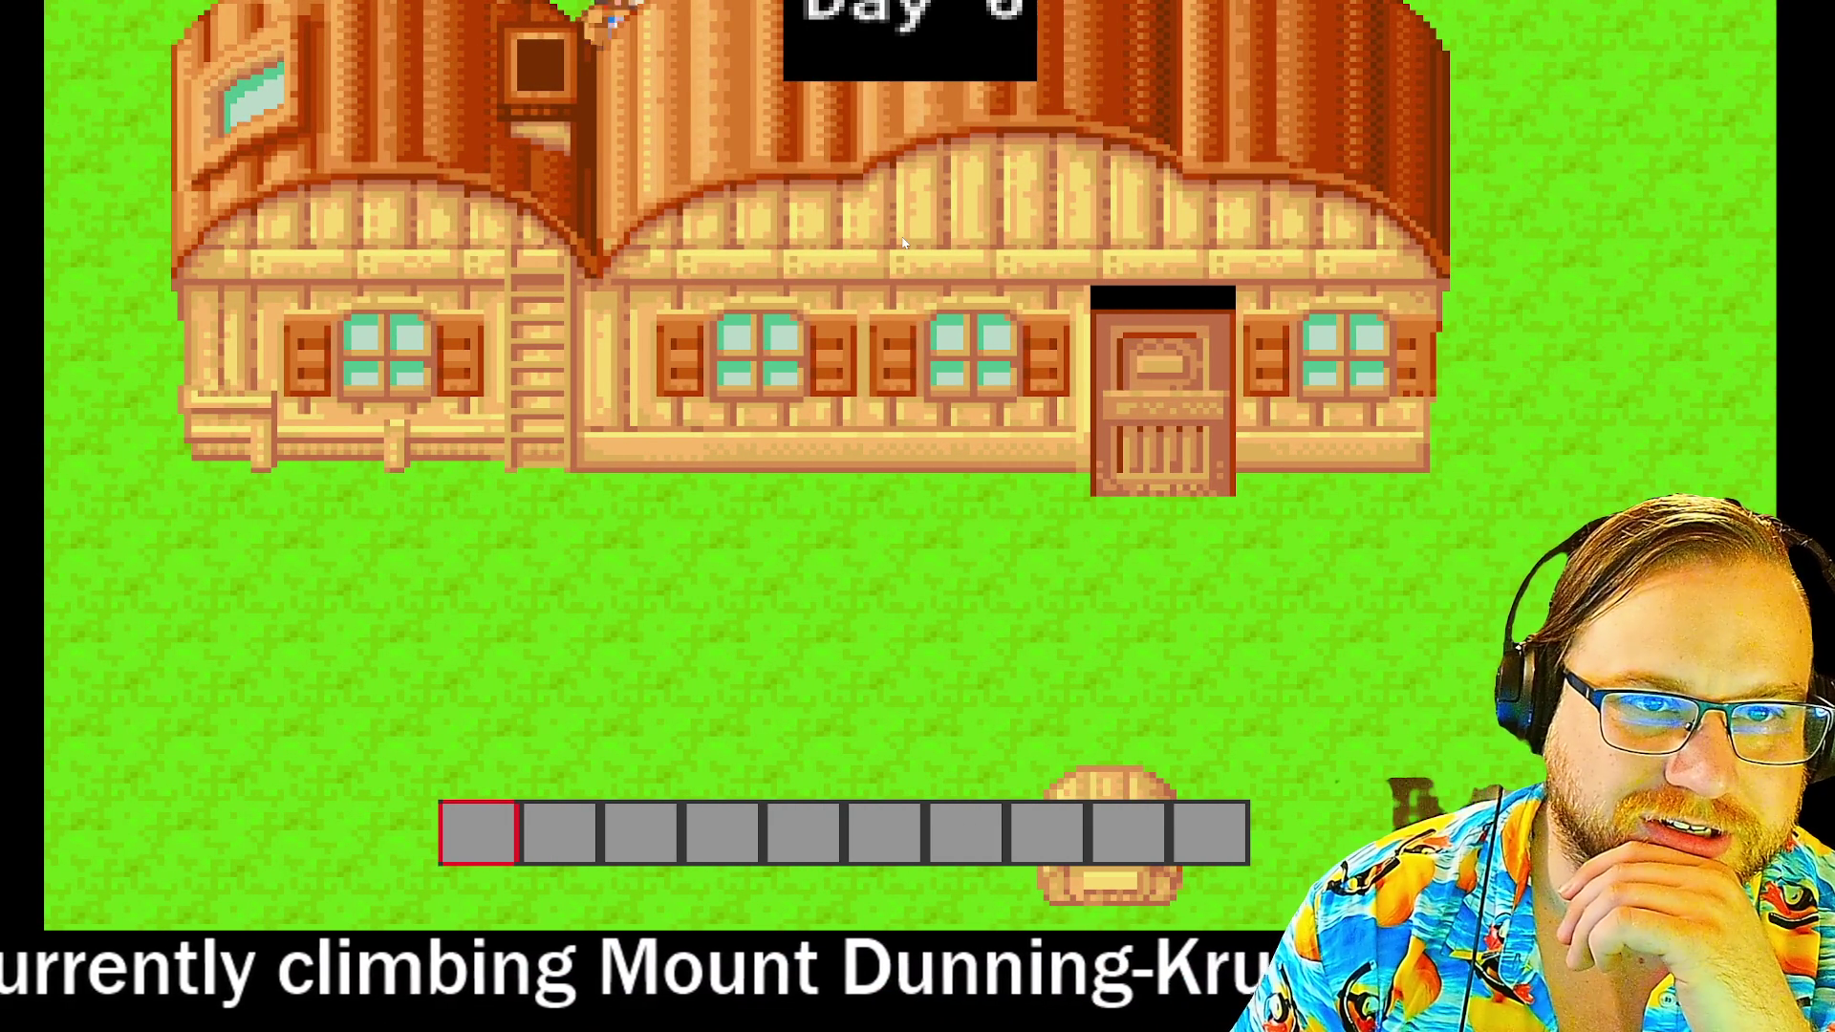
key(Left)
key(Up)
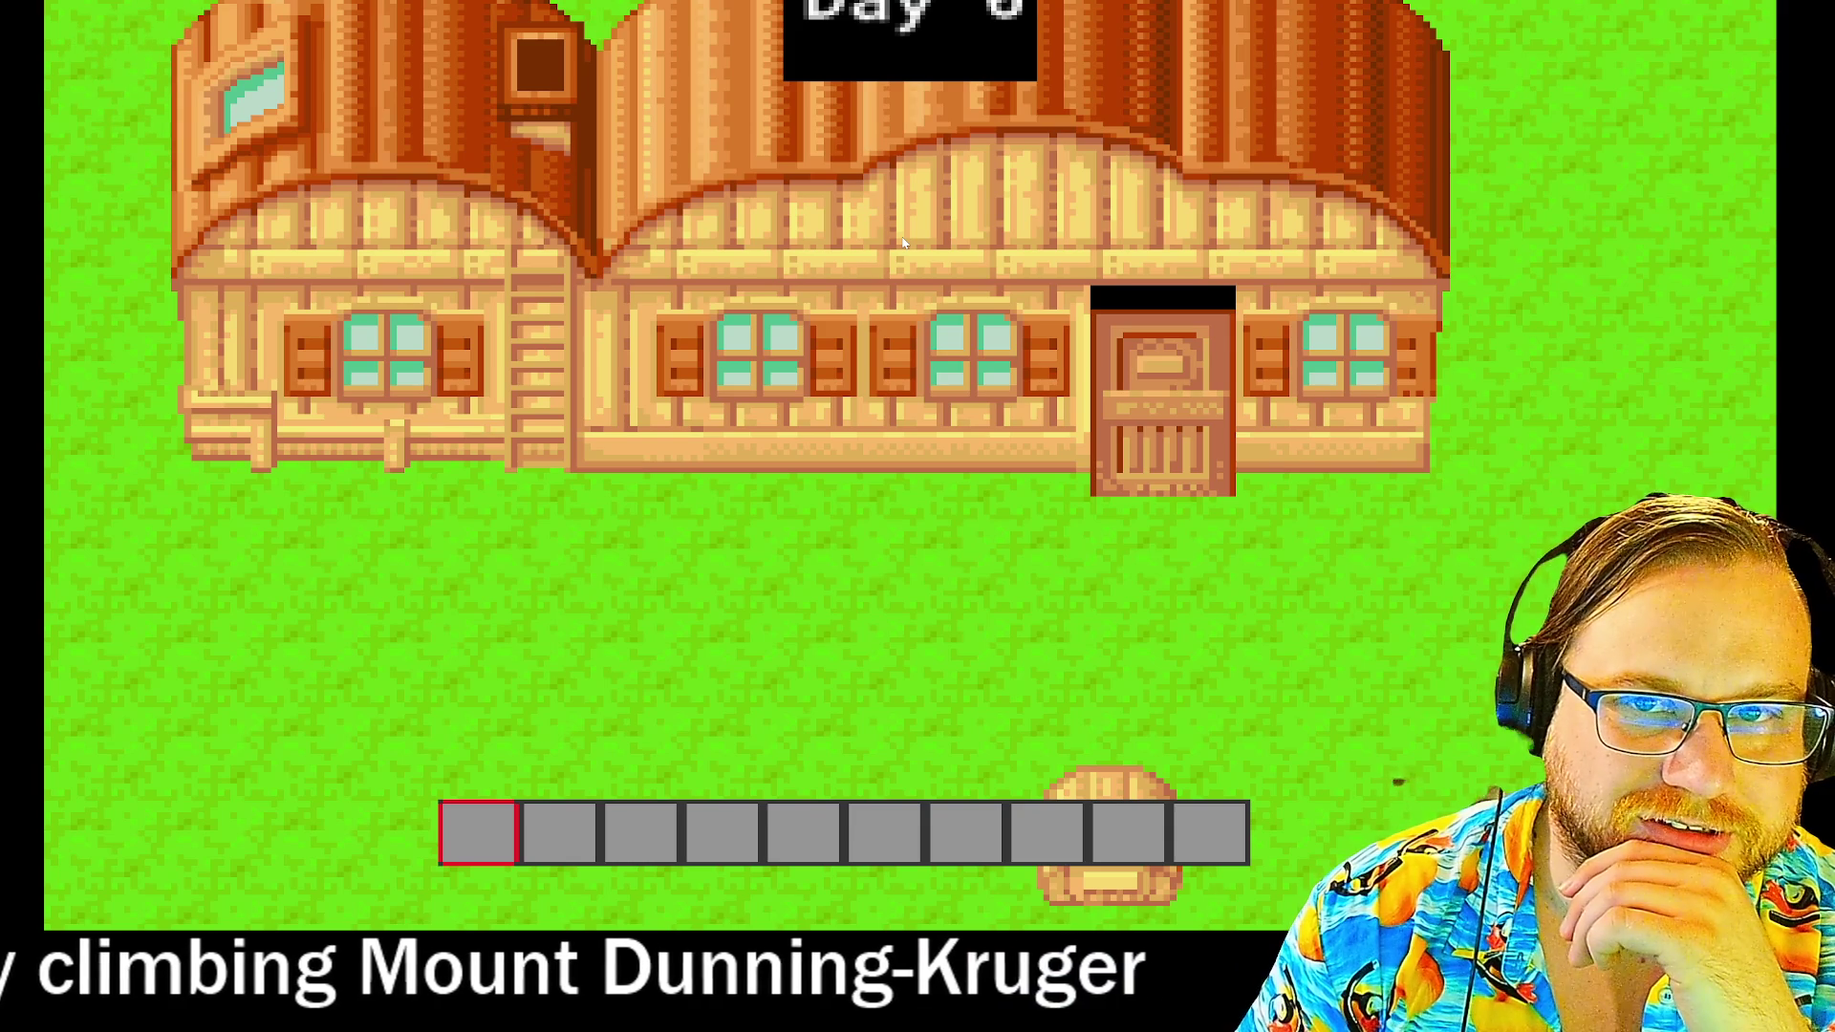
key(Right)
key(Down)
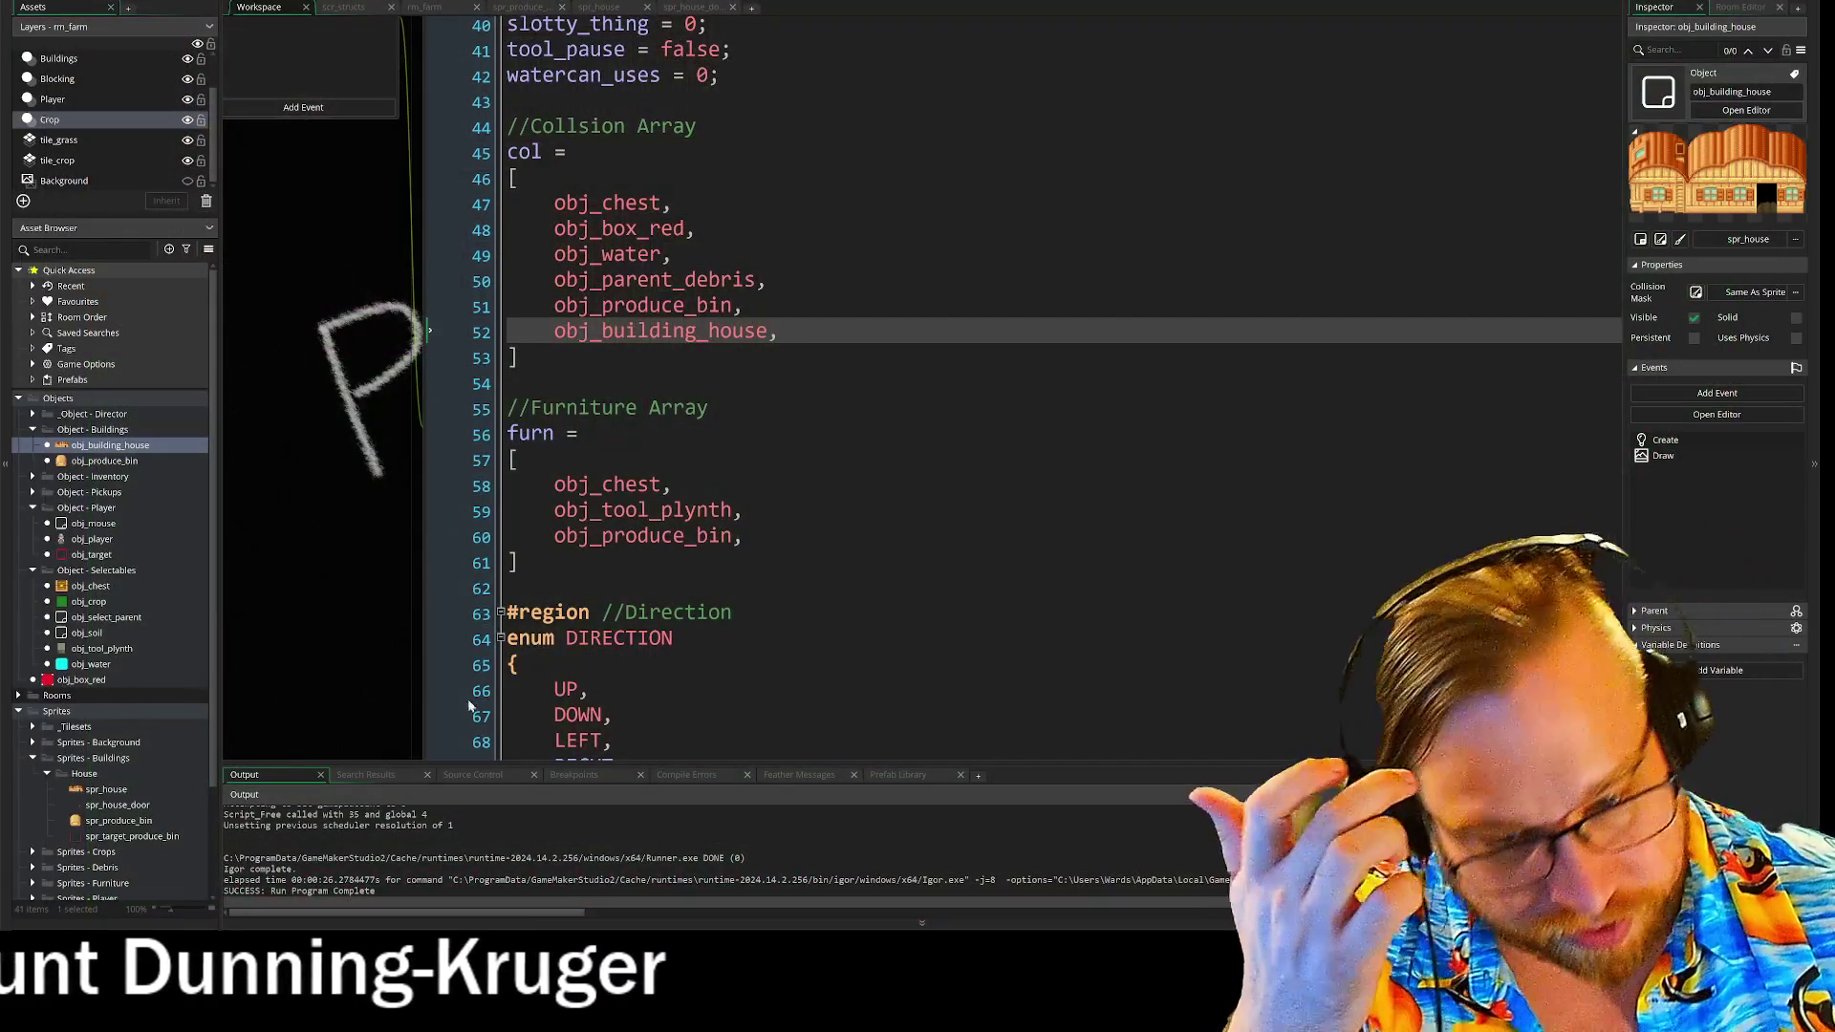
- Open spr_house and spr_house_door, then rerun the game and walk the farmer to the door
double_click(107, 789)
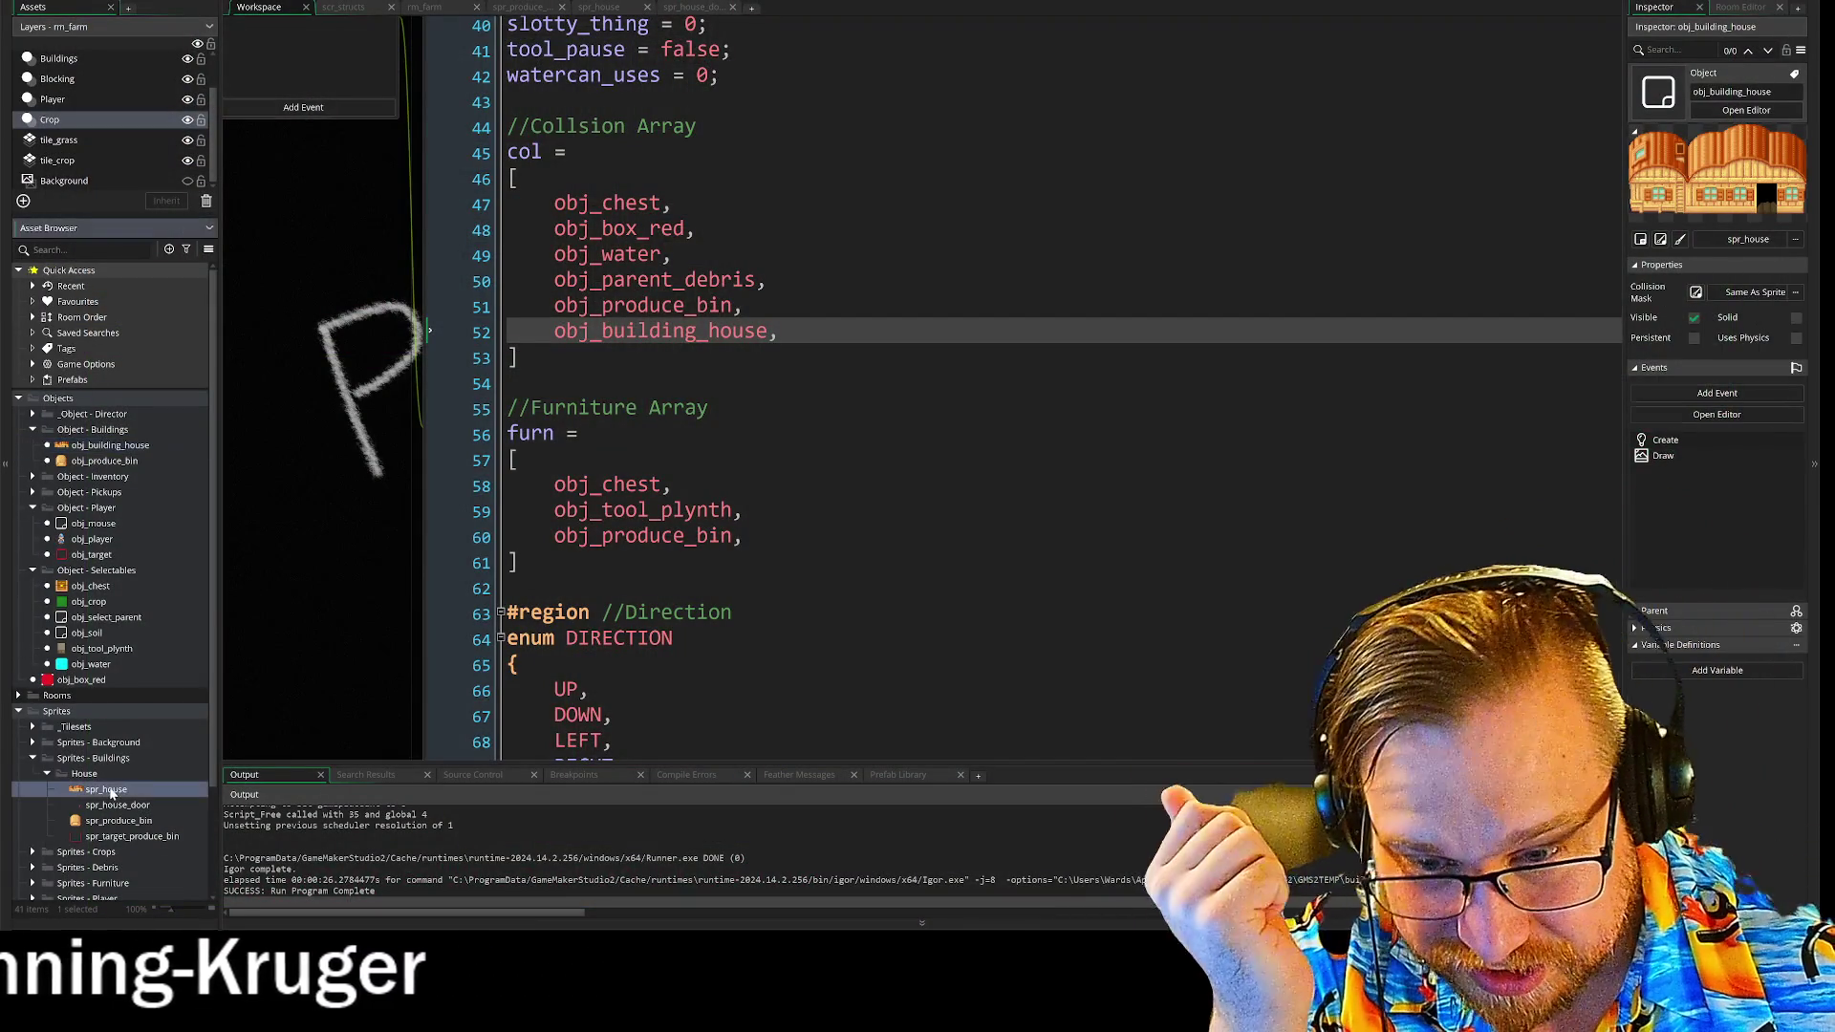
double_click(117, 804)
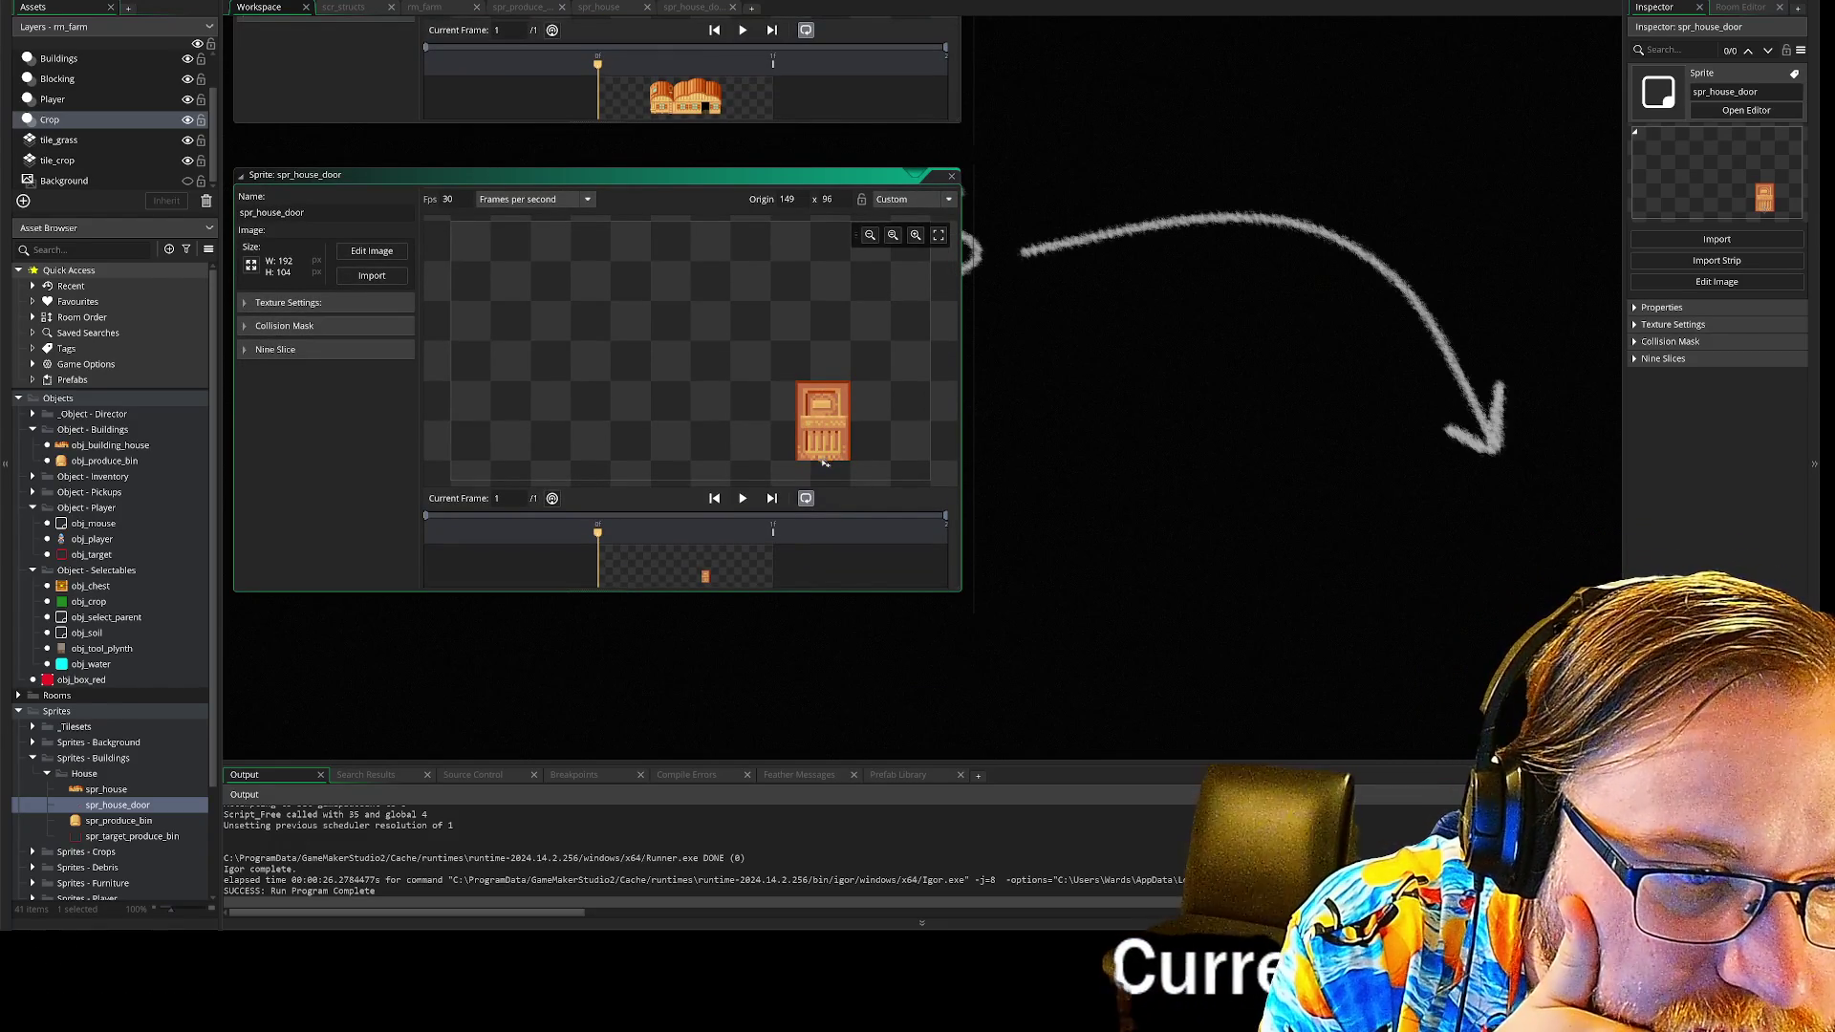
key(F5)
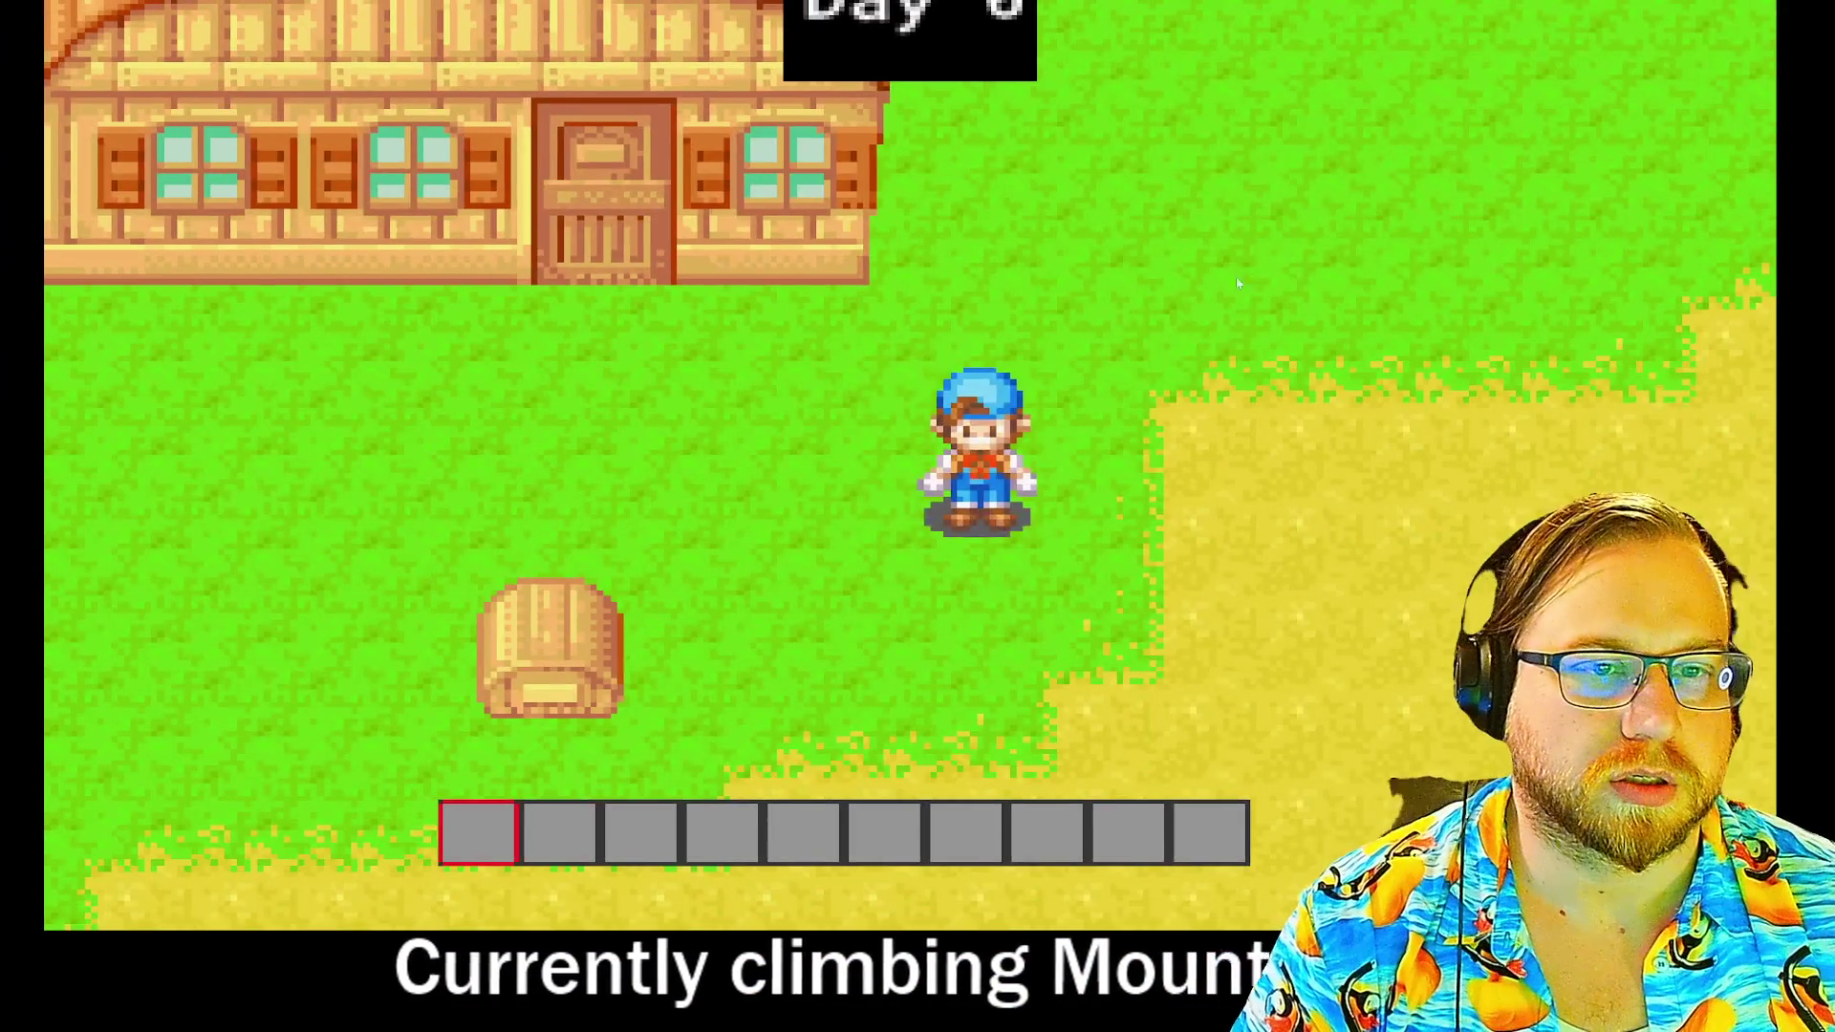
key(Left)
key(Up)
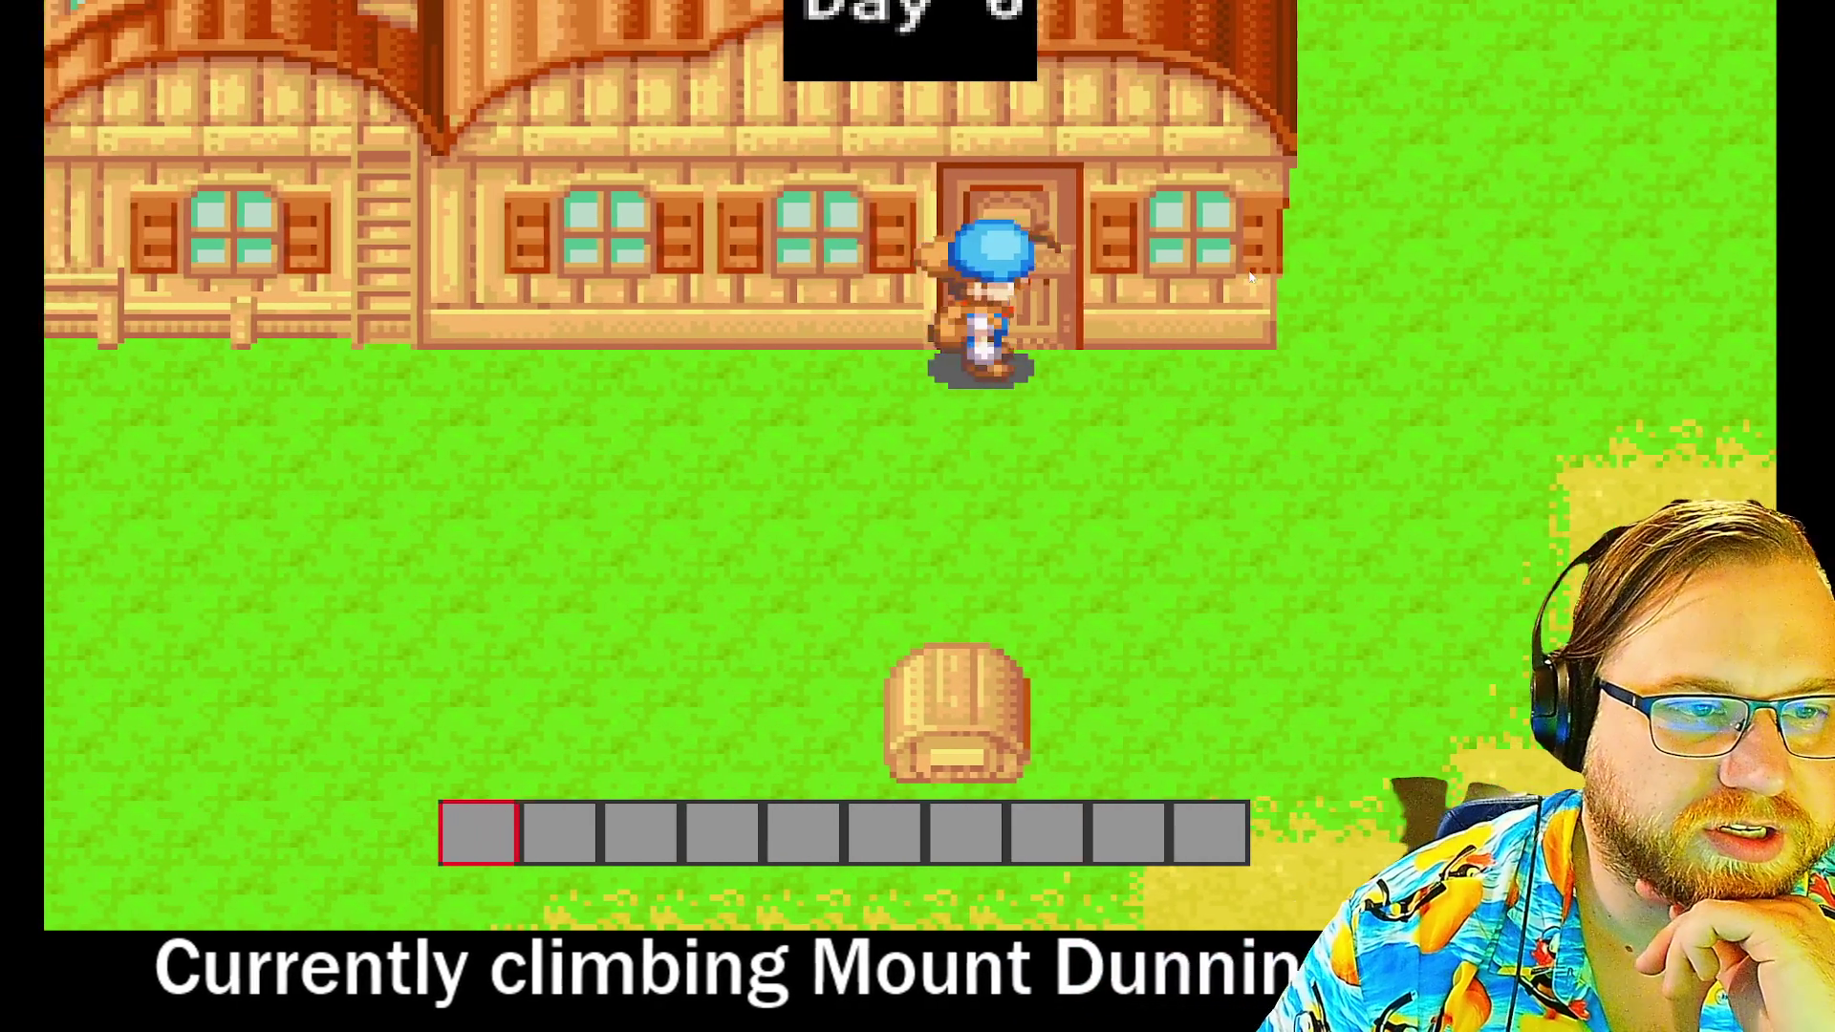
- Walk the farmer along the house front, into the door, and around behind the house
key(Left)
key(Right)
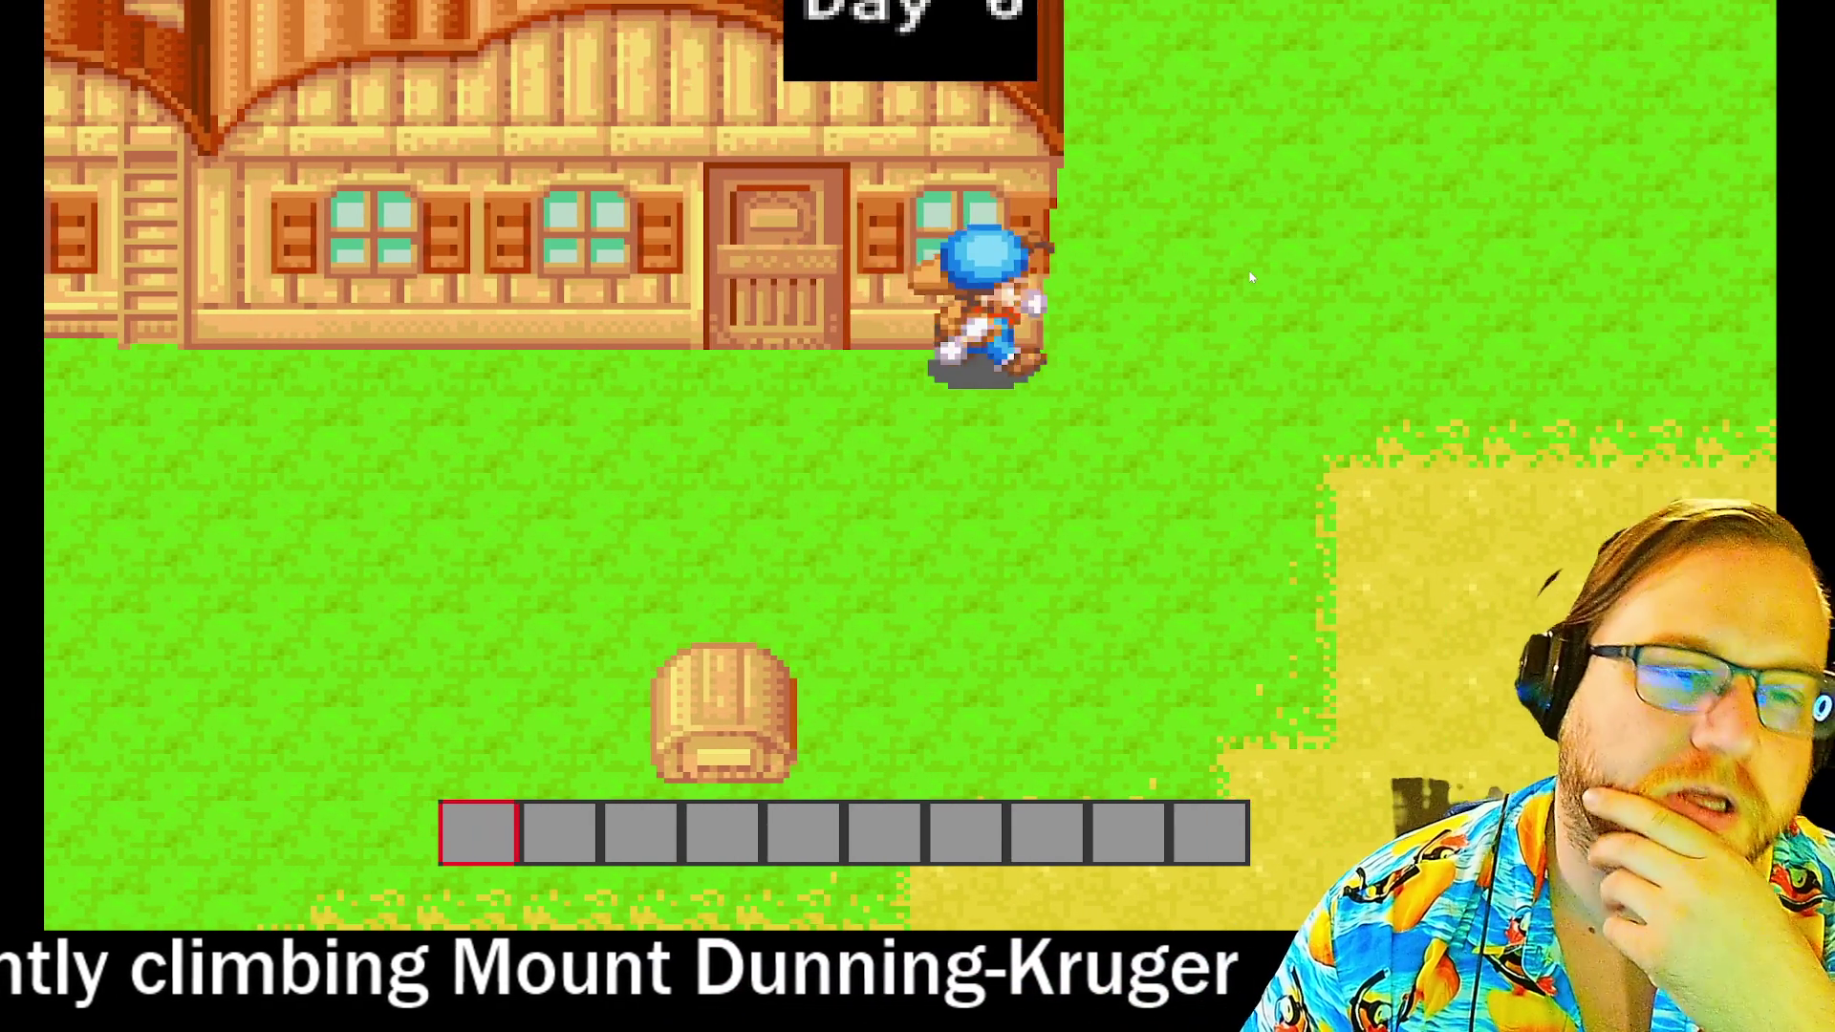
key(Left)
key(Up)
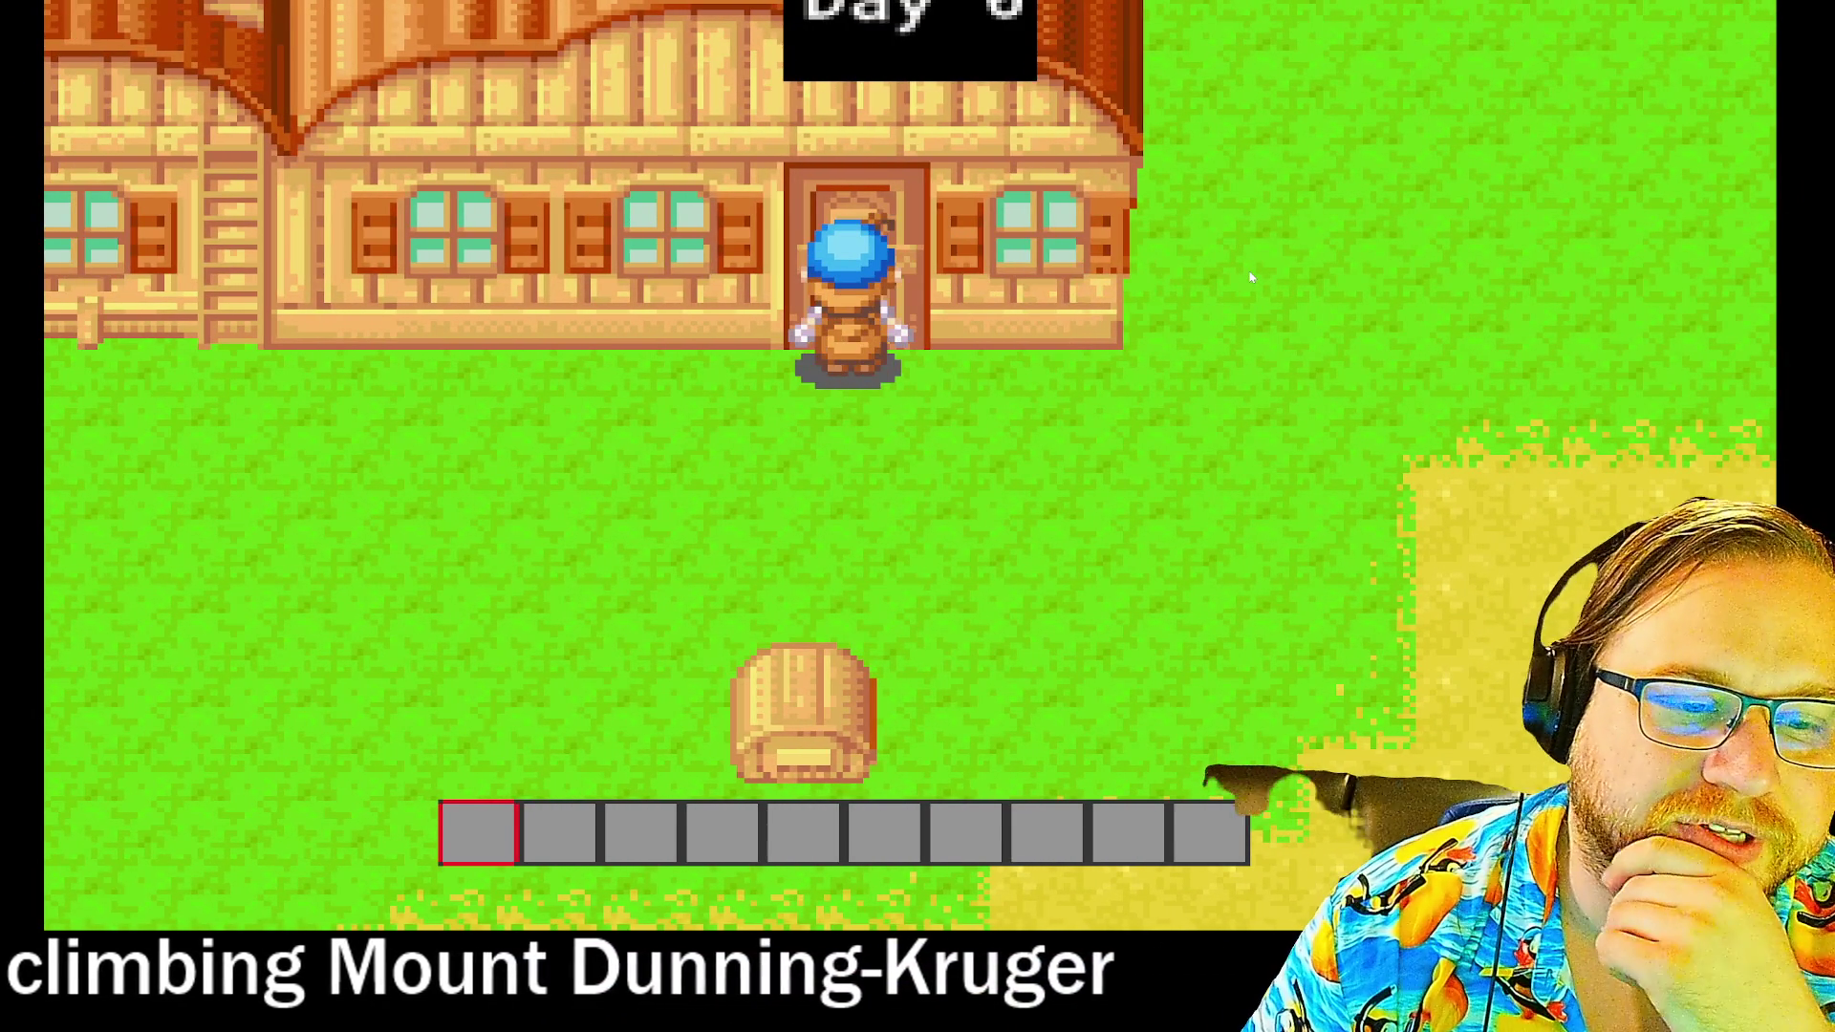
key(Up)
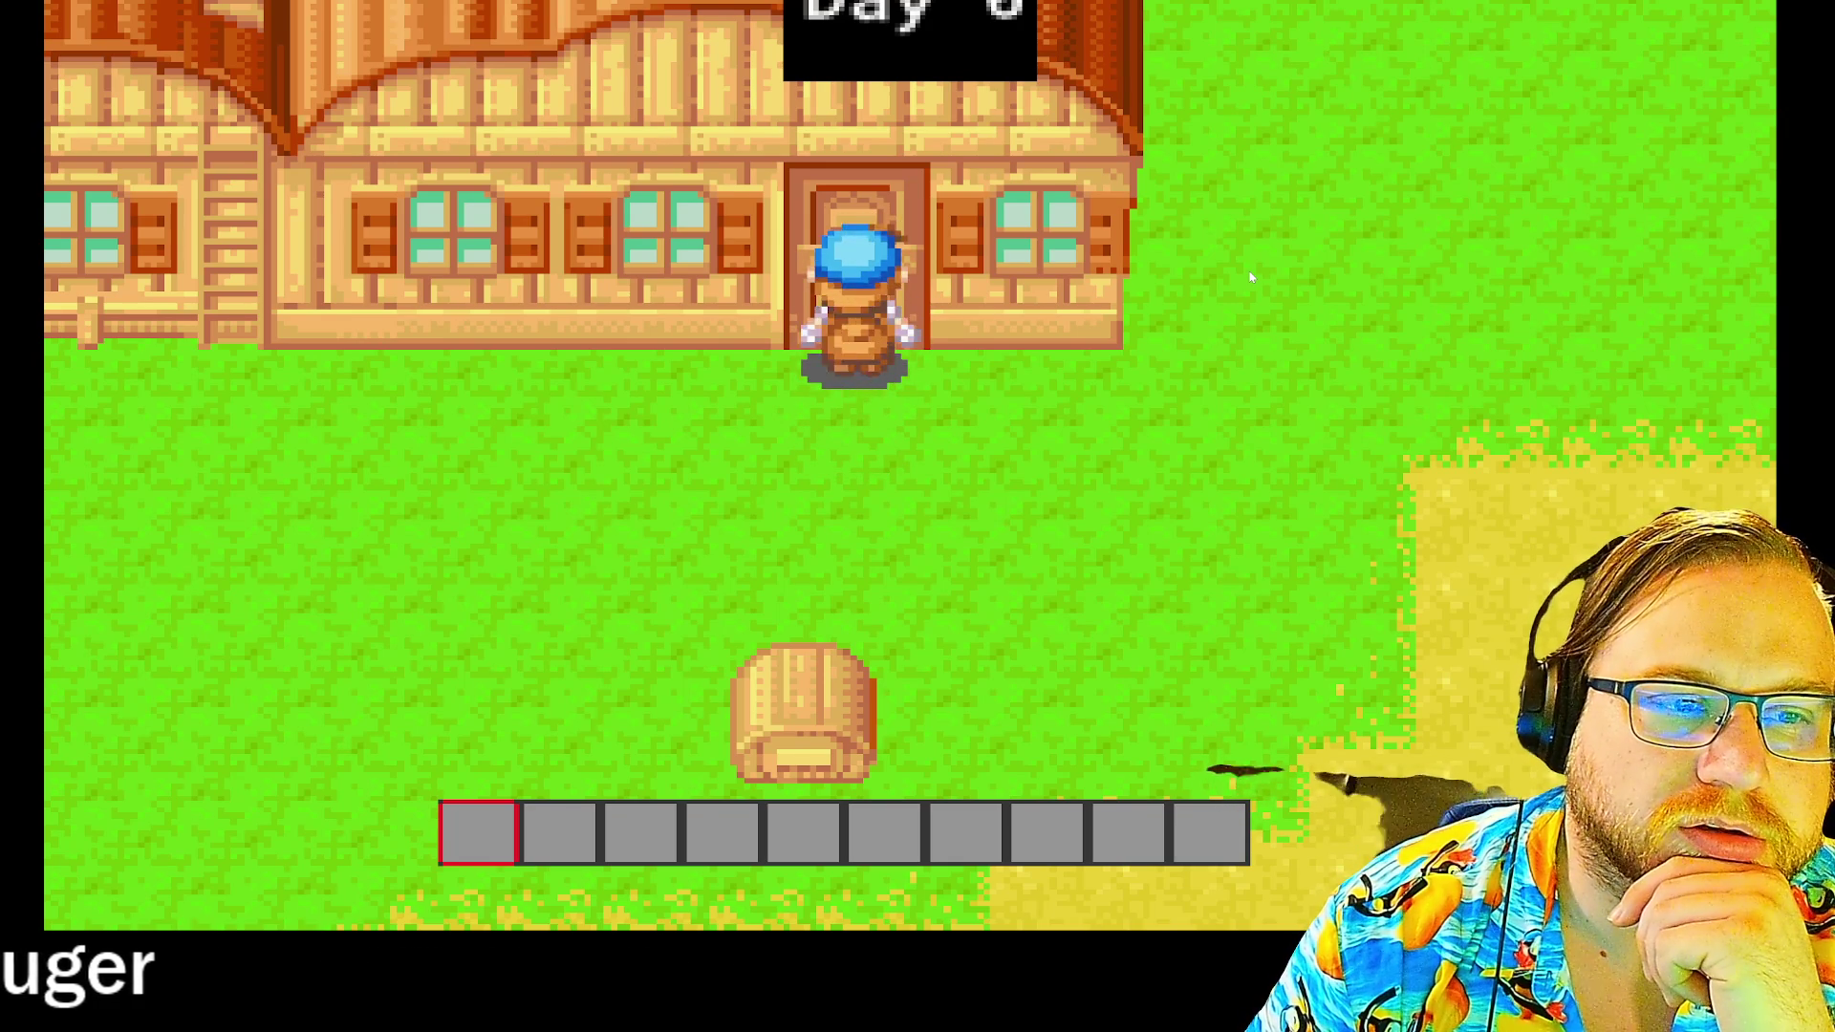
key(Right)
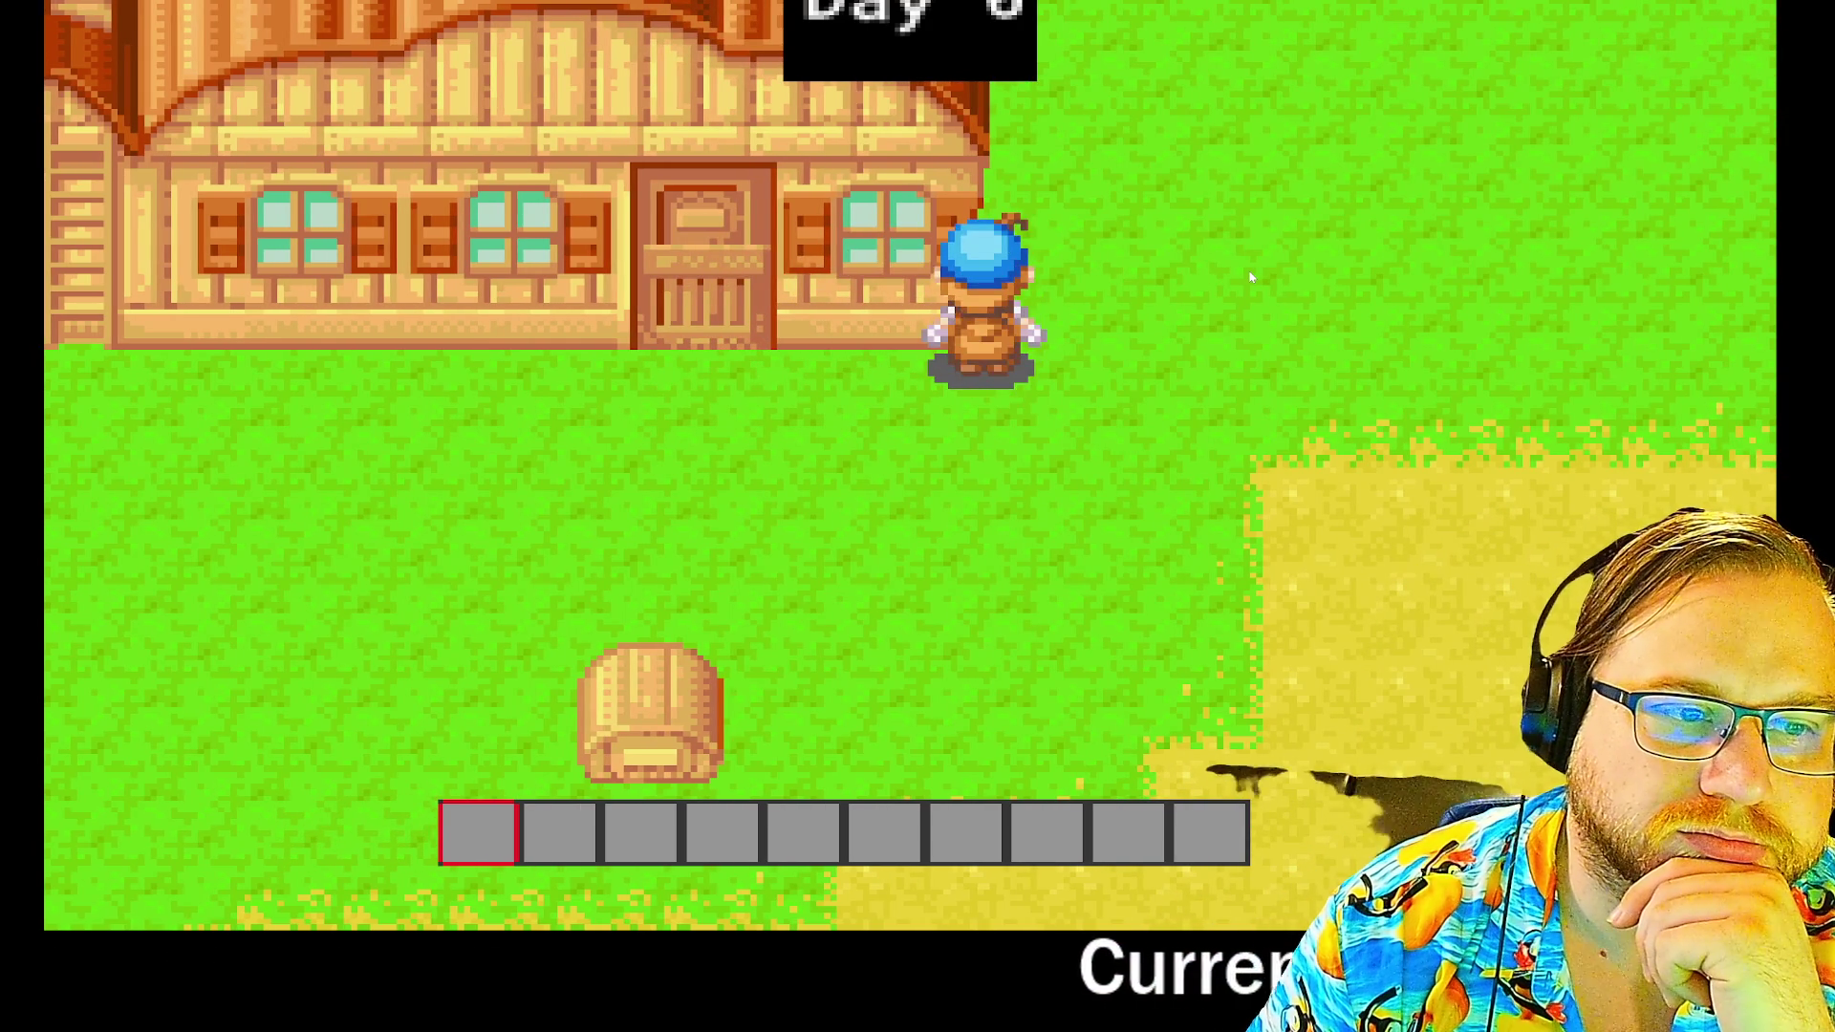
key(Down)
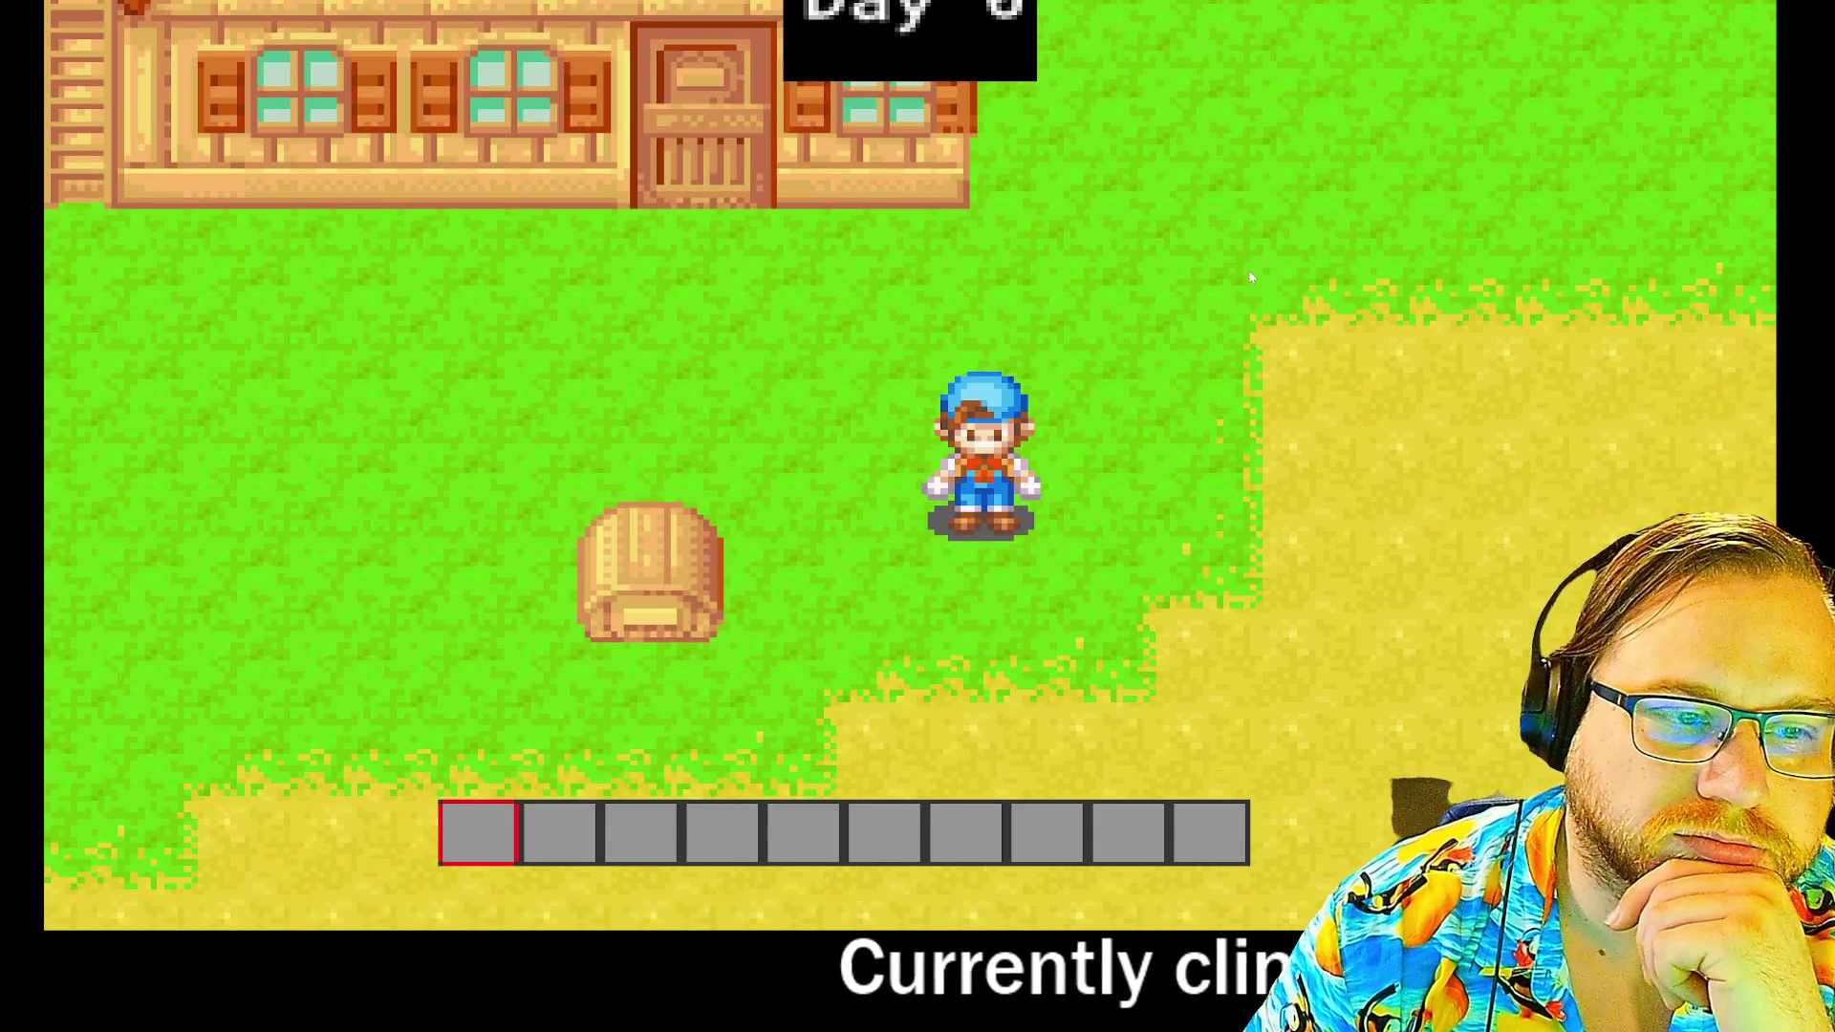
key(Up)
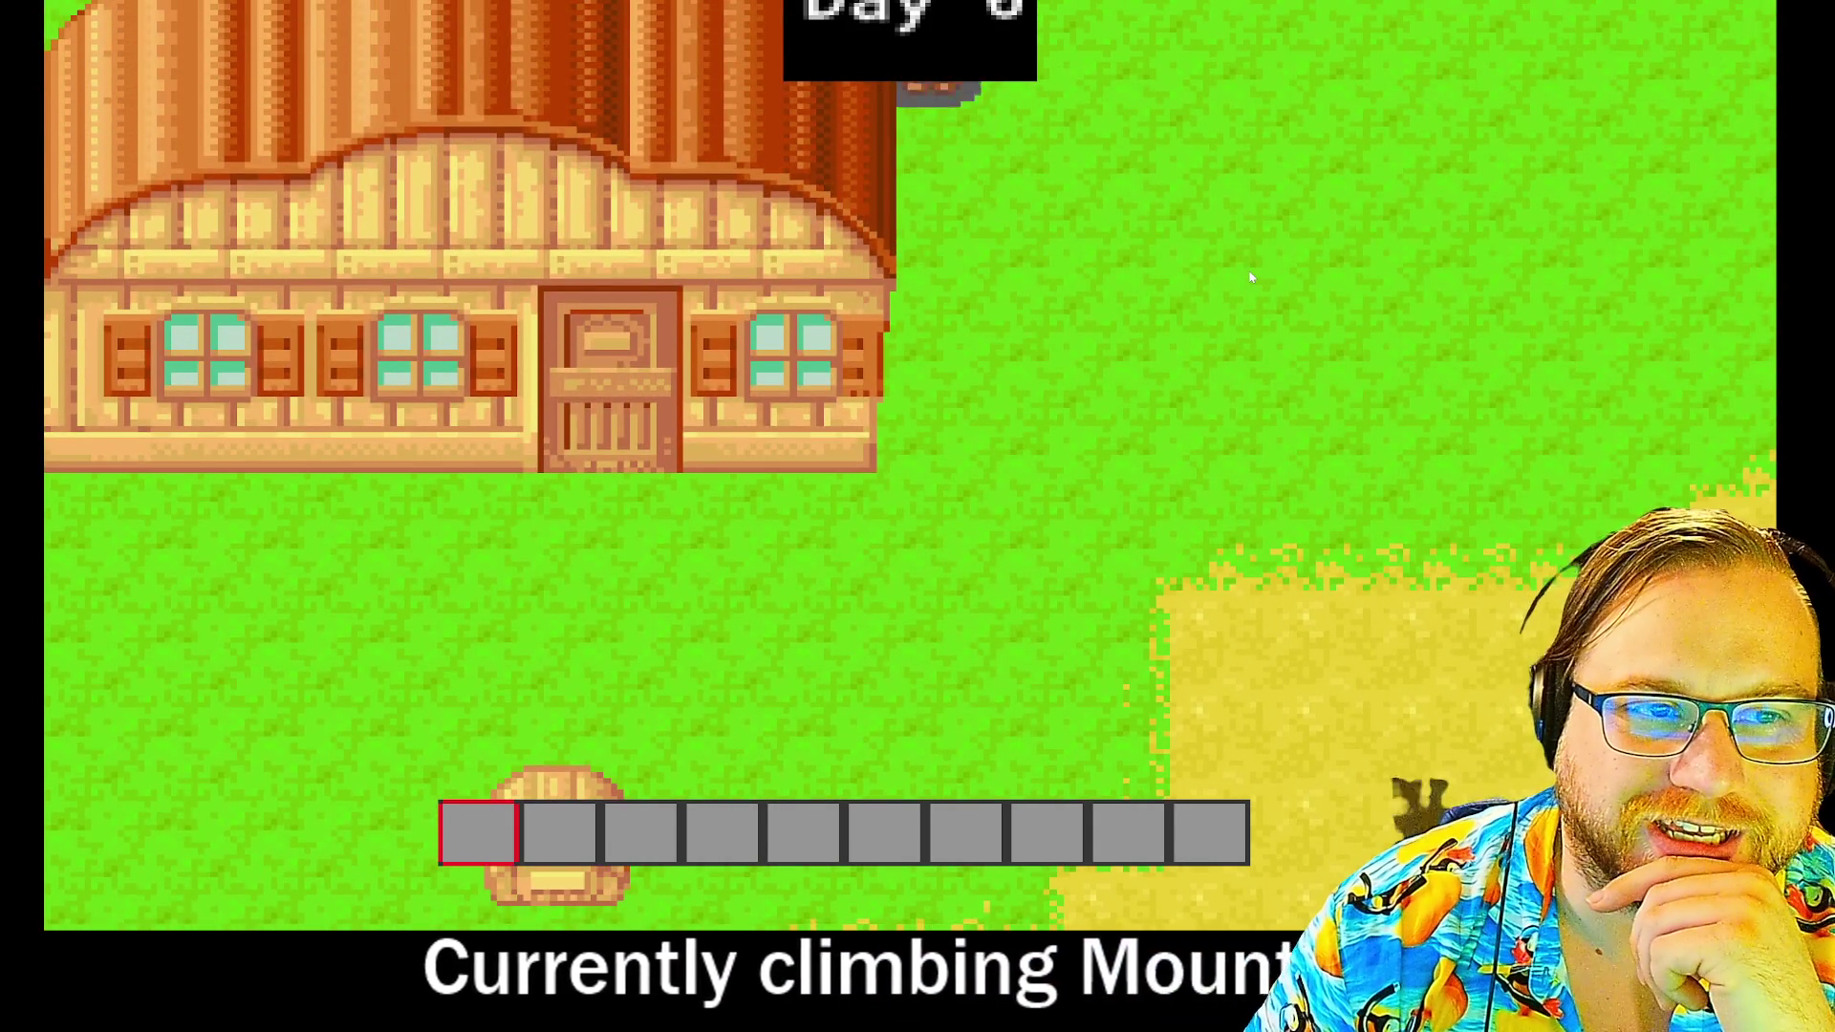
key(Left)
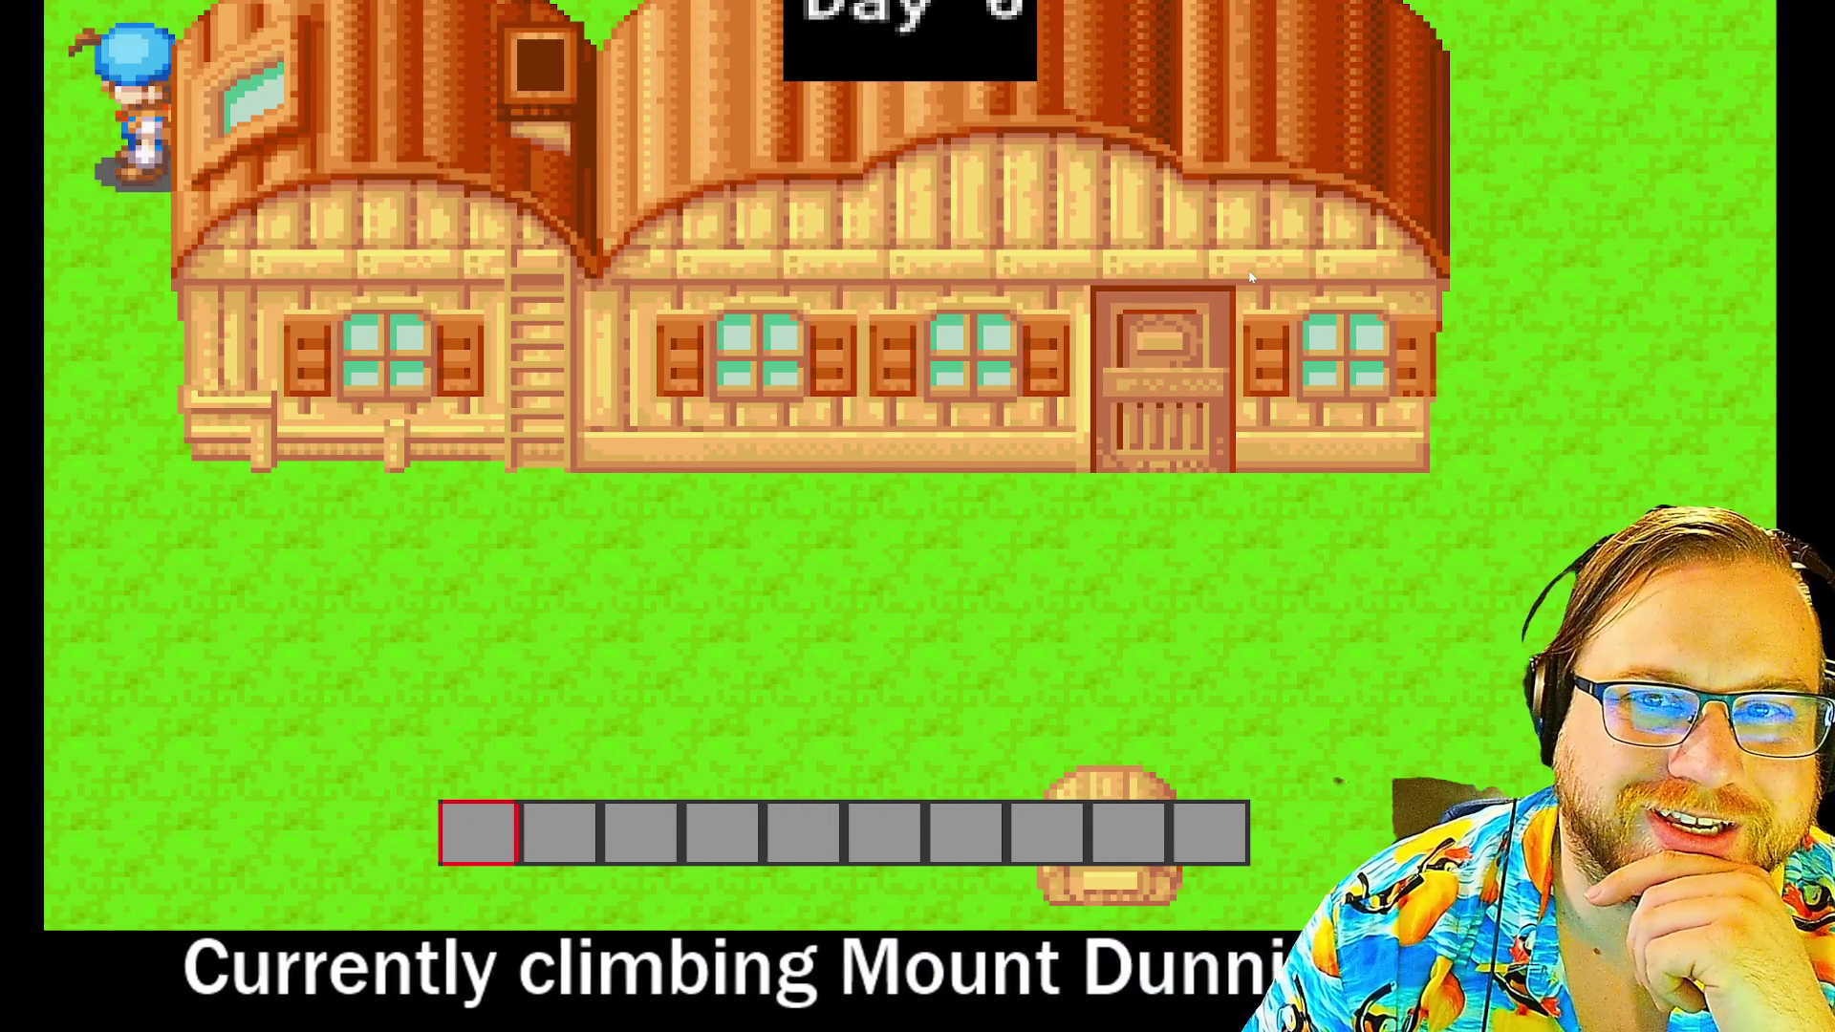
key(Right)
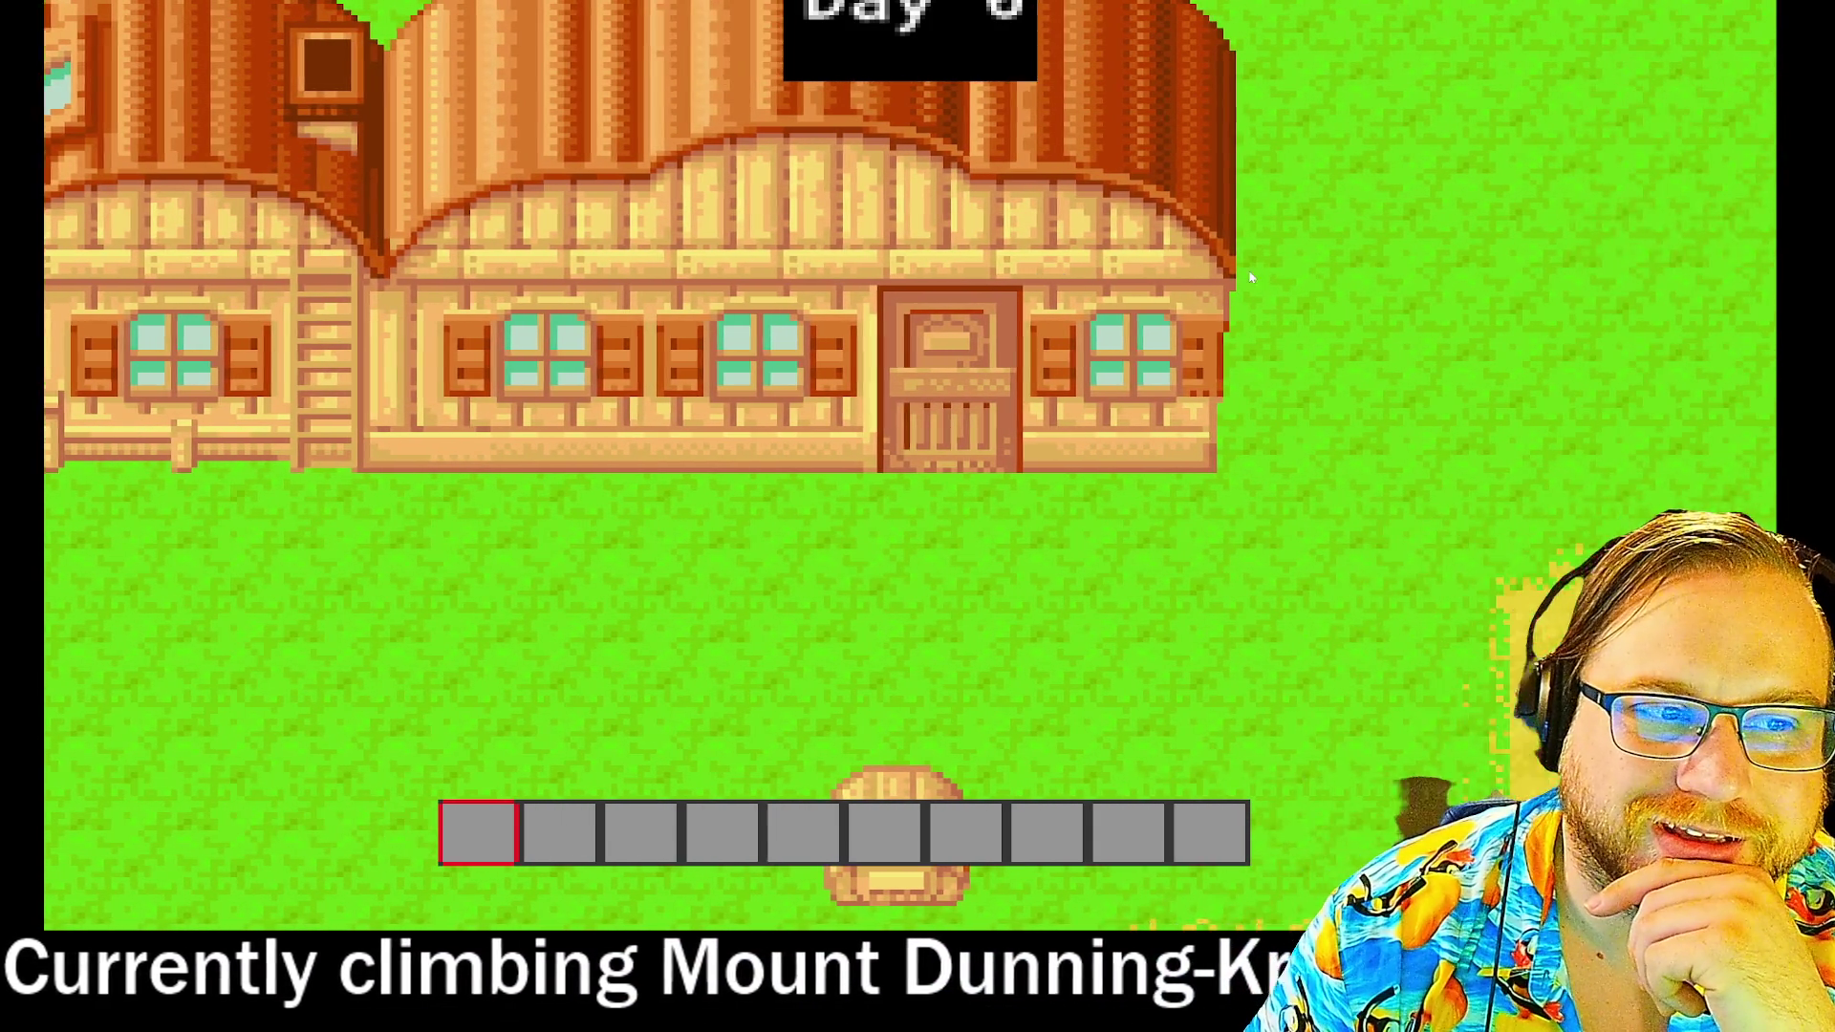
key(Down)
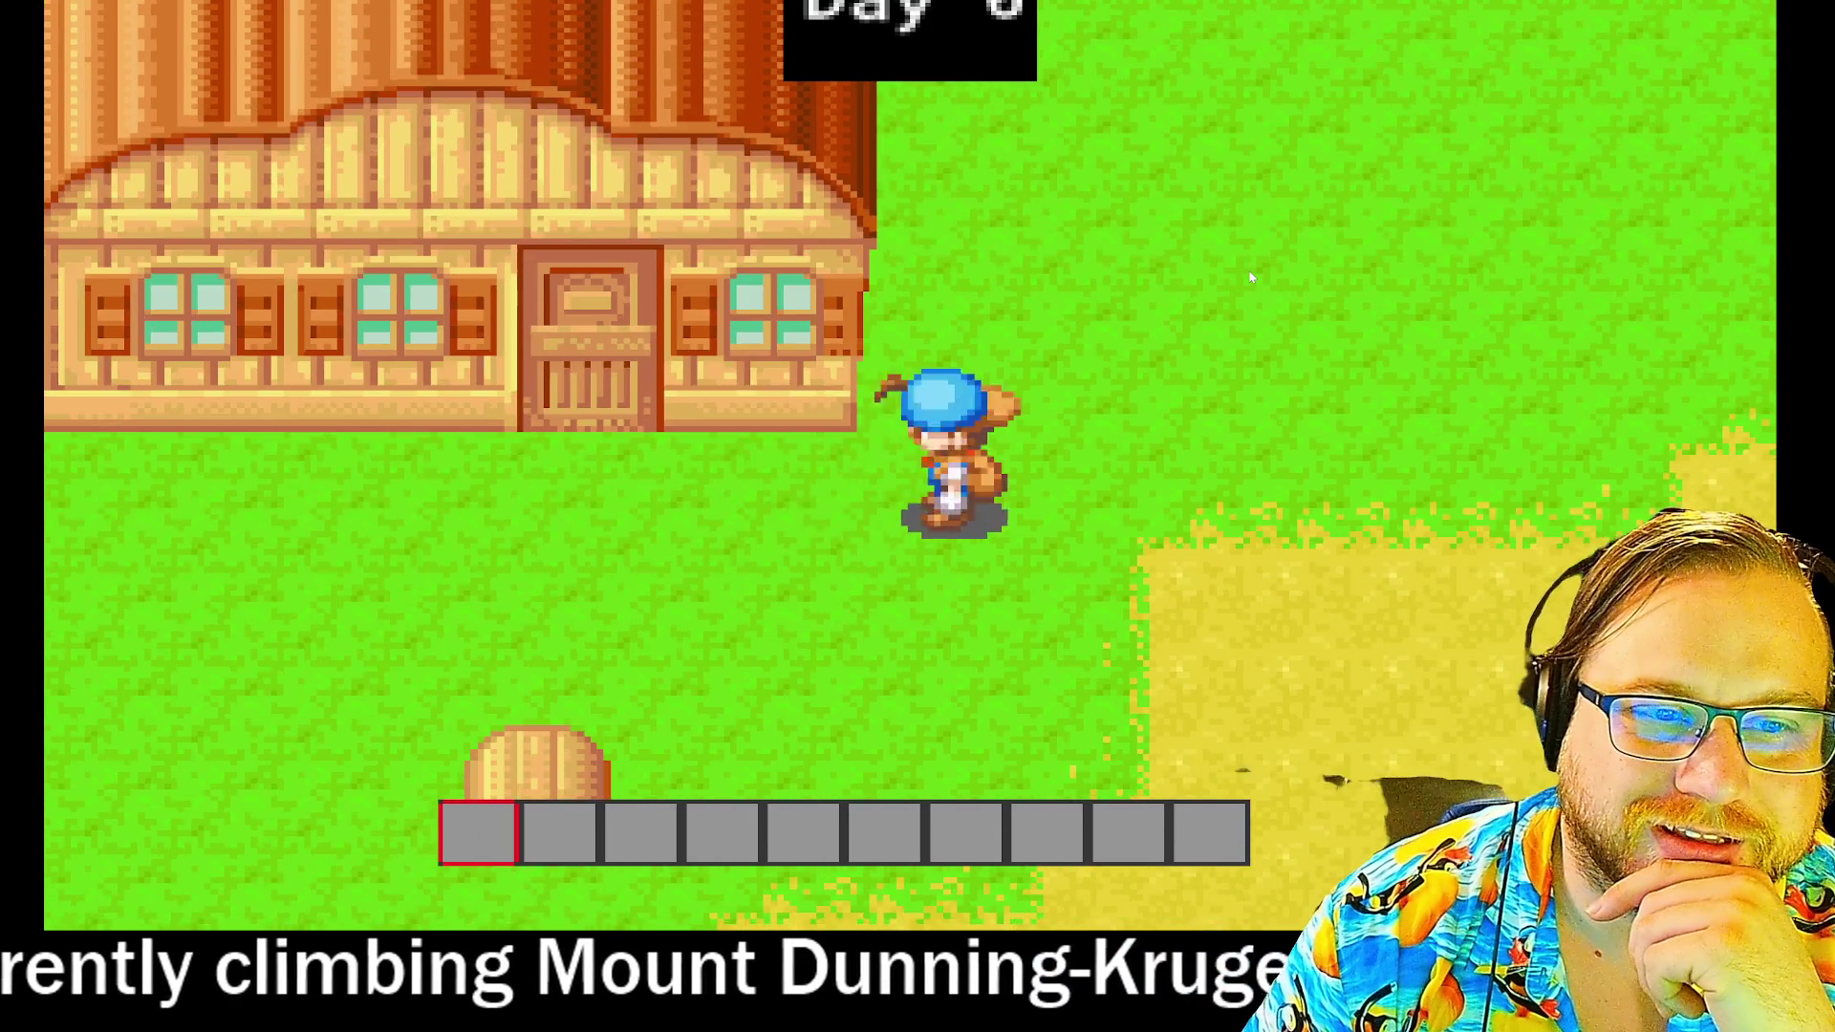
- Walk the farmer down to the chest and open it with the e key
key(Down)
key(Up)
key(Down)
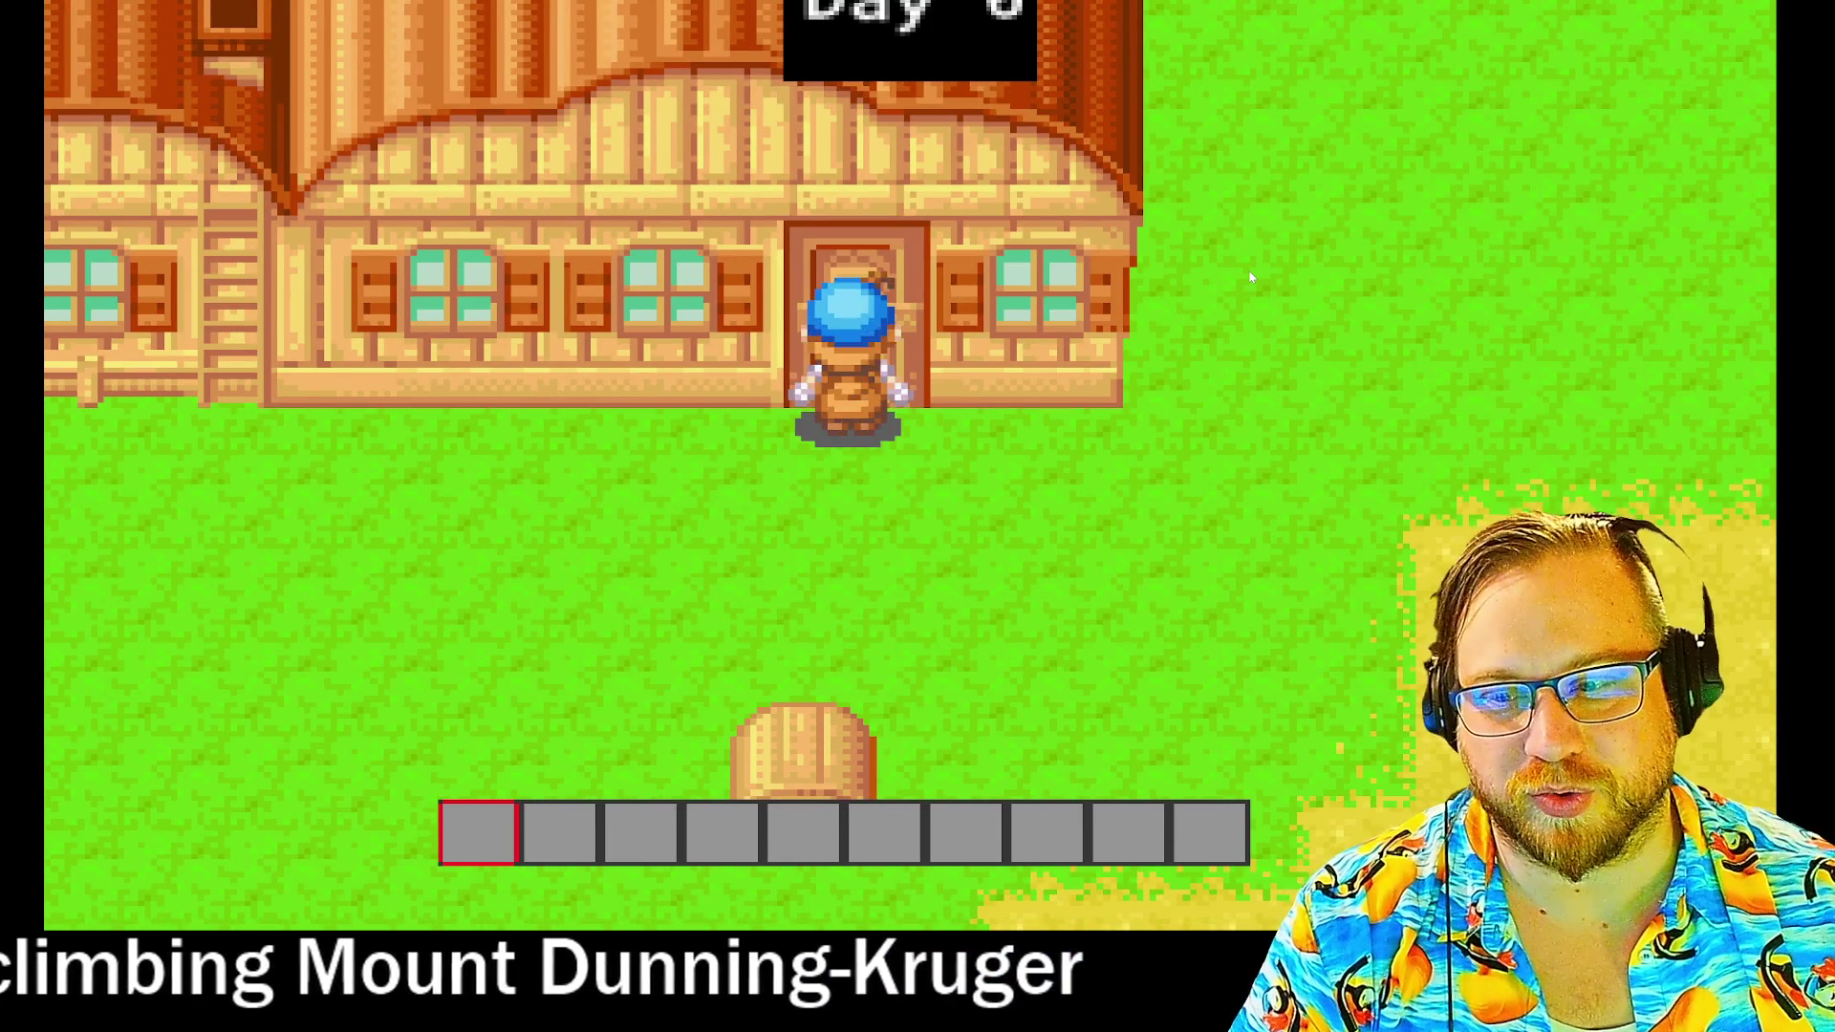
key(Up)
key(Down)
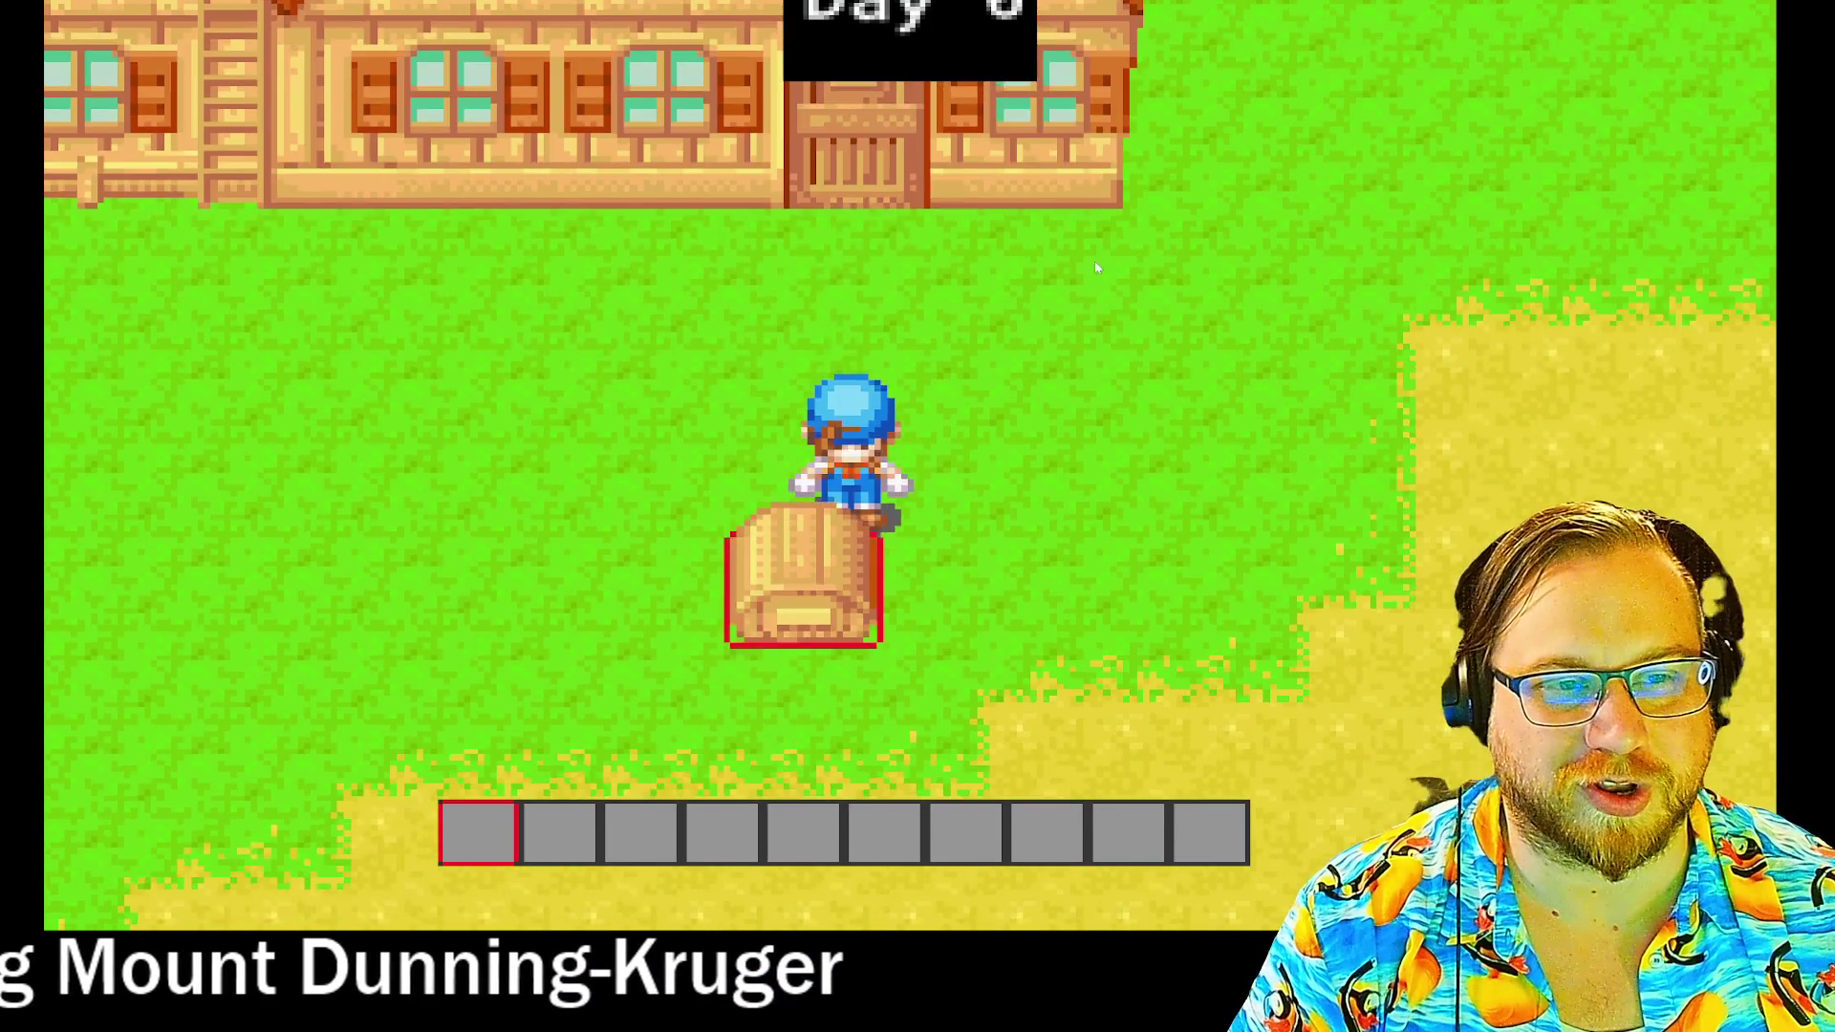
key(Up)
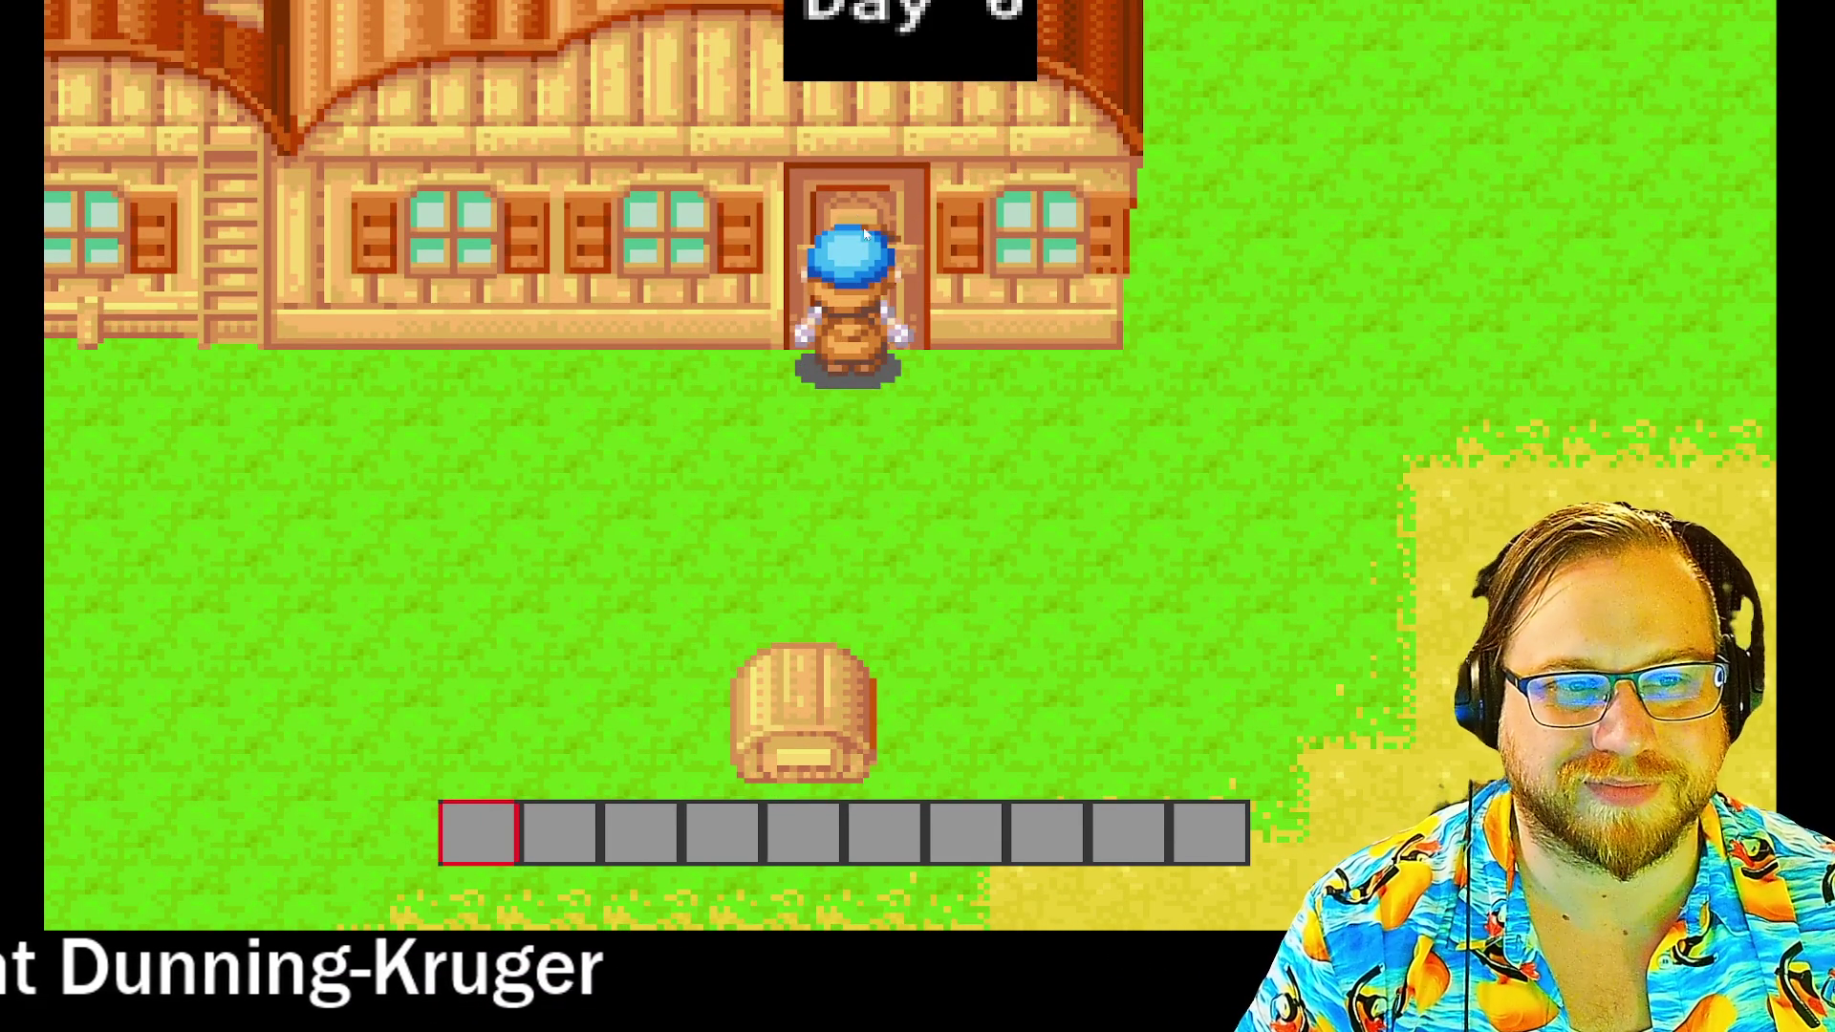
key(Down)
key(e)
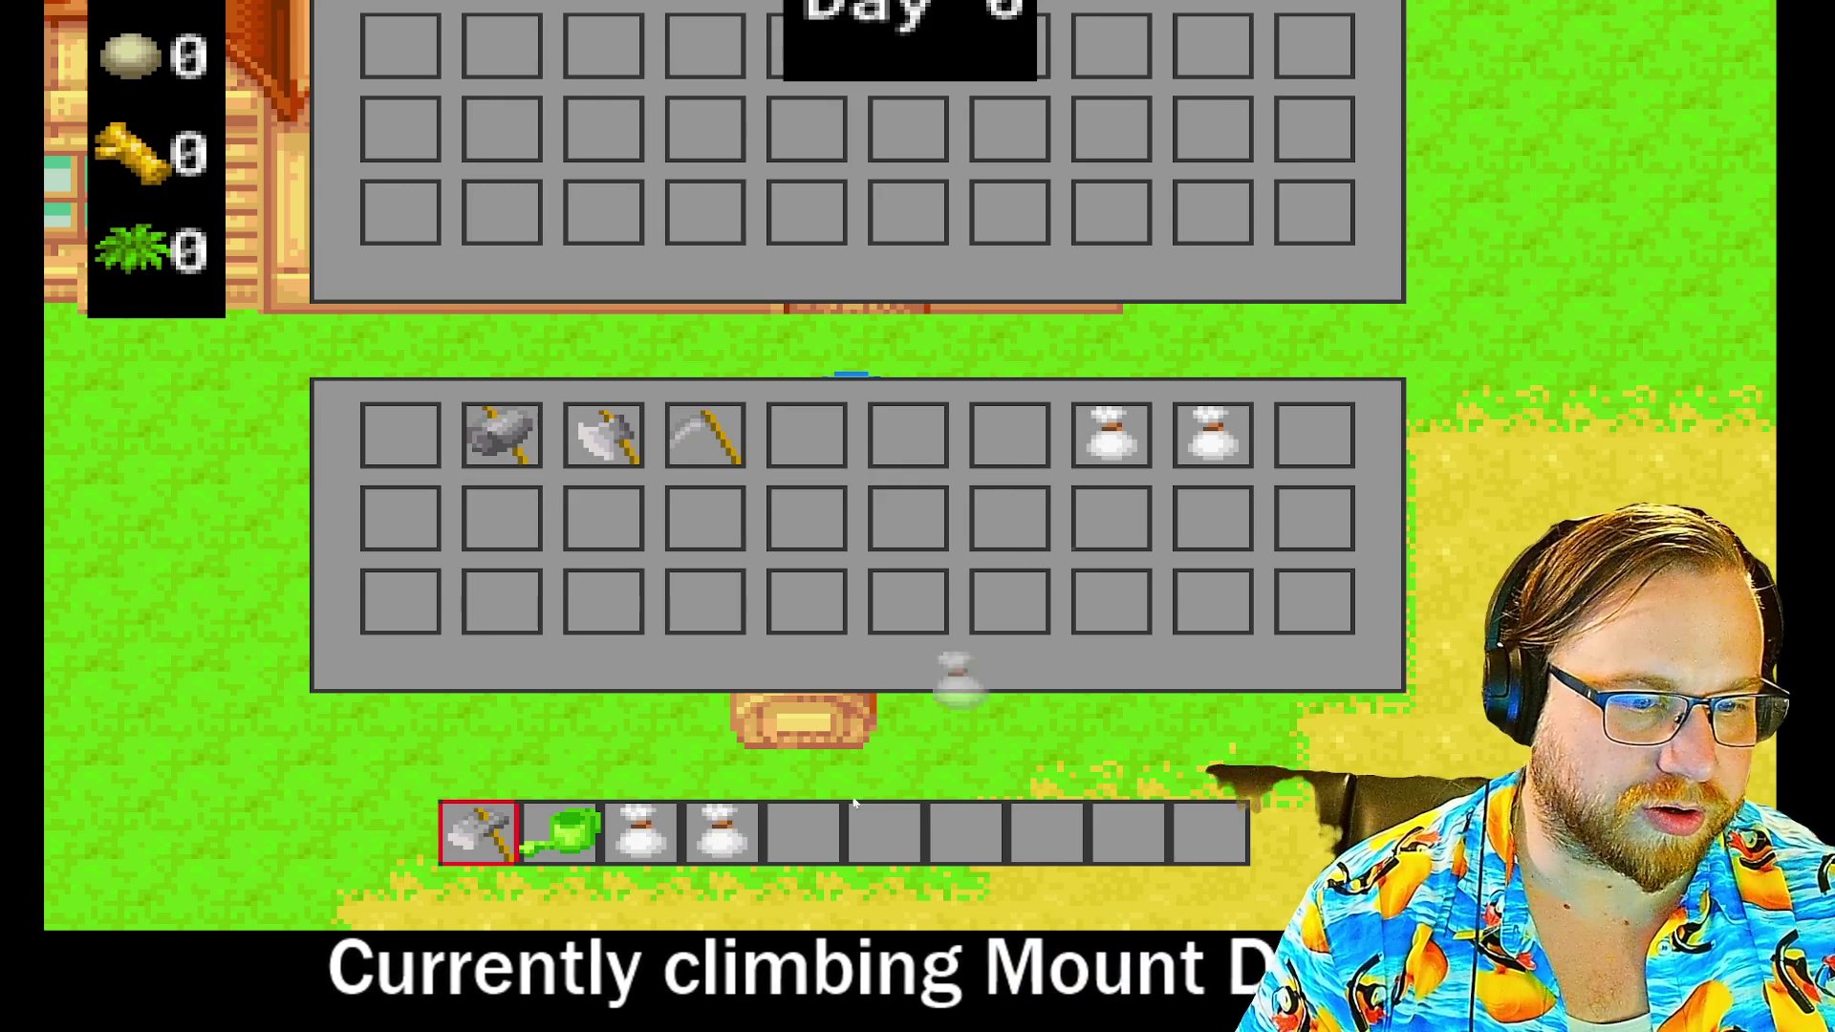
- Move a seed bag into the hotbar and walk the farmer onto the sandy field
drag(896, 824, 888, 827)
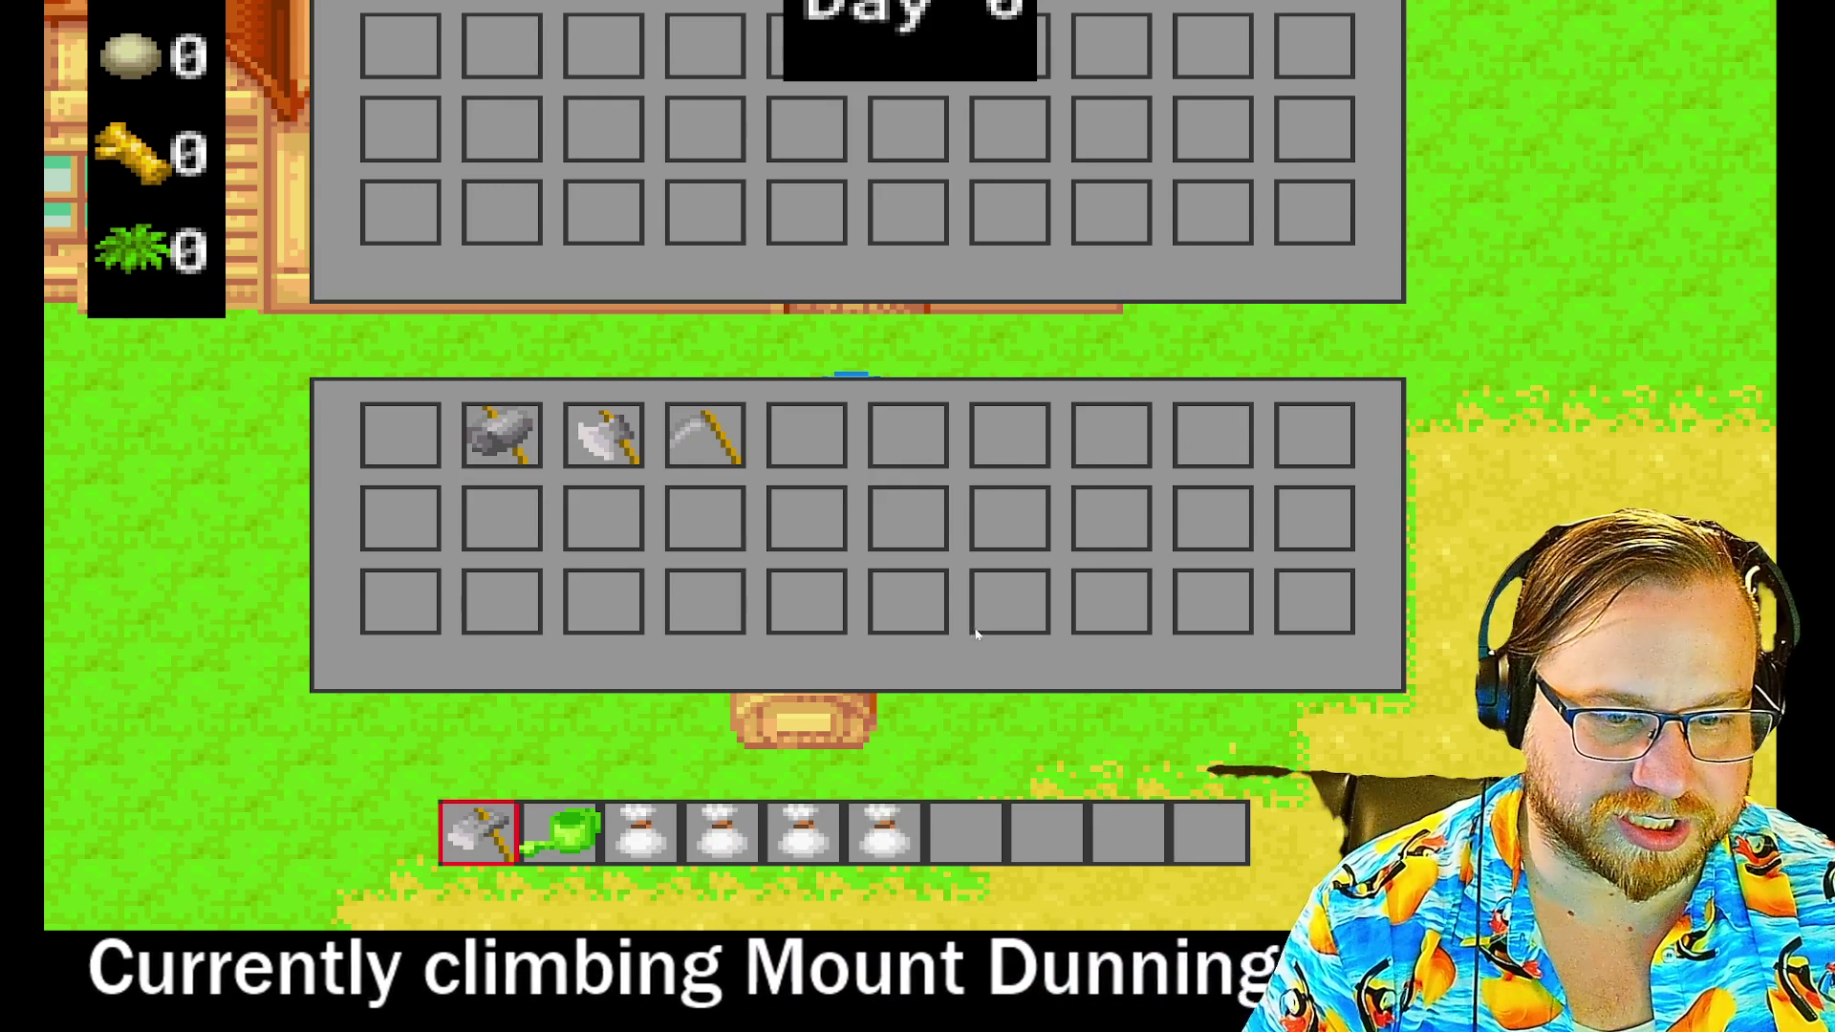
key(e)
key(s)
key(d)
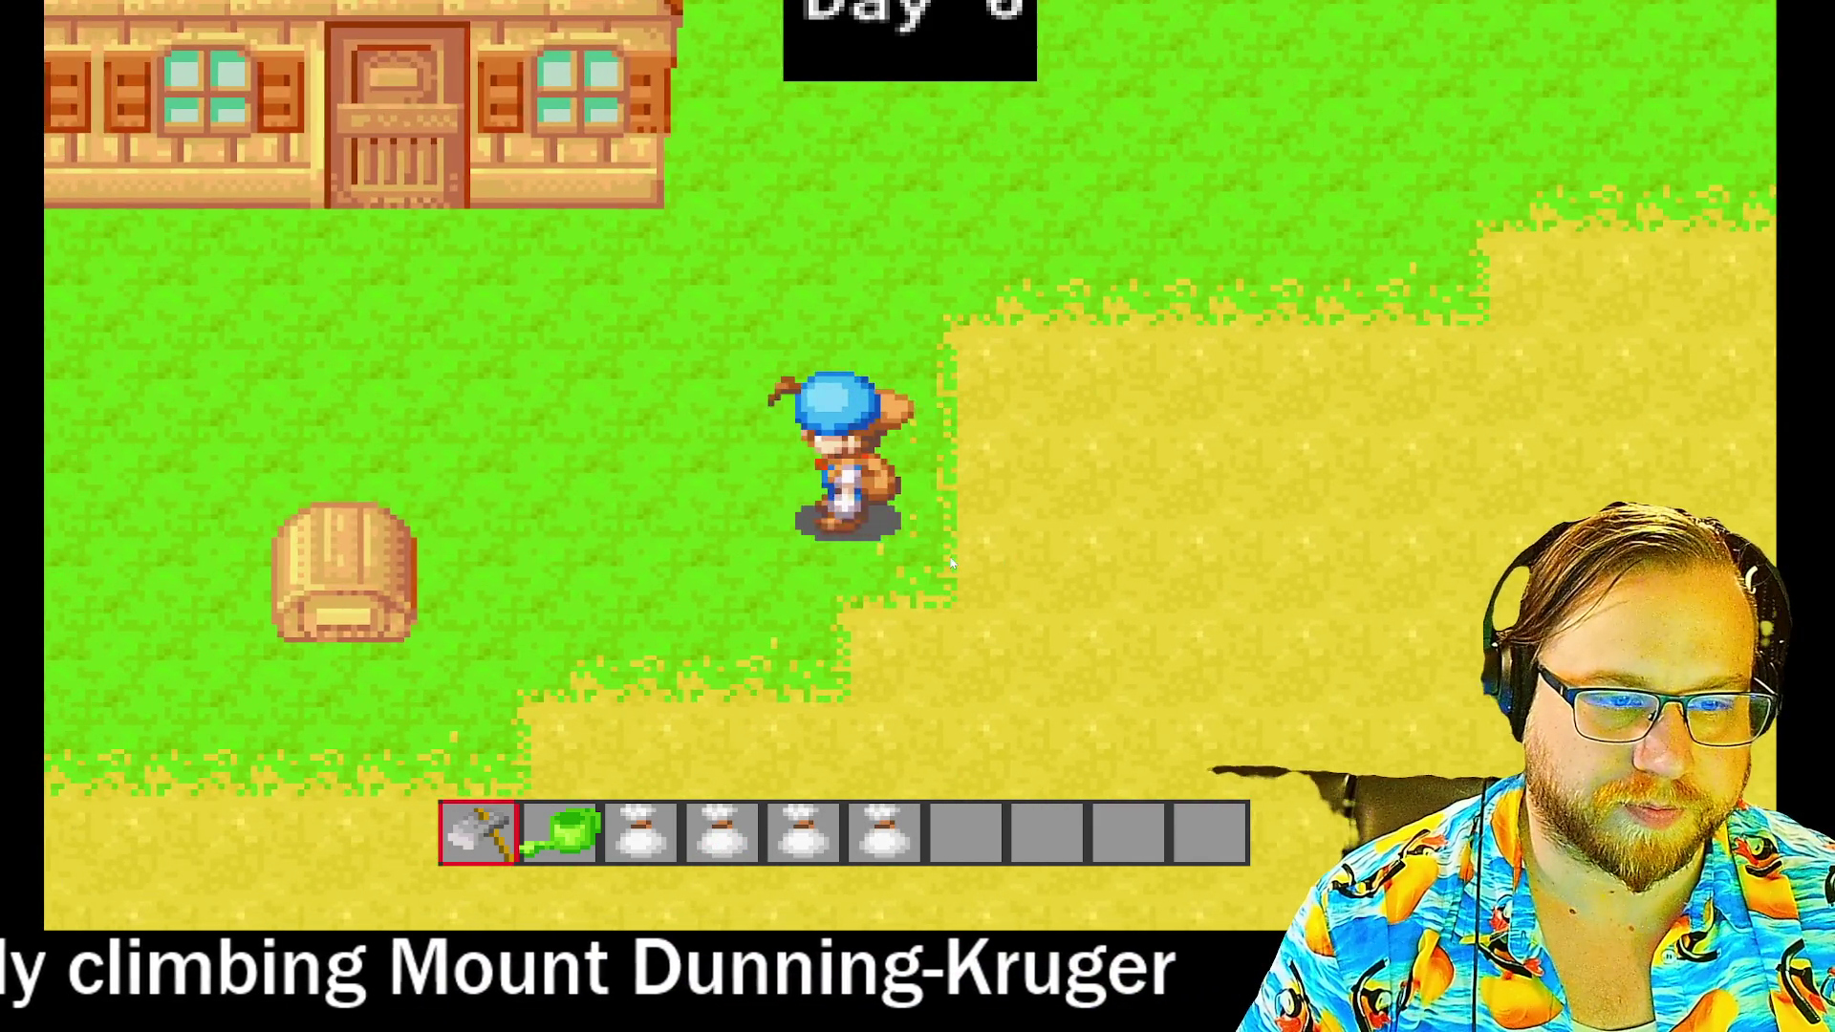
key(s)
- Till four soil tiles in a row with the hoe
click(953, 557)
click(953, 557)
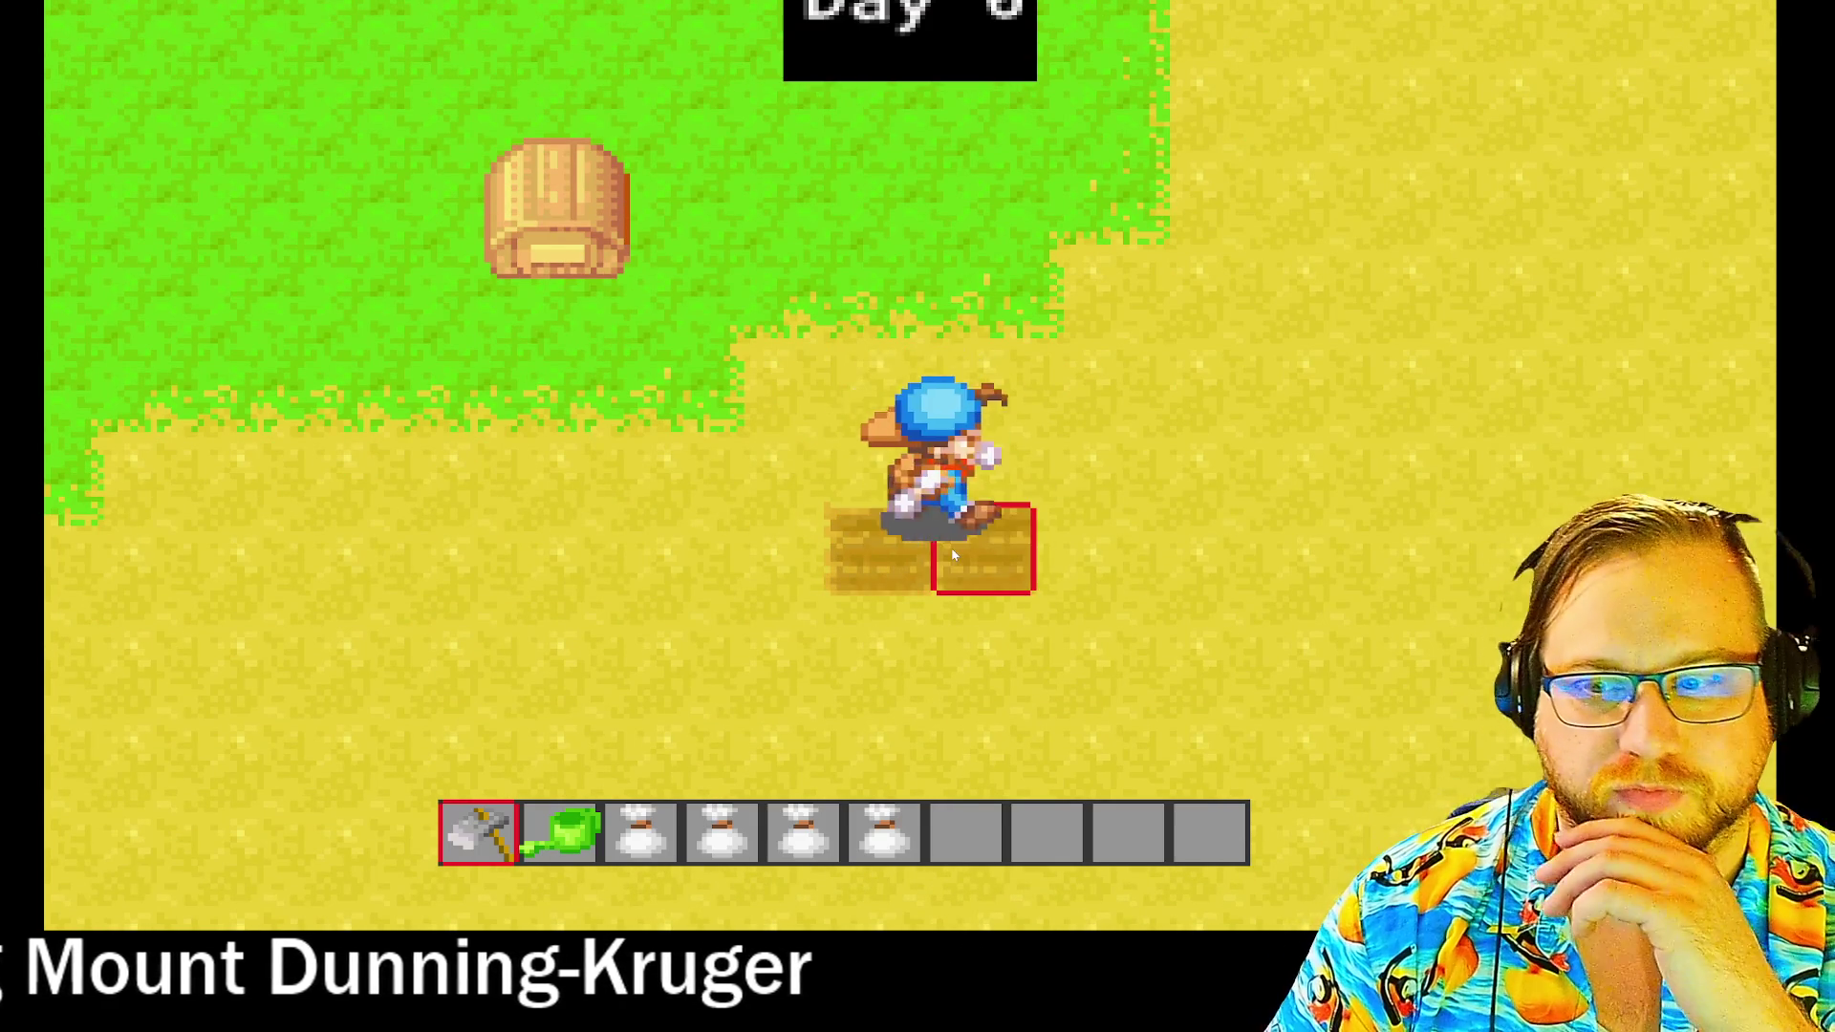
key(d)
click(952, 557)
key(d)
click(953, 557)
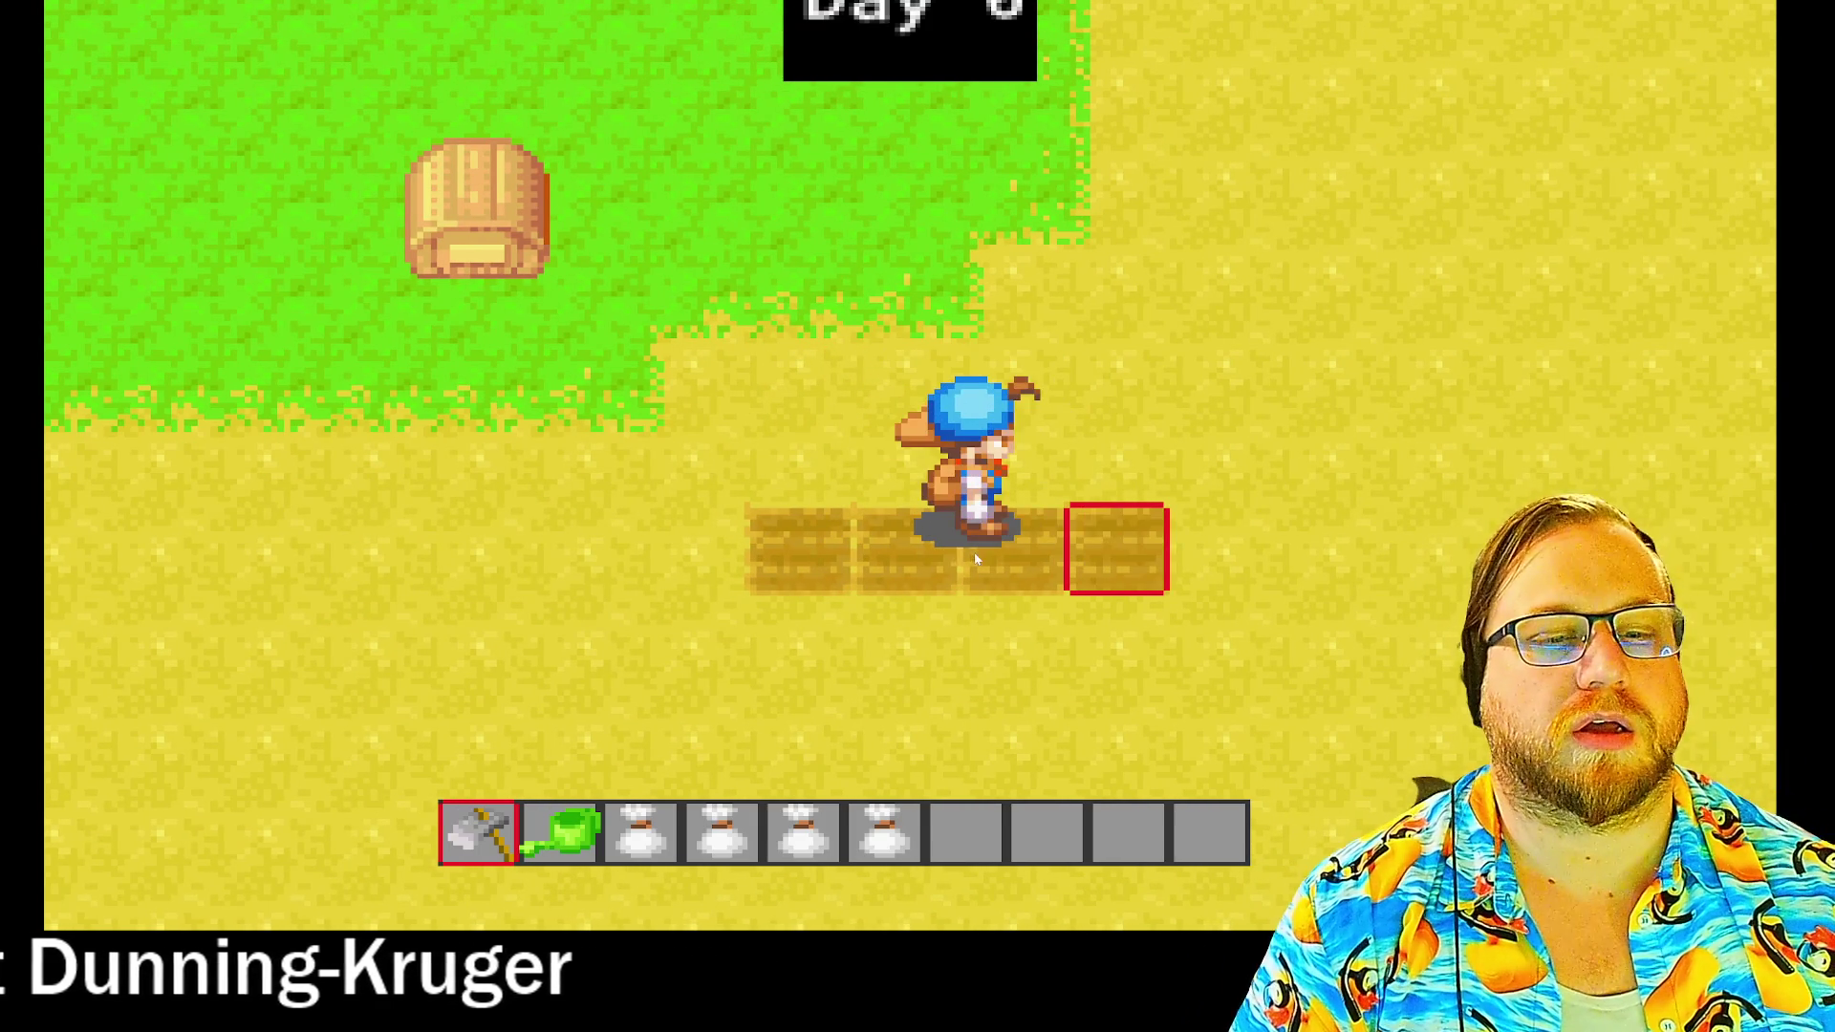
- Plant a different seed bag on each of the four tilled tiles
key(3)
key(a)
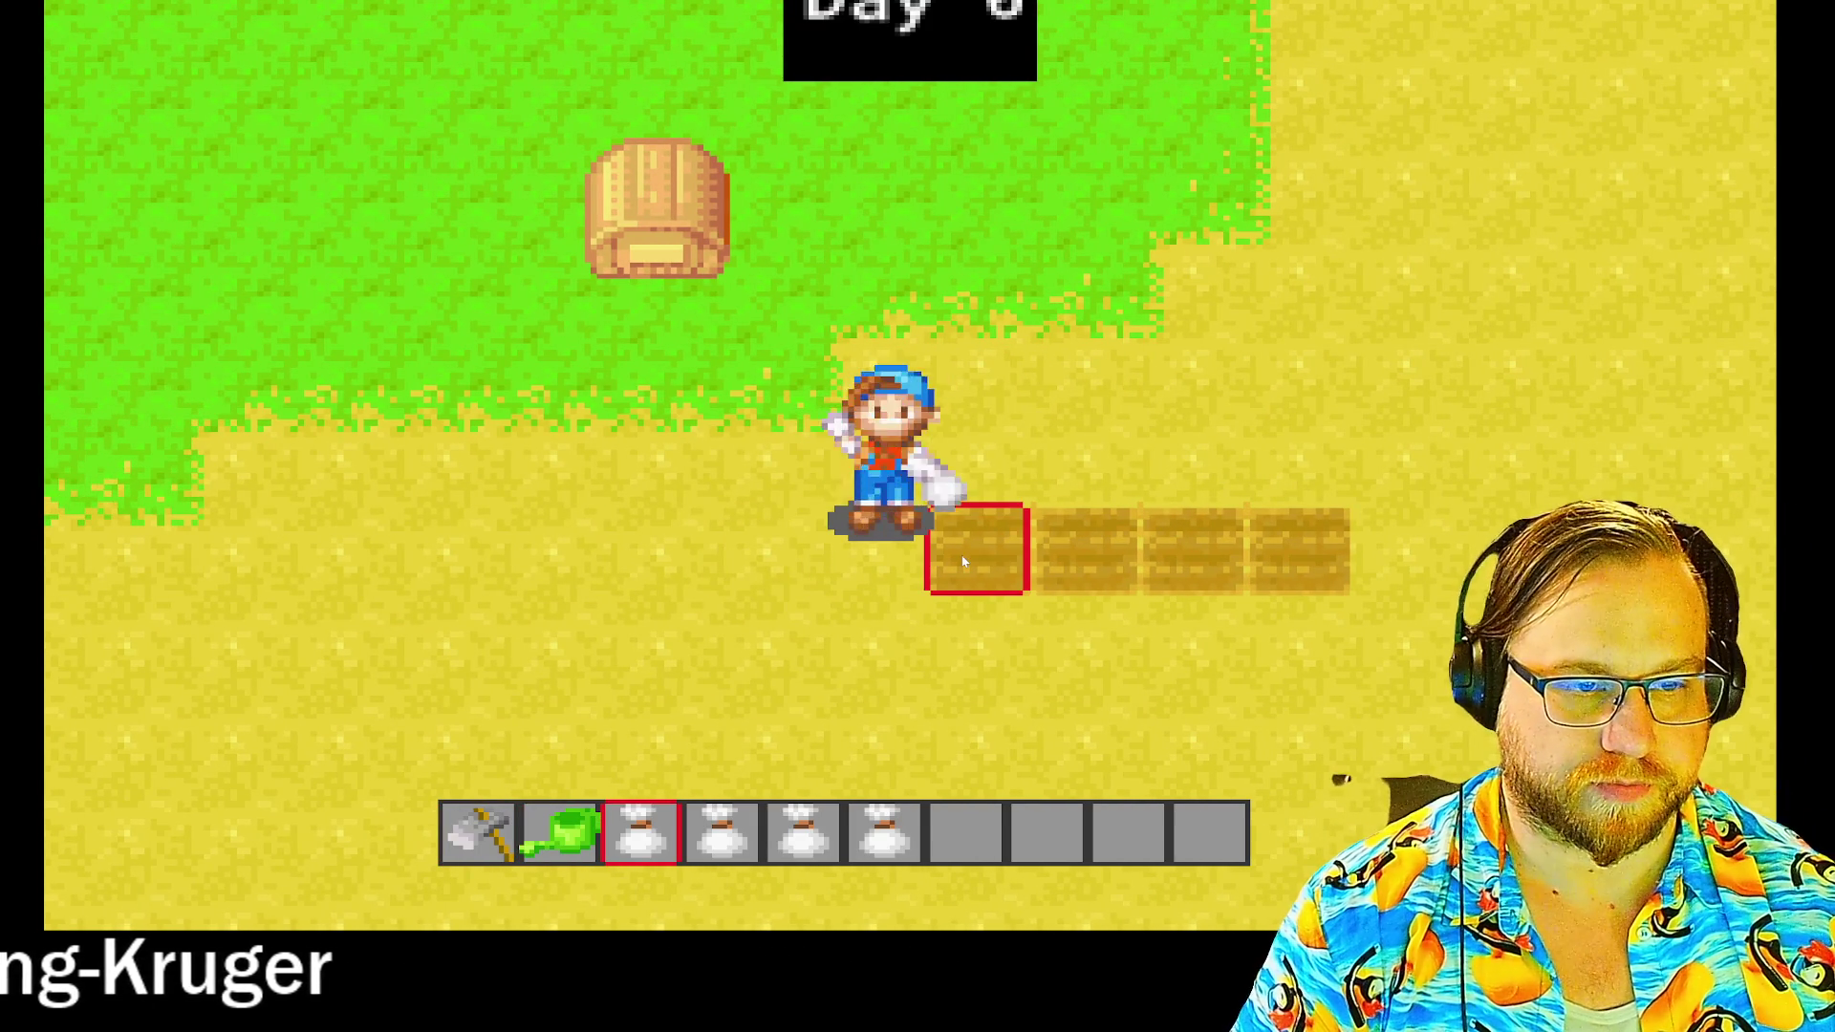
key(d)
key(4)
click(963, 562)
key(d)
key(5)
click(963, 562)
key(6)
key(d)
click(963, 562)
- Water all four planted tiles with the watering can, working right to left
key(d)
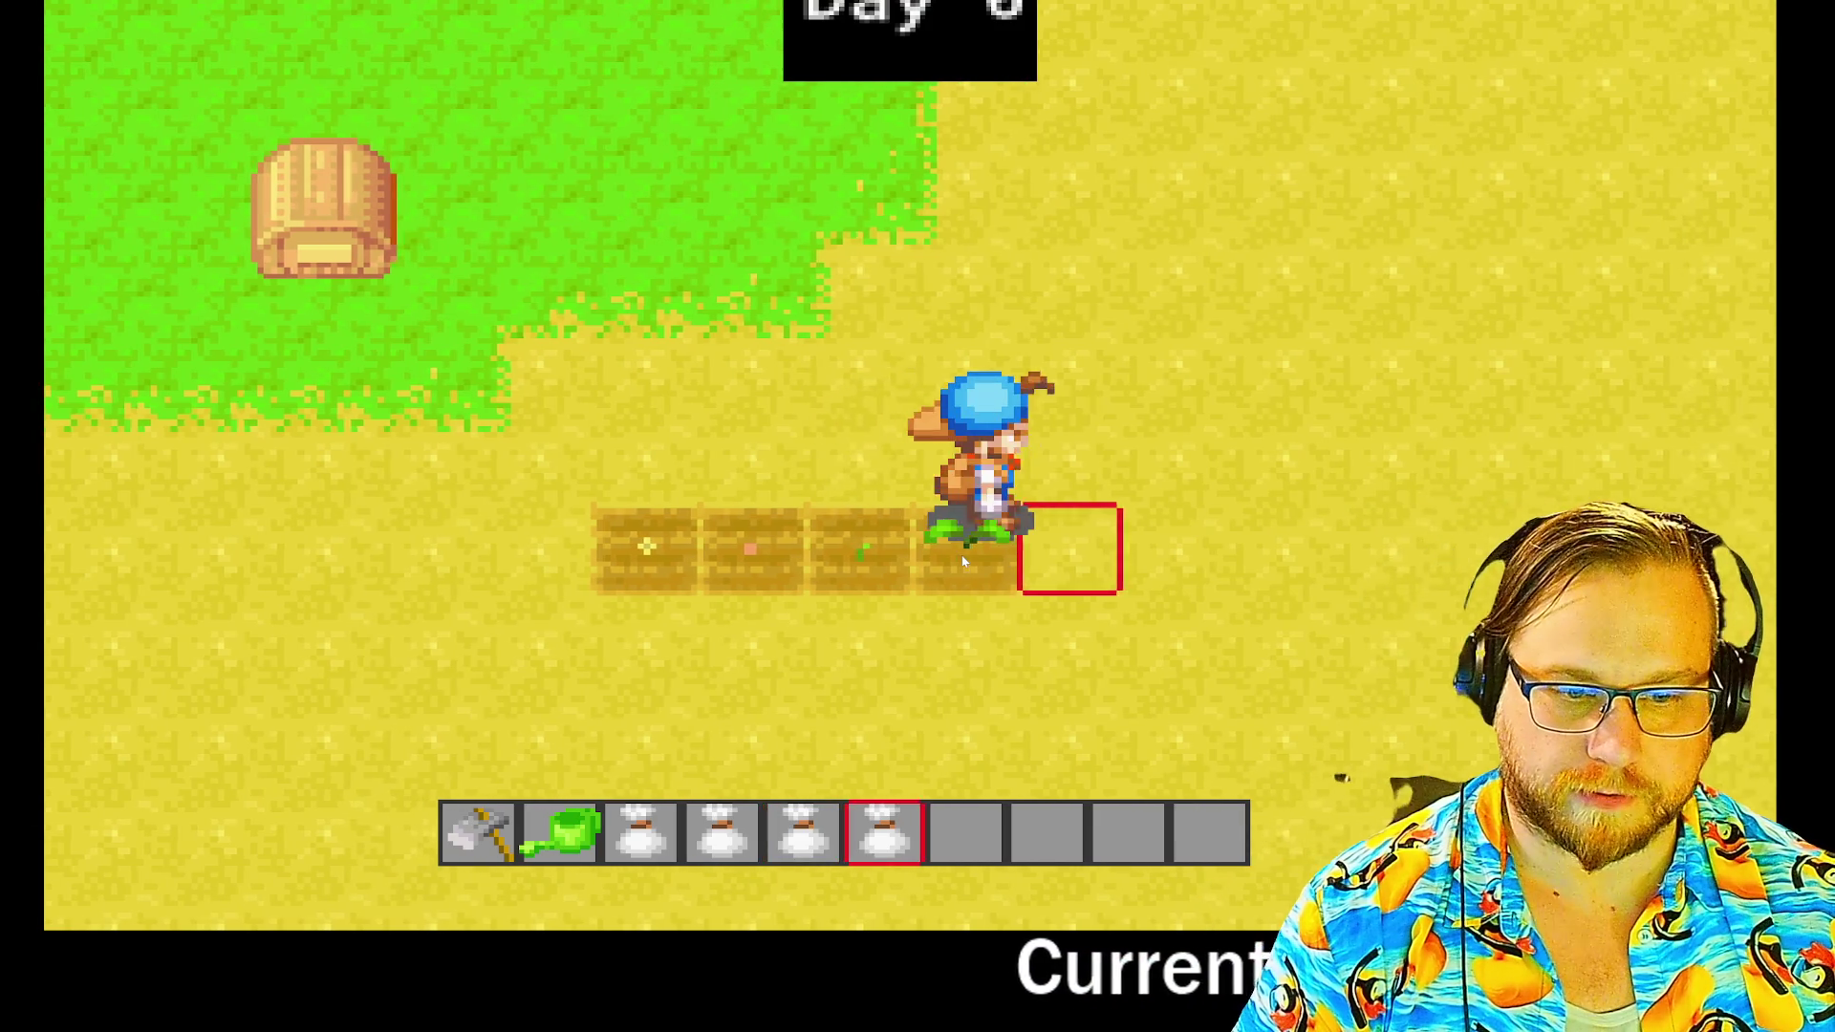
key(2)
key(a)
click(963, 562)
key(a)
click(963, 562)
key(a)
click(963, 562)
key(a)
click(963, 562)
- On the next day, water the third, second and first plot tiles
key(w)
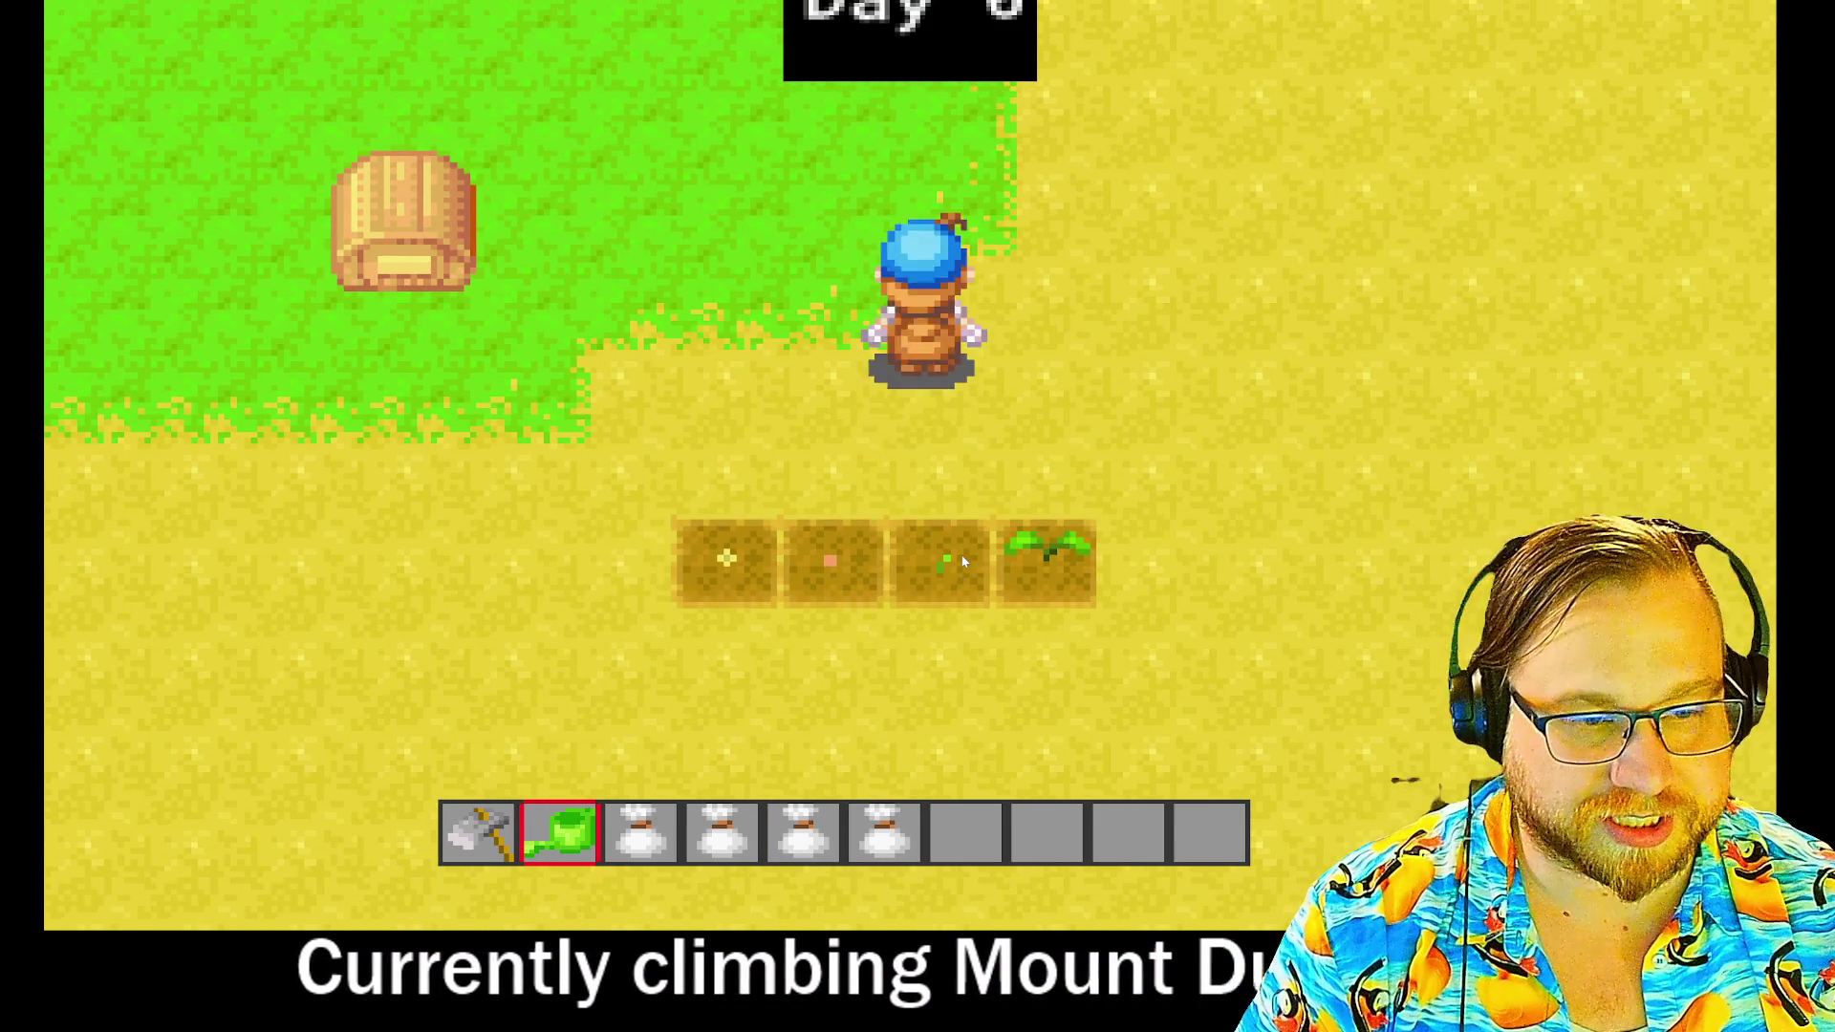
key(d)
key(s)
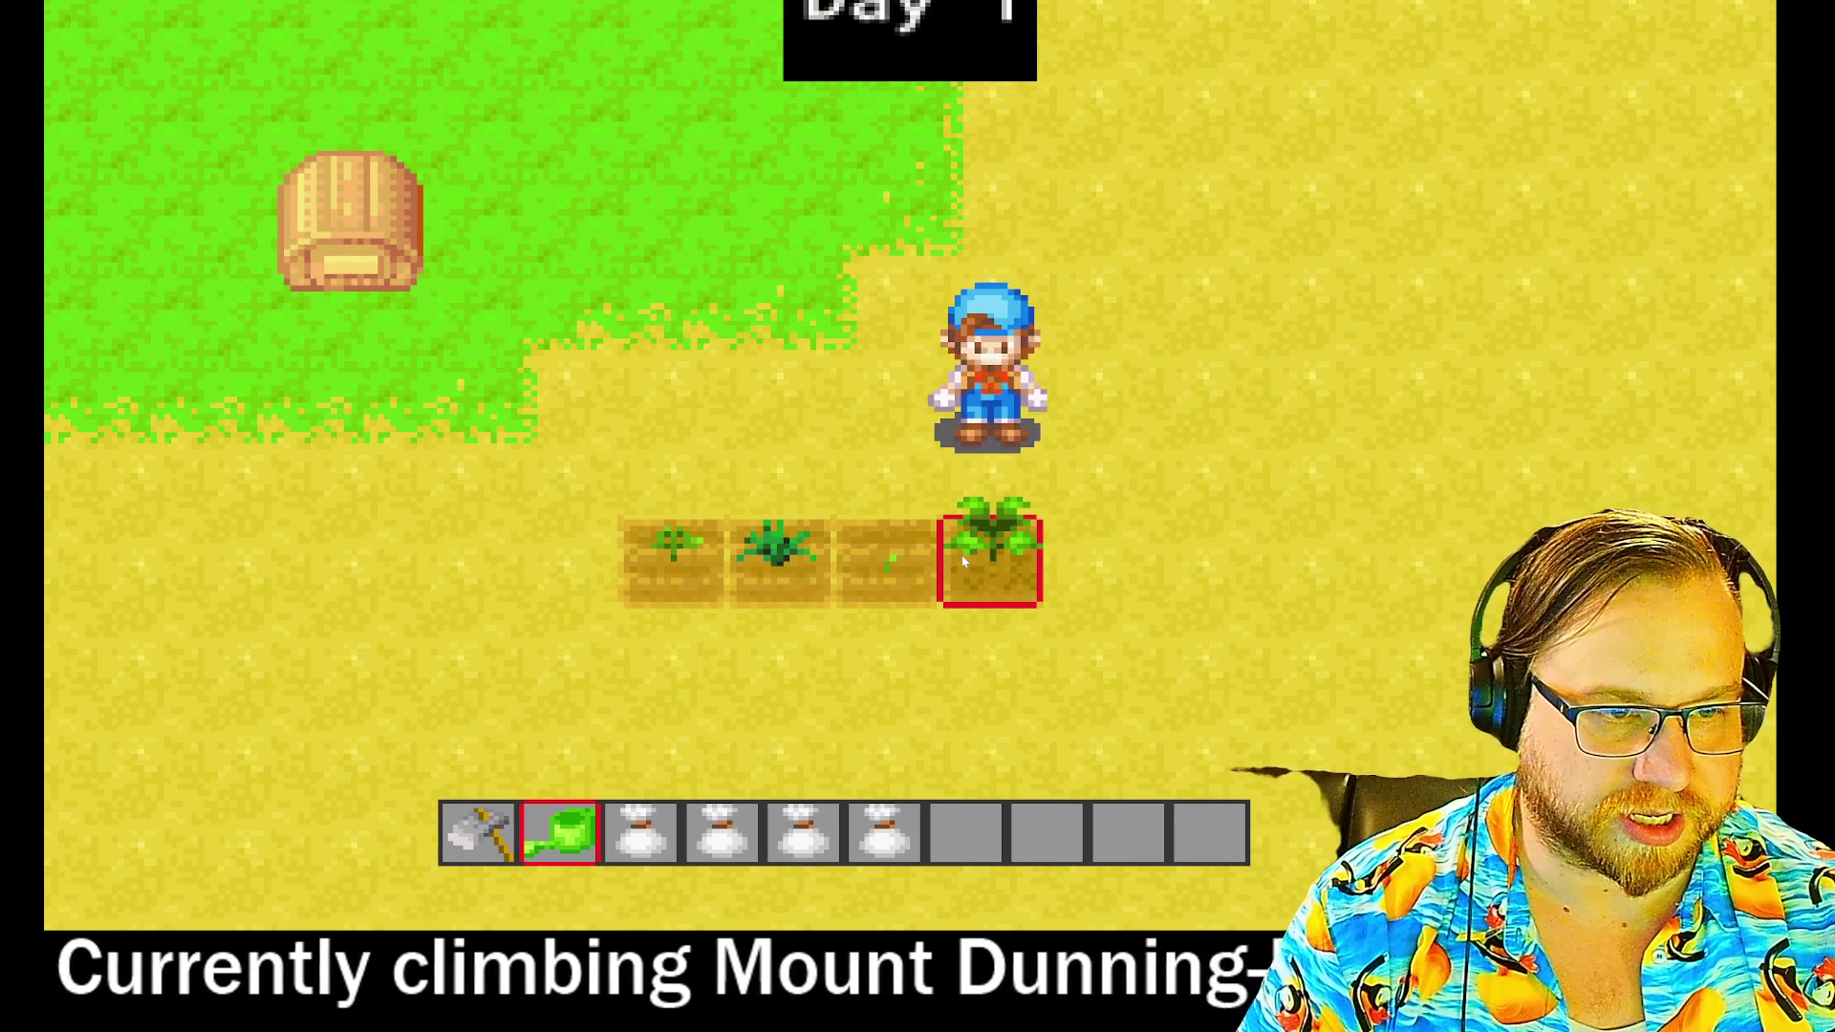
key(s)
key(a)
click(963, 562)
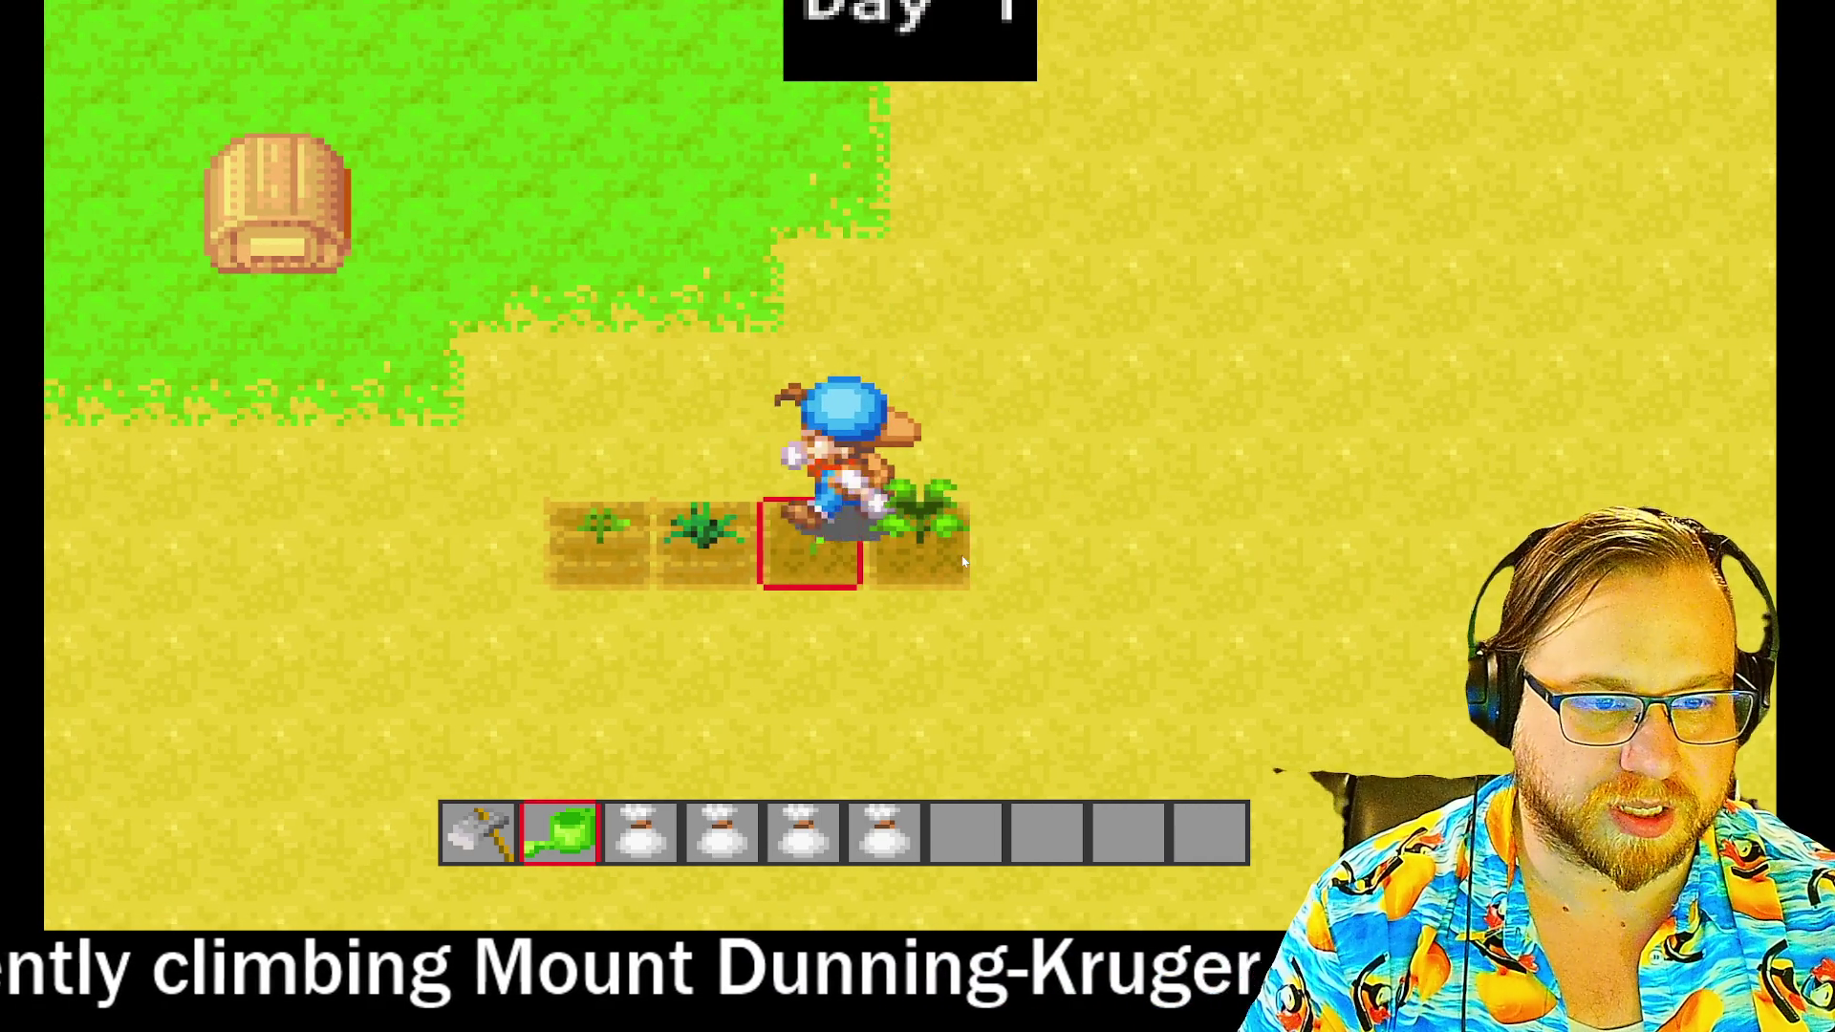
key(a)
click(963, 562)
key(a)
click(963, 562)
- Water the first and second plot tiles again, then step back off the plot
key(w)
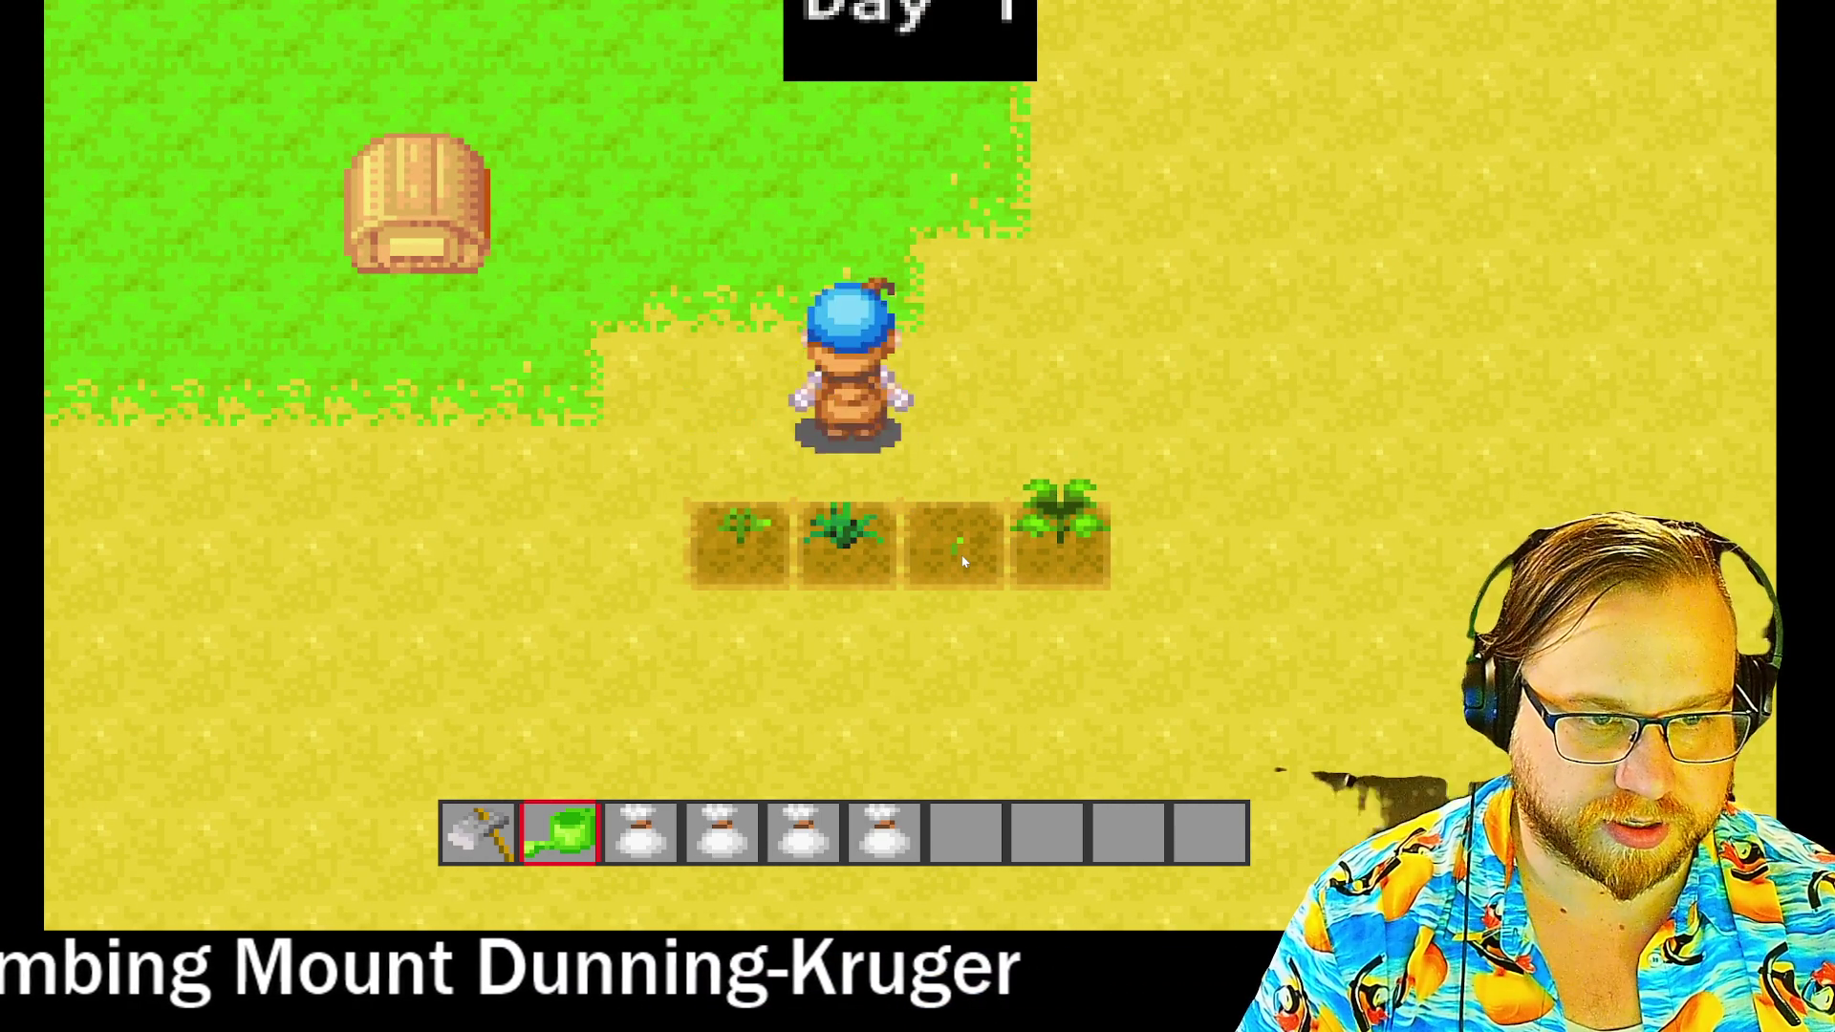
key(a)
key(s)
key(d)
click(963, 561)
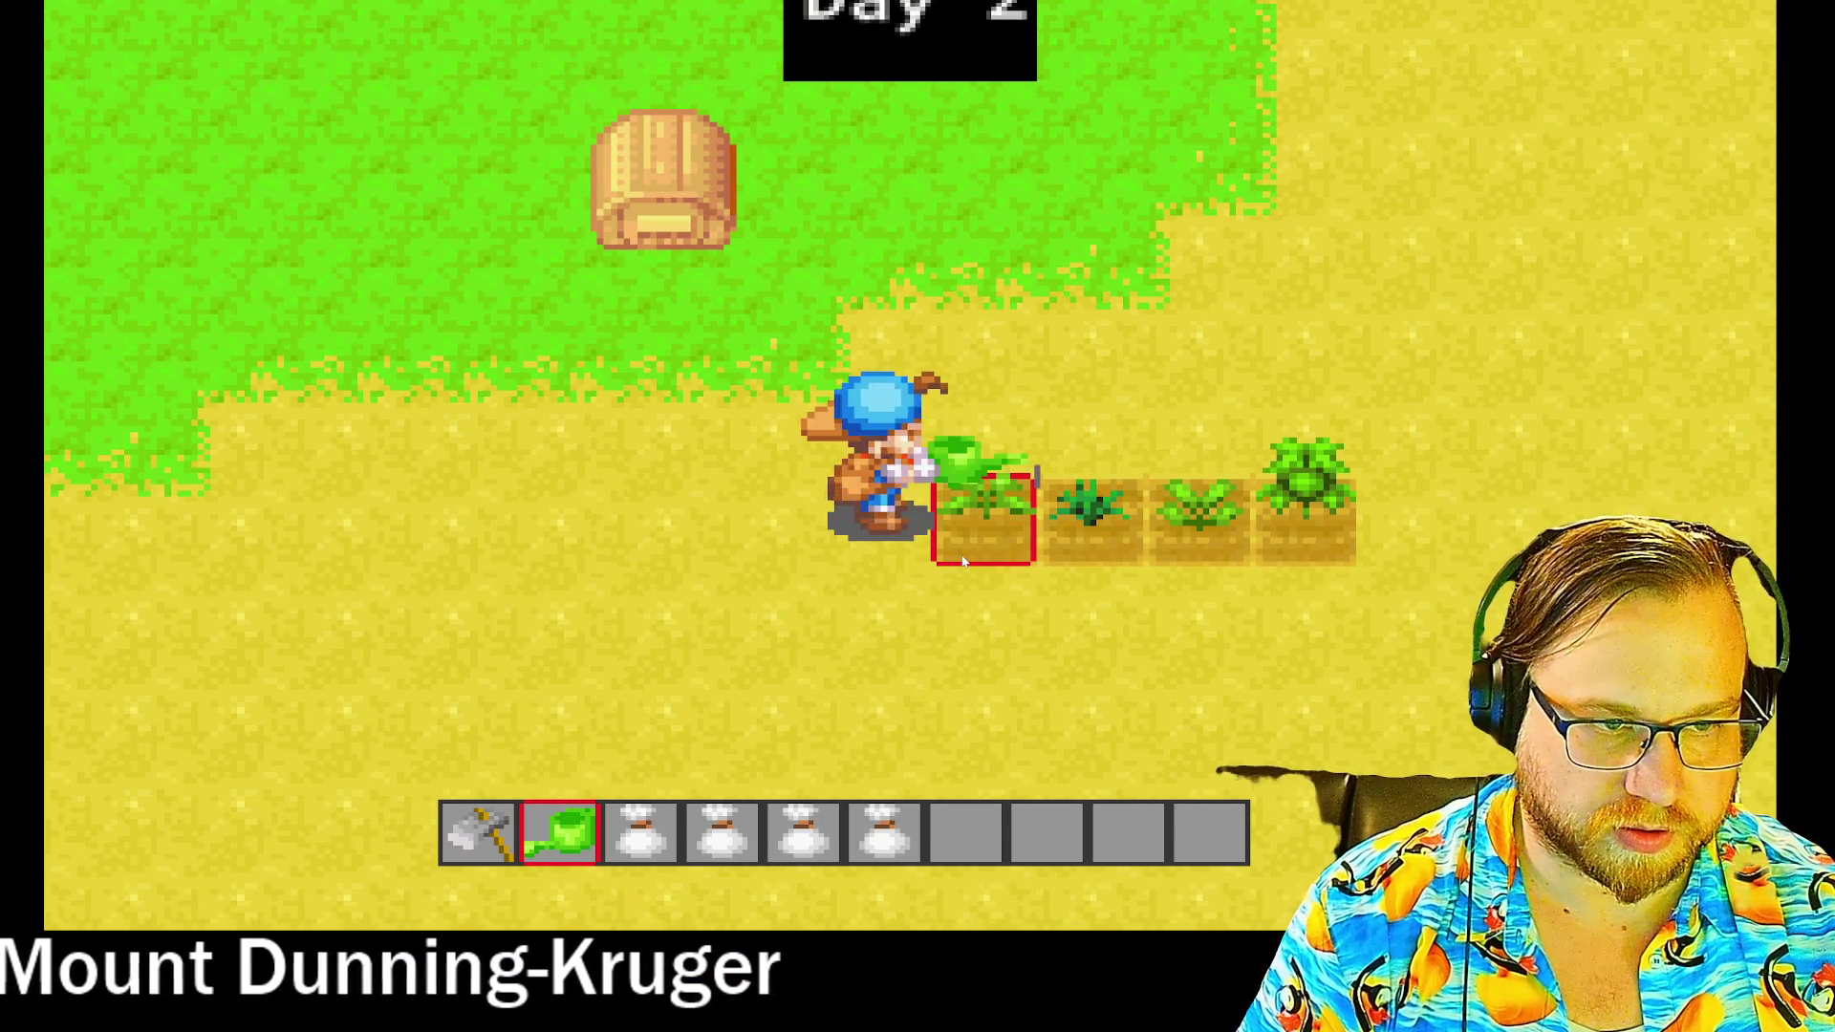
key(d)
click(963, 561)
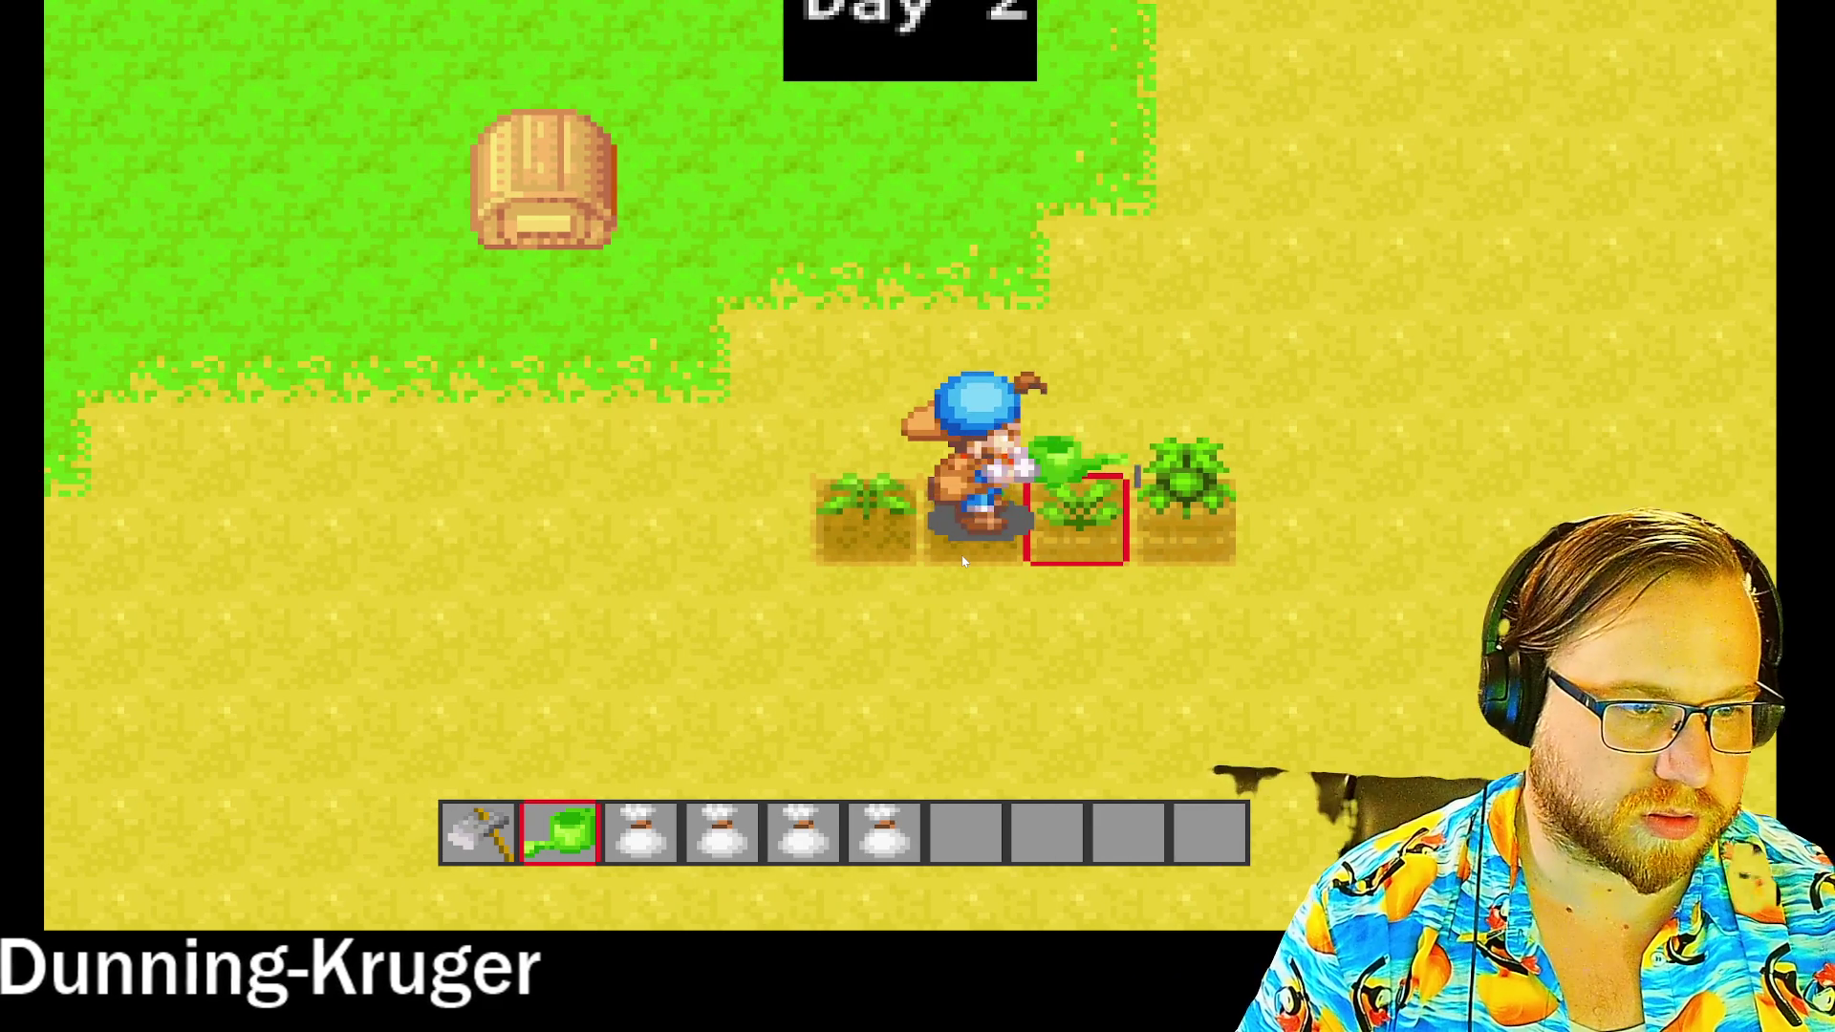
key(d)
key(w)
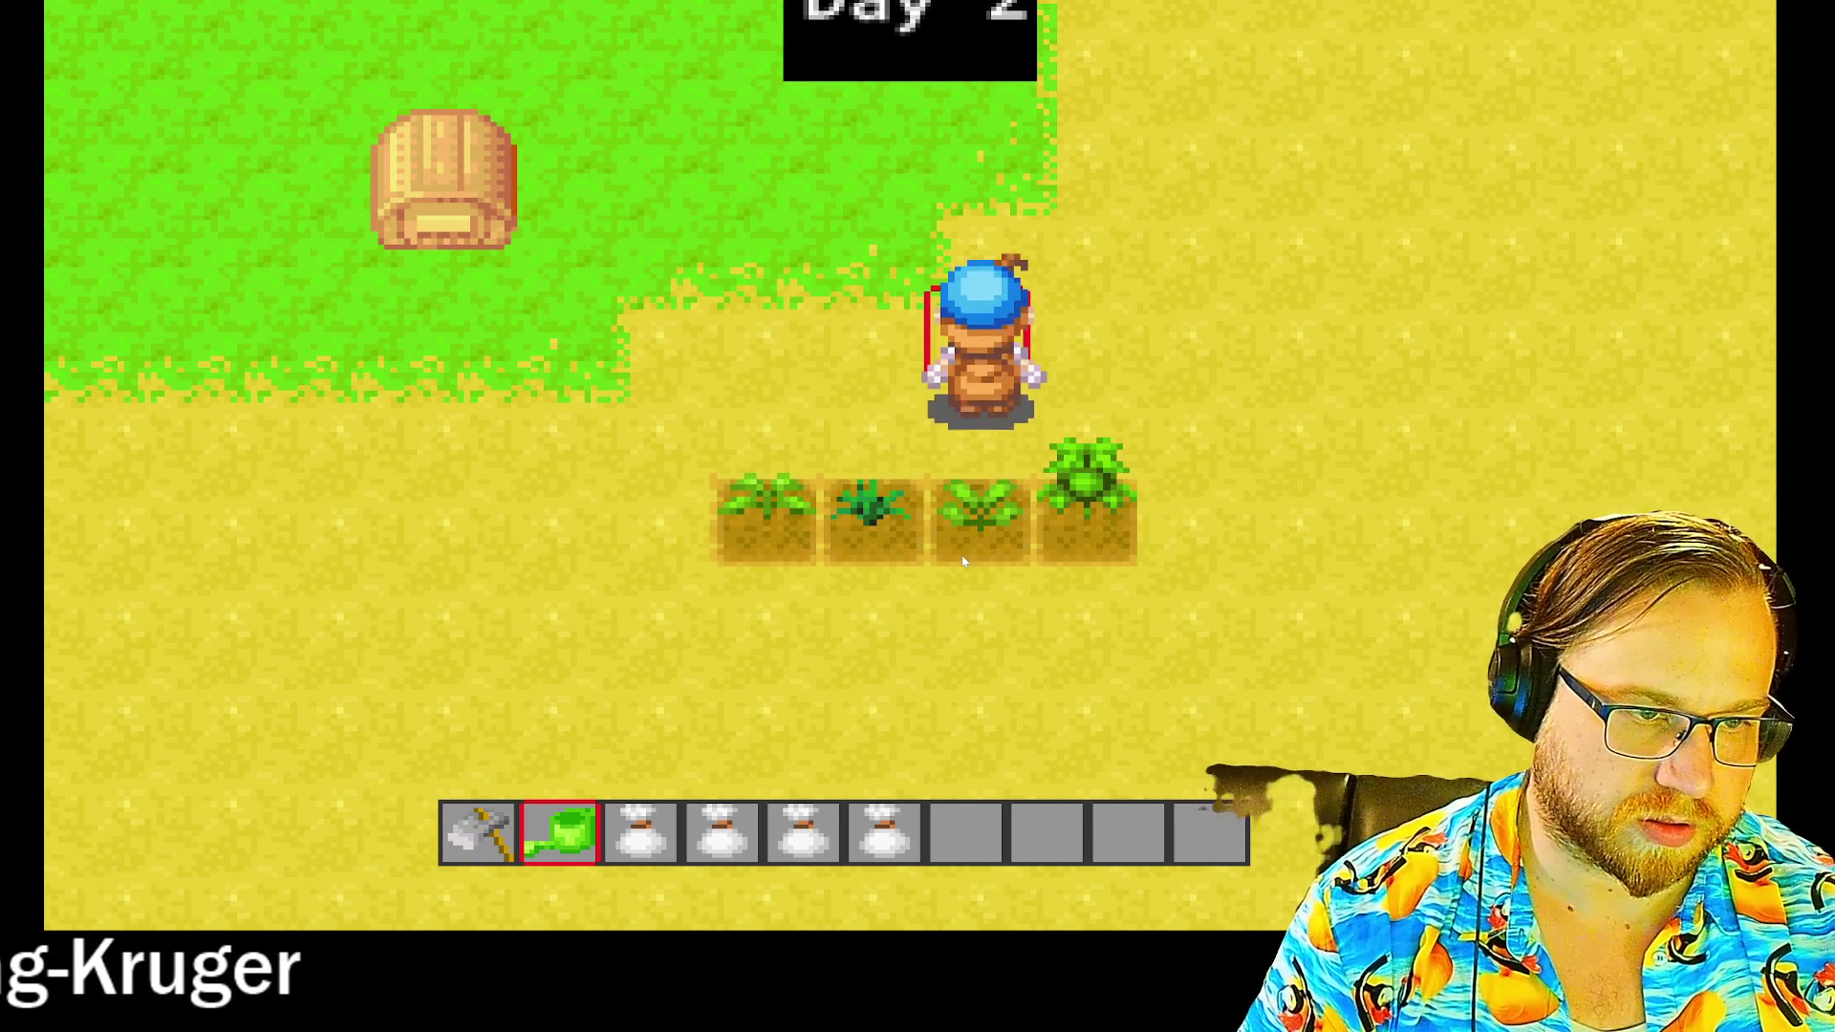
key(a)
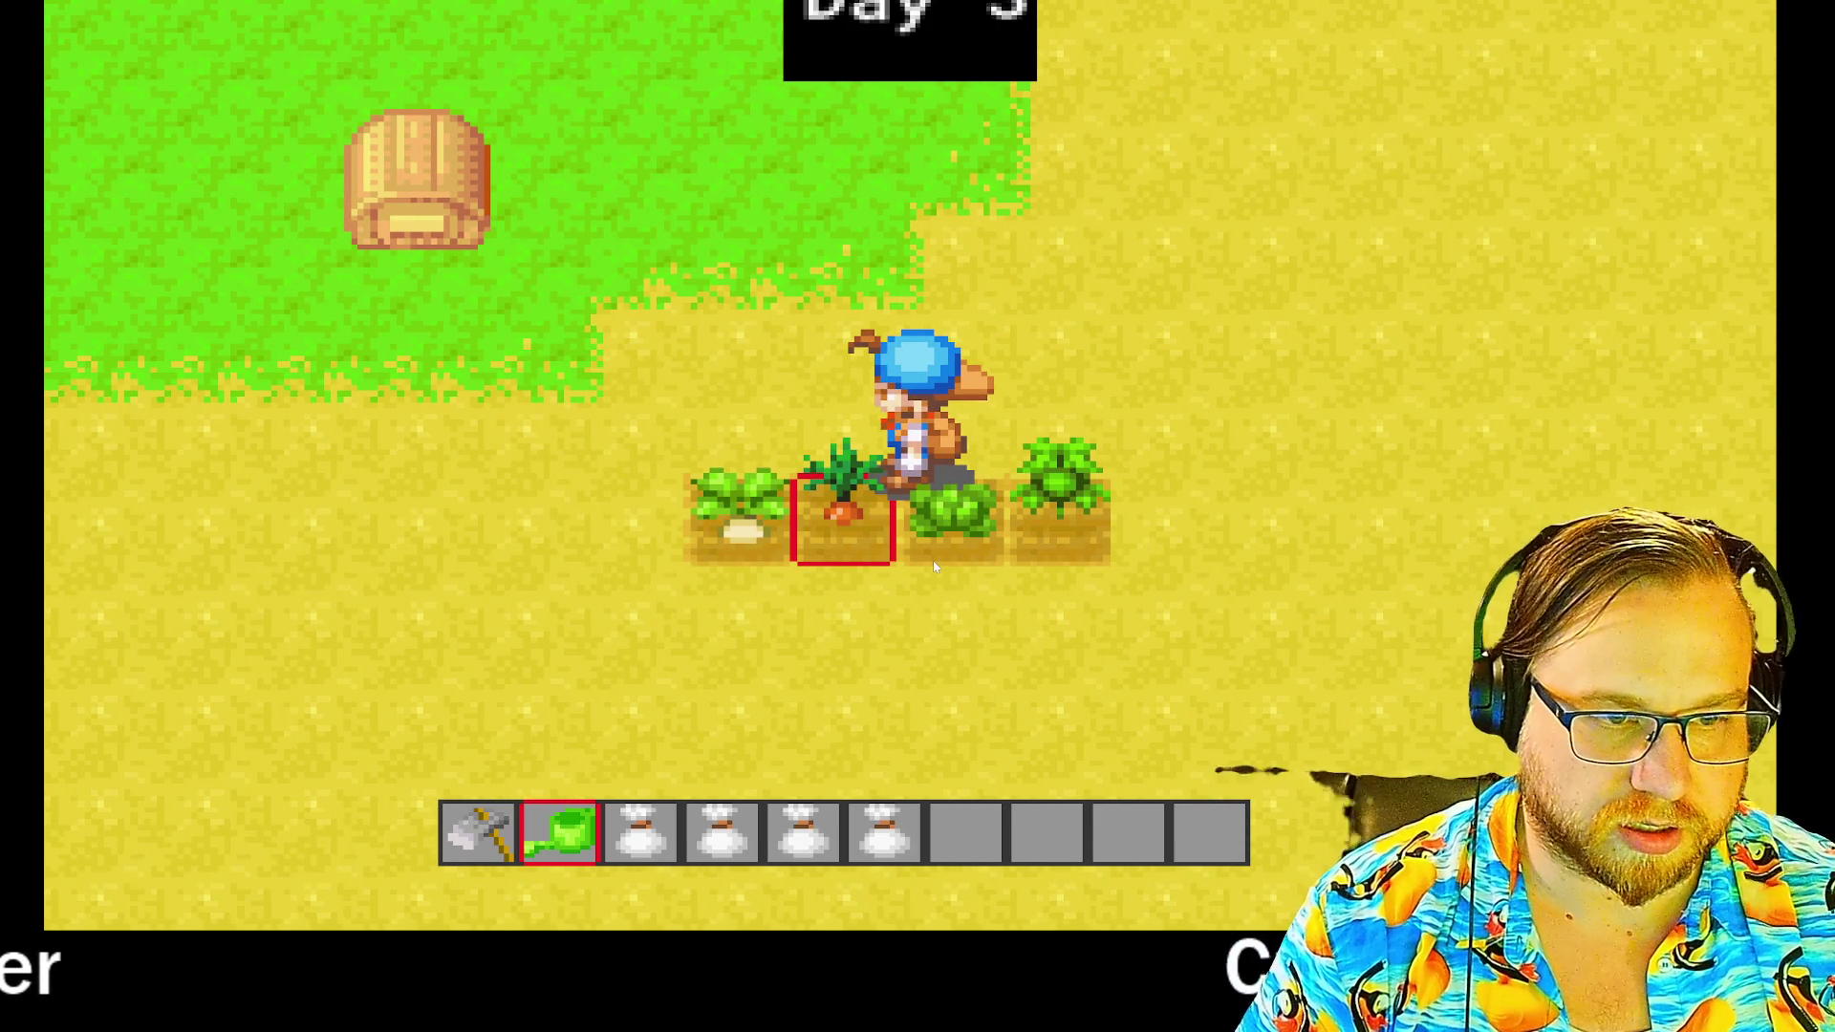
- With an empty hotbar slot selected, harvest the ripe carrot and the turnip
key(7)
click(932, 560)
key(8)
key(a)
click(928, 559)
- Water the cabbage and the remaining right-hand plant
key(9)
key(d)
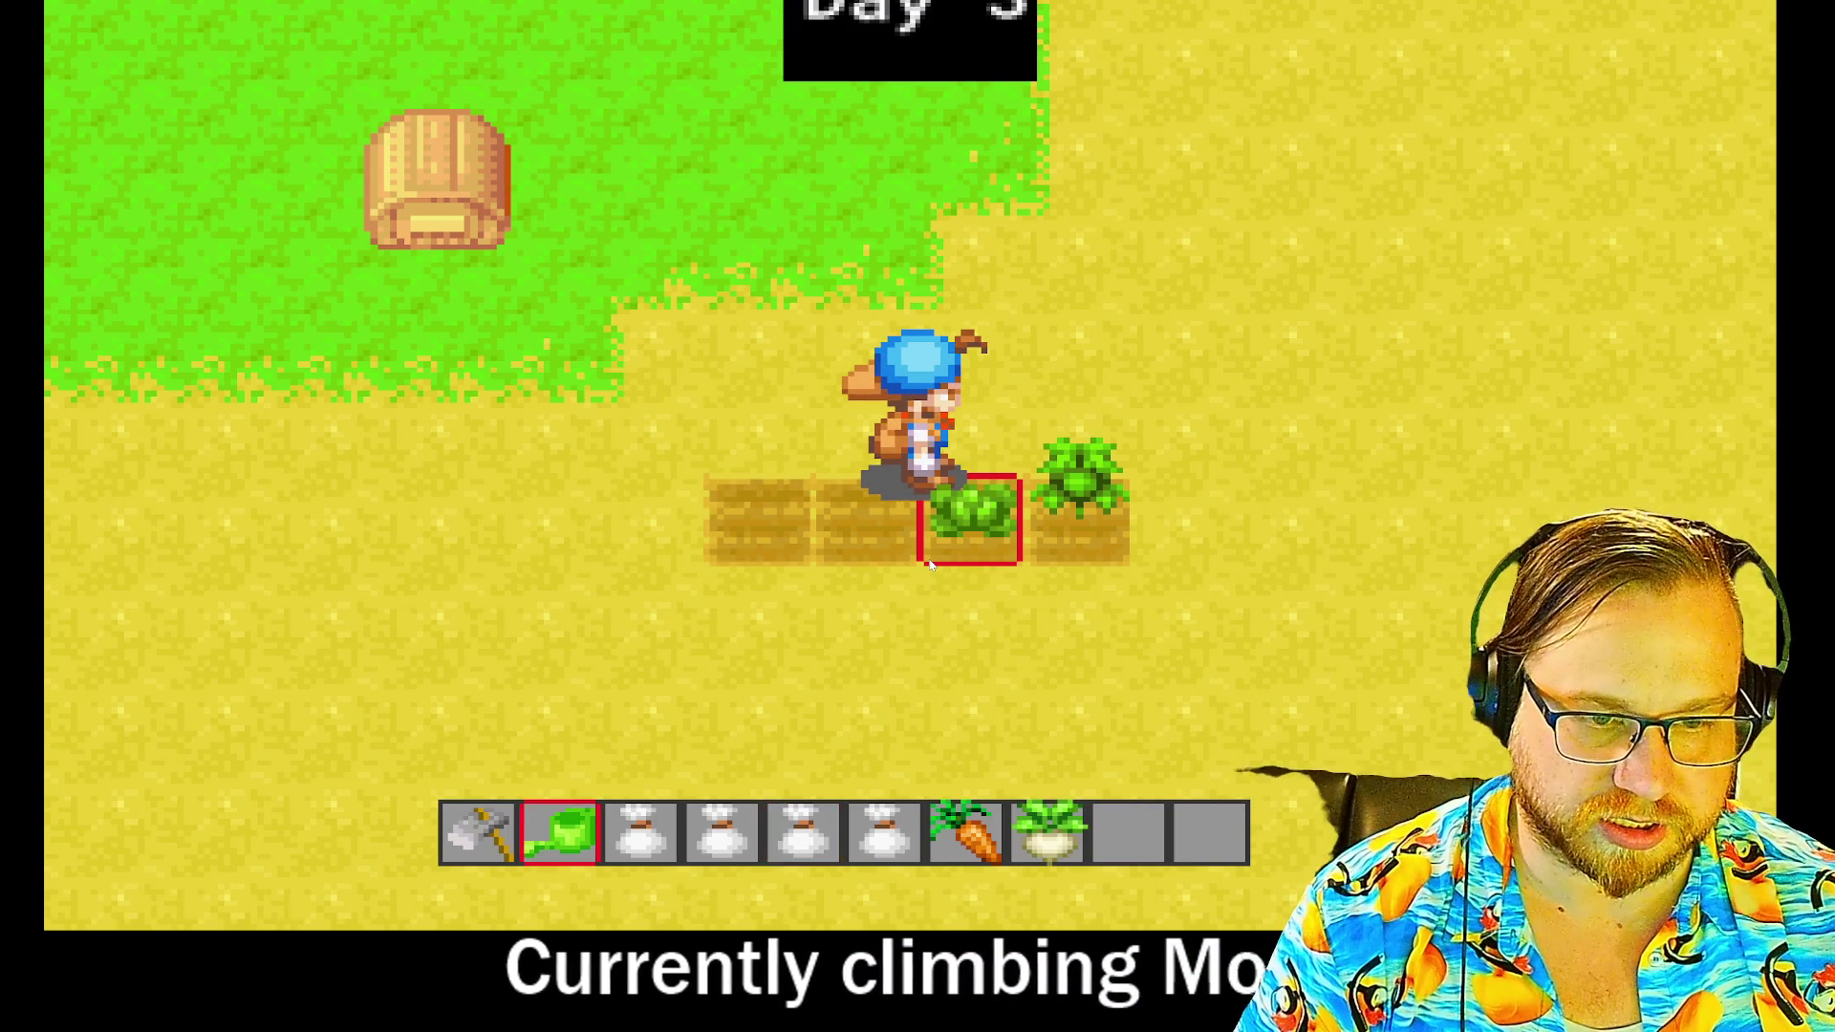
click(931, 564)
key(d)
click(932, 564)
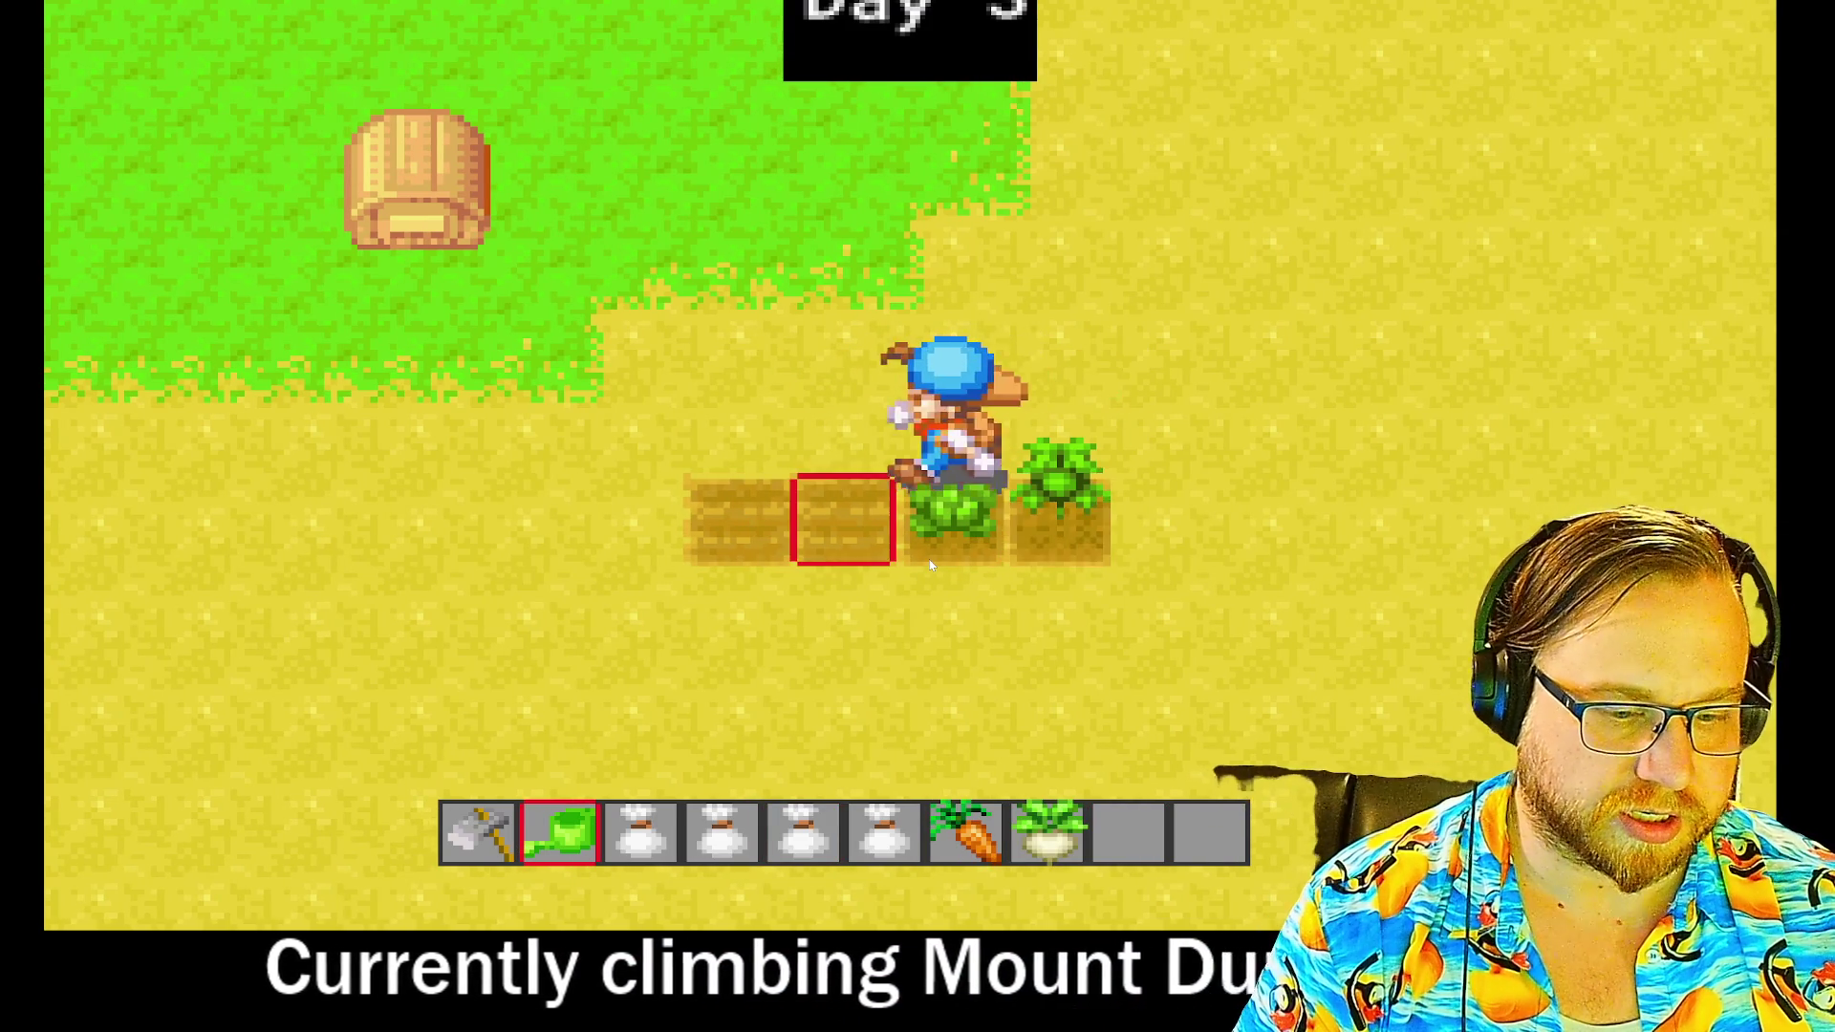
key(d)
click(930, 565)
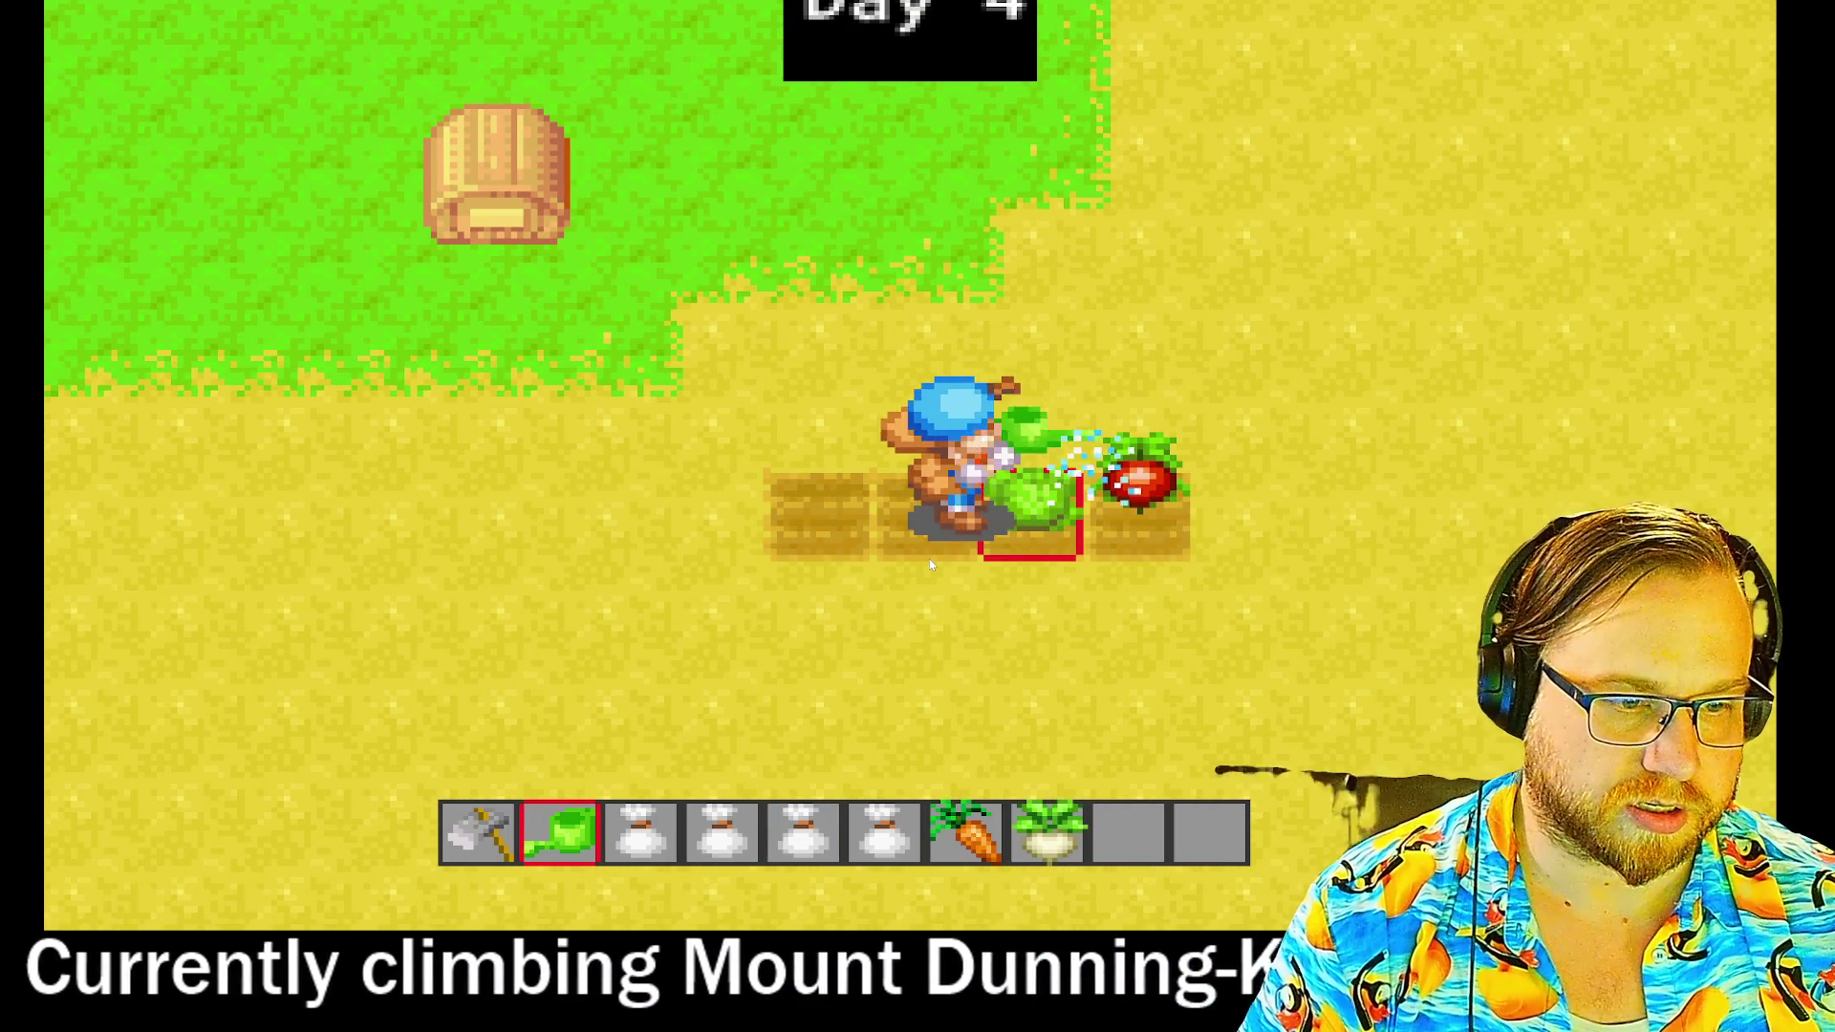
- Harvest the ripe tomato and the cabbage, then walk up onto the grass
key(a)
key(9)
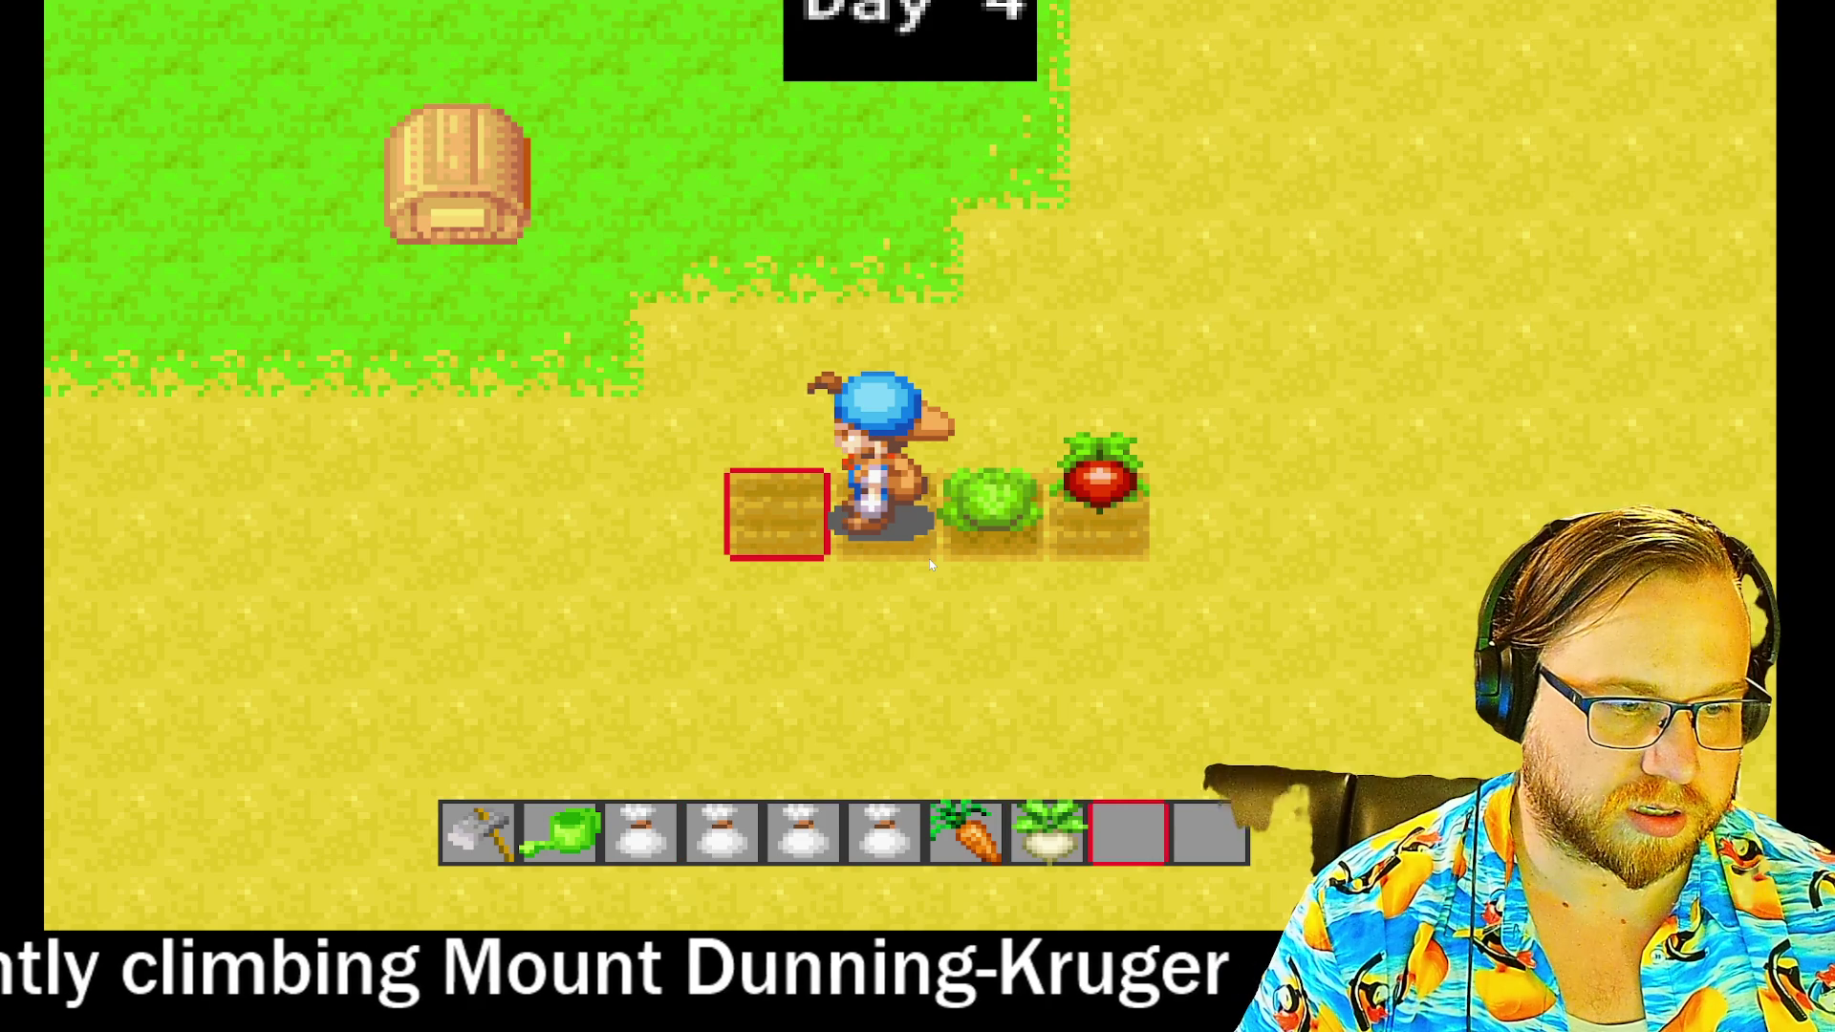
key(d)
click(931, 566)
key(a)
key(0)
key(d)
click(929, 564)
key(a)
key(w)
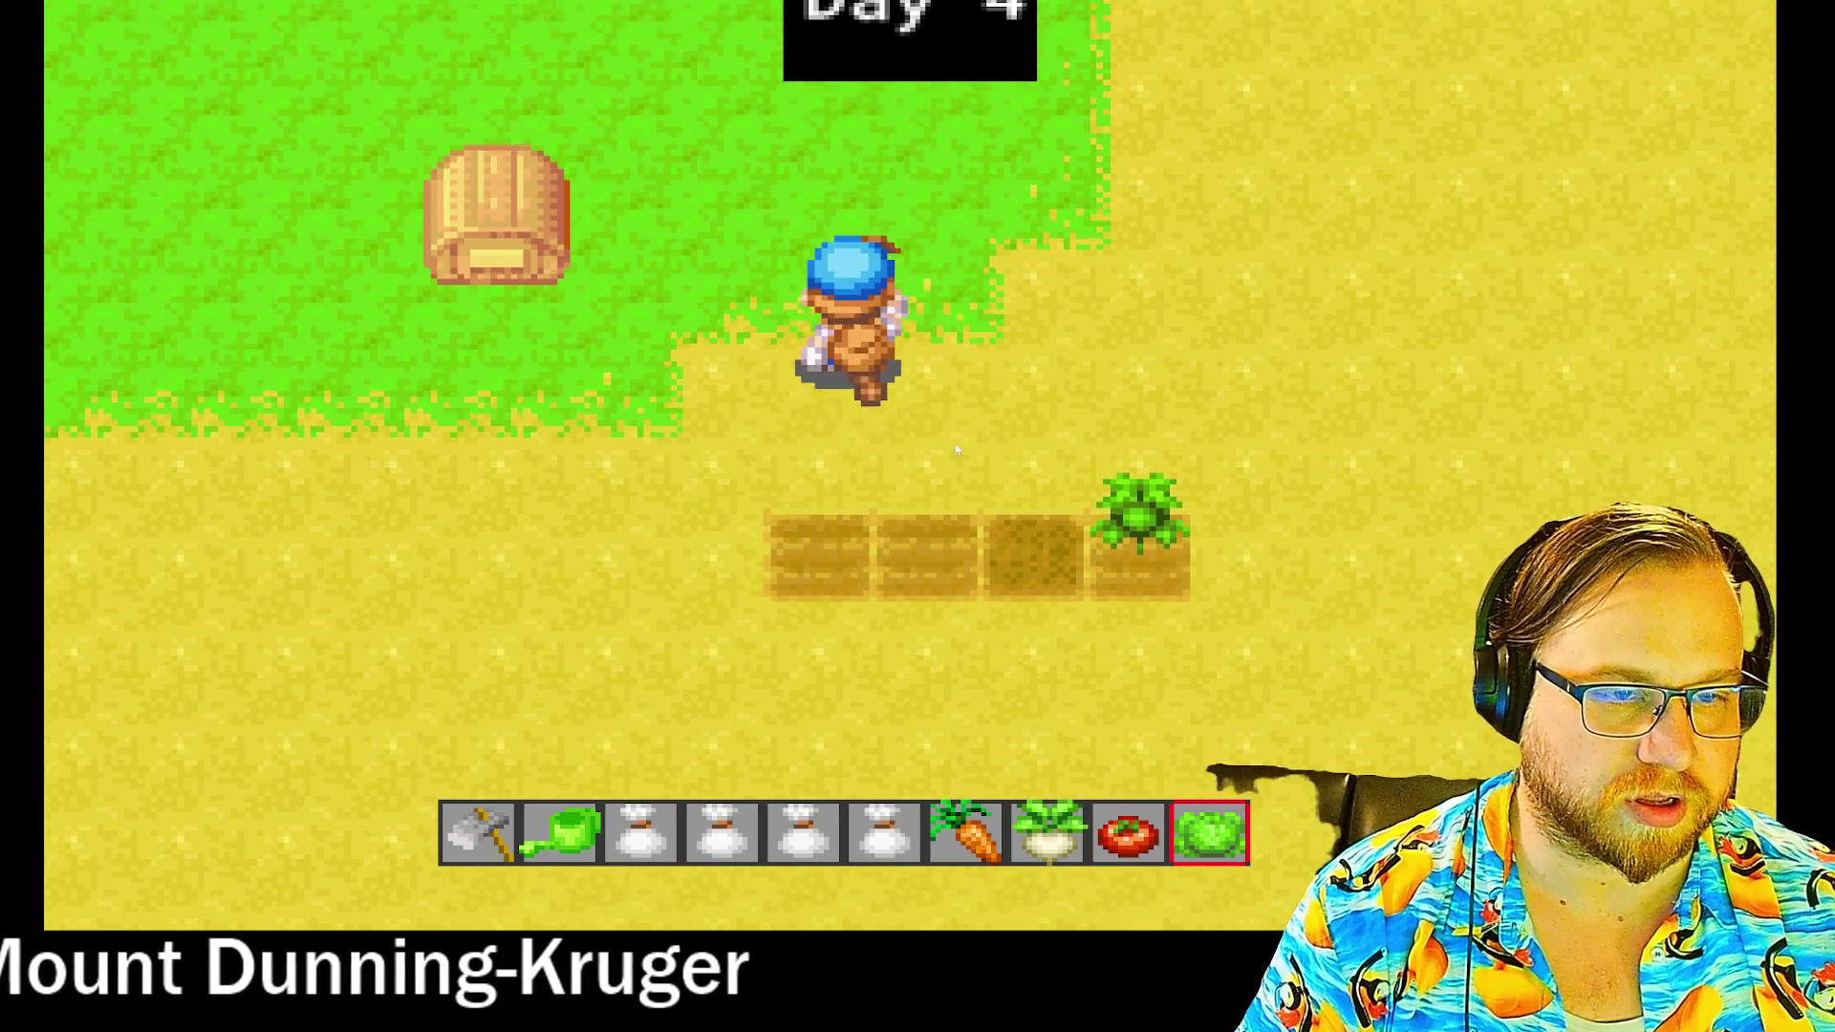
- Open the chest and store the cabbage, tomato, turnip and carrot in it
key(e)
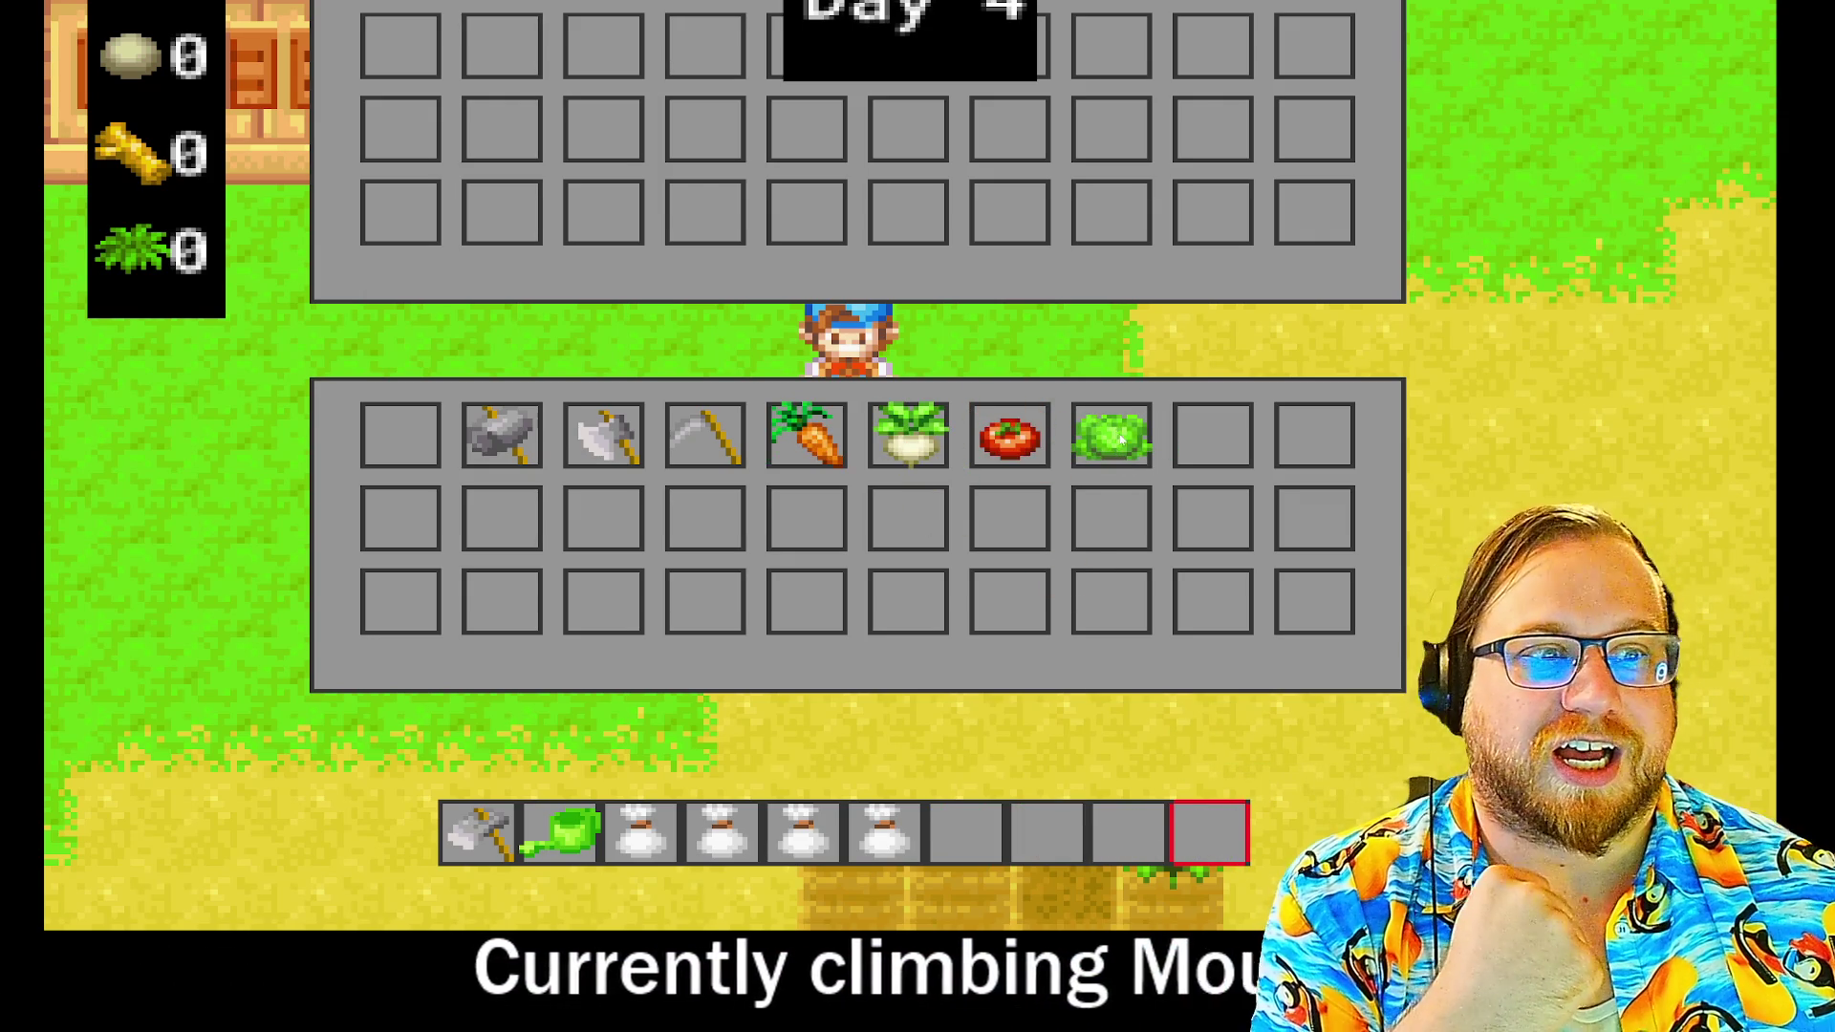
drag(1116, 435, 1111, 211)
mouse_move(1010, 435)
mouse_down()
mouse_move(989, 213)
mouse_move(1010, 211)
mouse_up()
drag(909, 435, 909, 211)
drag(814, 247, 801, 253)
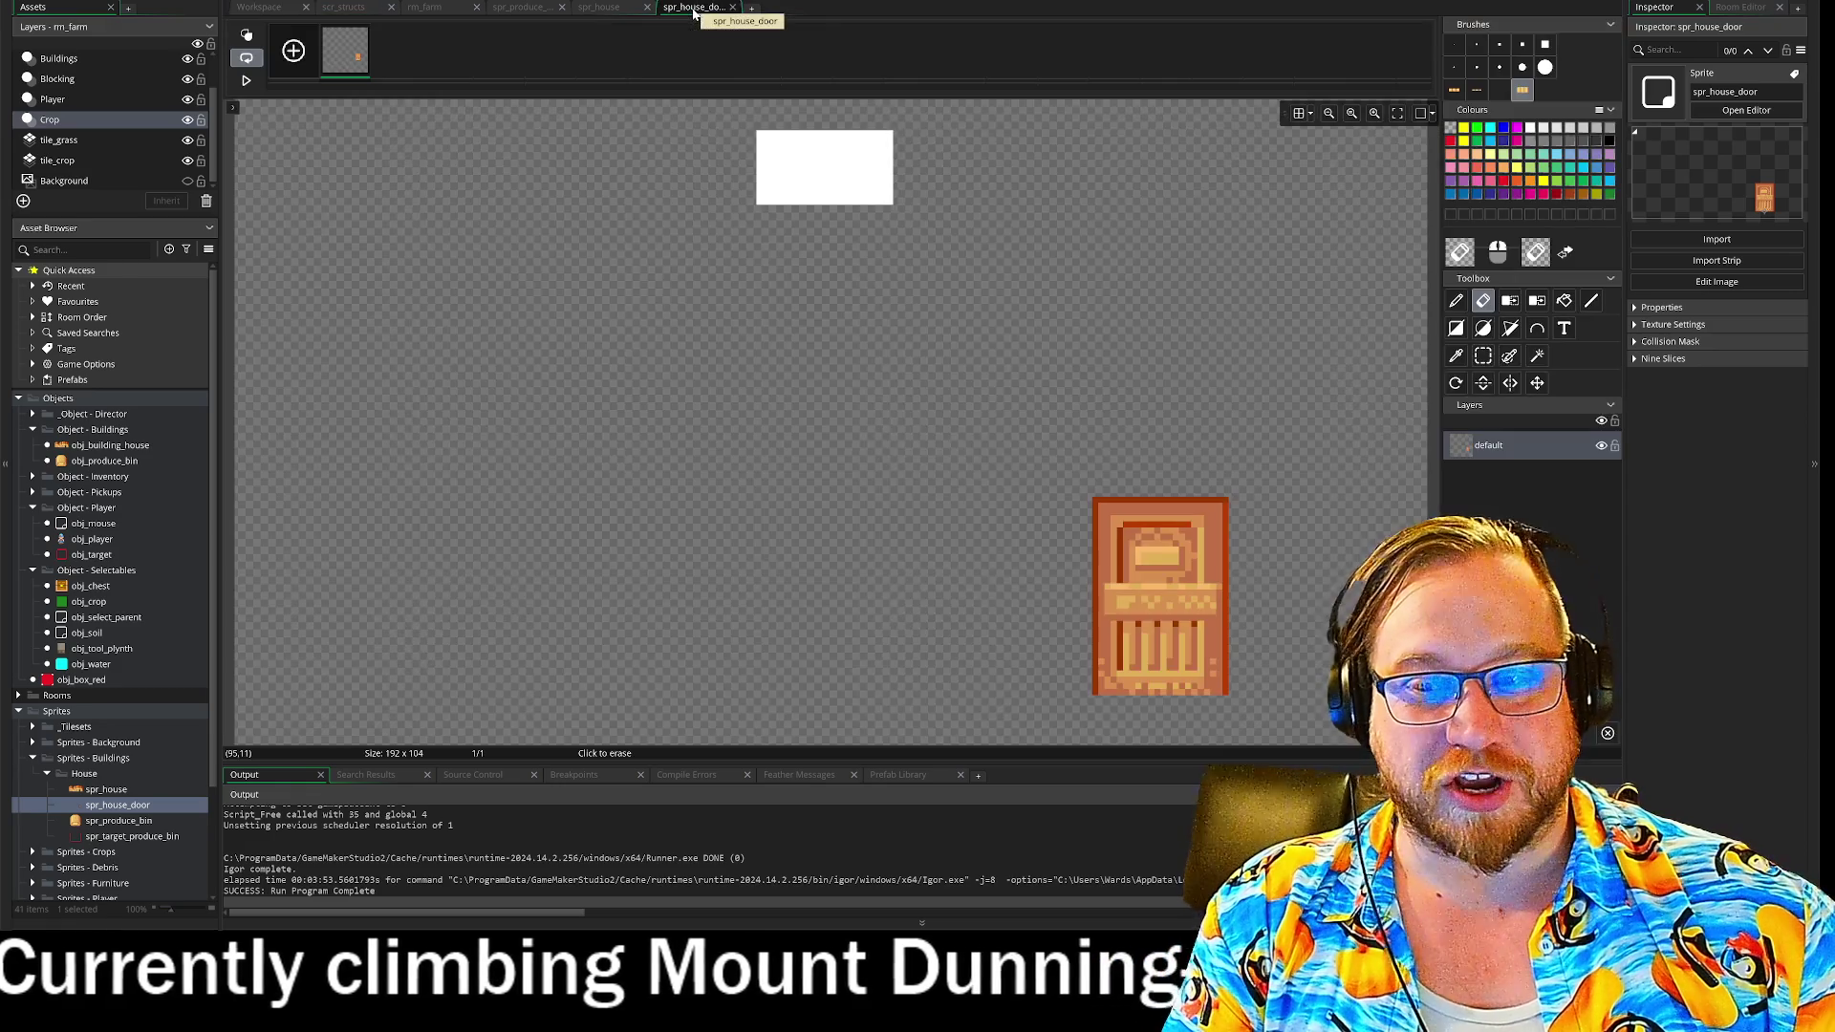
- Close the spr_house_door, spr_house and spr_produce_bin sprite editor tabs
click(701, 8)
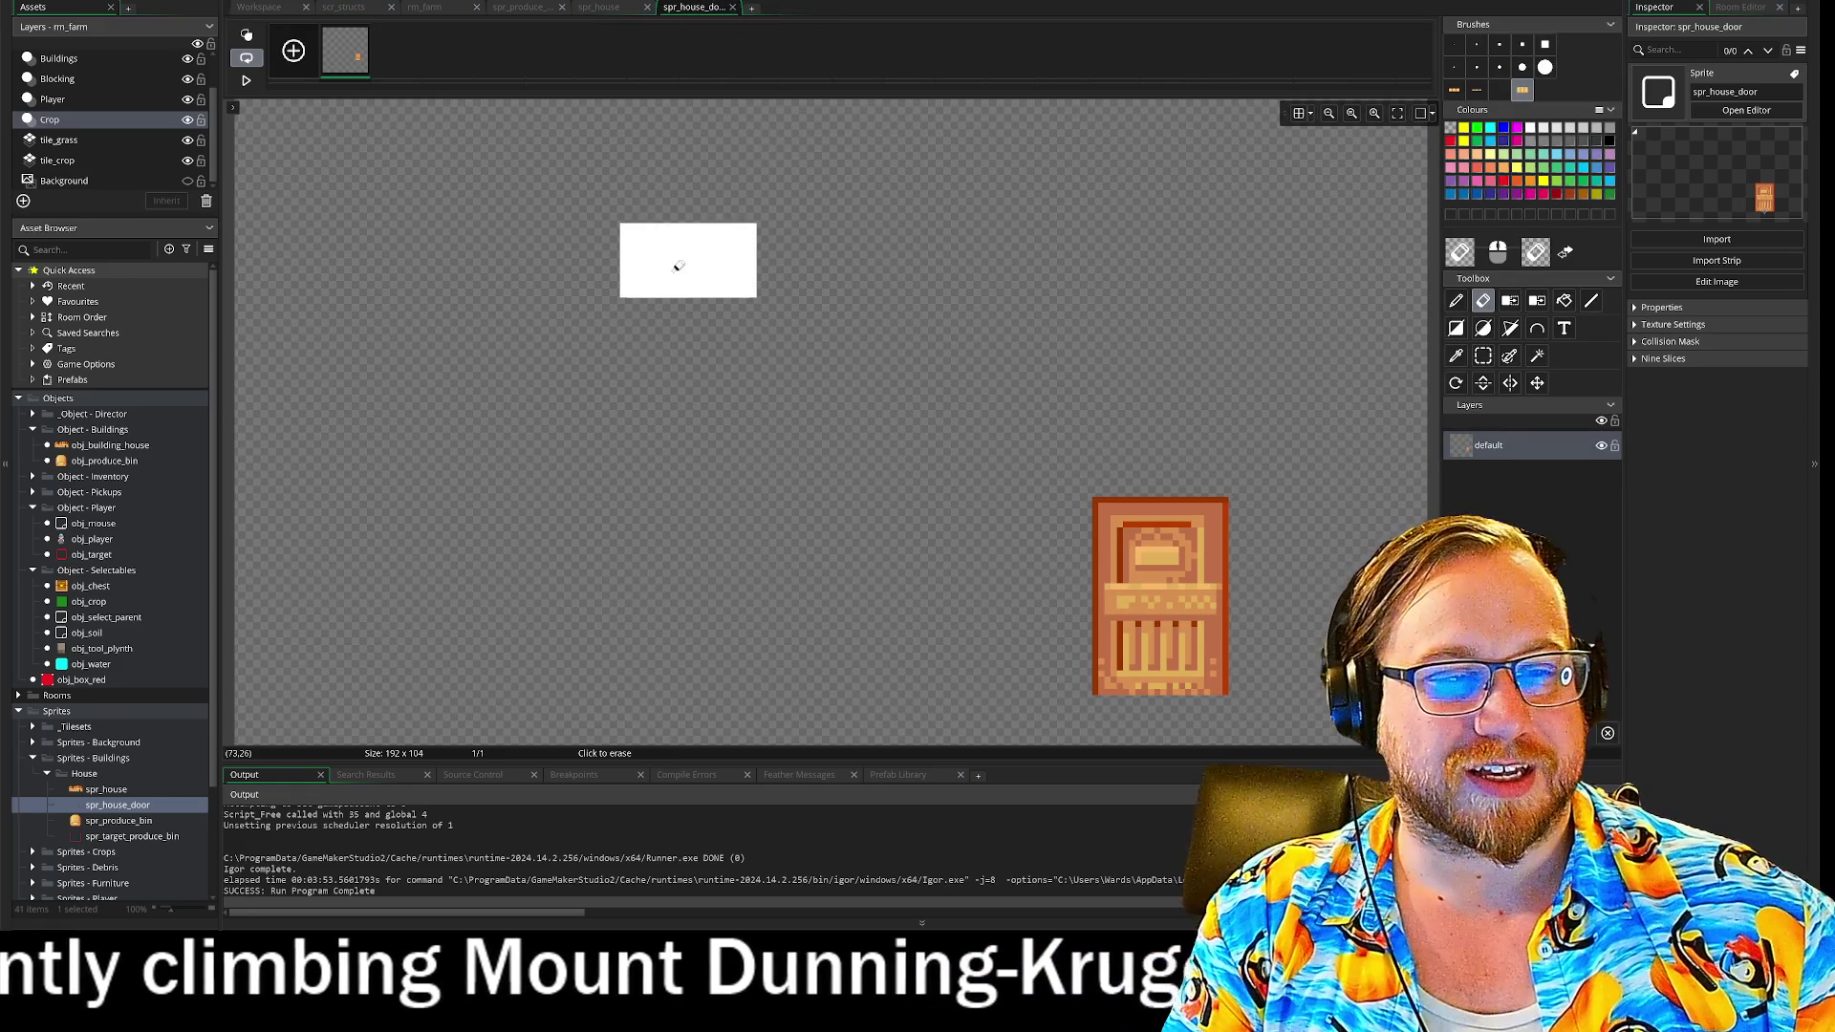
click(733, 8)
click(598, 7)
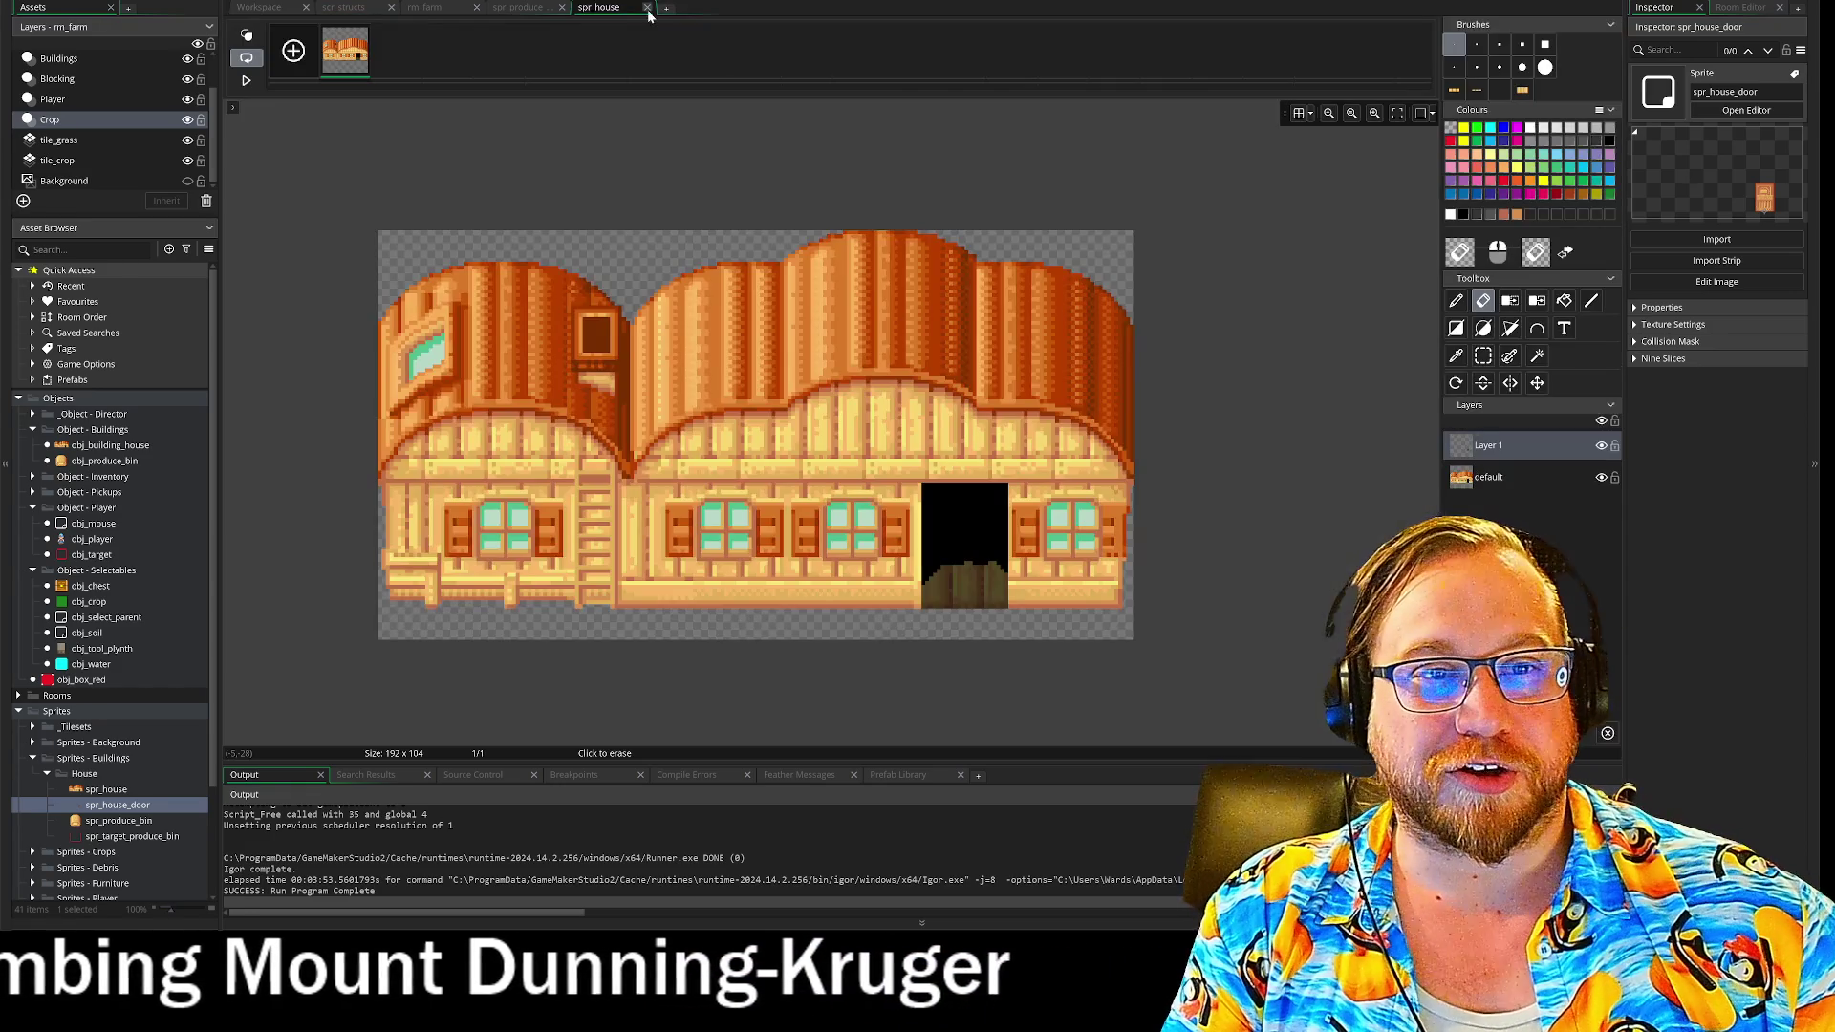
click(564, 8)
click(552, 9)
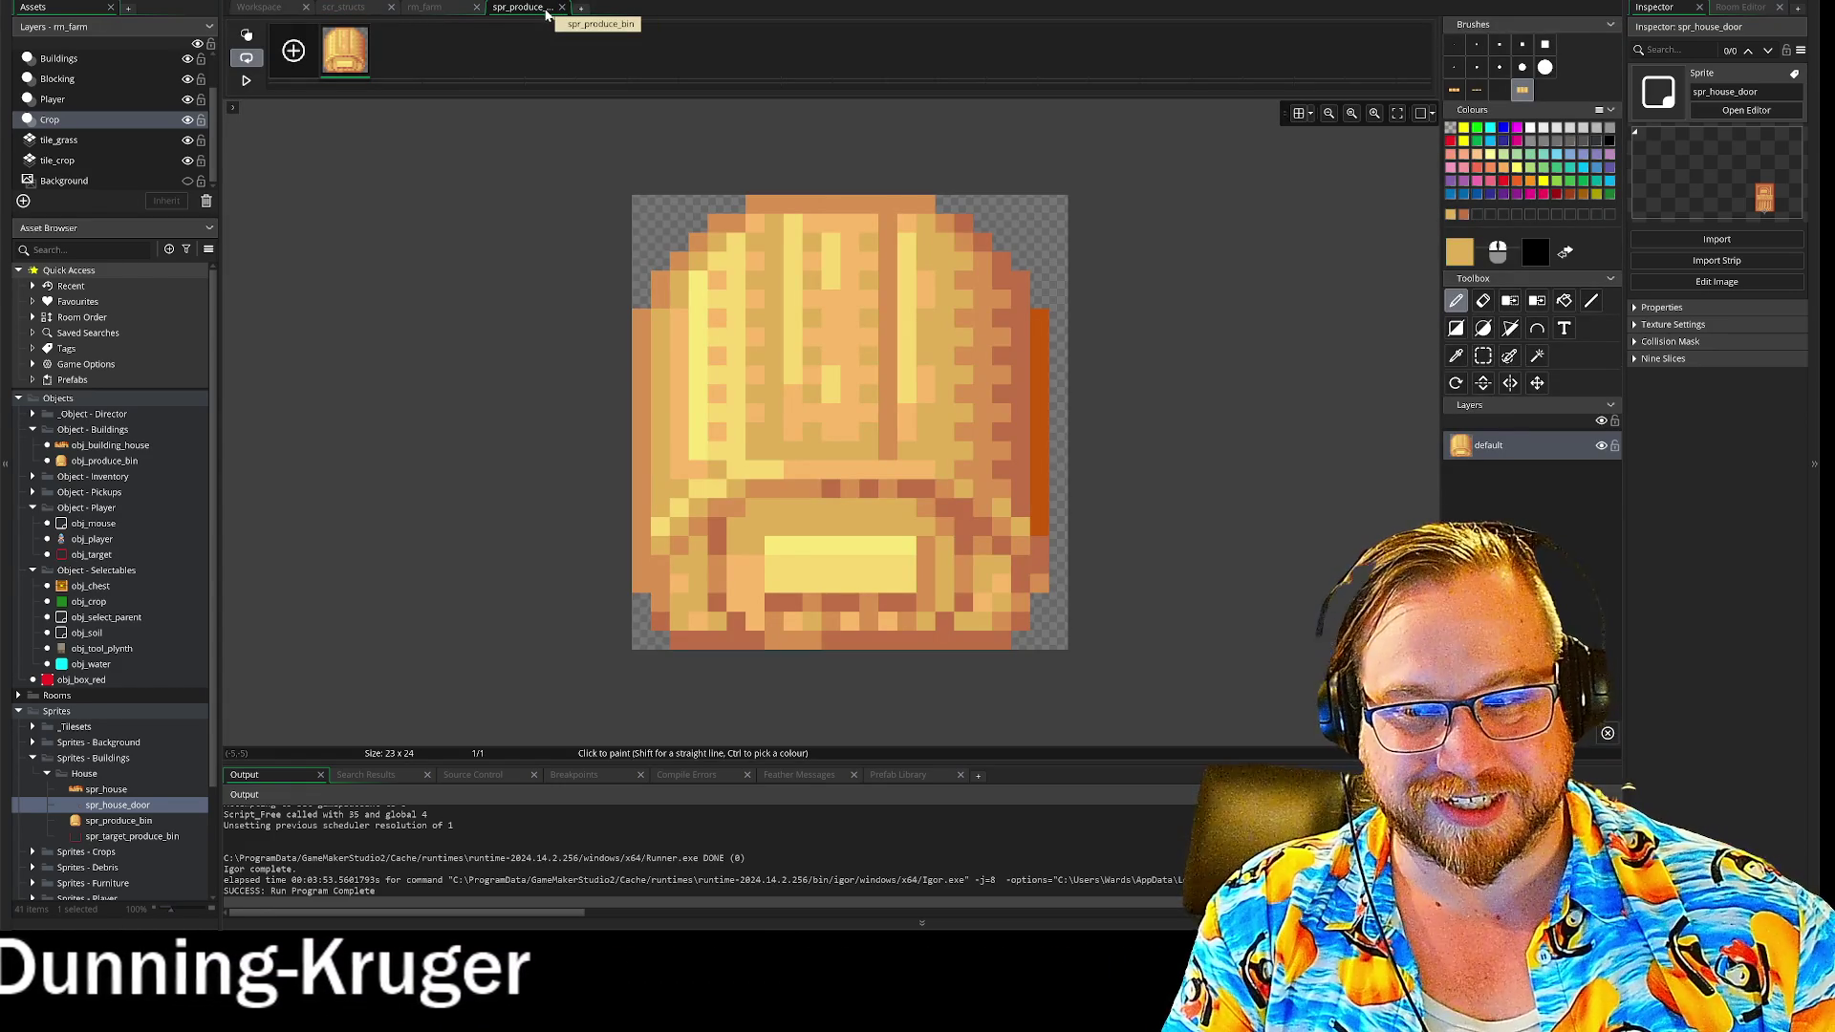
click(563, 8)
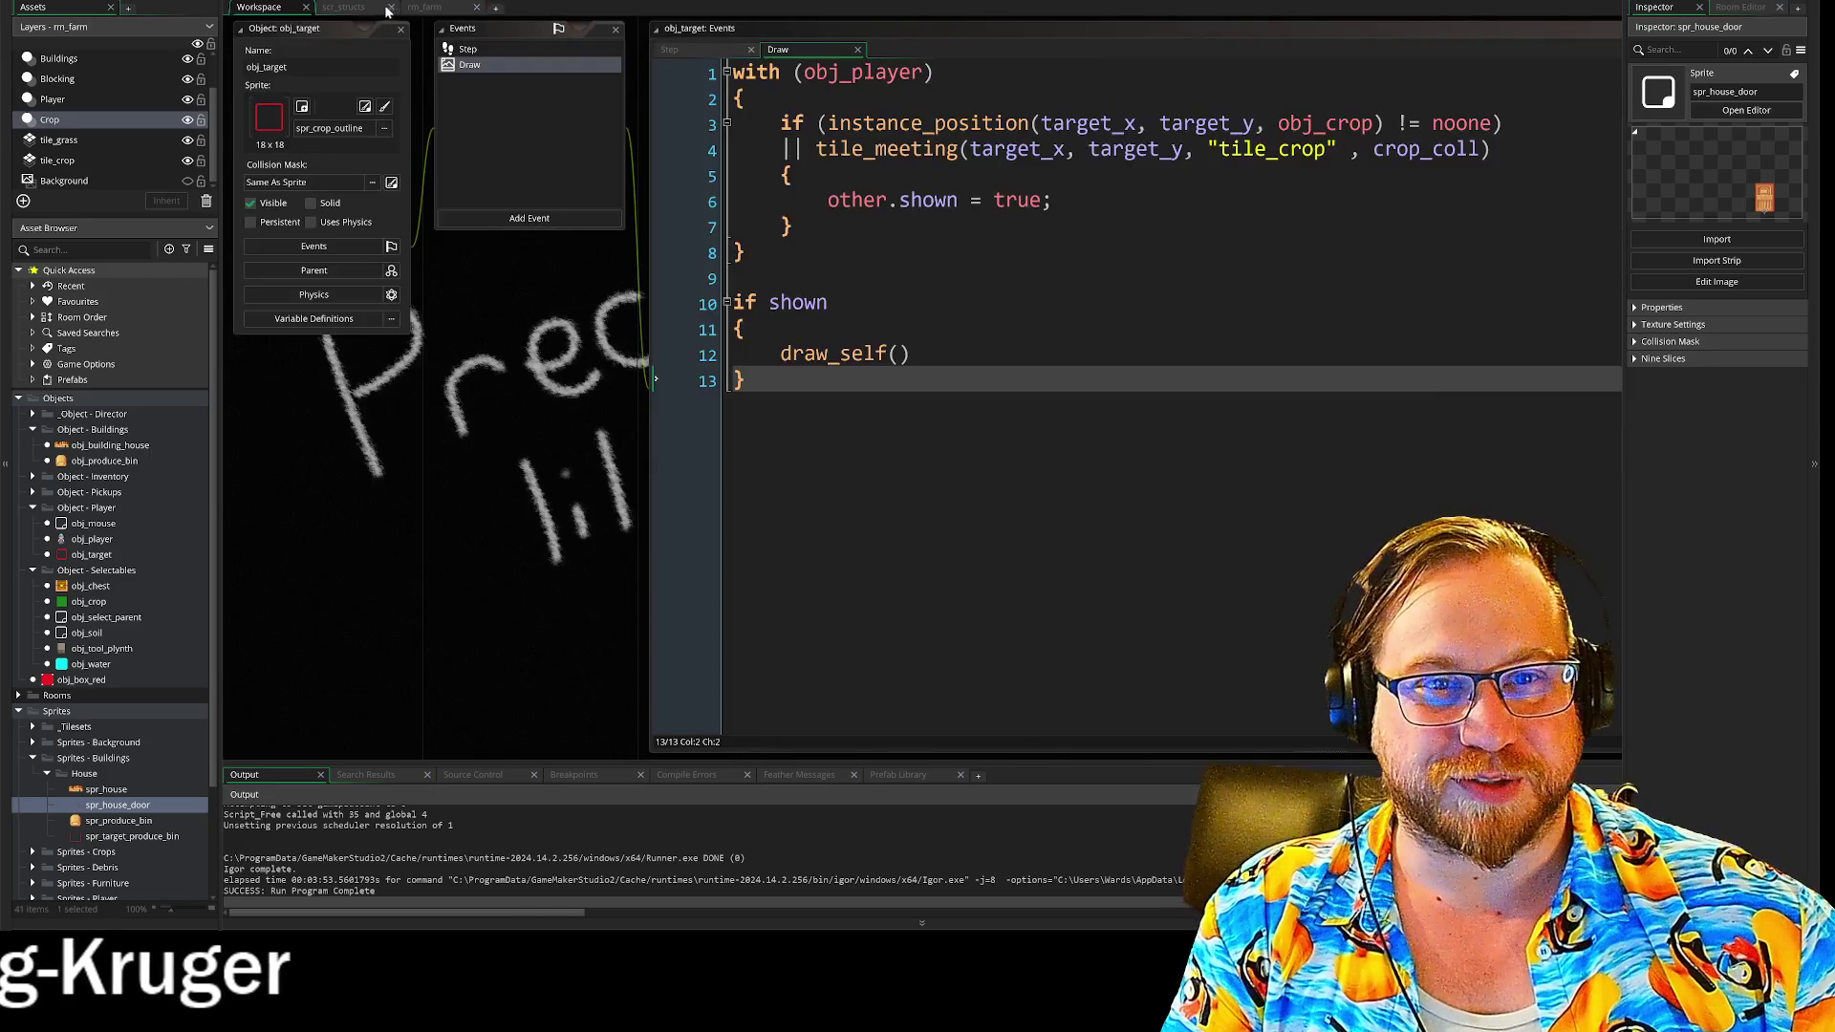
- Glance at rm_farm and scr_structs, return to the workspace, then switch to Cookie Clicker
click(422, 9)
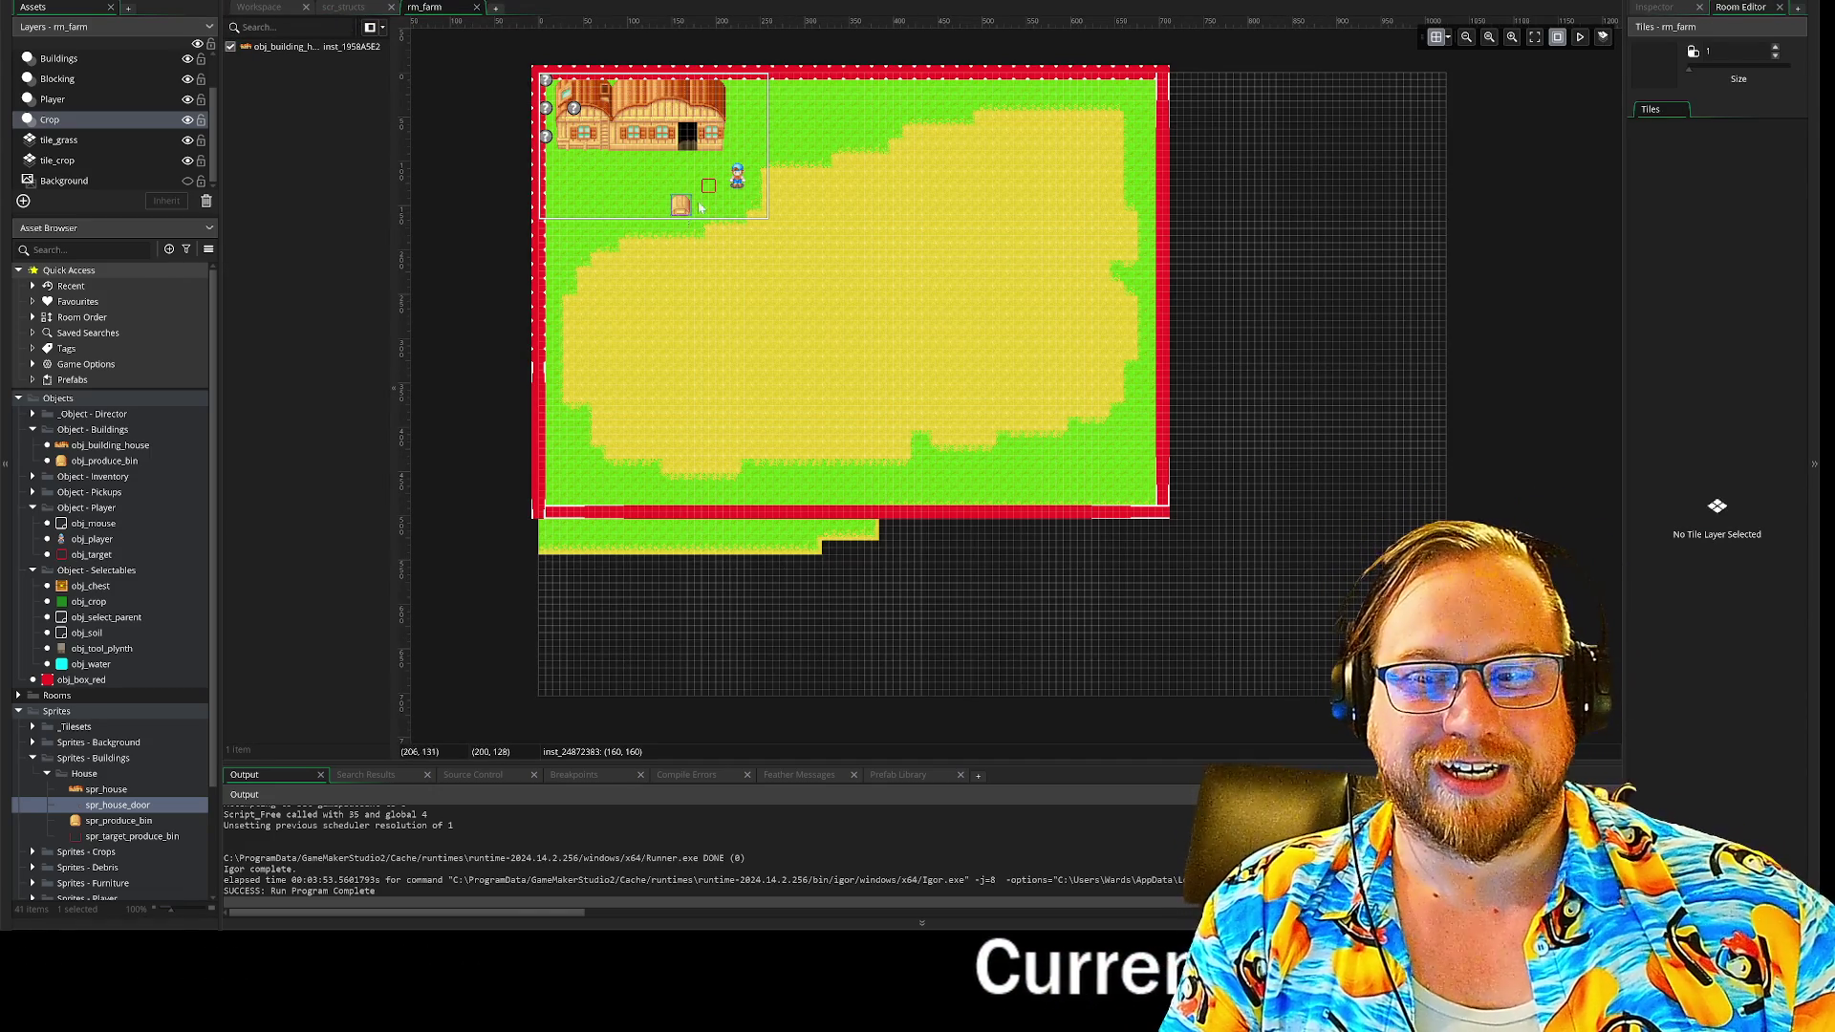
click(342, 8)
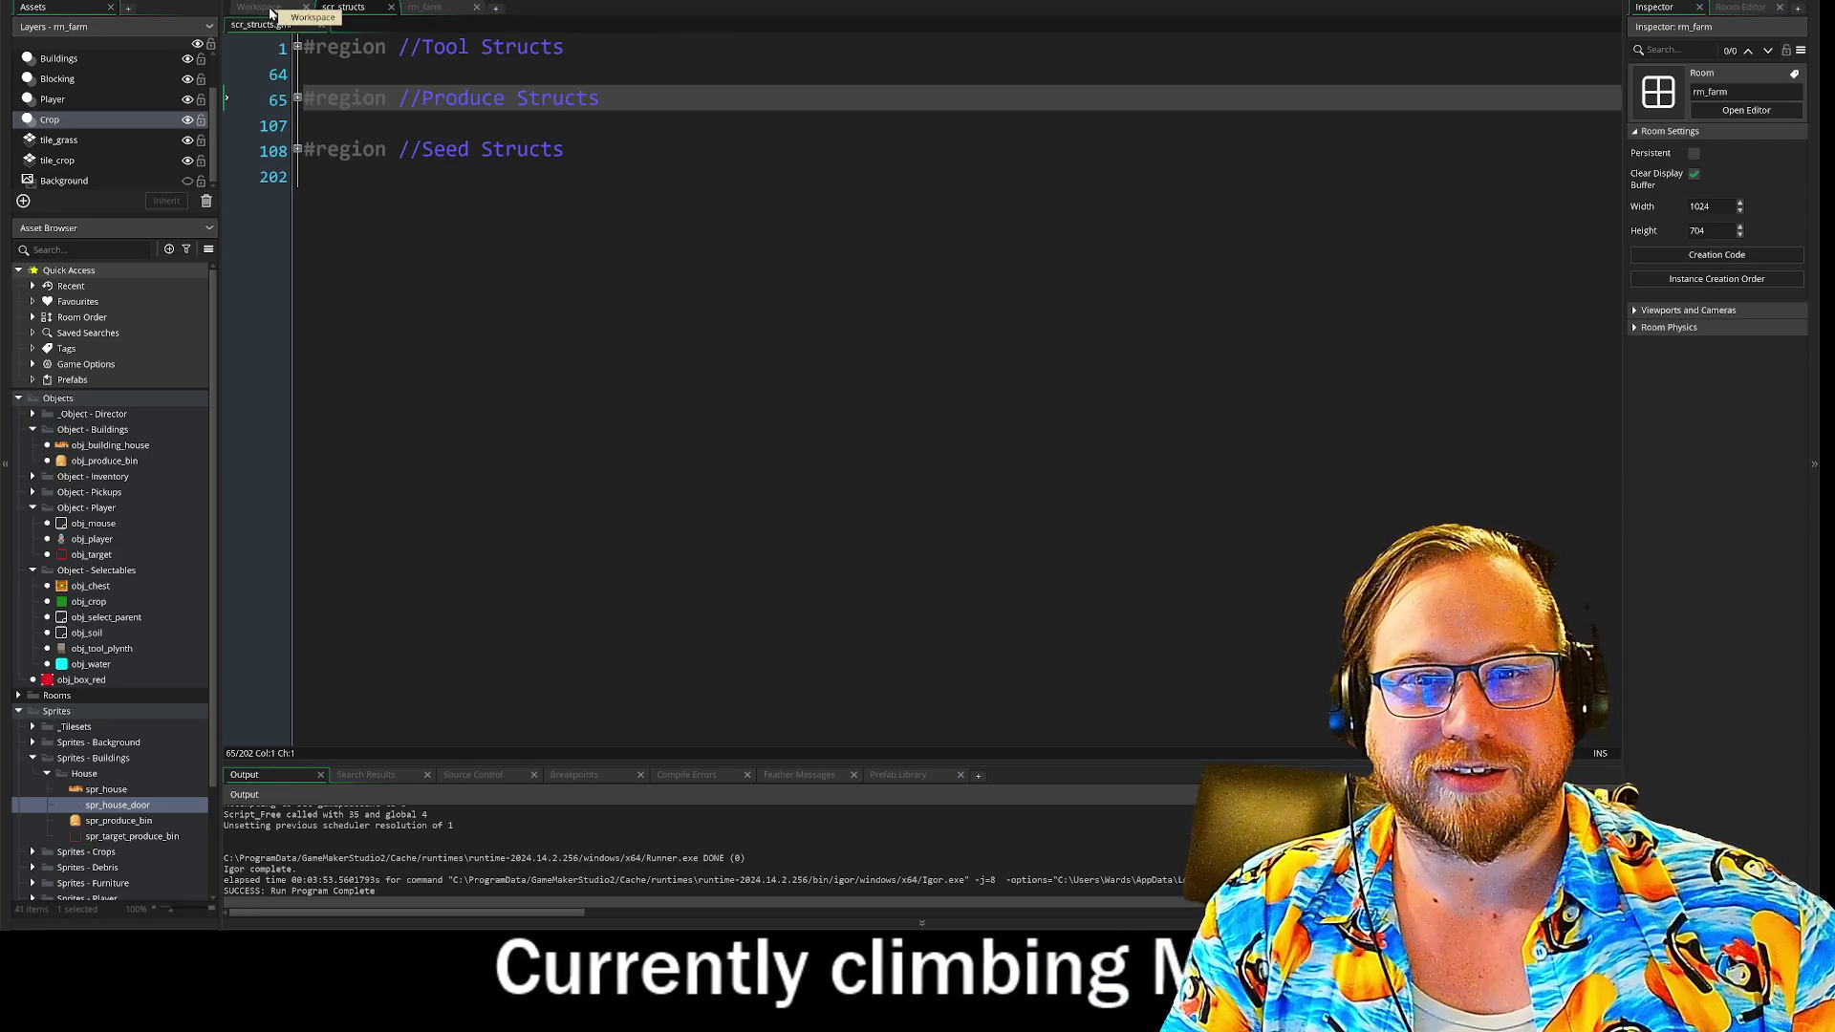
click(270, 9)
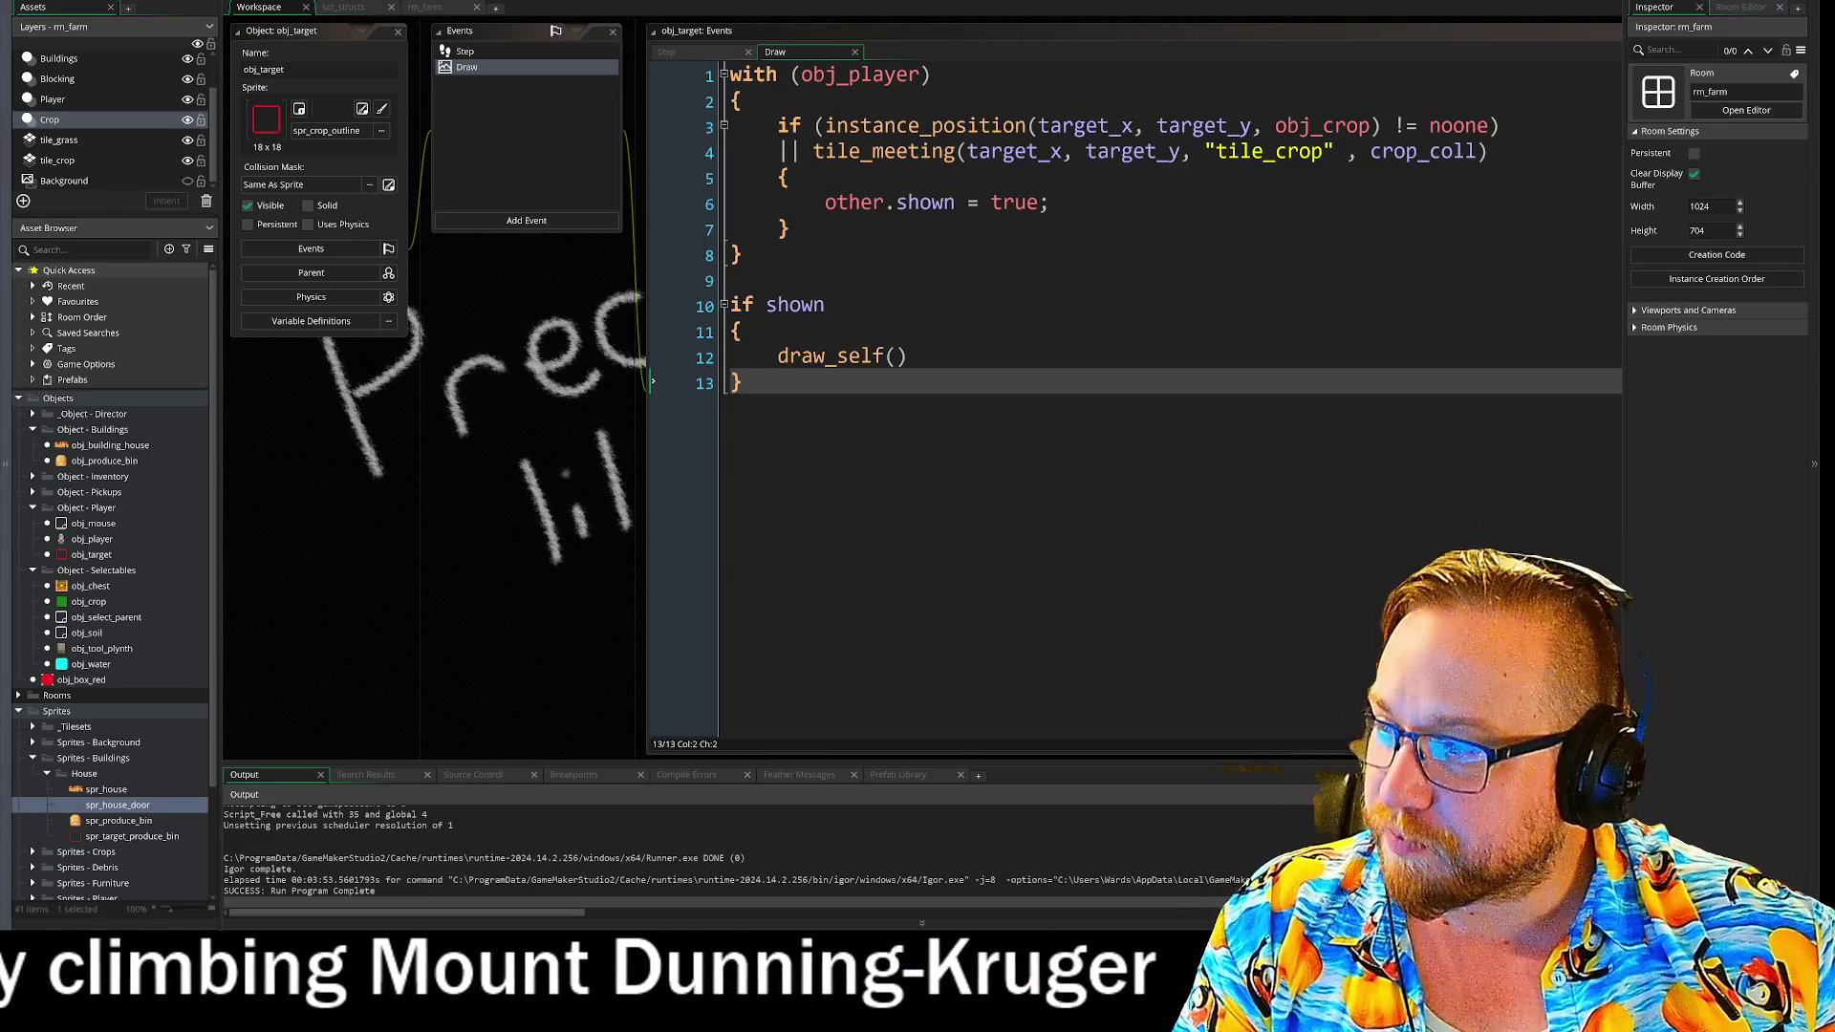
key(alt+Tab)
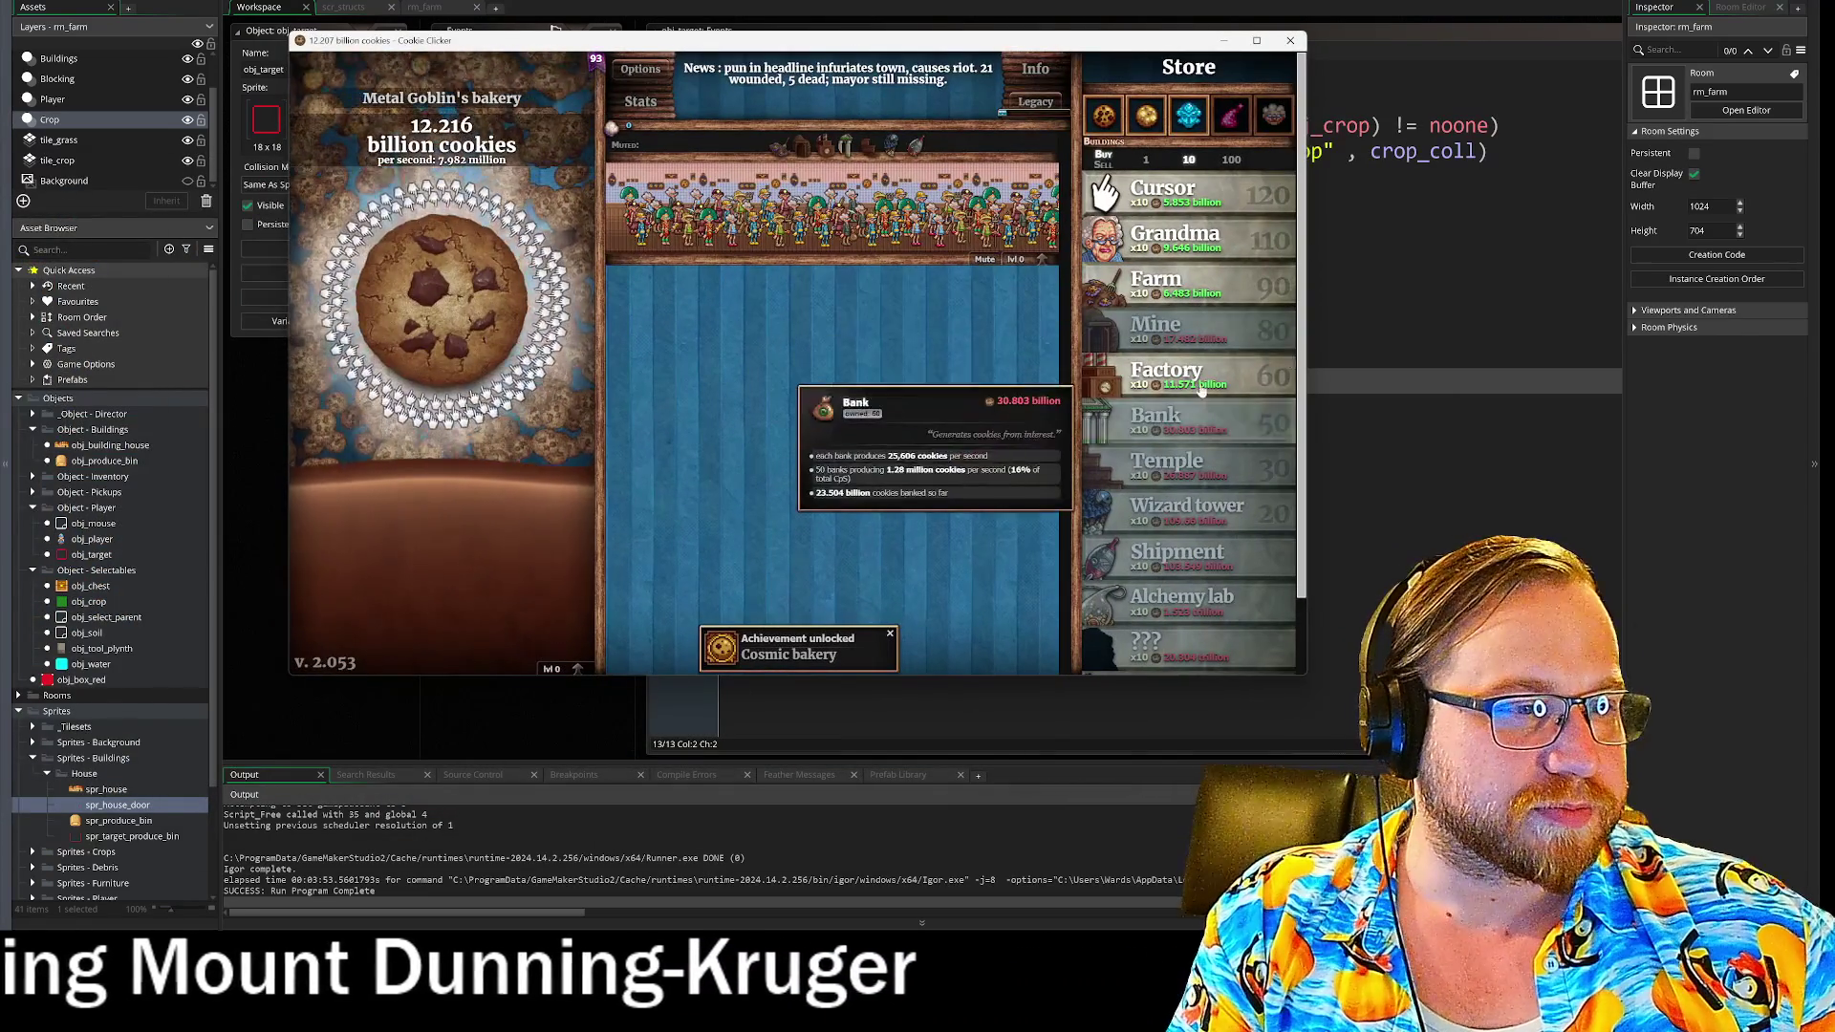
- Buy the Delicious blessing upgrade in the Store and dismiss the achievement notifications
mouse_move(1185, 117)
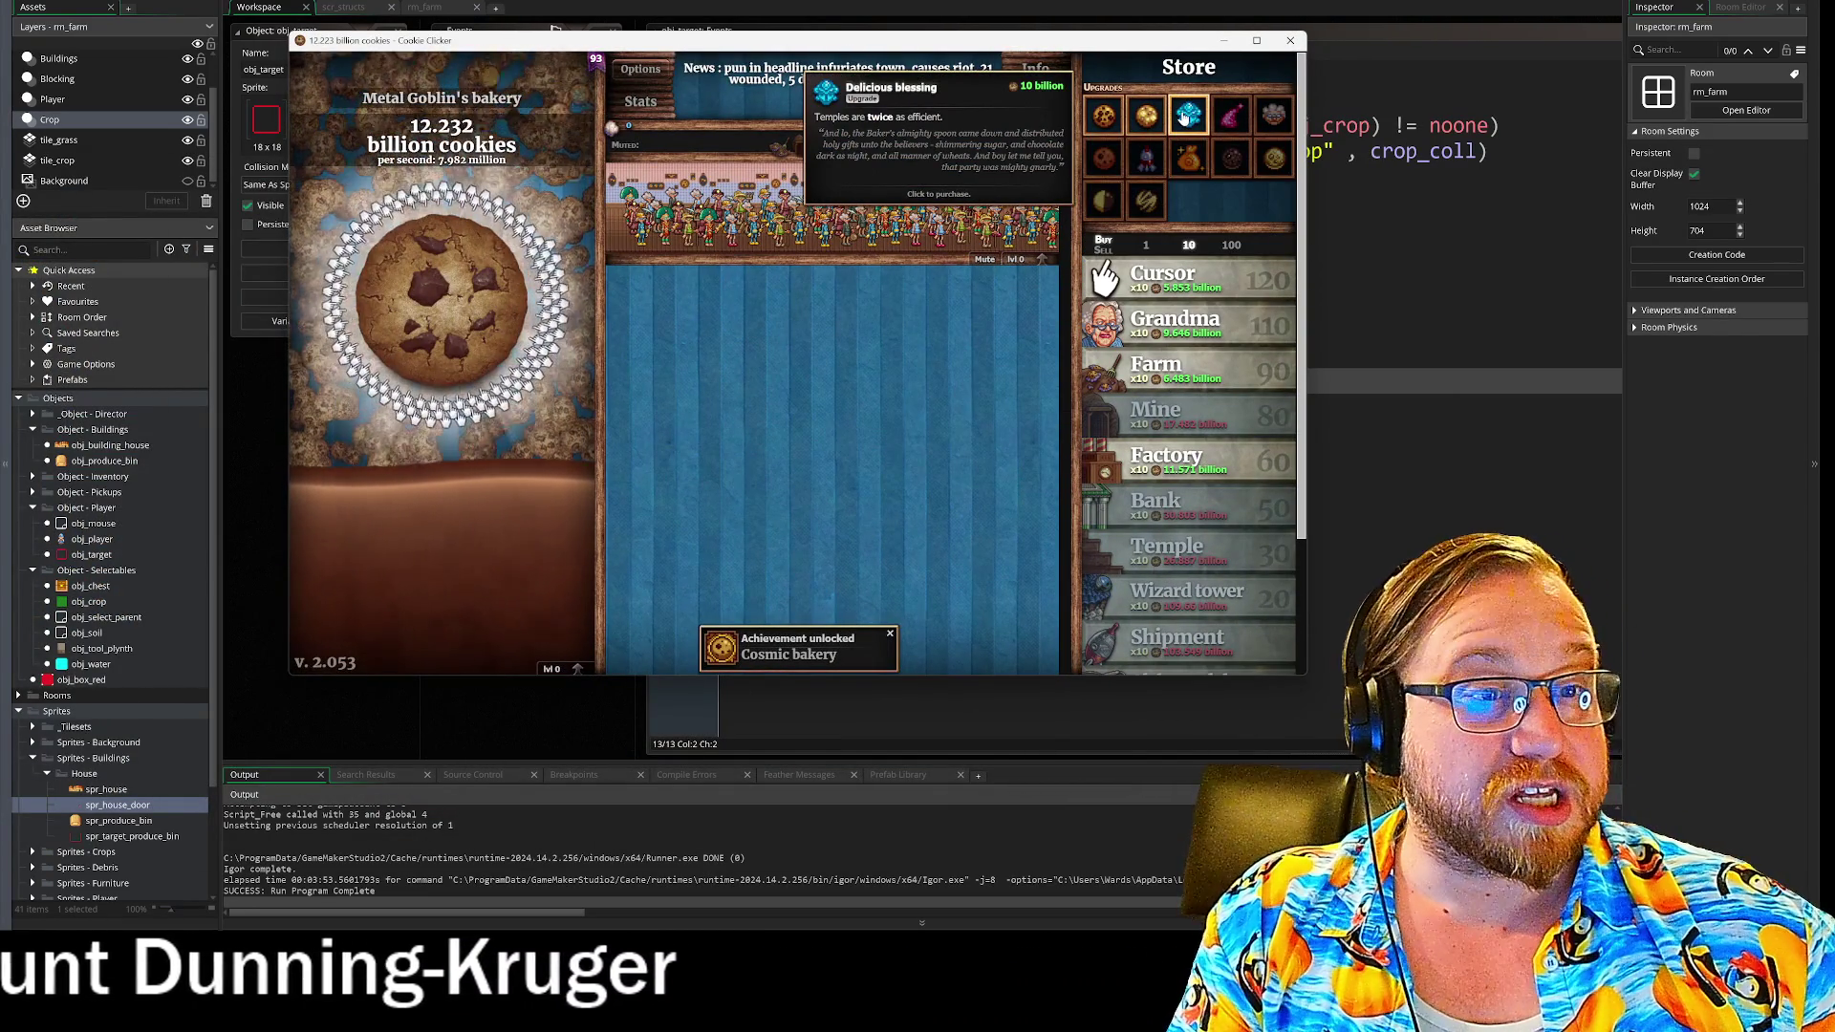
mouse_move(1118, 437)
mouse_move(1165, 476)
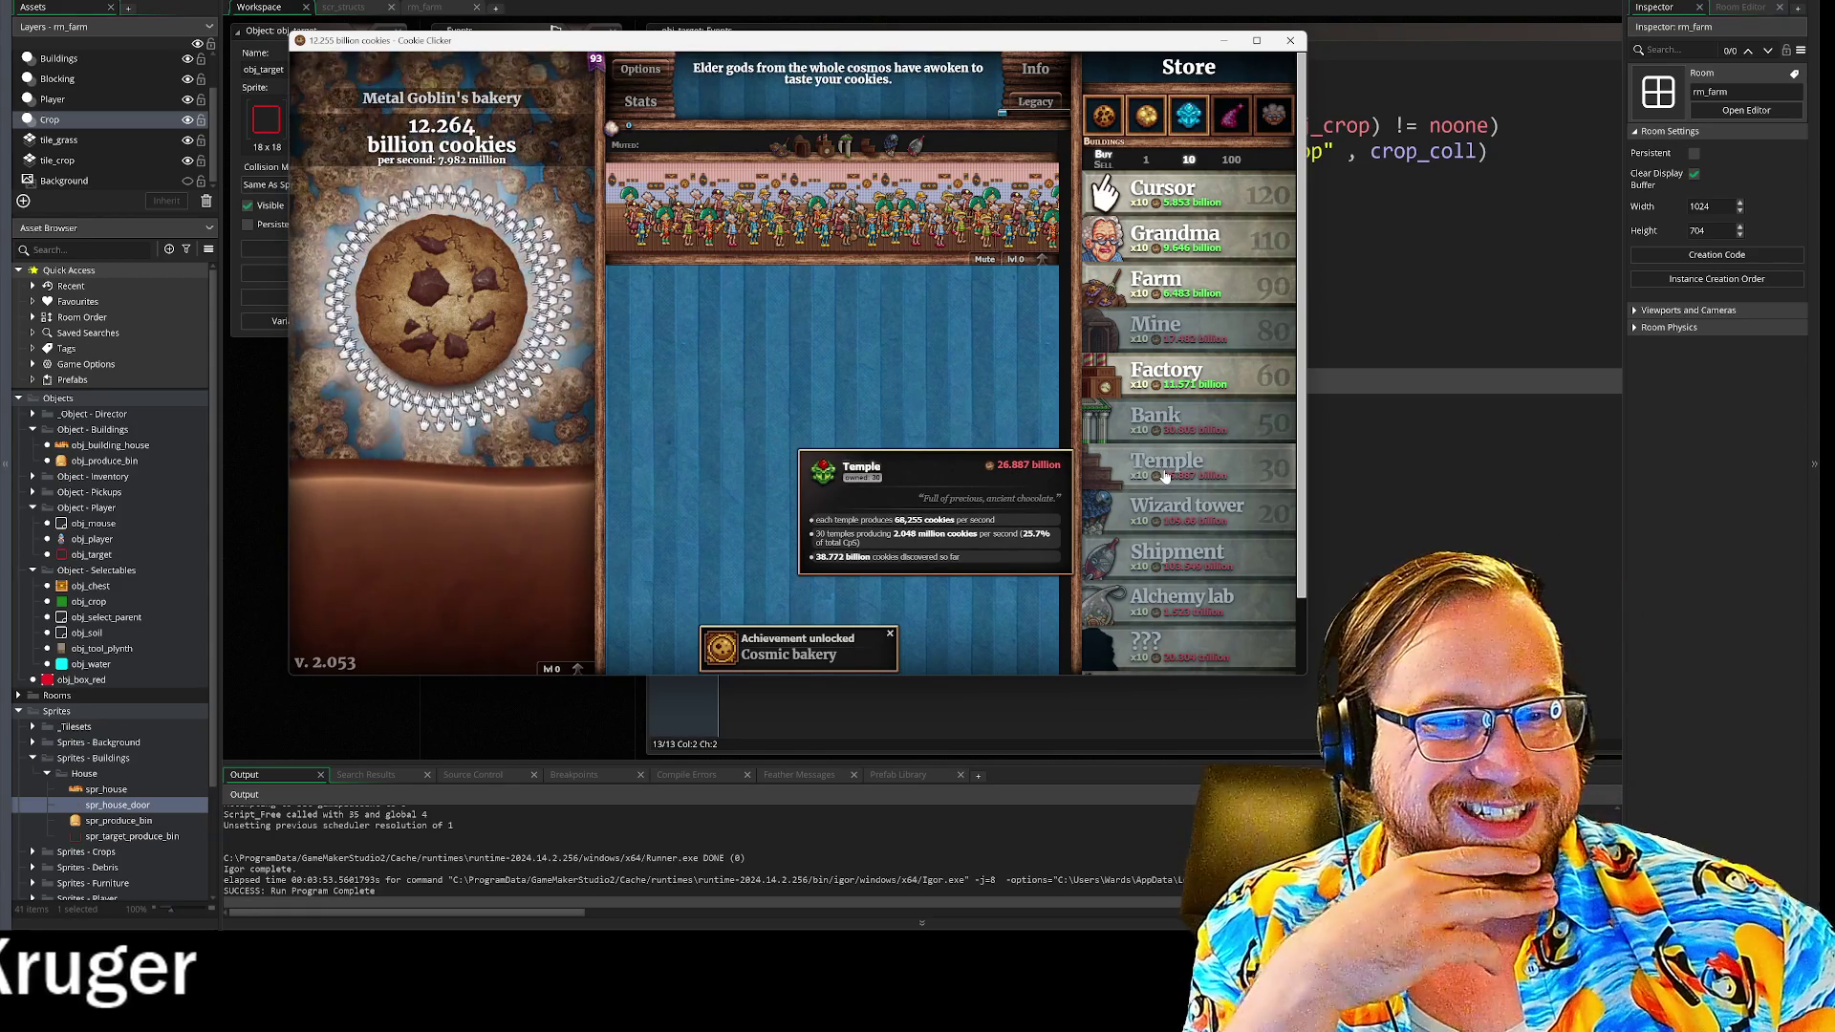
mouse_move(1181, 383)
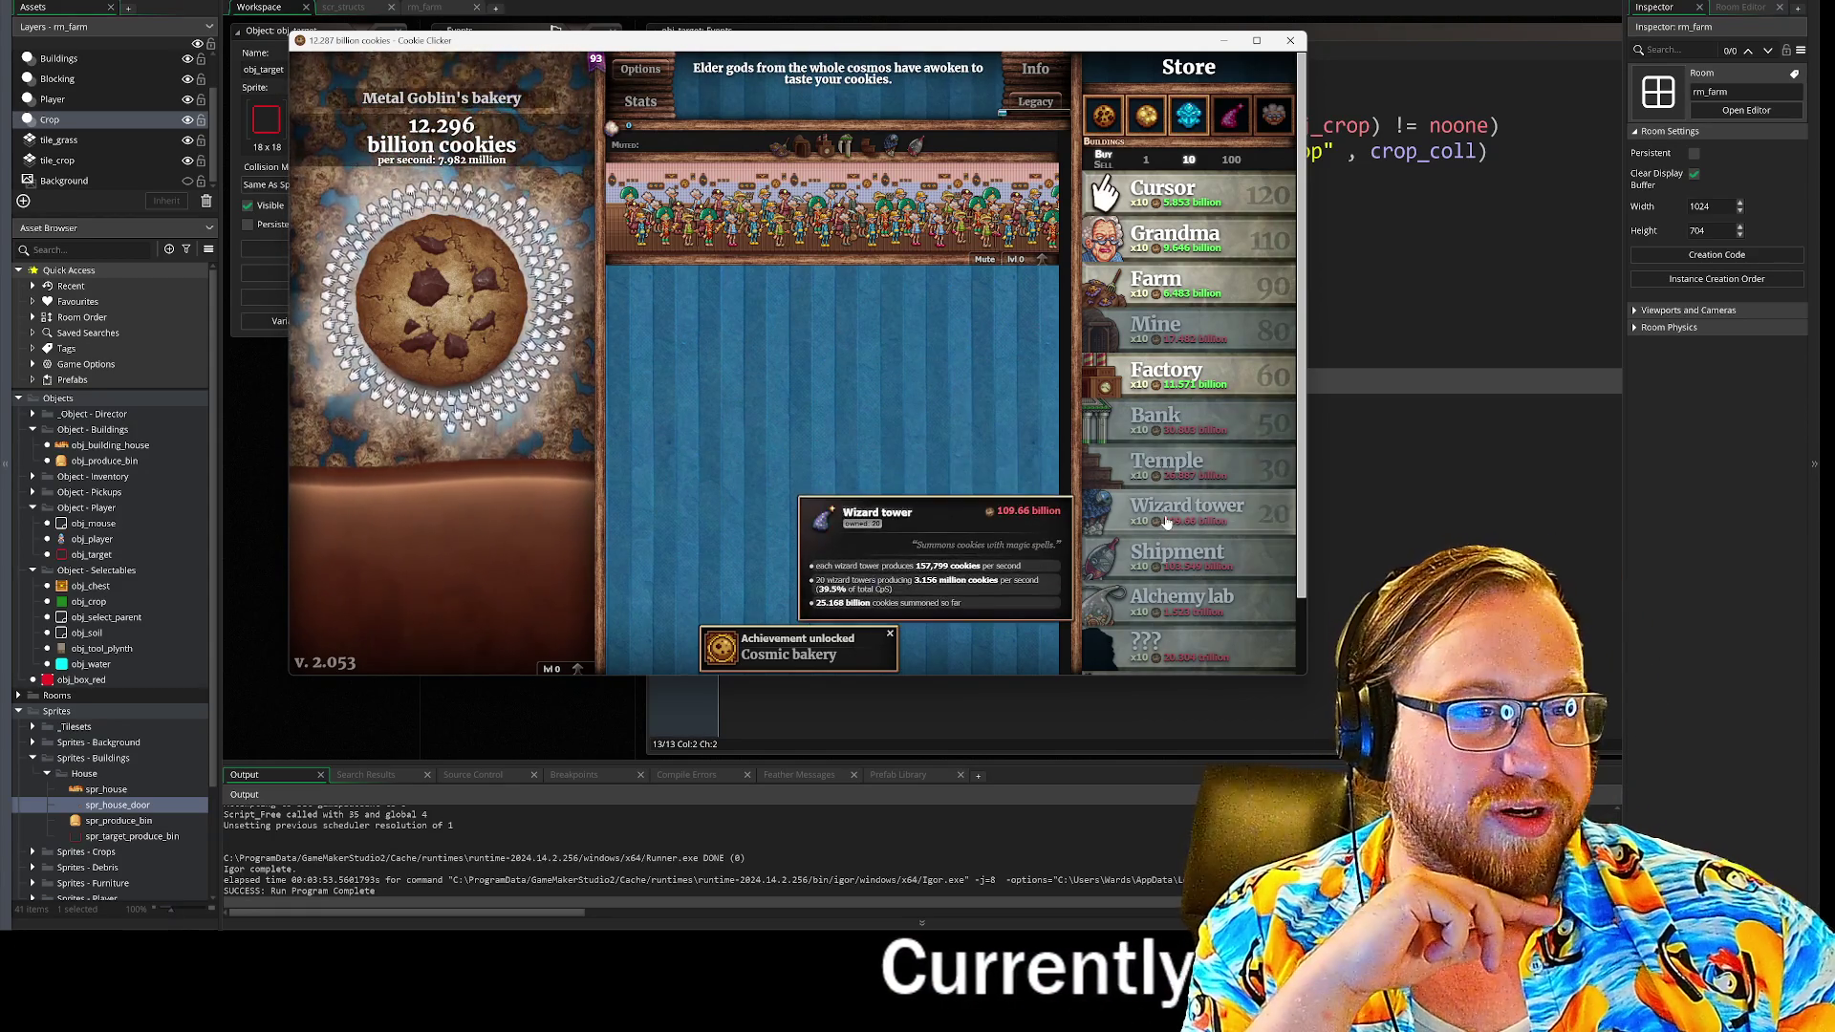
click(1189, 128)
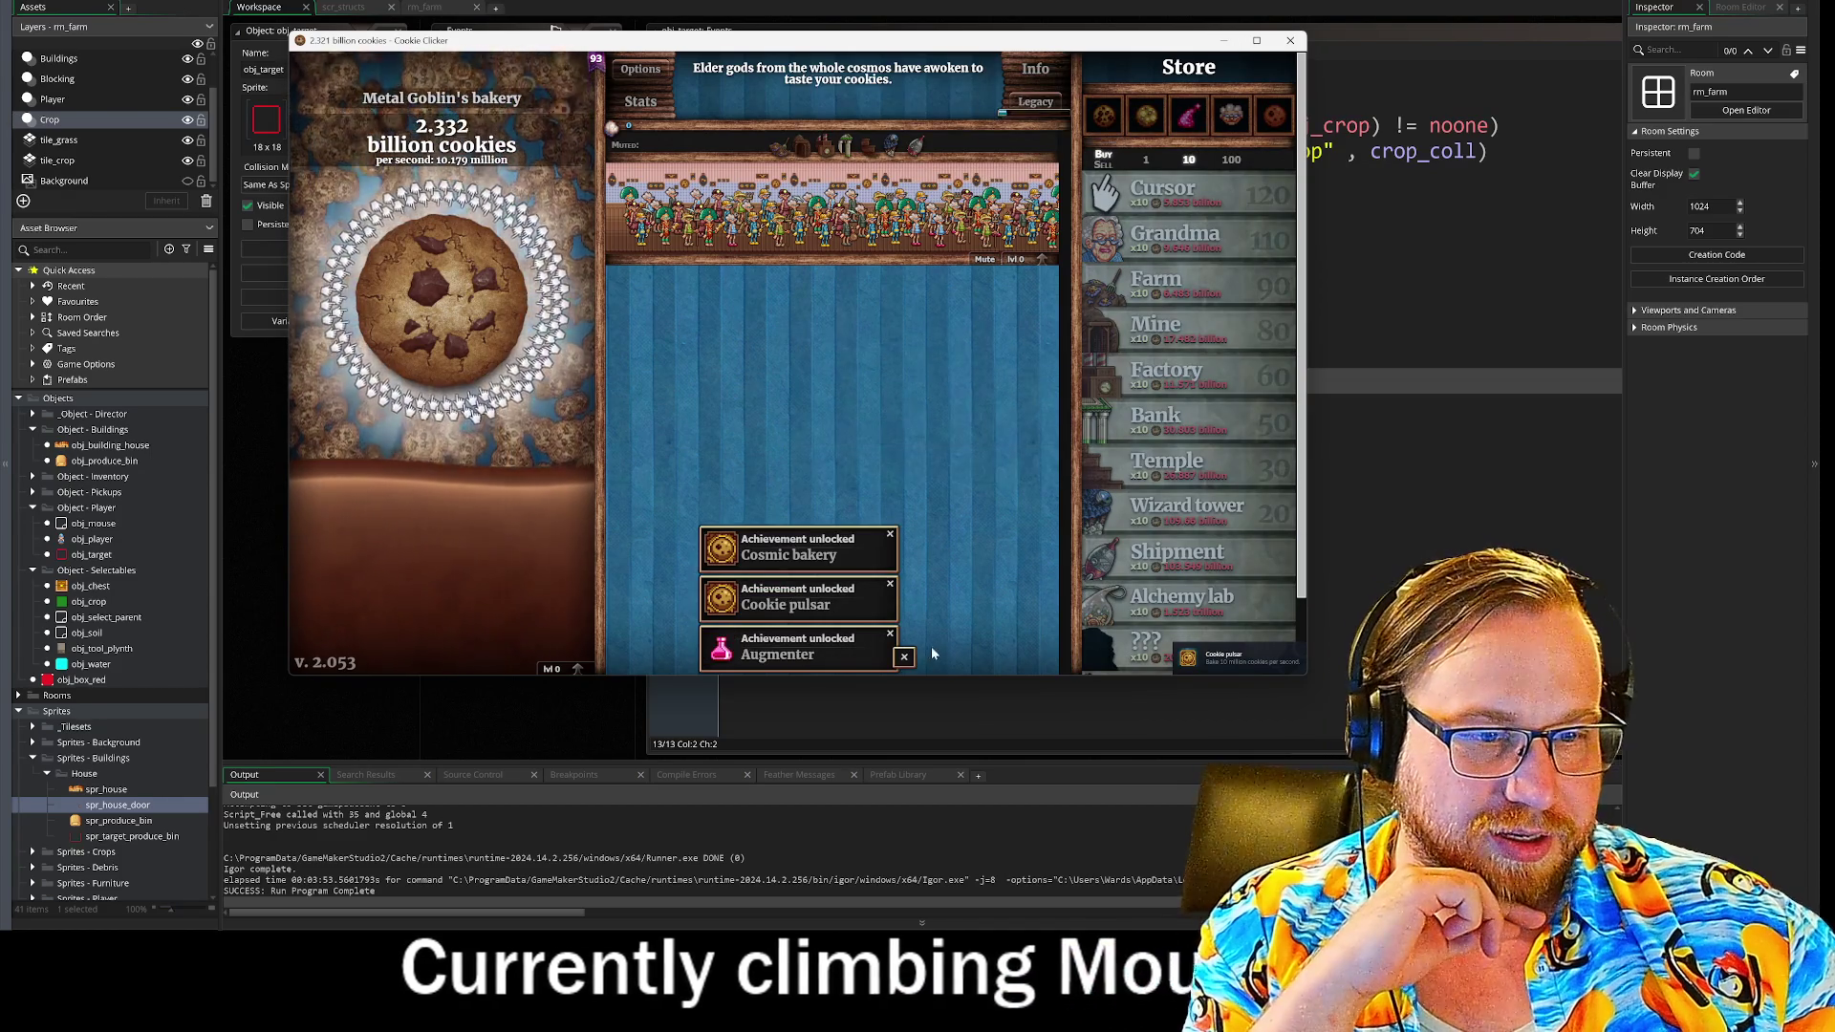
mouse_move(903, 659)
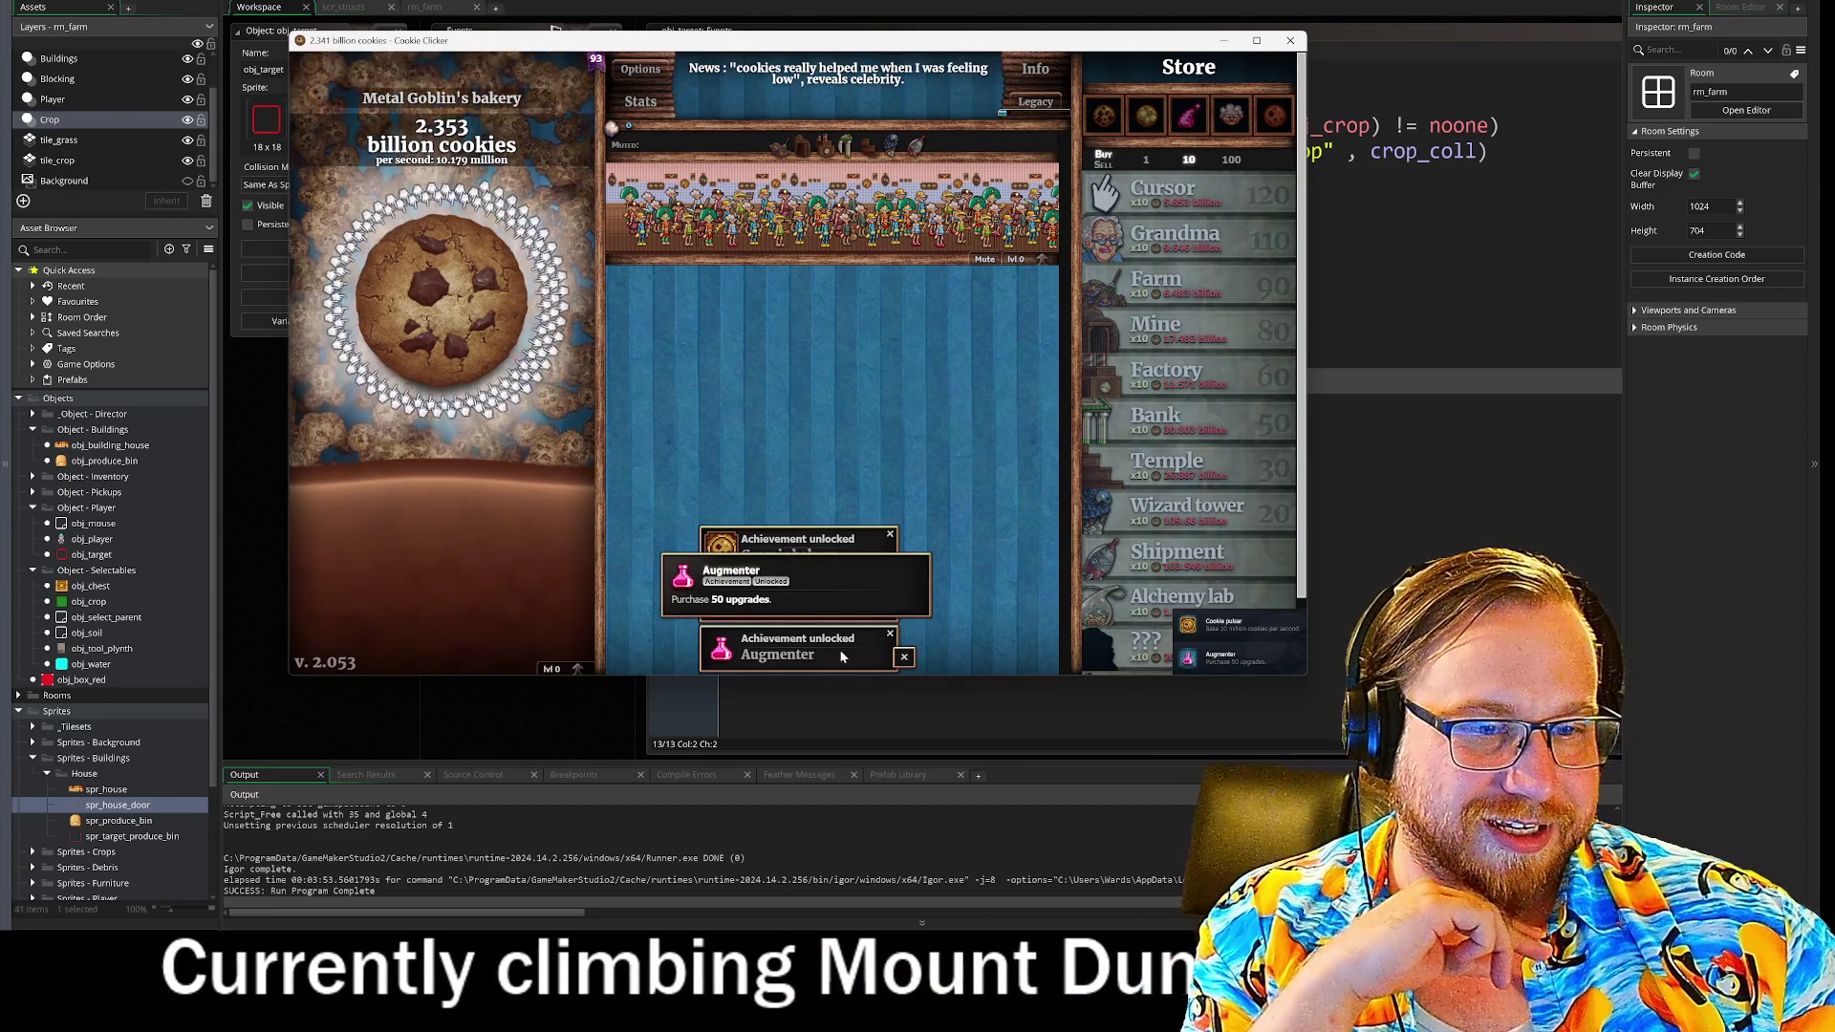
click(903, 659)
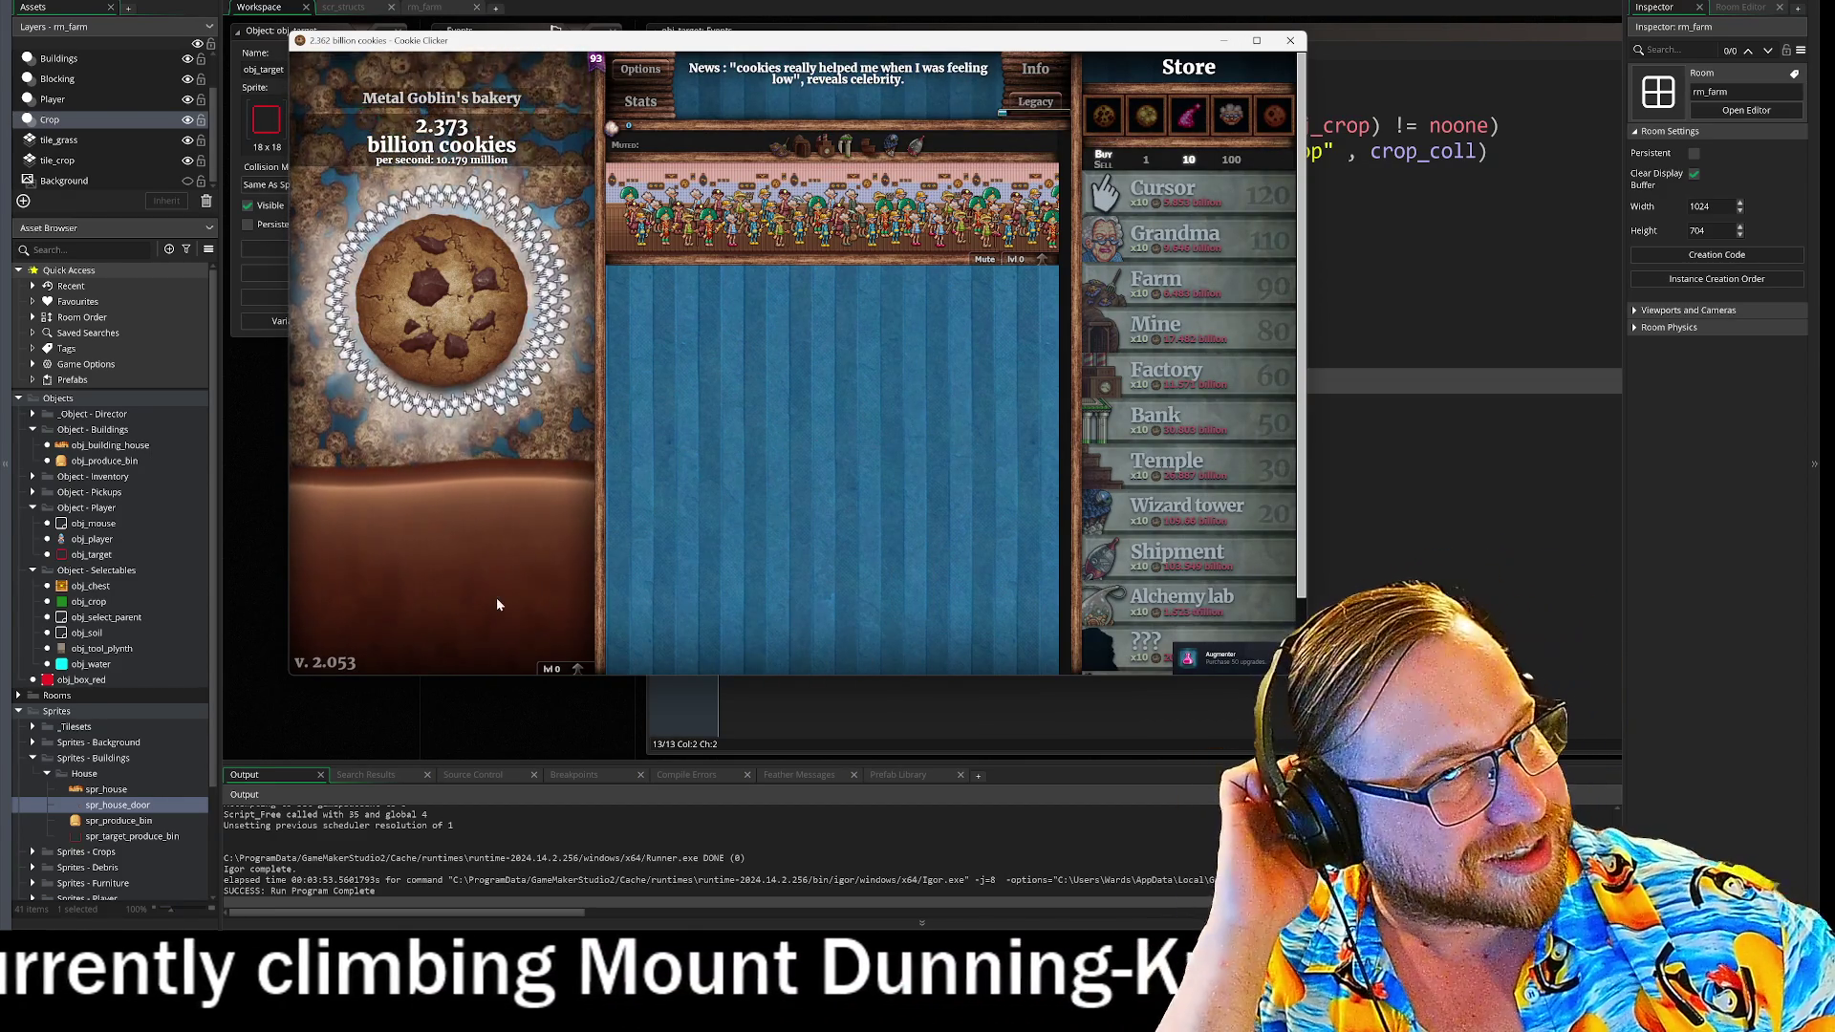
- Look through the game's Stats page, then minimise Cookie Clicker
click(634, 102)
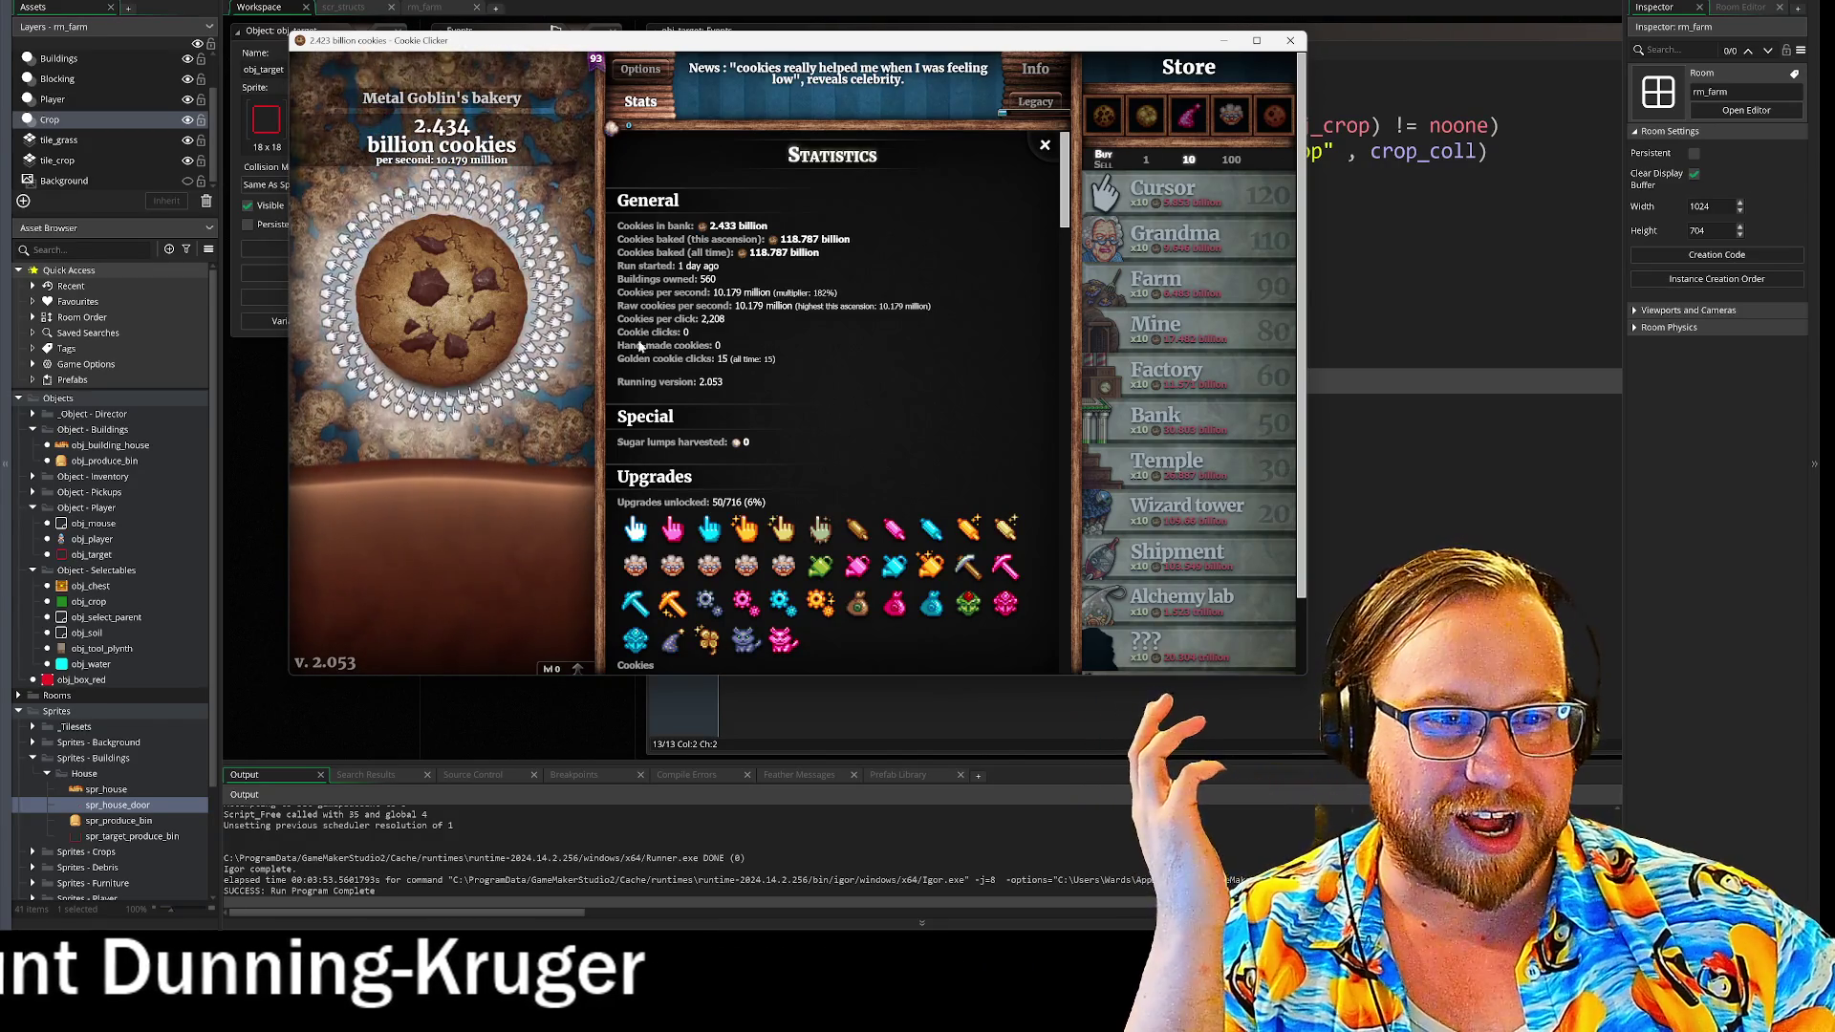
scroll(877, 475, down, 5)
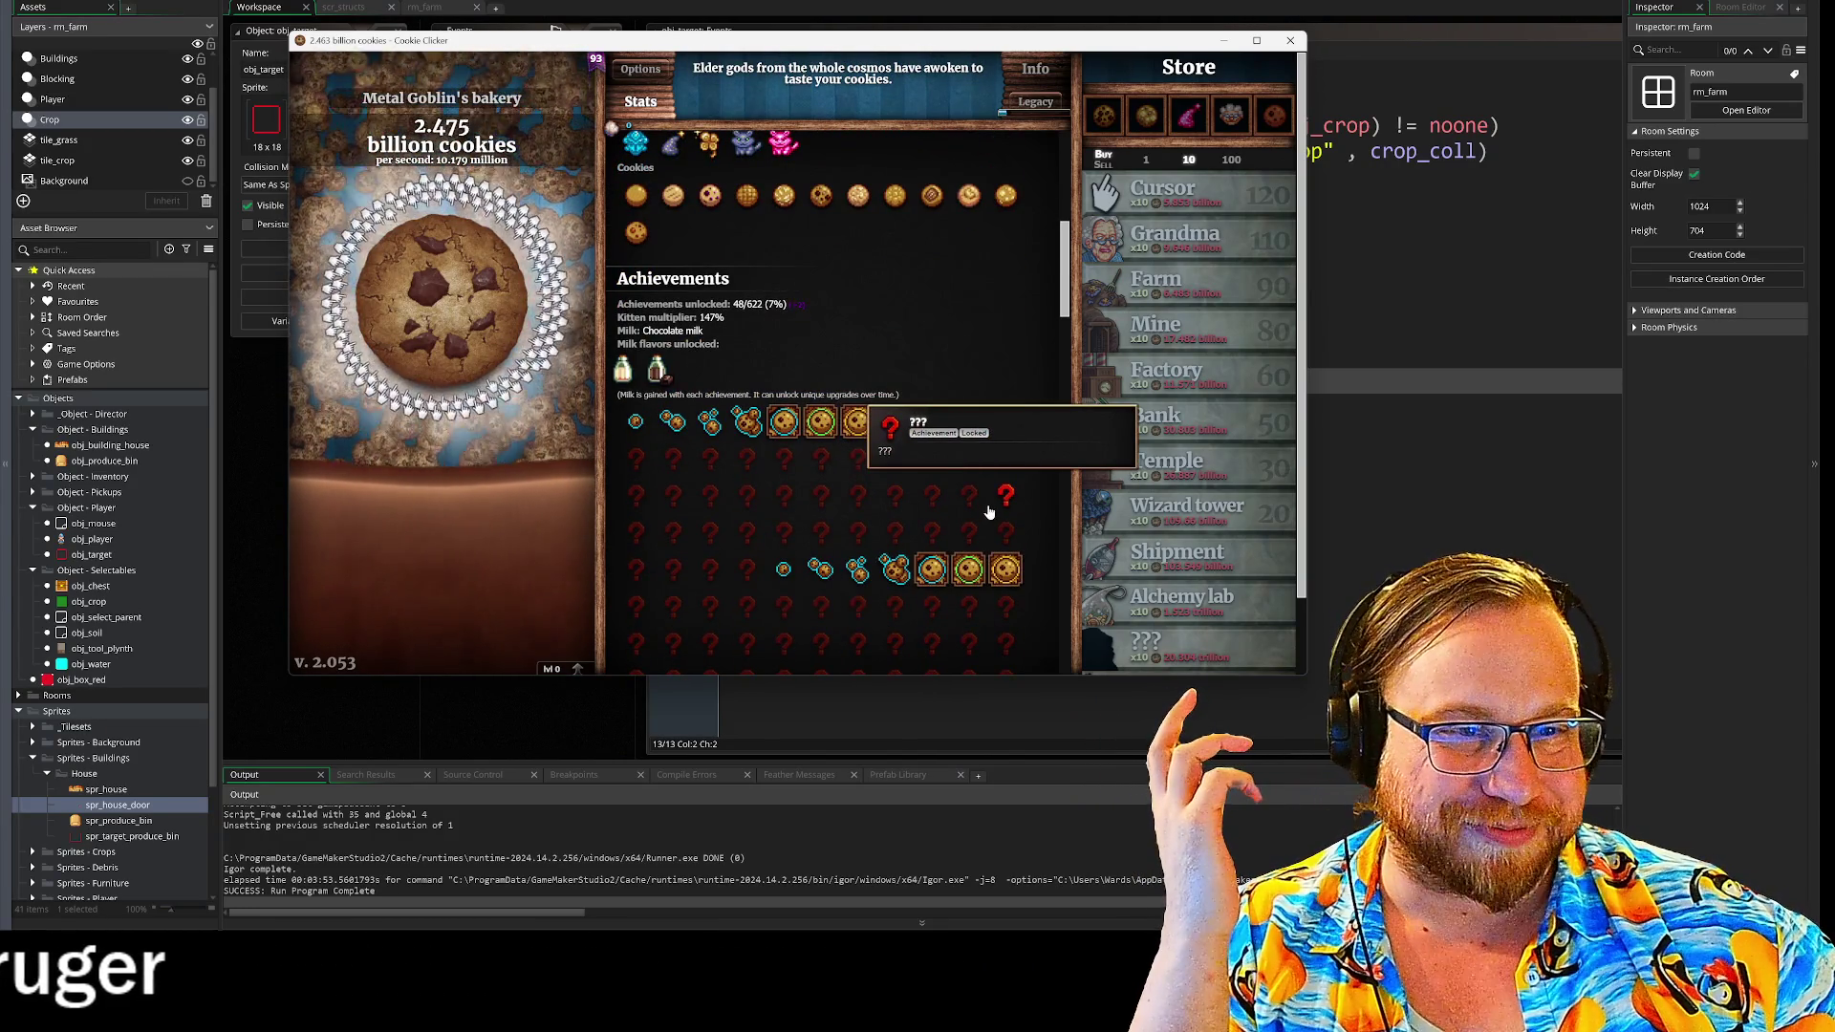
scroll(989, 513, up, 5)
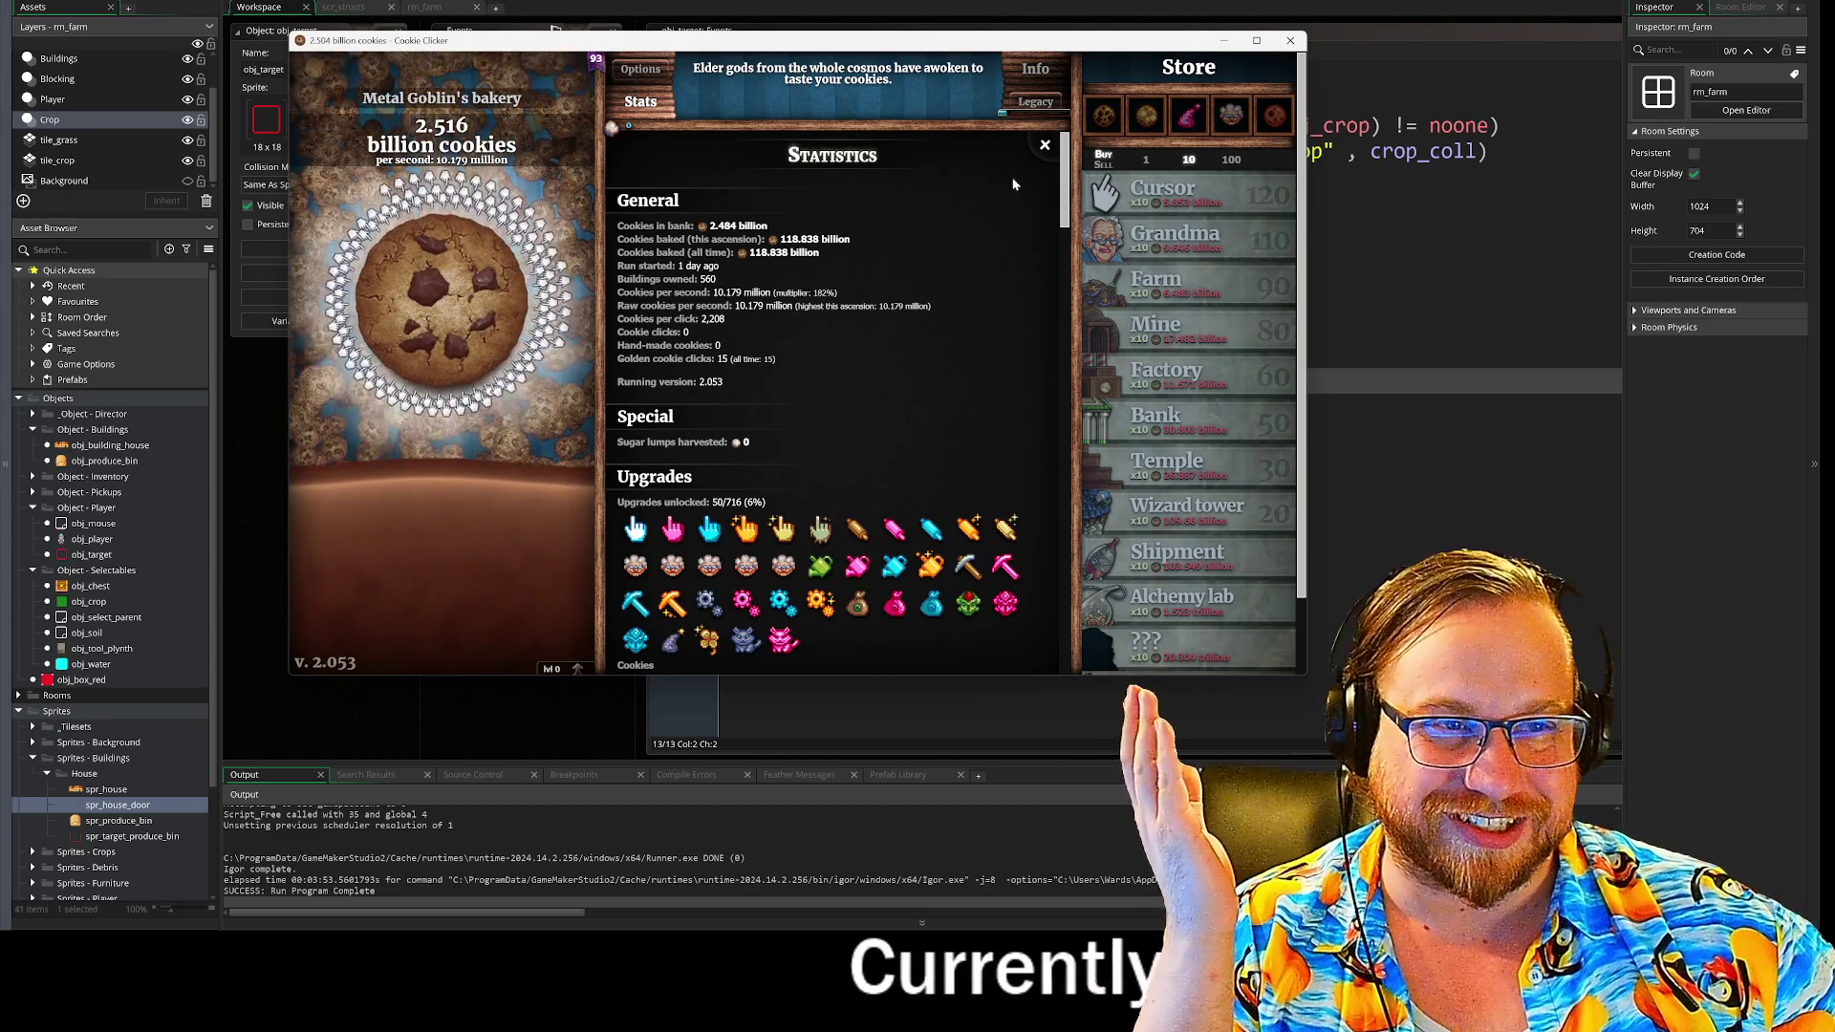
click(1223, 40)
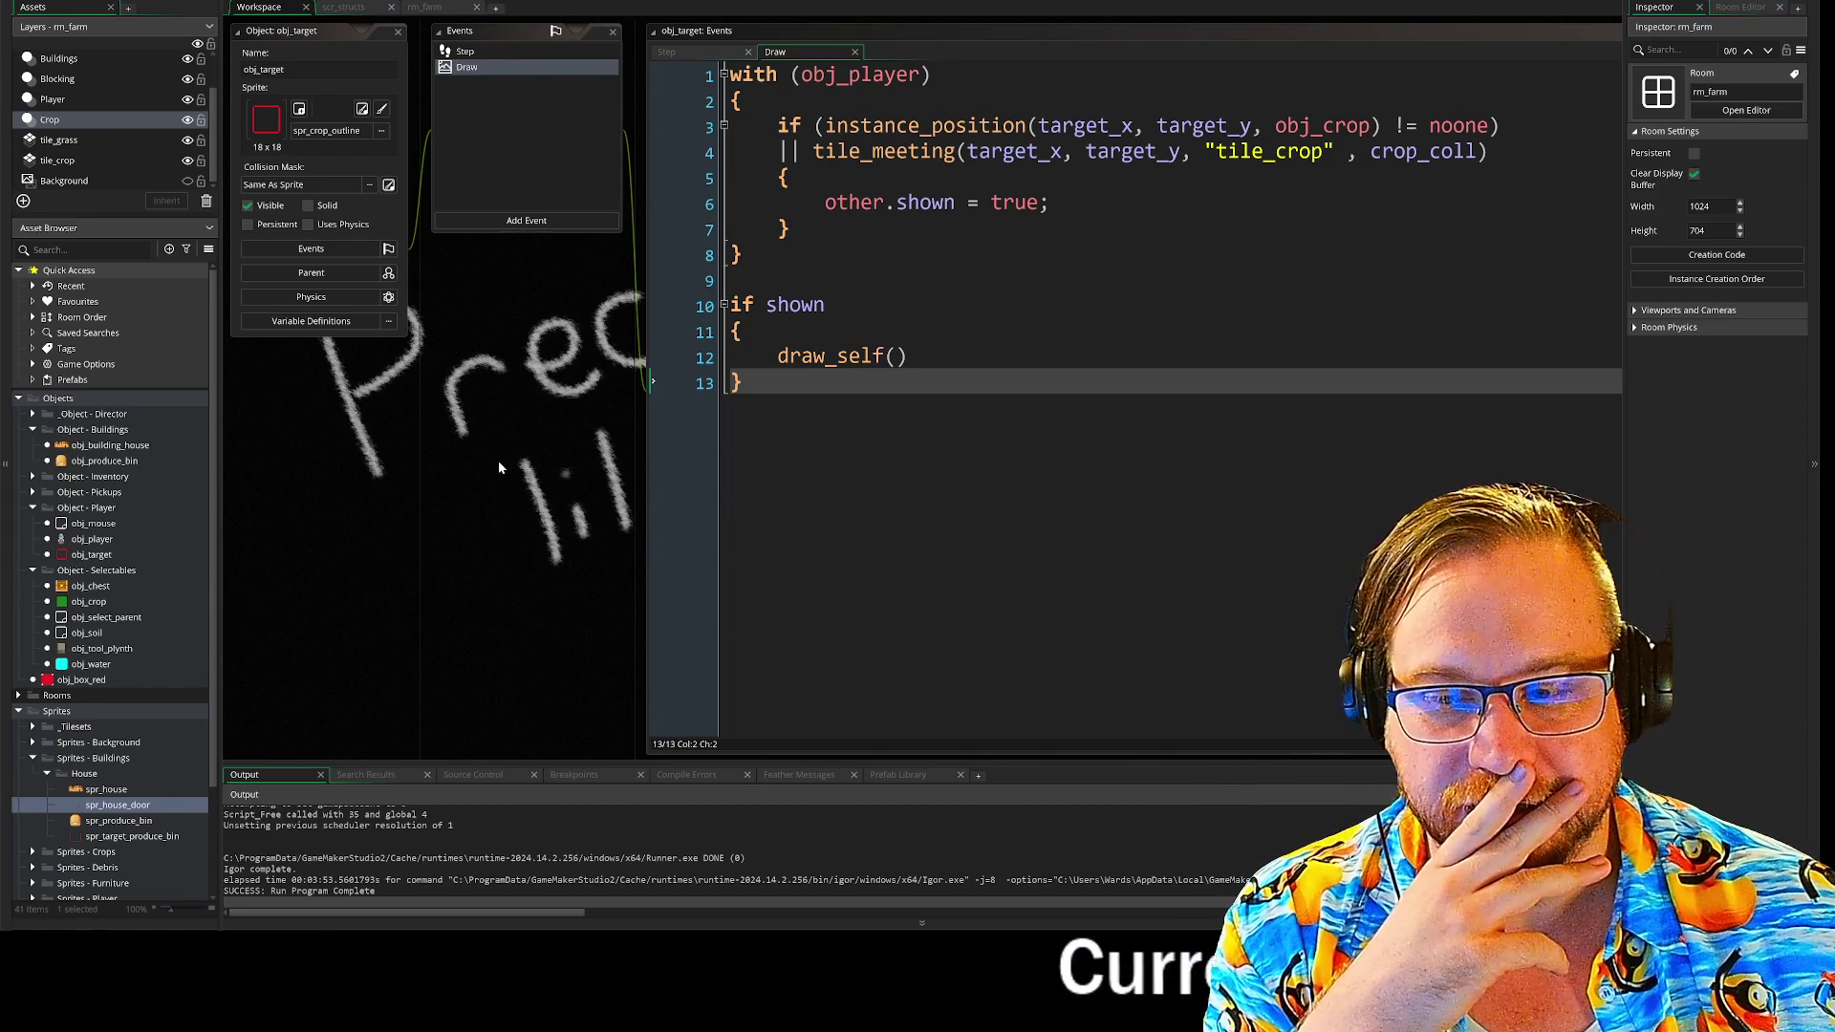
- Dismiss the context menu, flip through scr_structs and rm_farm, then open obj_player from the Asset Browser
mouse_move(541, 468)
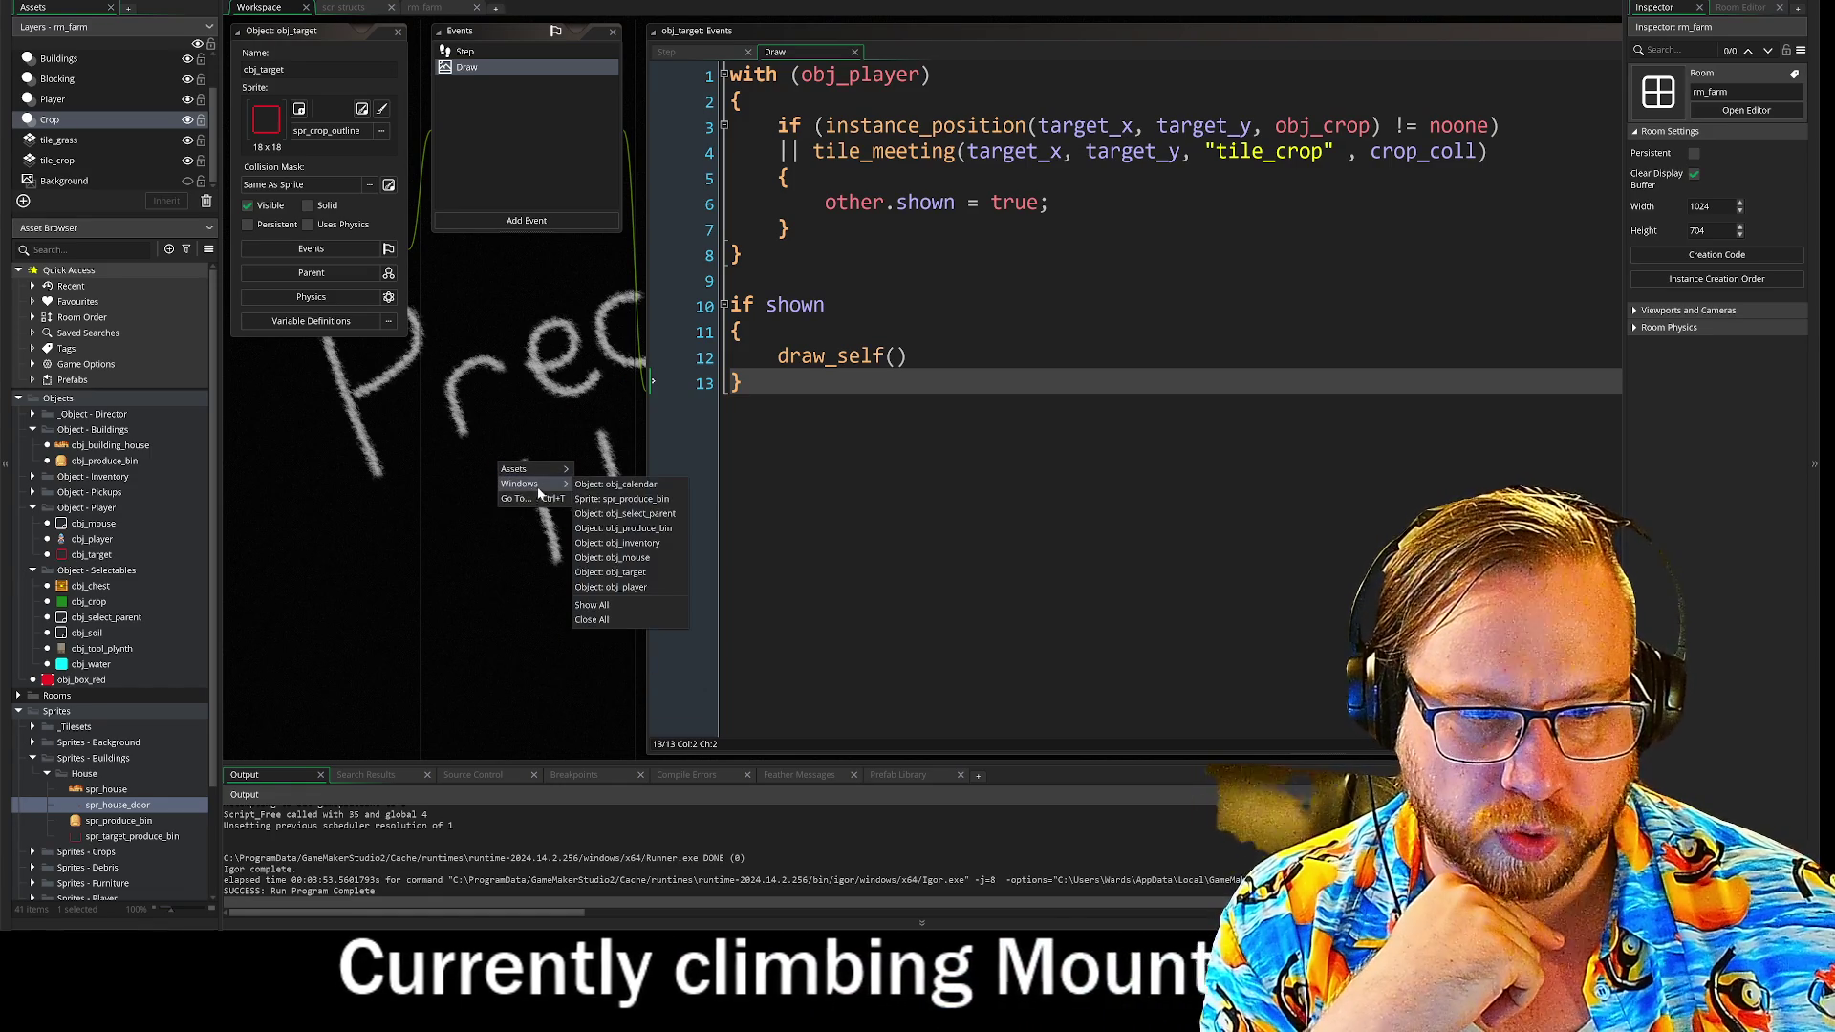
click(600, 616)
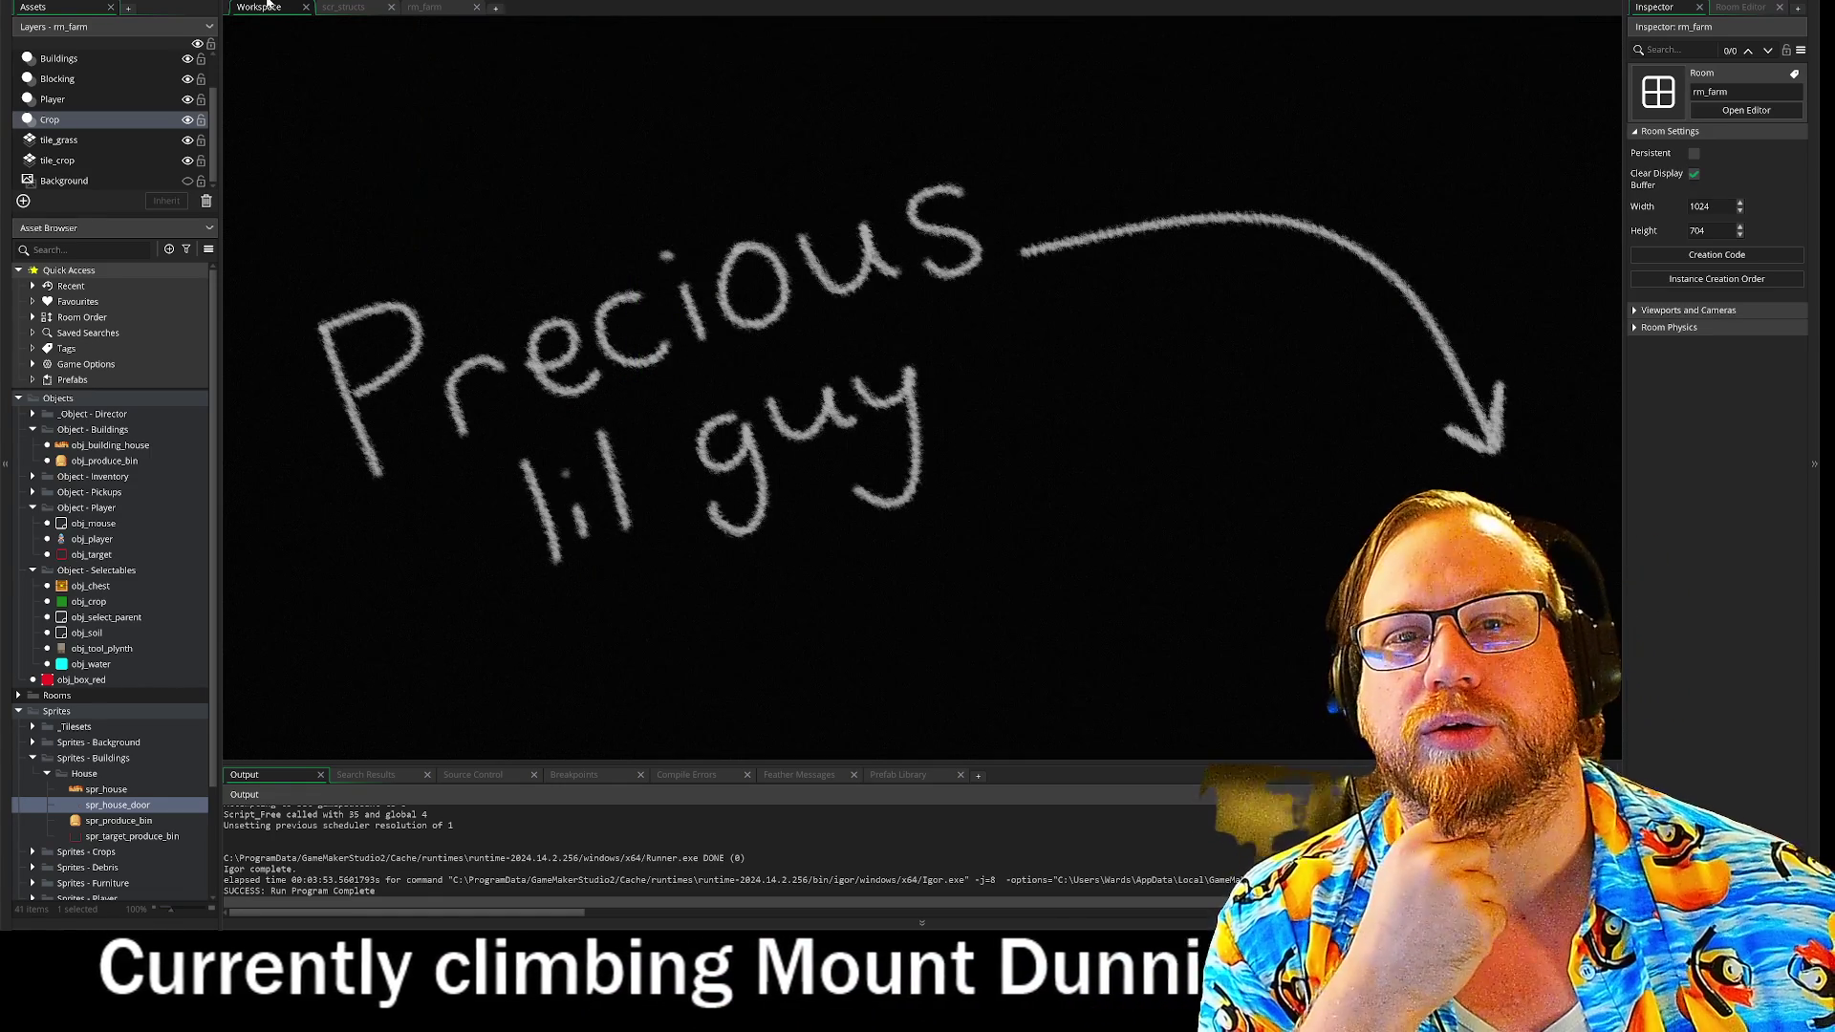
click(348, 8)
click(446, 10)
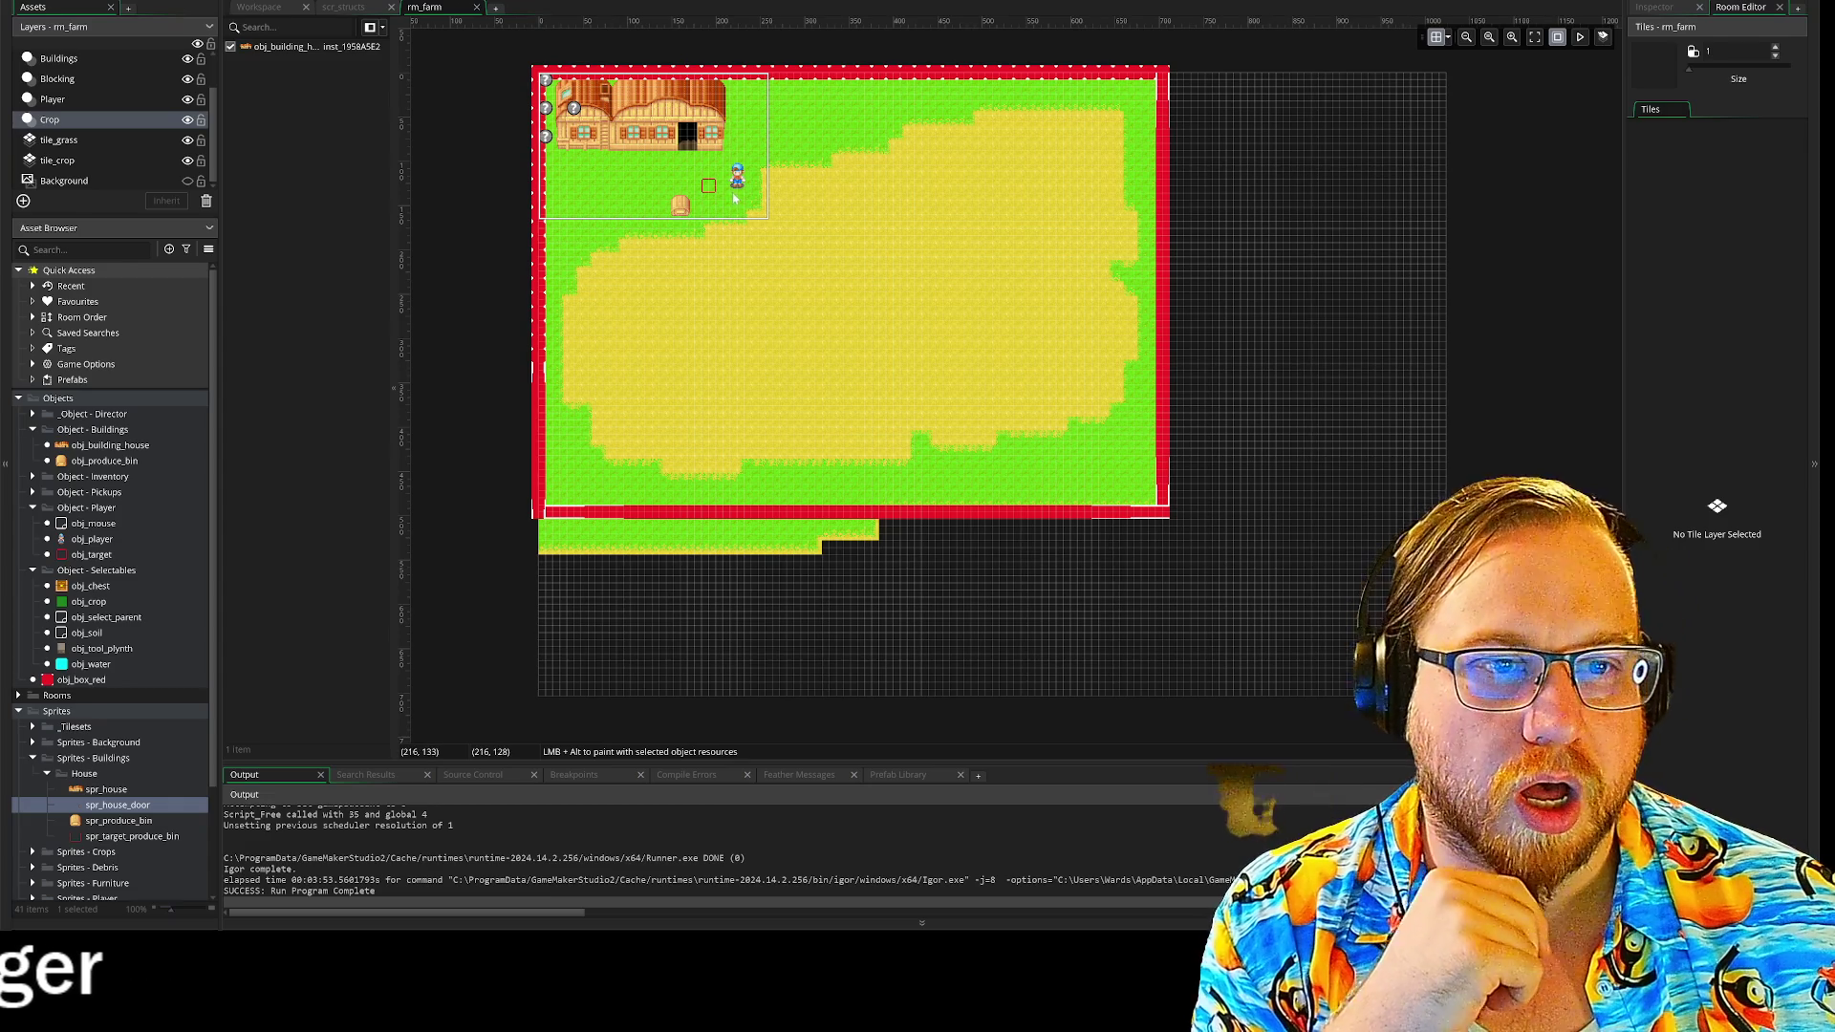
click(346, 7)
click(264, 8)
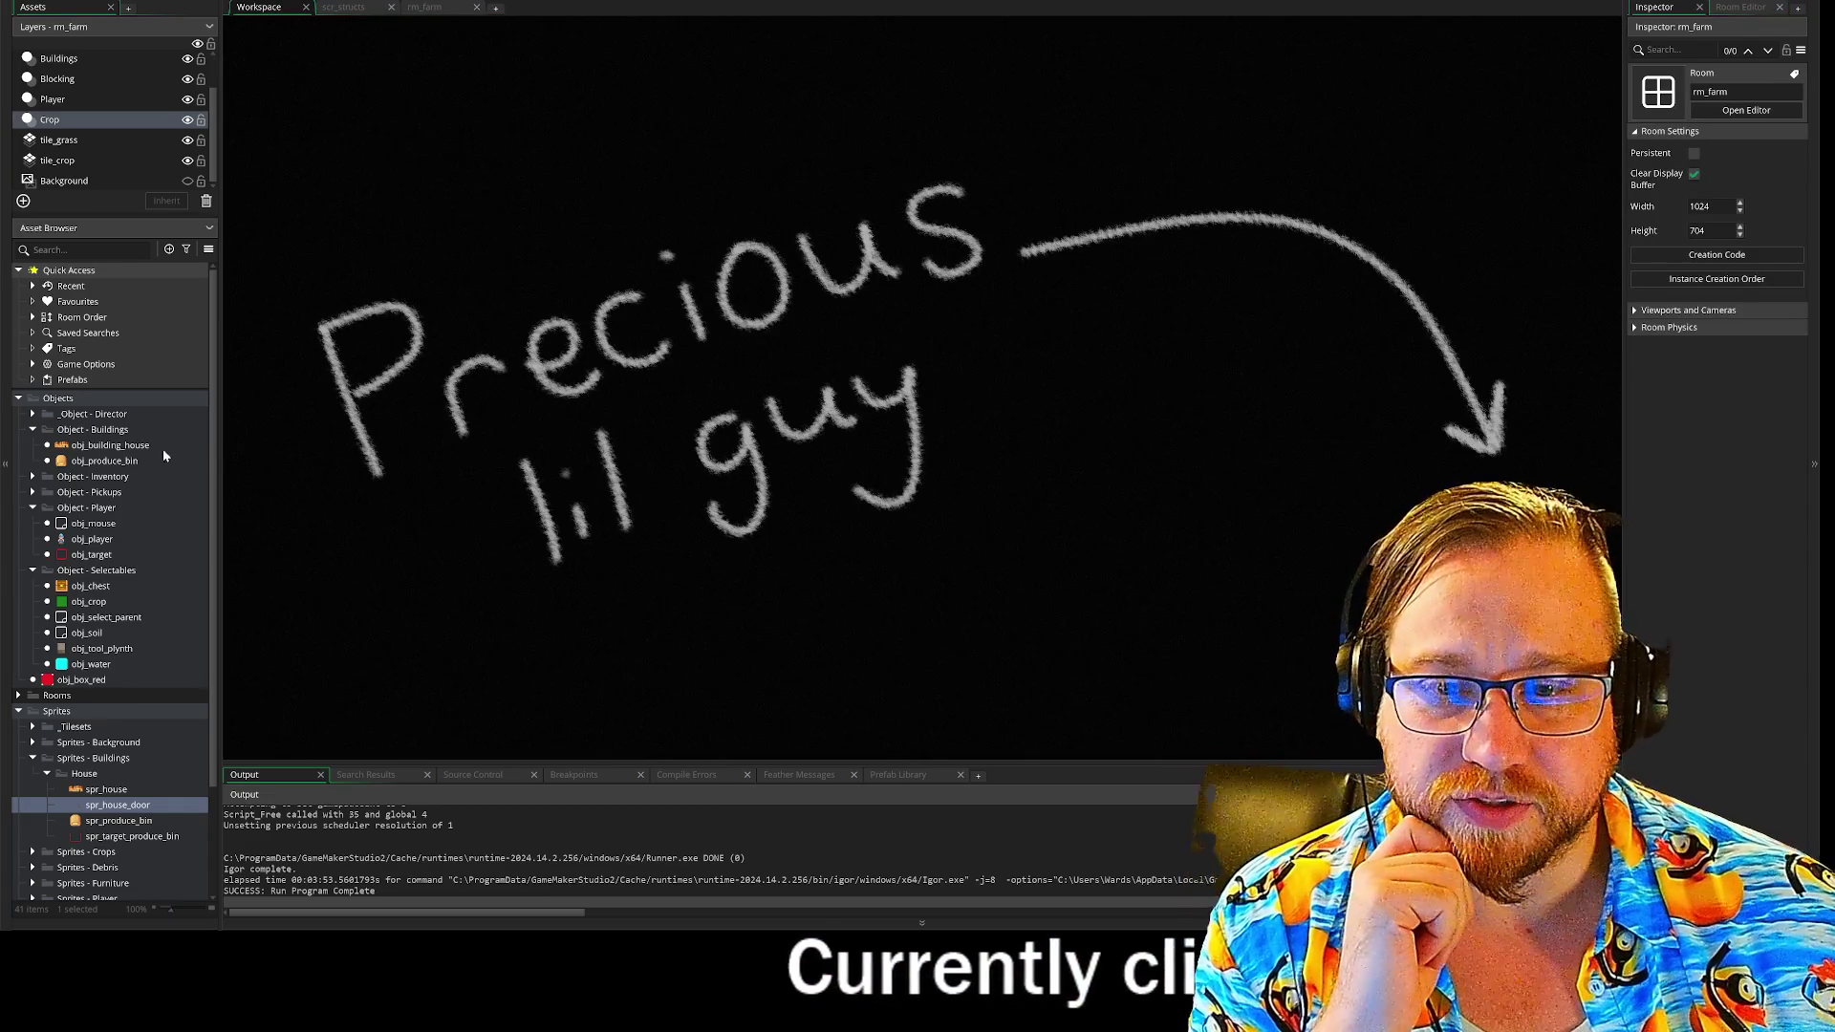
double_click(80, 540)
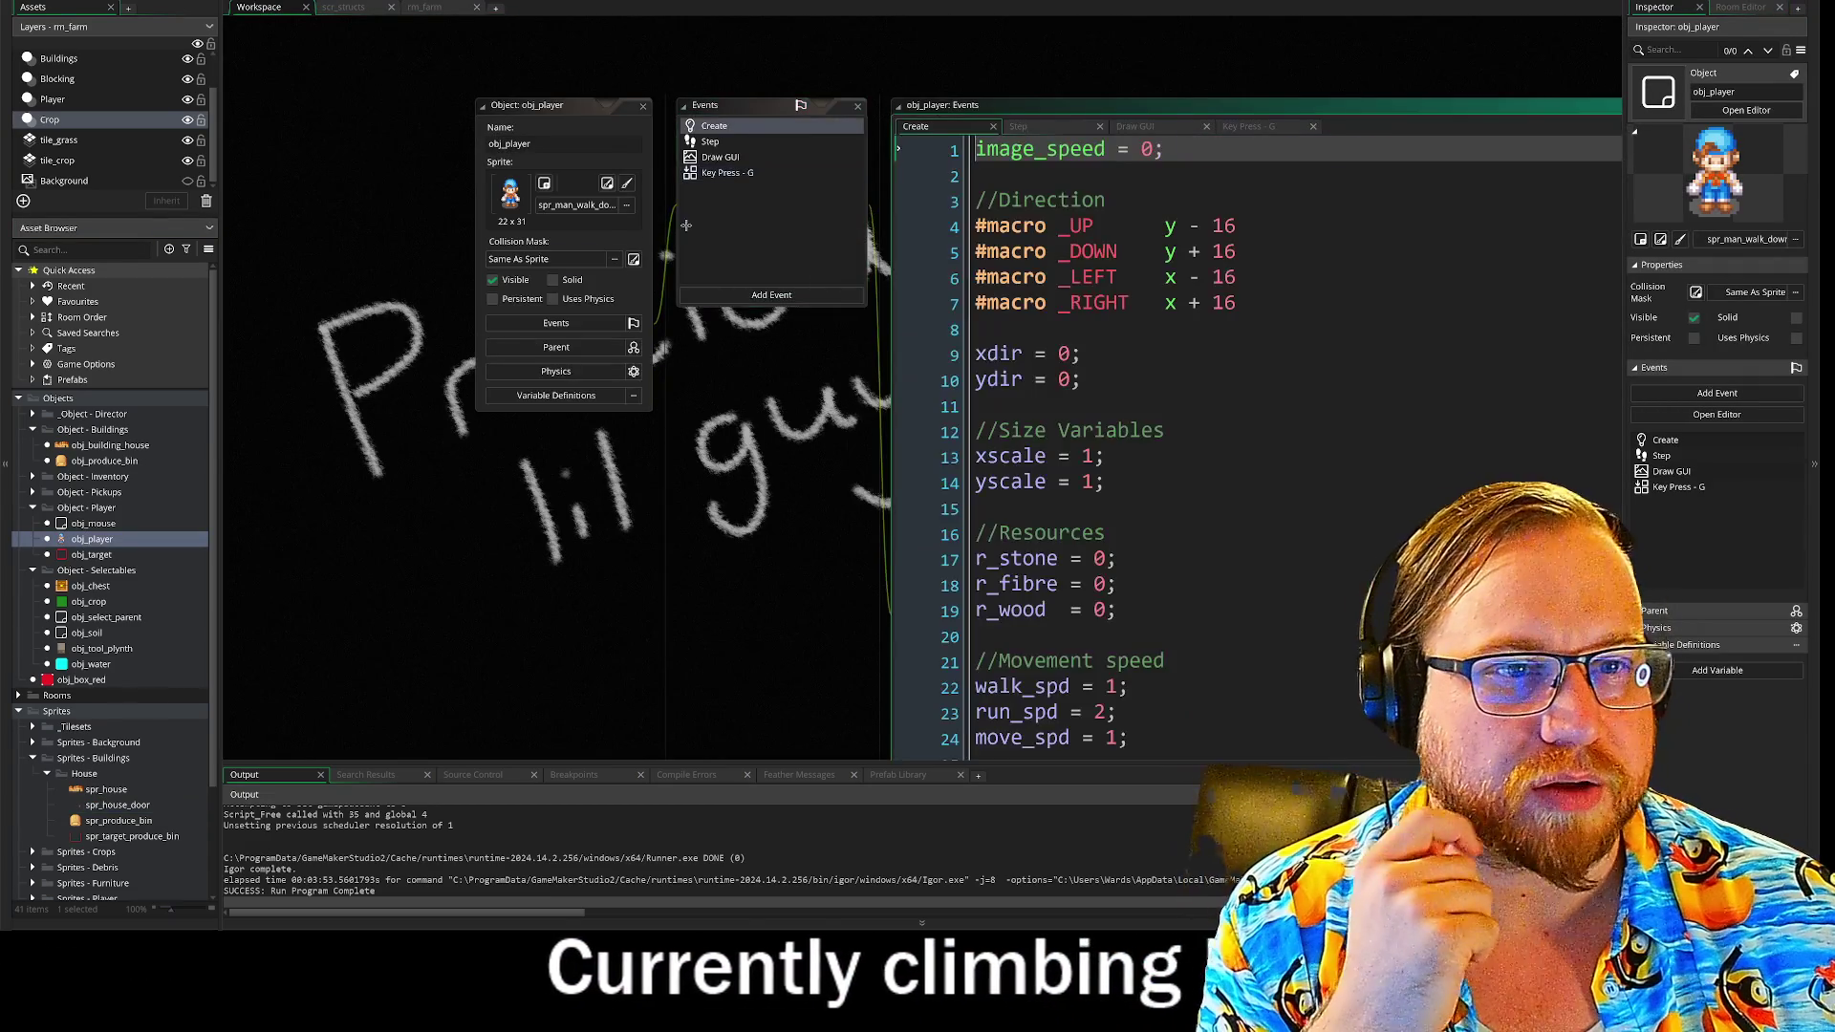
- Show obj_player's Draw GUI event code and scroll through it
click(542, 116)
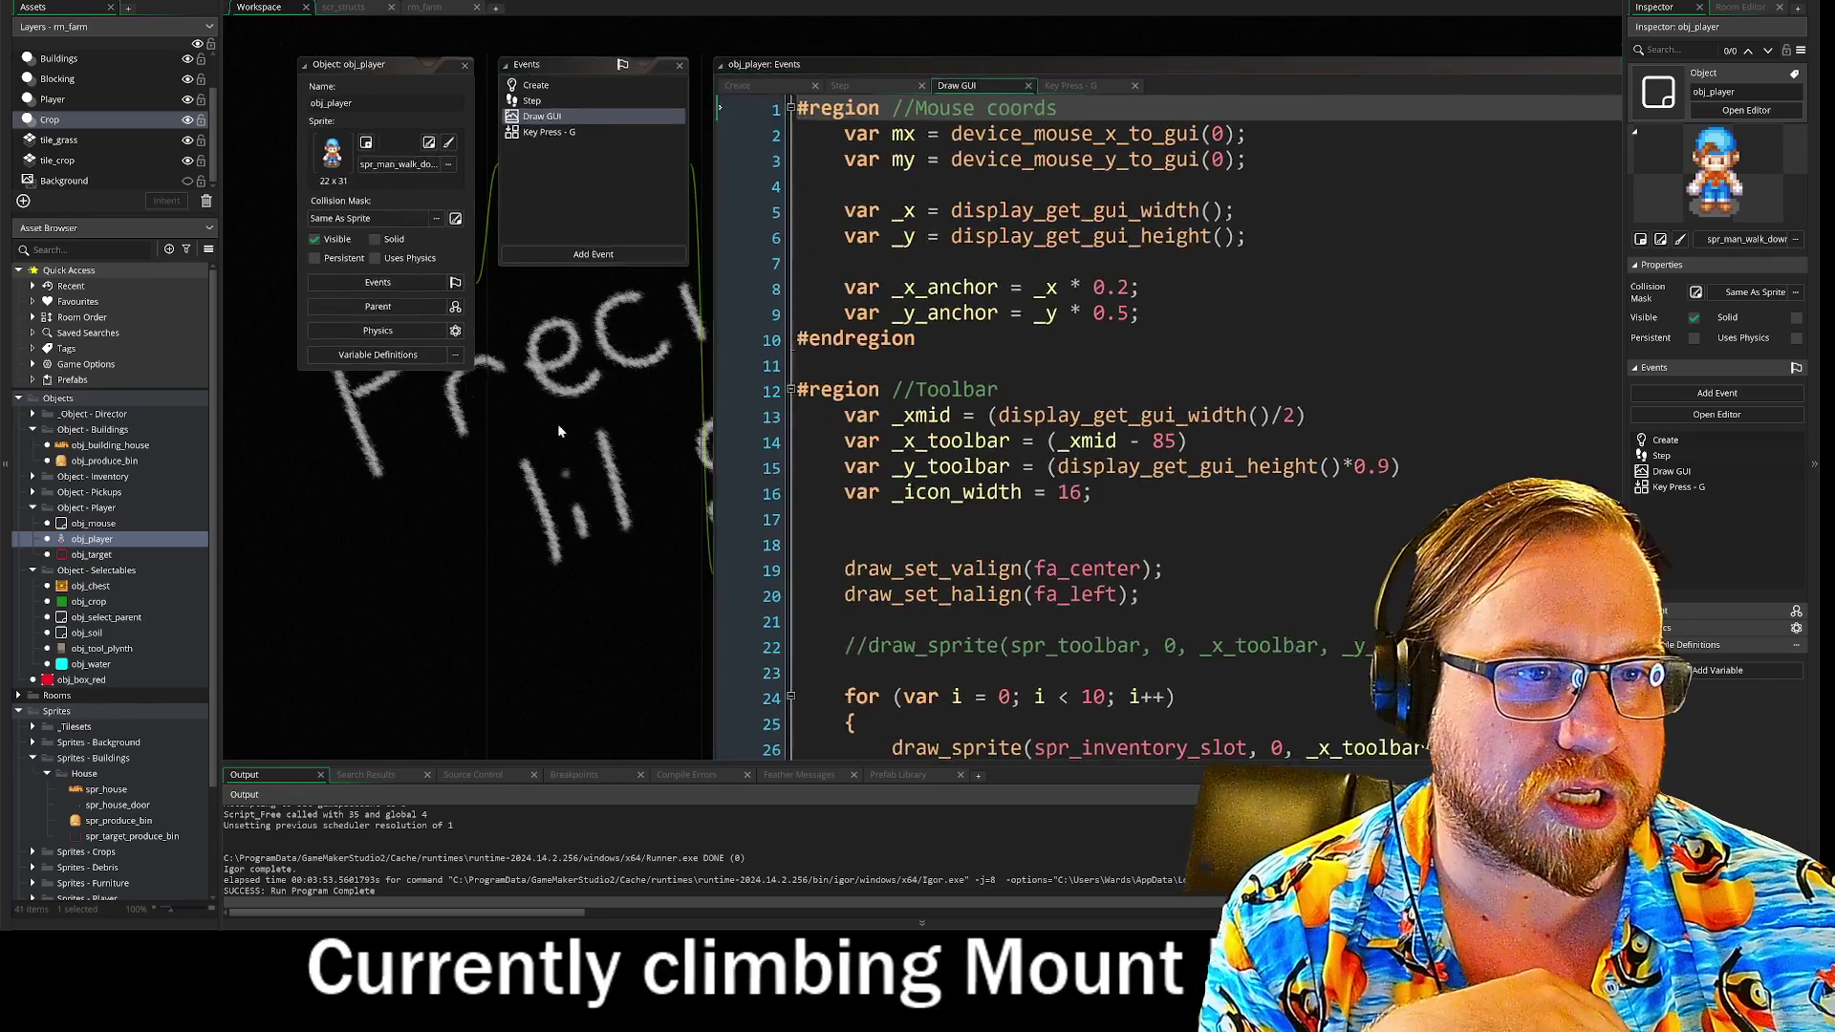
scroll(860, 382, down, 3)
scroll(860, 382, down, 3)
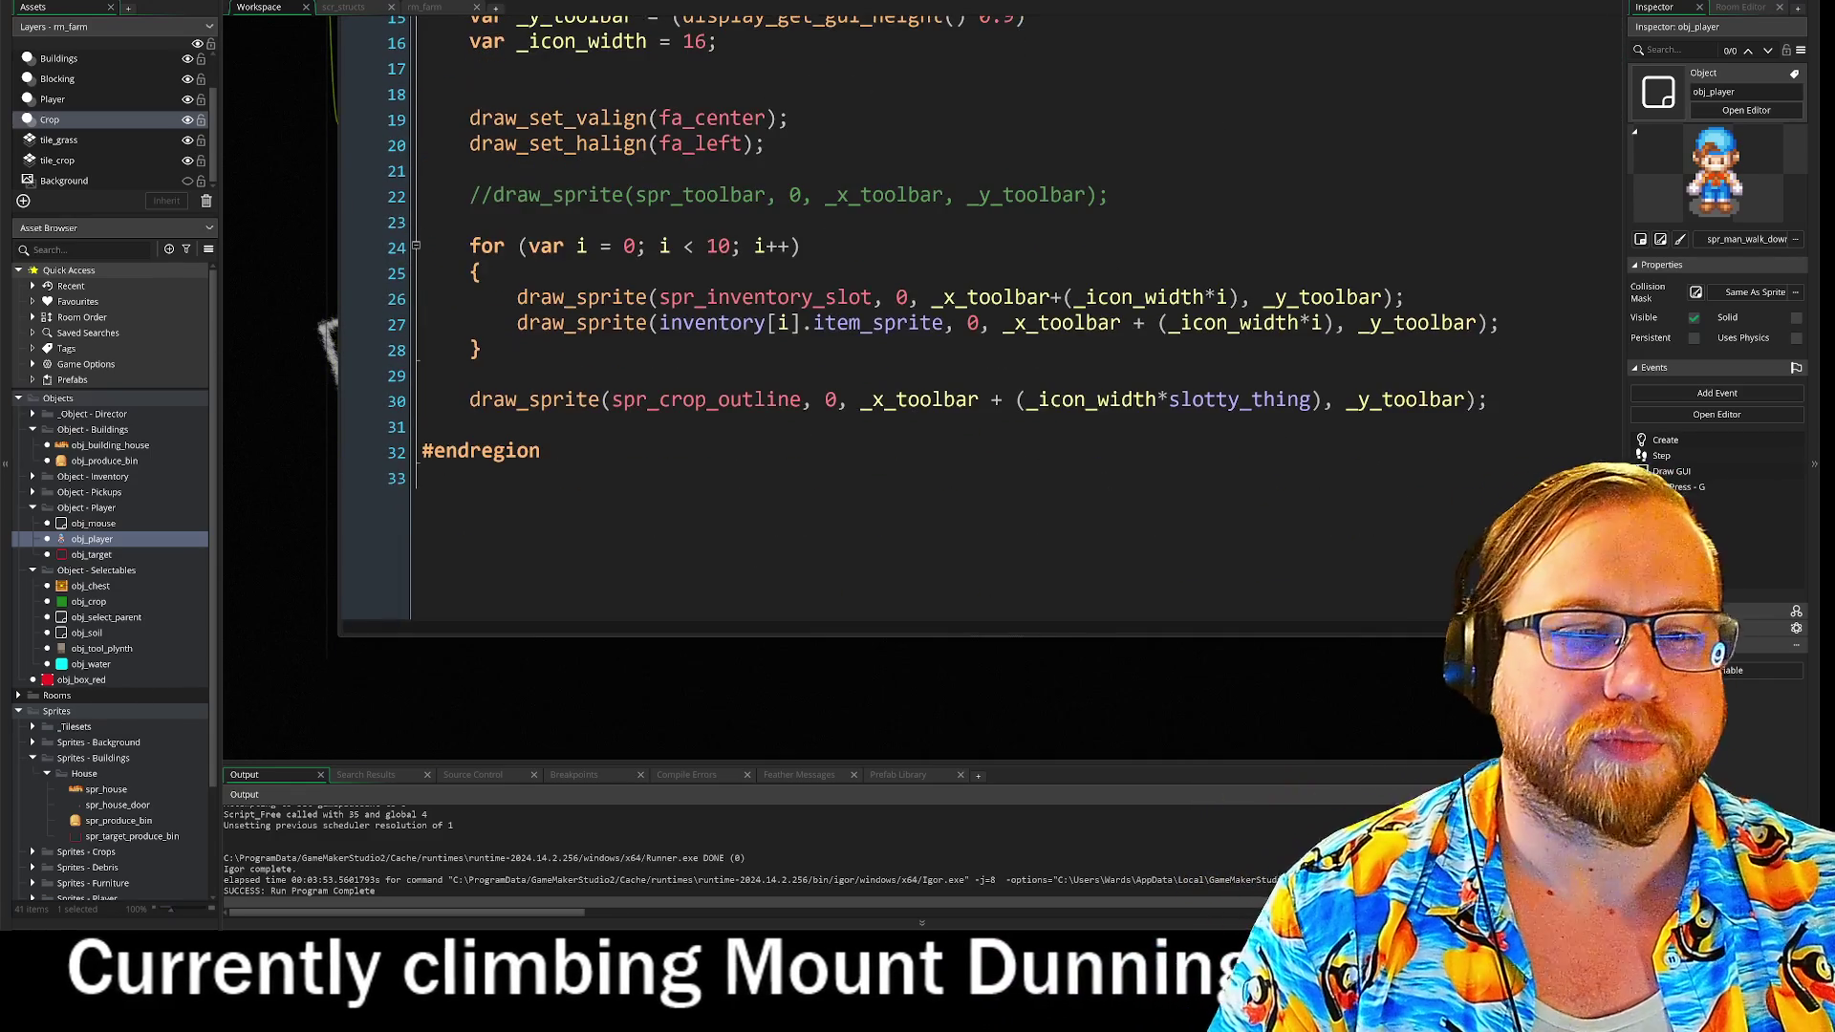
click(573, 465)
click(755, 344)
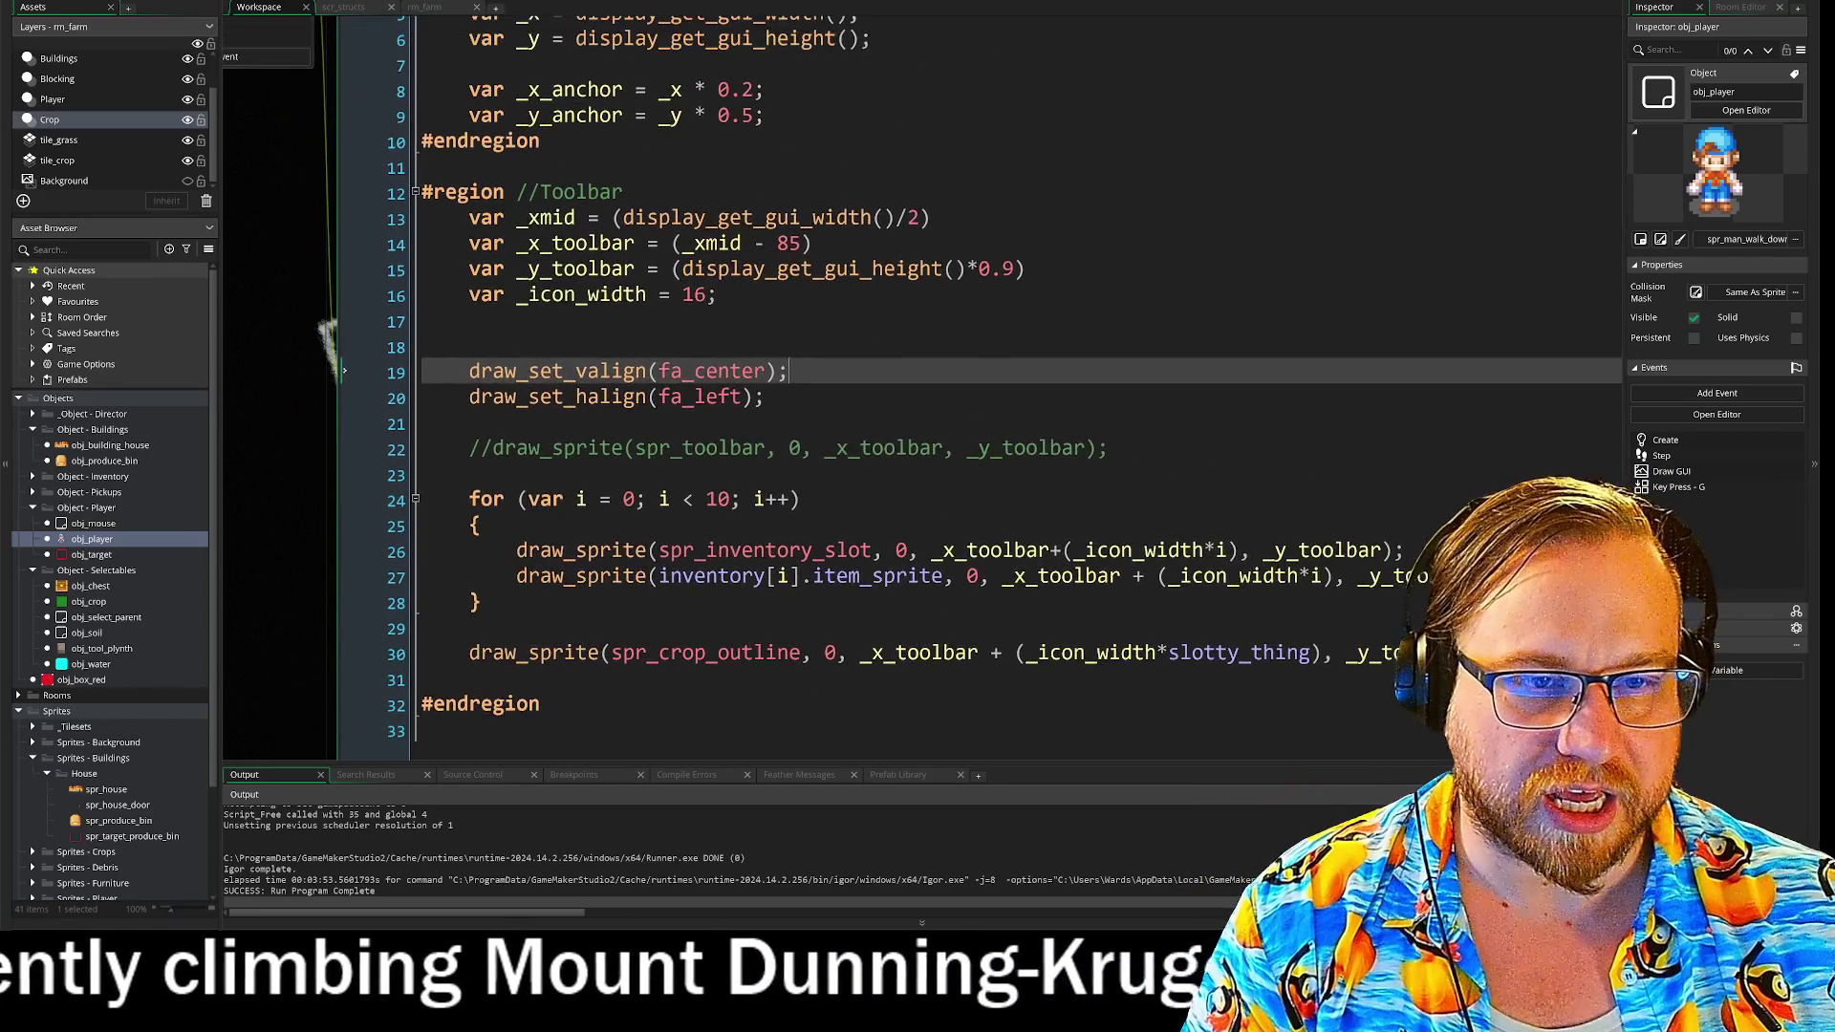
scroll(860, 382, up, 3)
scroll(955, 430, down, 3)
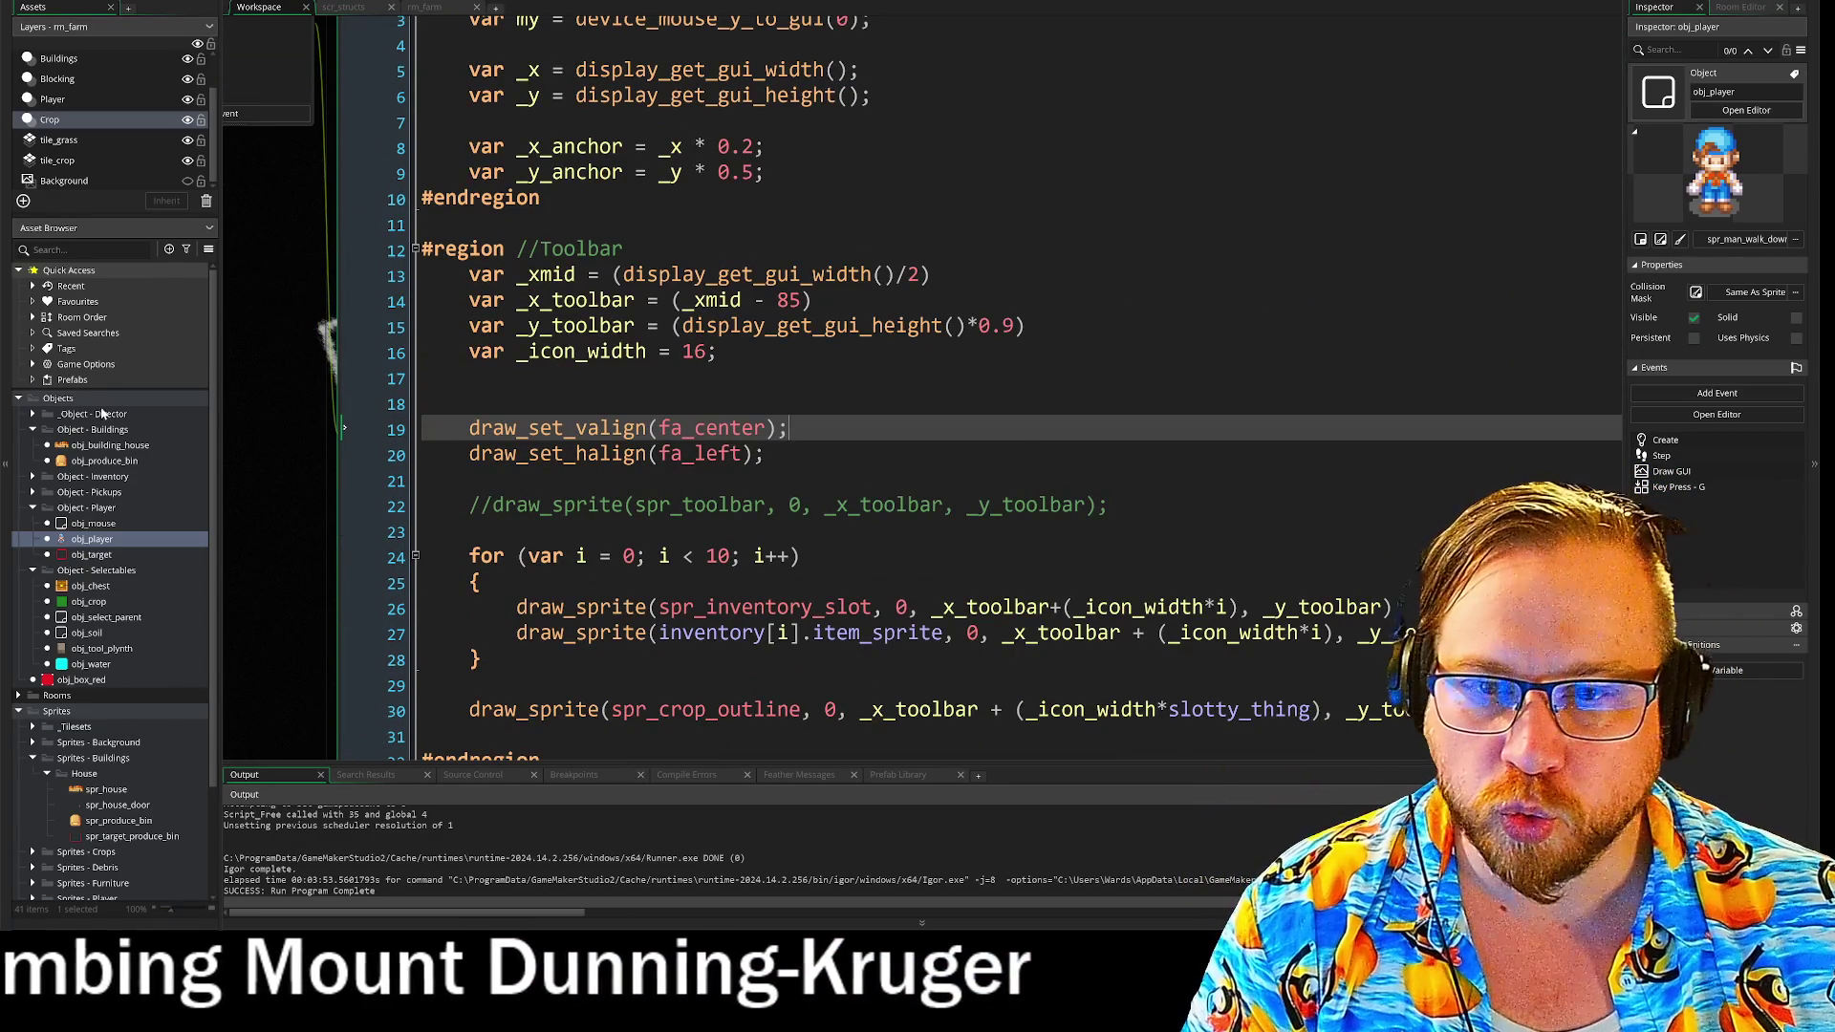
scroll(411, 286, down, 1)
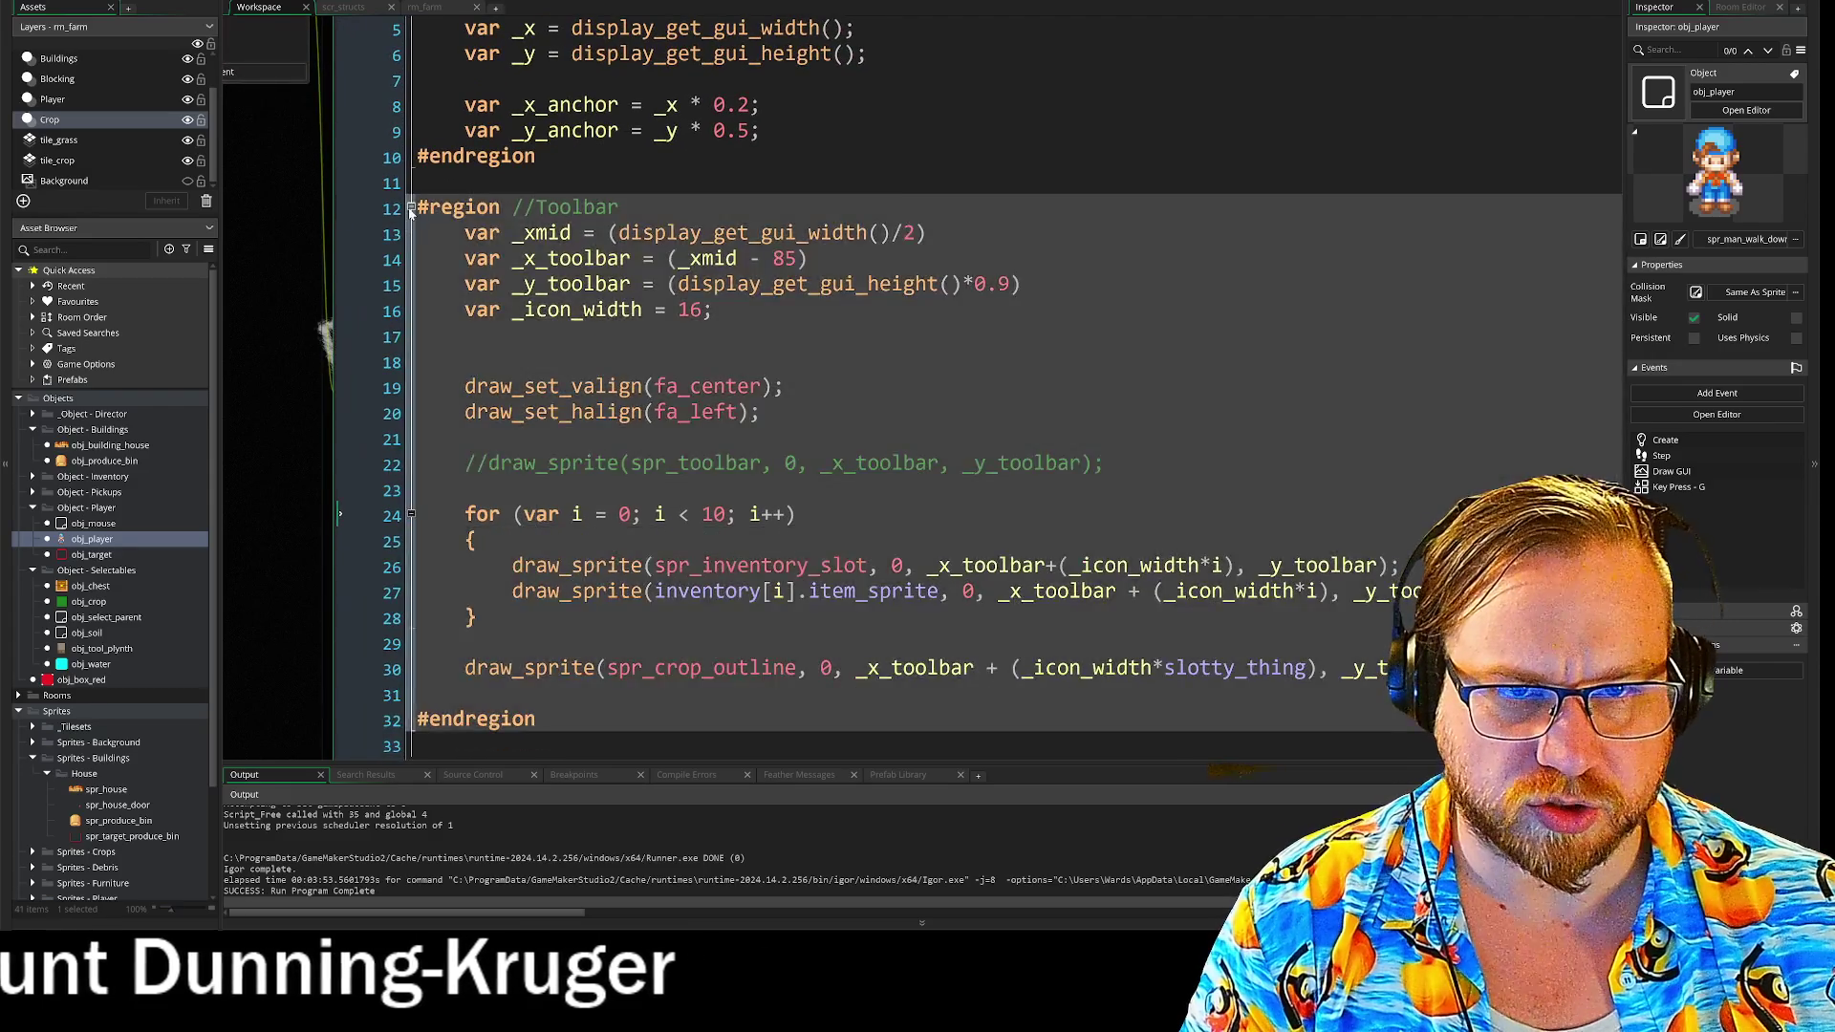
- Collapse the Toolbar and Mouse coords regions, then open obj_calendar from the Director folder
click(411, 209)
scroll(860, 430, up, 3)
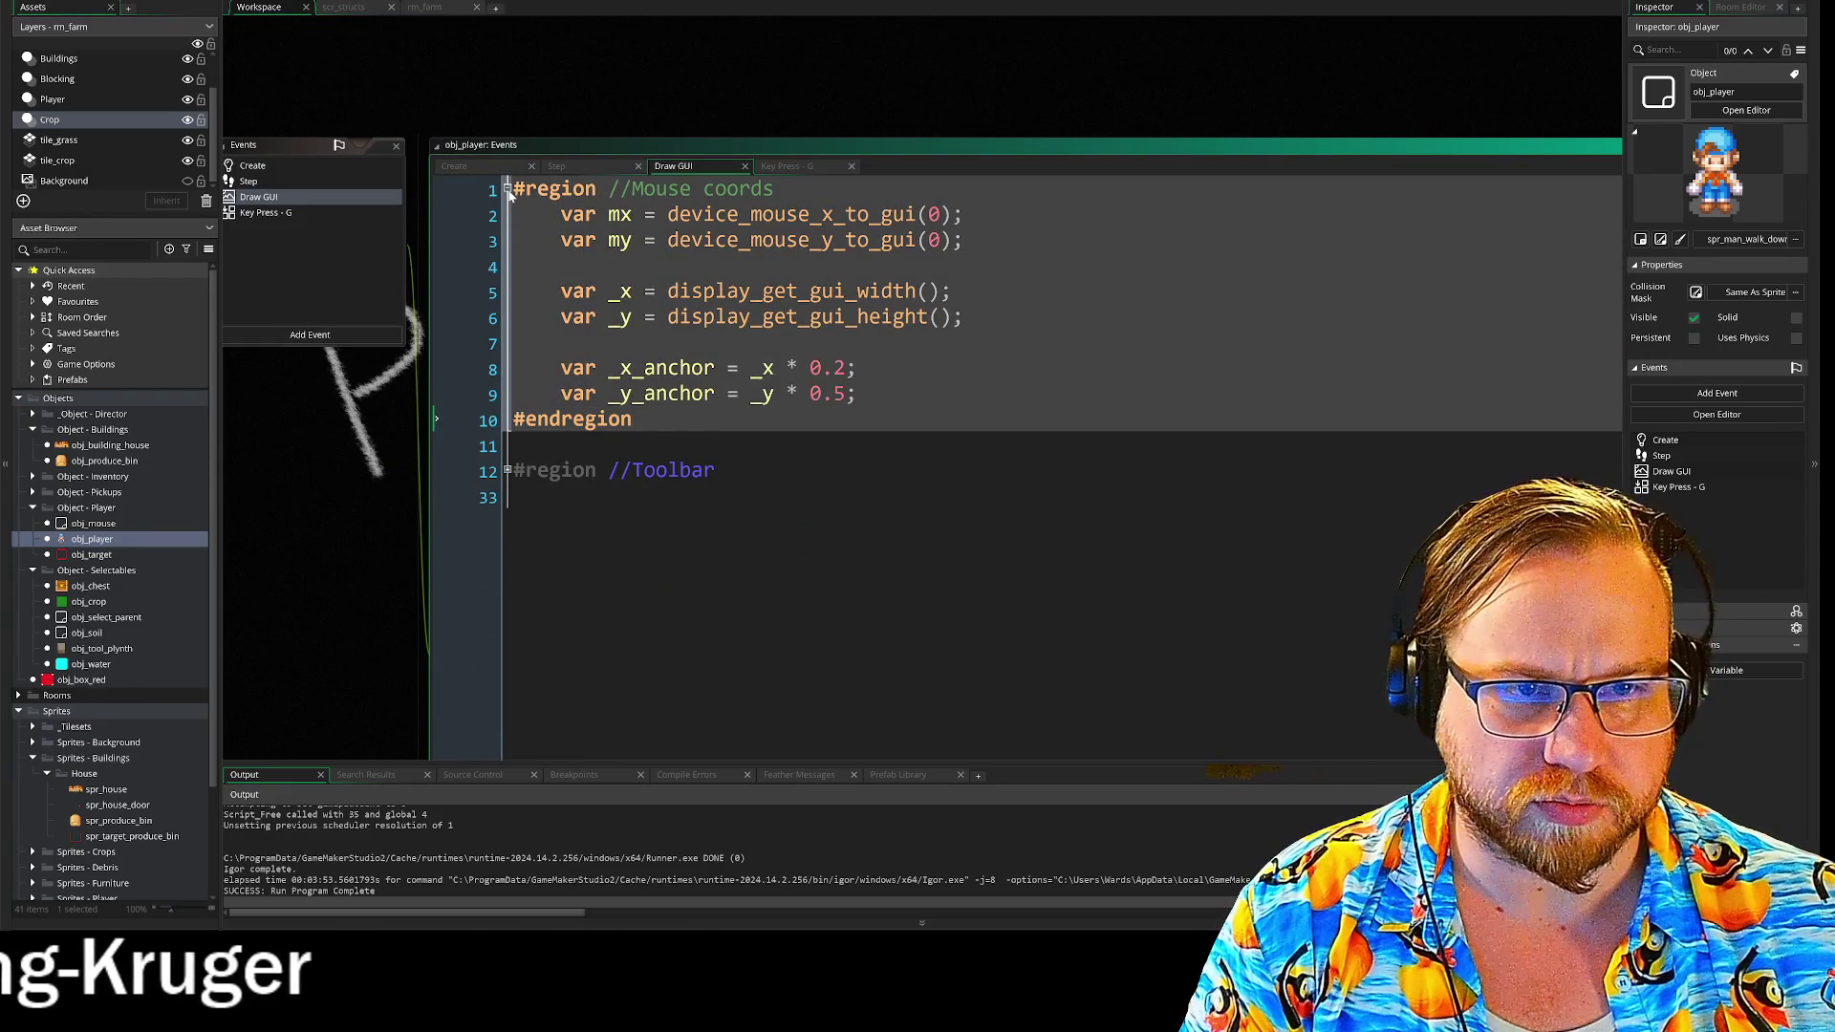
click(507, 189)
scroll(487, 492, up, 1)
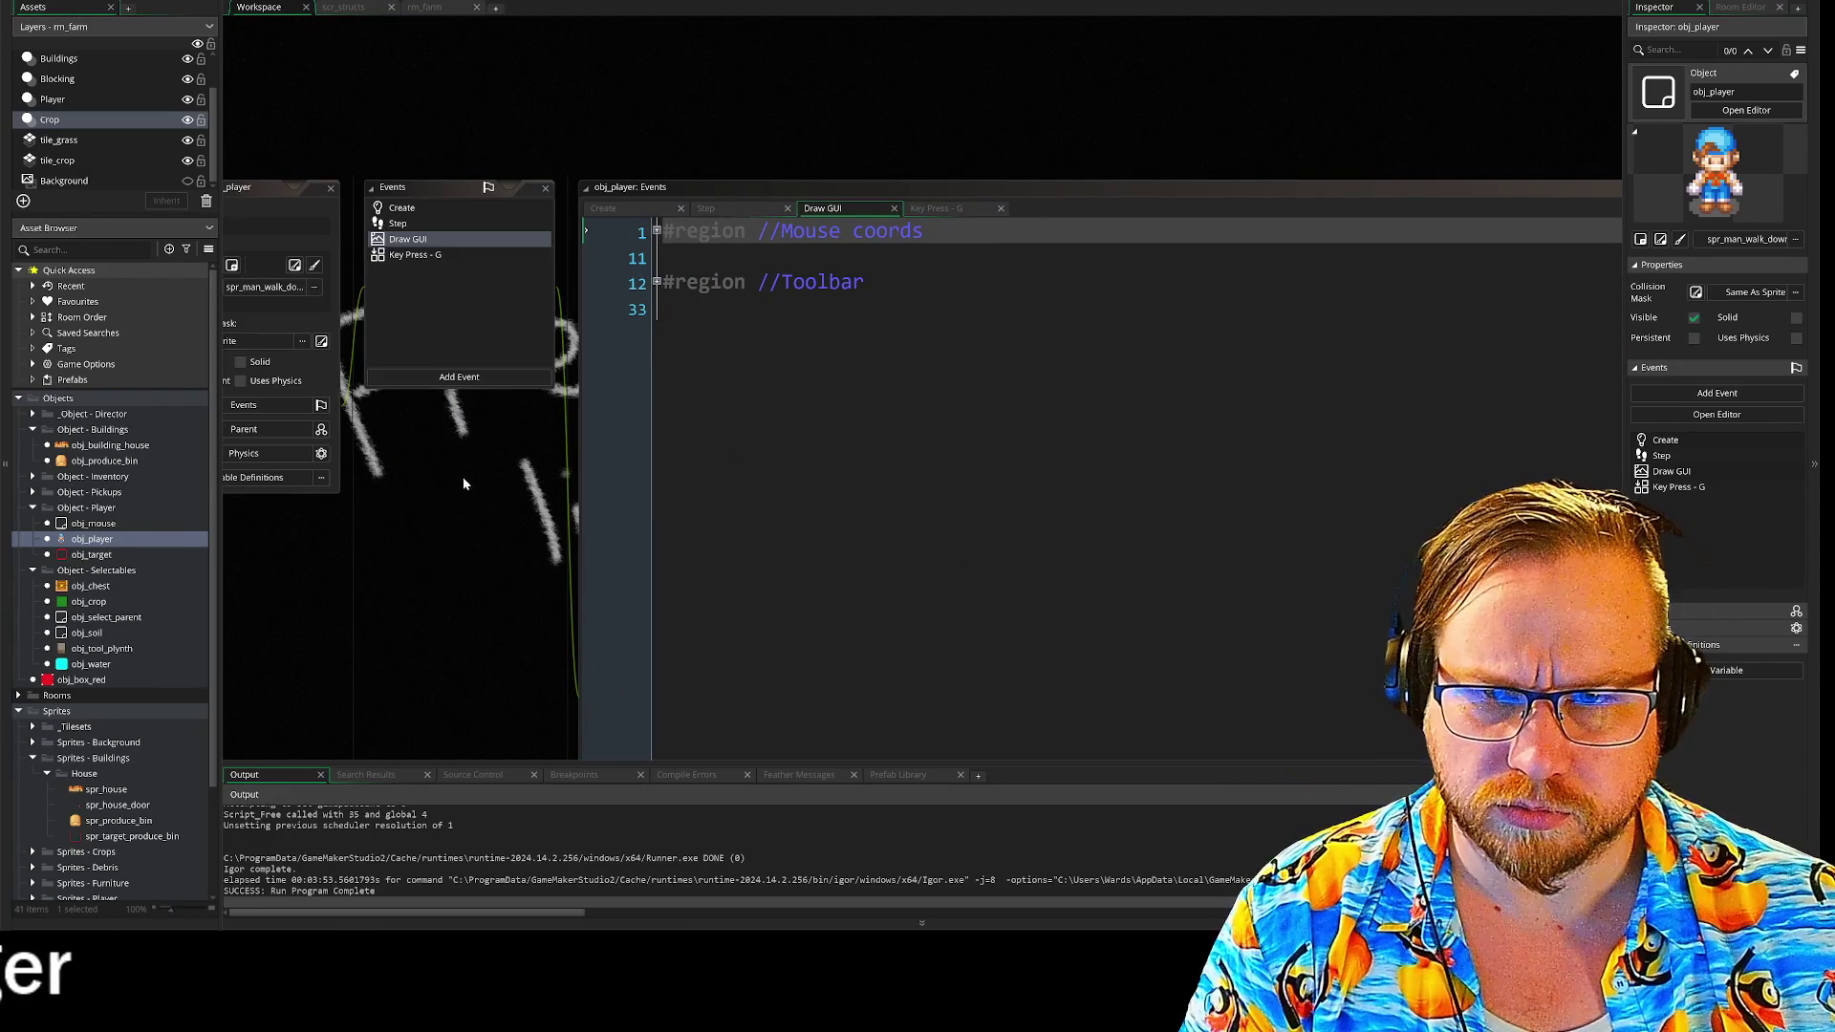
click(31, 415)
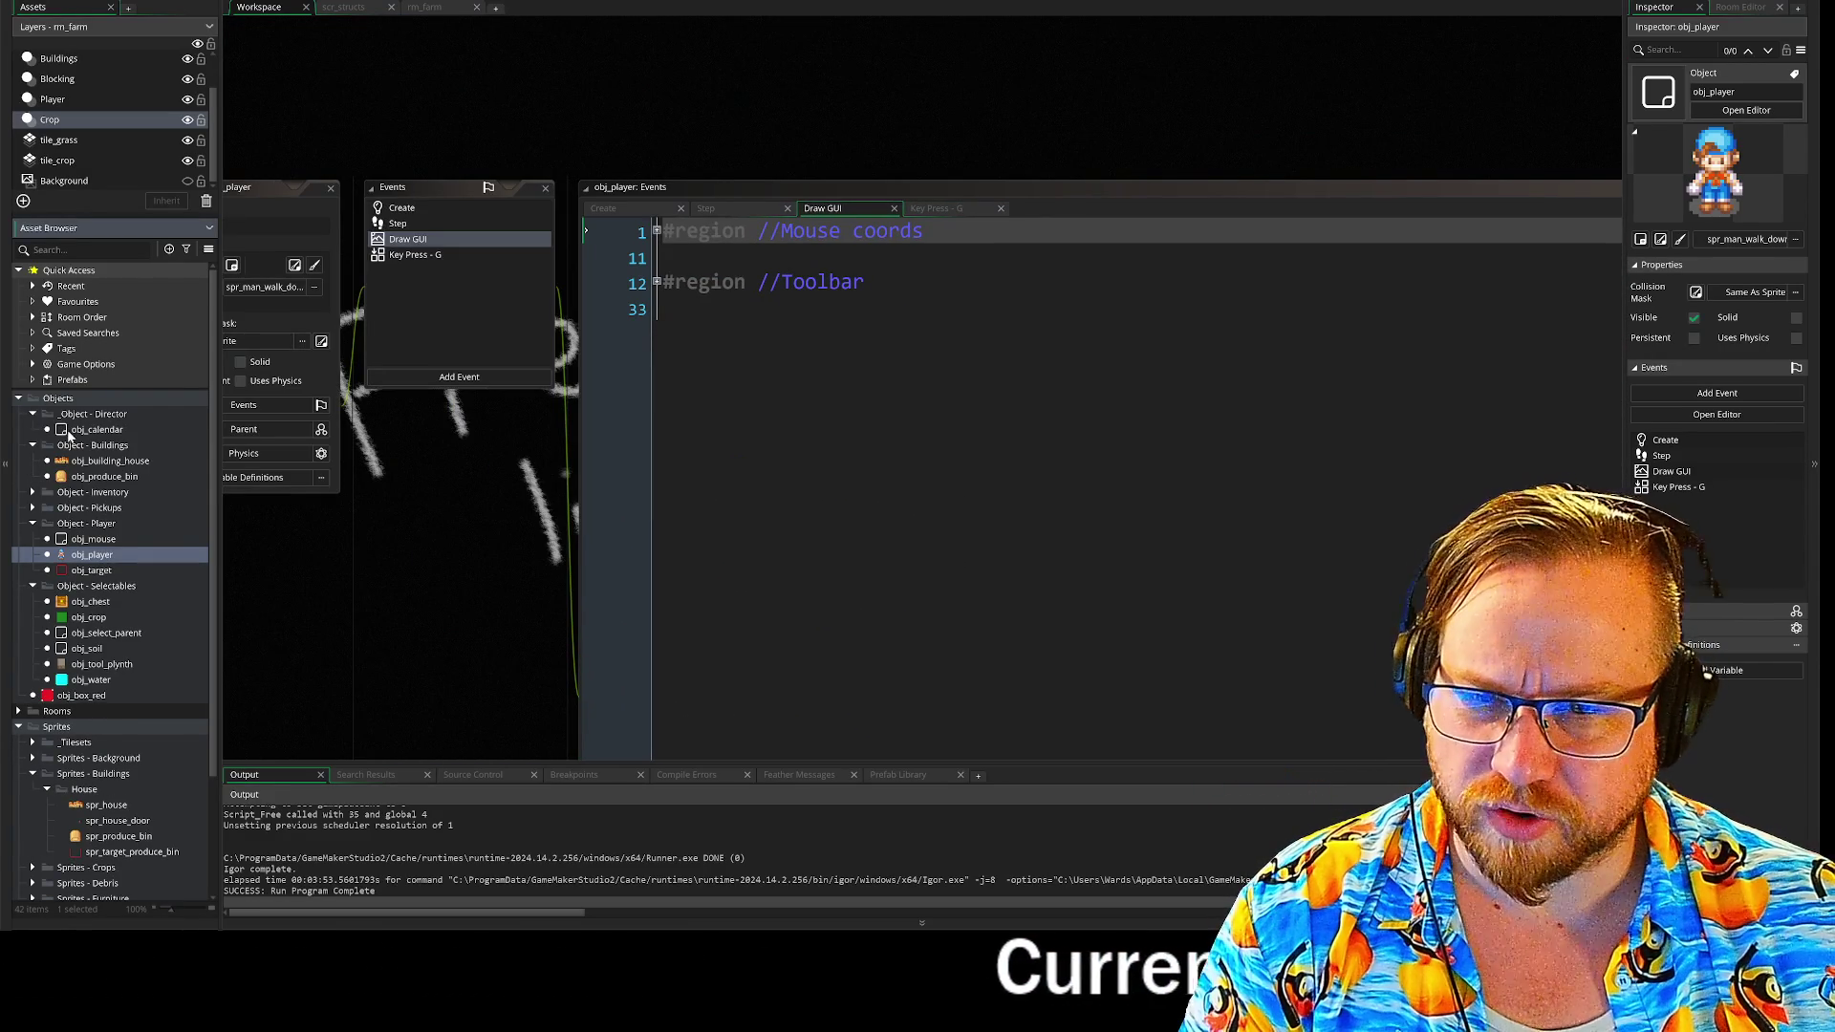
double_click(68, 433)
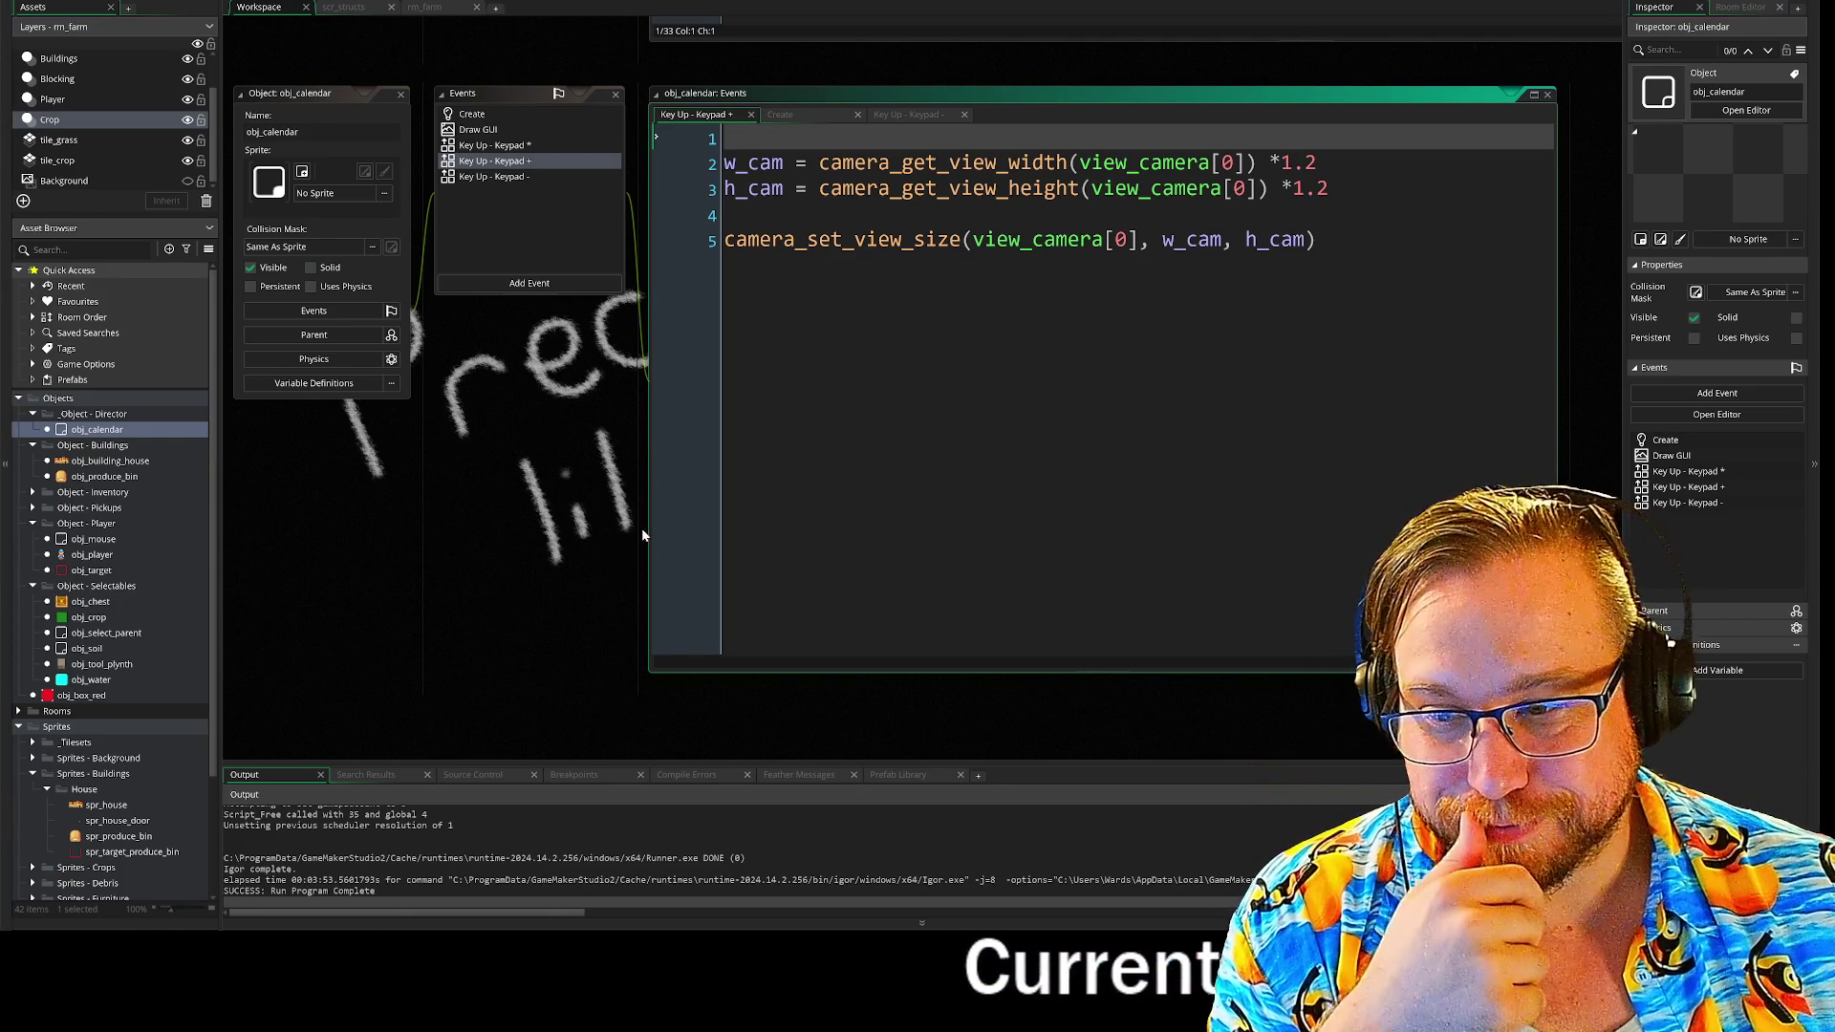
- Open obj_calendar's Draw GUI event, go to the Day text line and enlarge the code editor
mouse_move(667, 541)
mouse_down()
mouse_move(640, 531)
mouse_move(651, 544)
mouse_move(713, 511)
mouse_move(676, 491)
mouse_up()
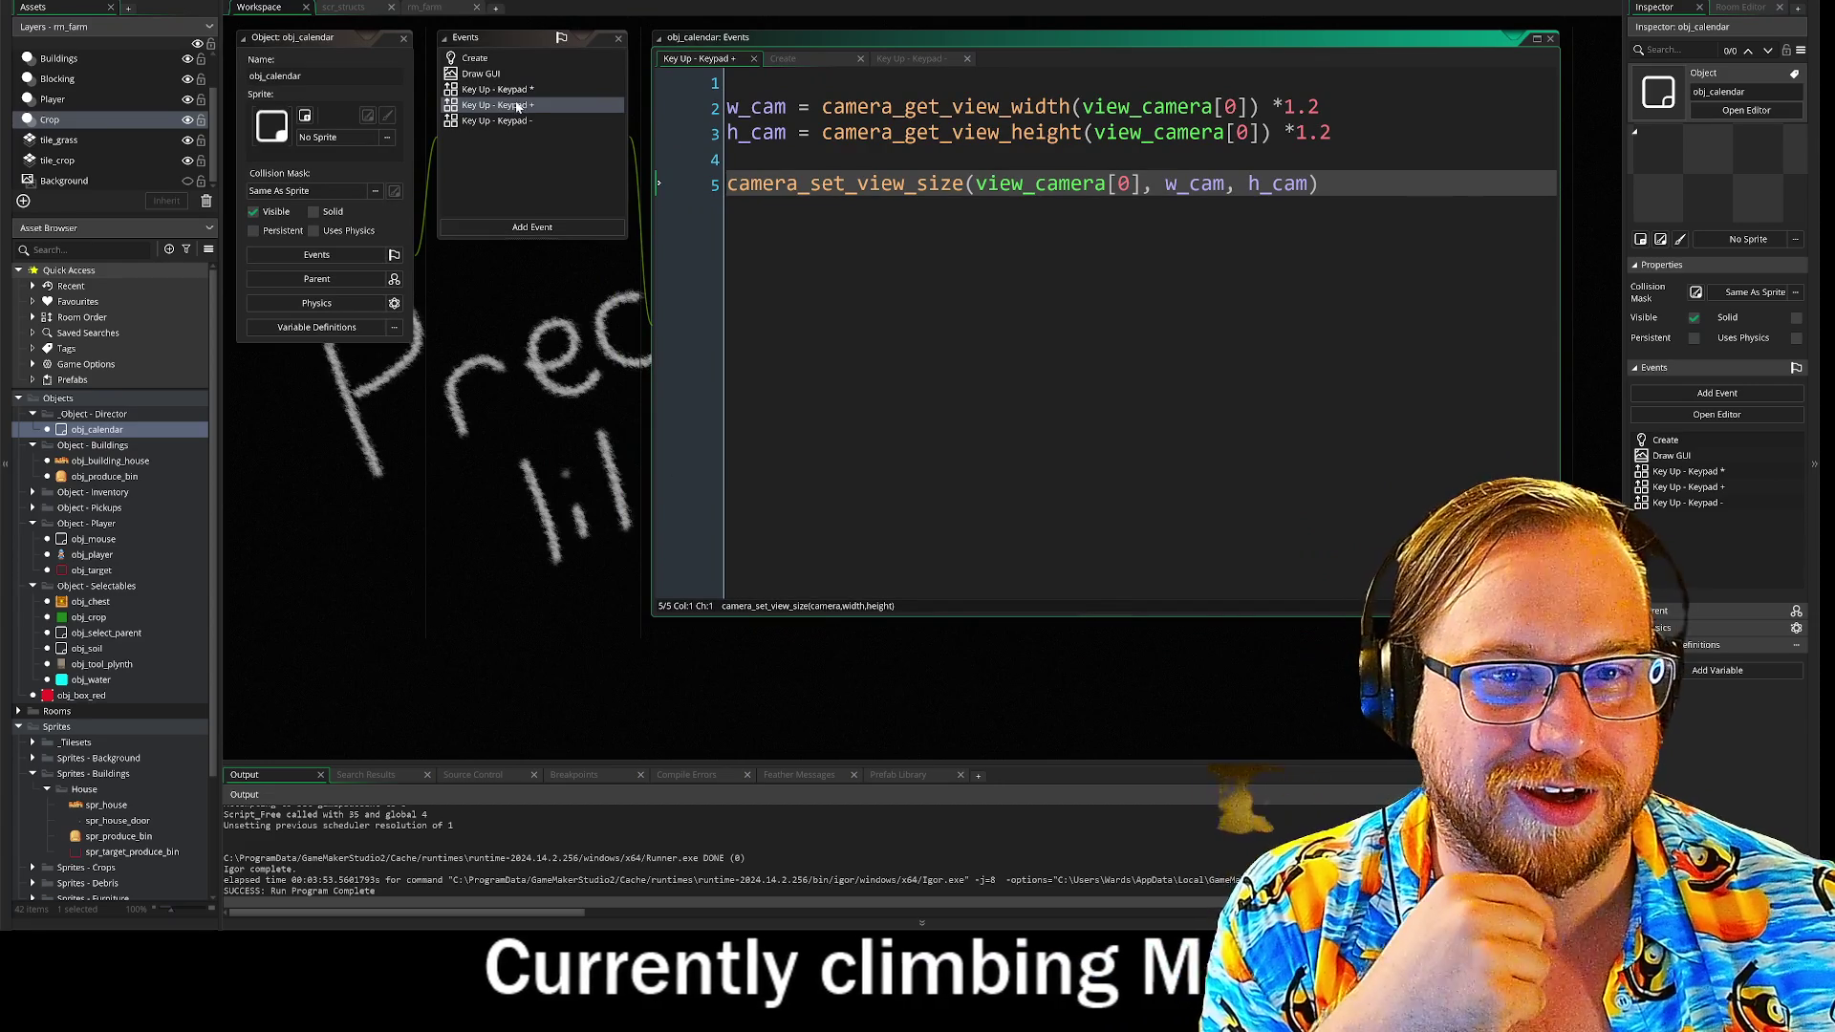
click(490, 75)
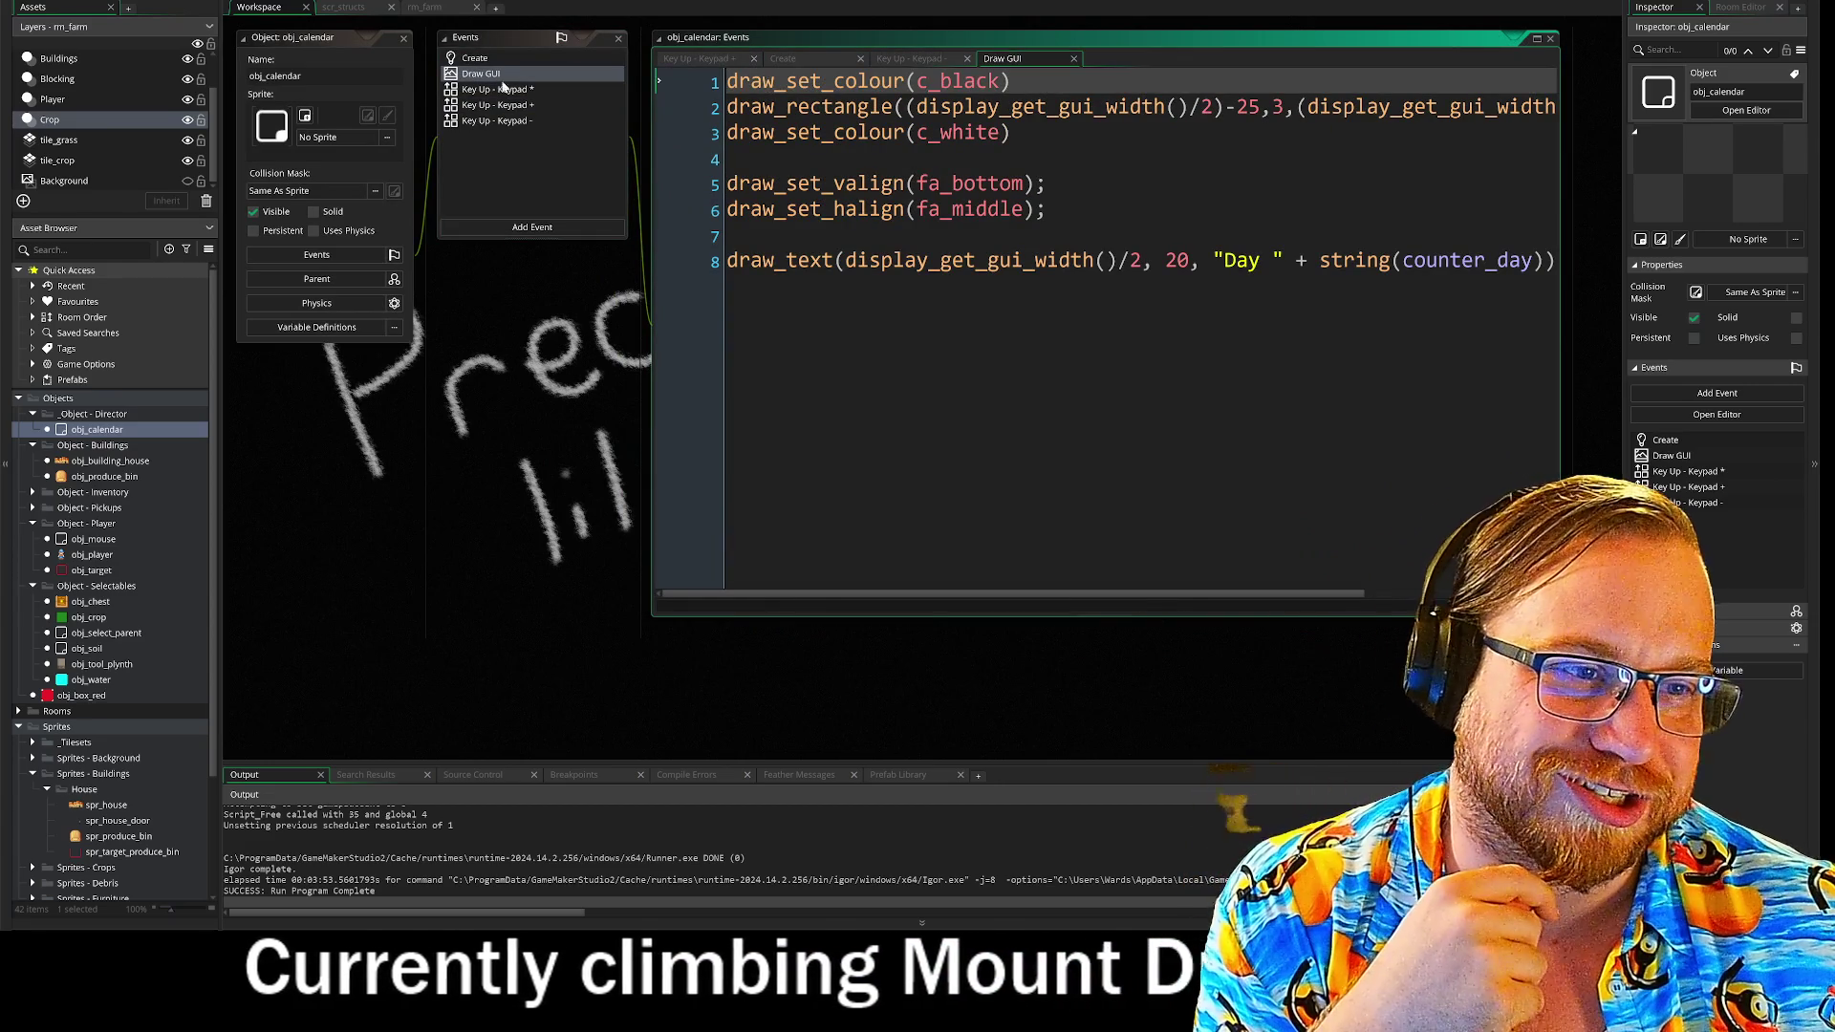
drag(521, 260, 491, 274)
click(651, 370)
drag(618, 473, 365, 426)
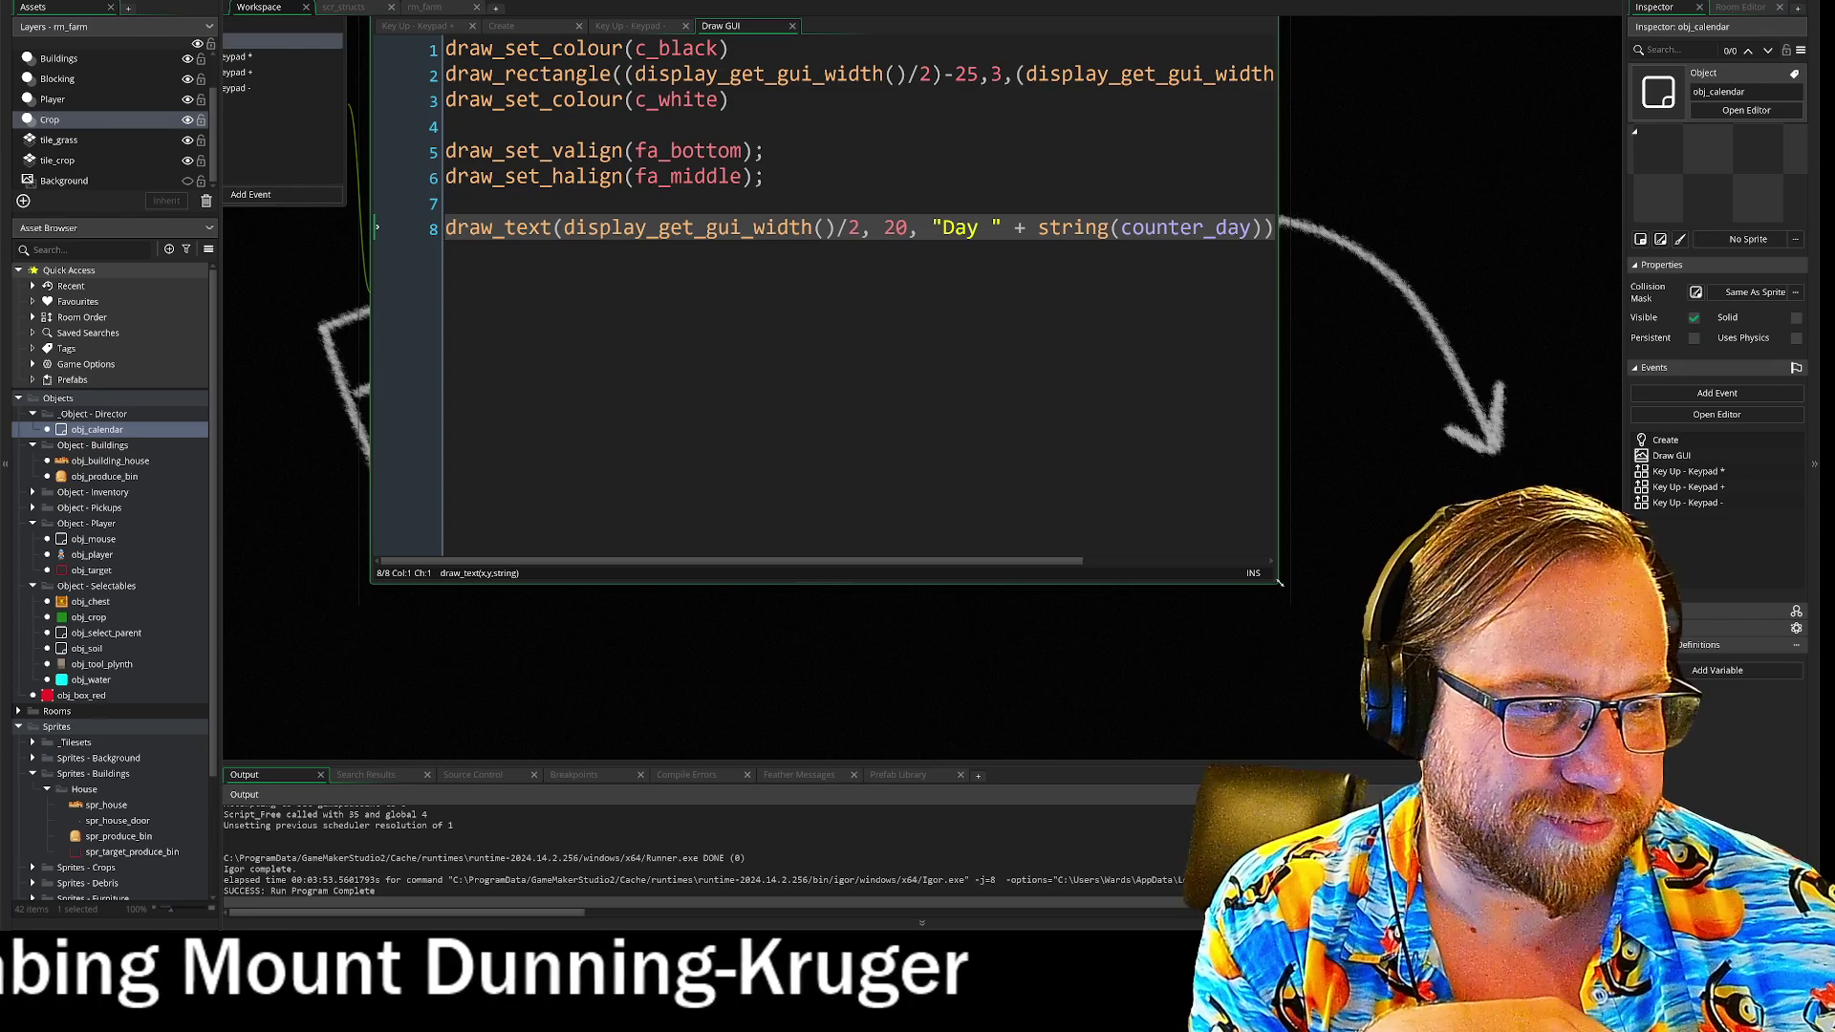
drag(1279, 581, 1603, 744)
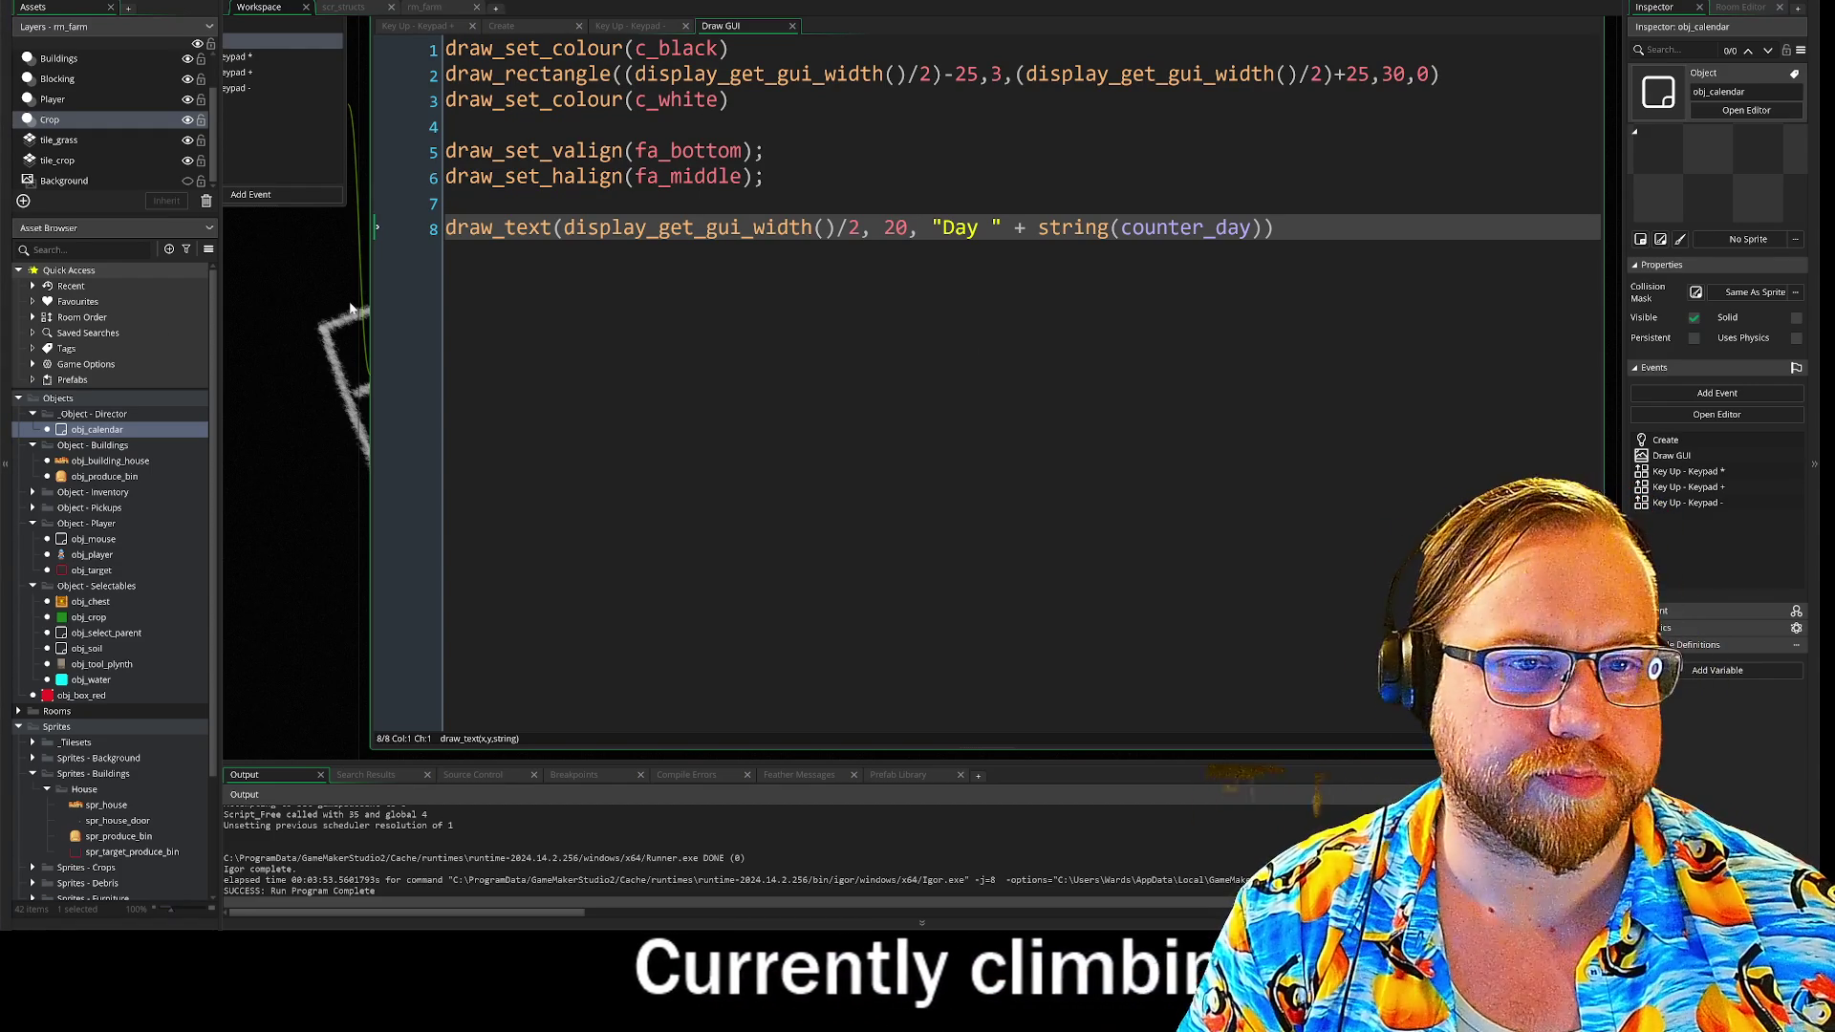
scroll(352, 308, down, 2)
scroll(477, 409, up, 2)
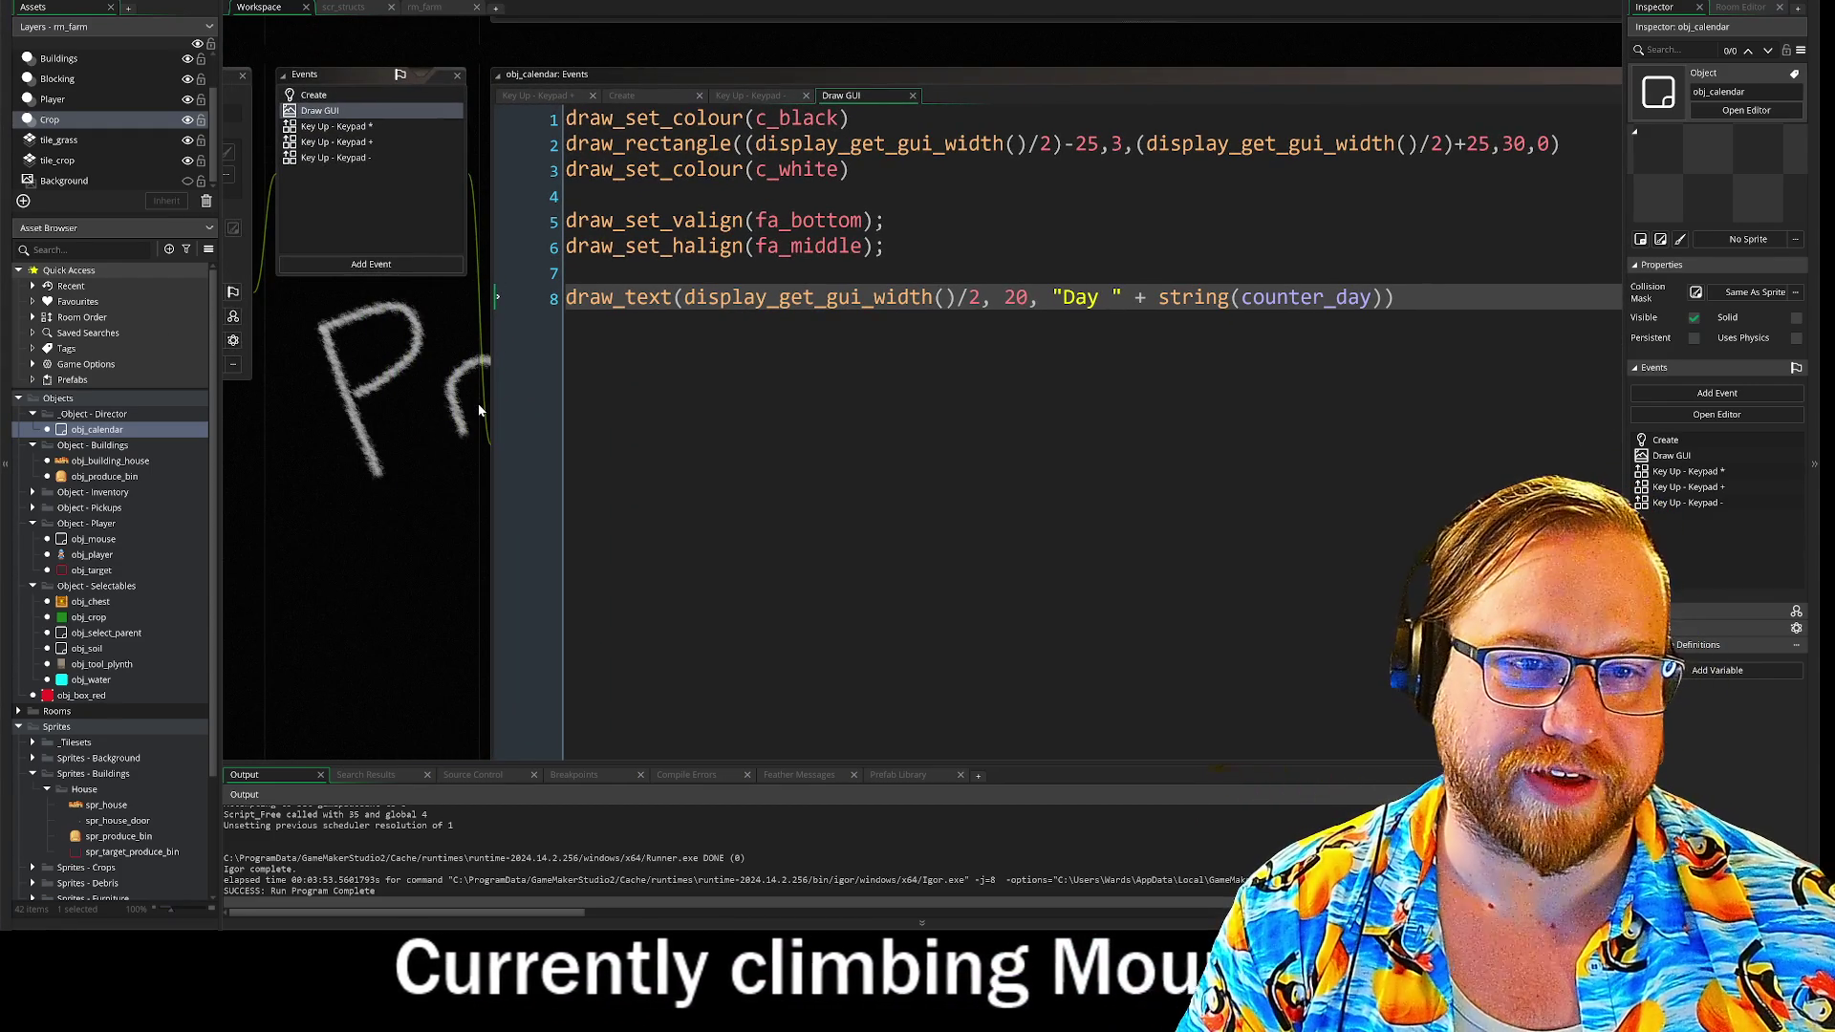
drag(444, 403, 541, 438)
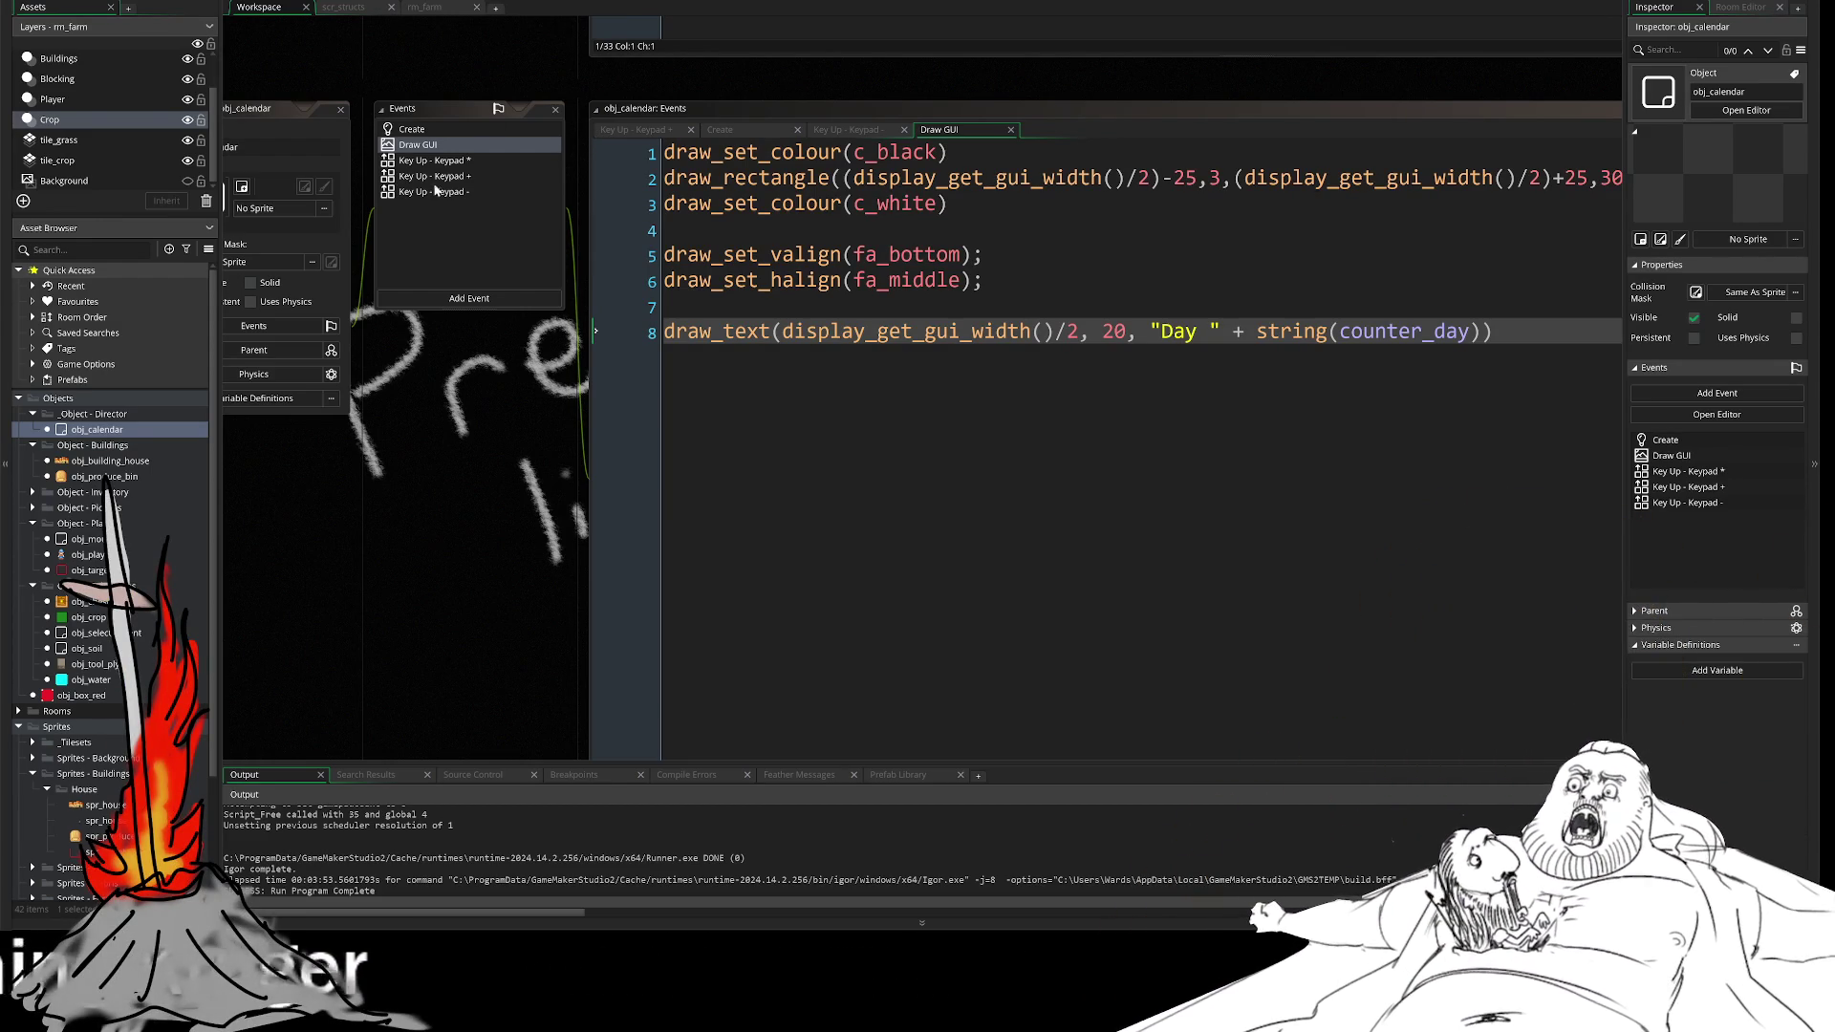
- Select the Buildings layer in the rm_farm room editor
click(62, 65)
scroll(54, 71, up, 1)
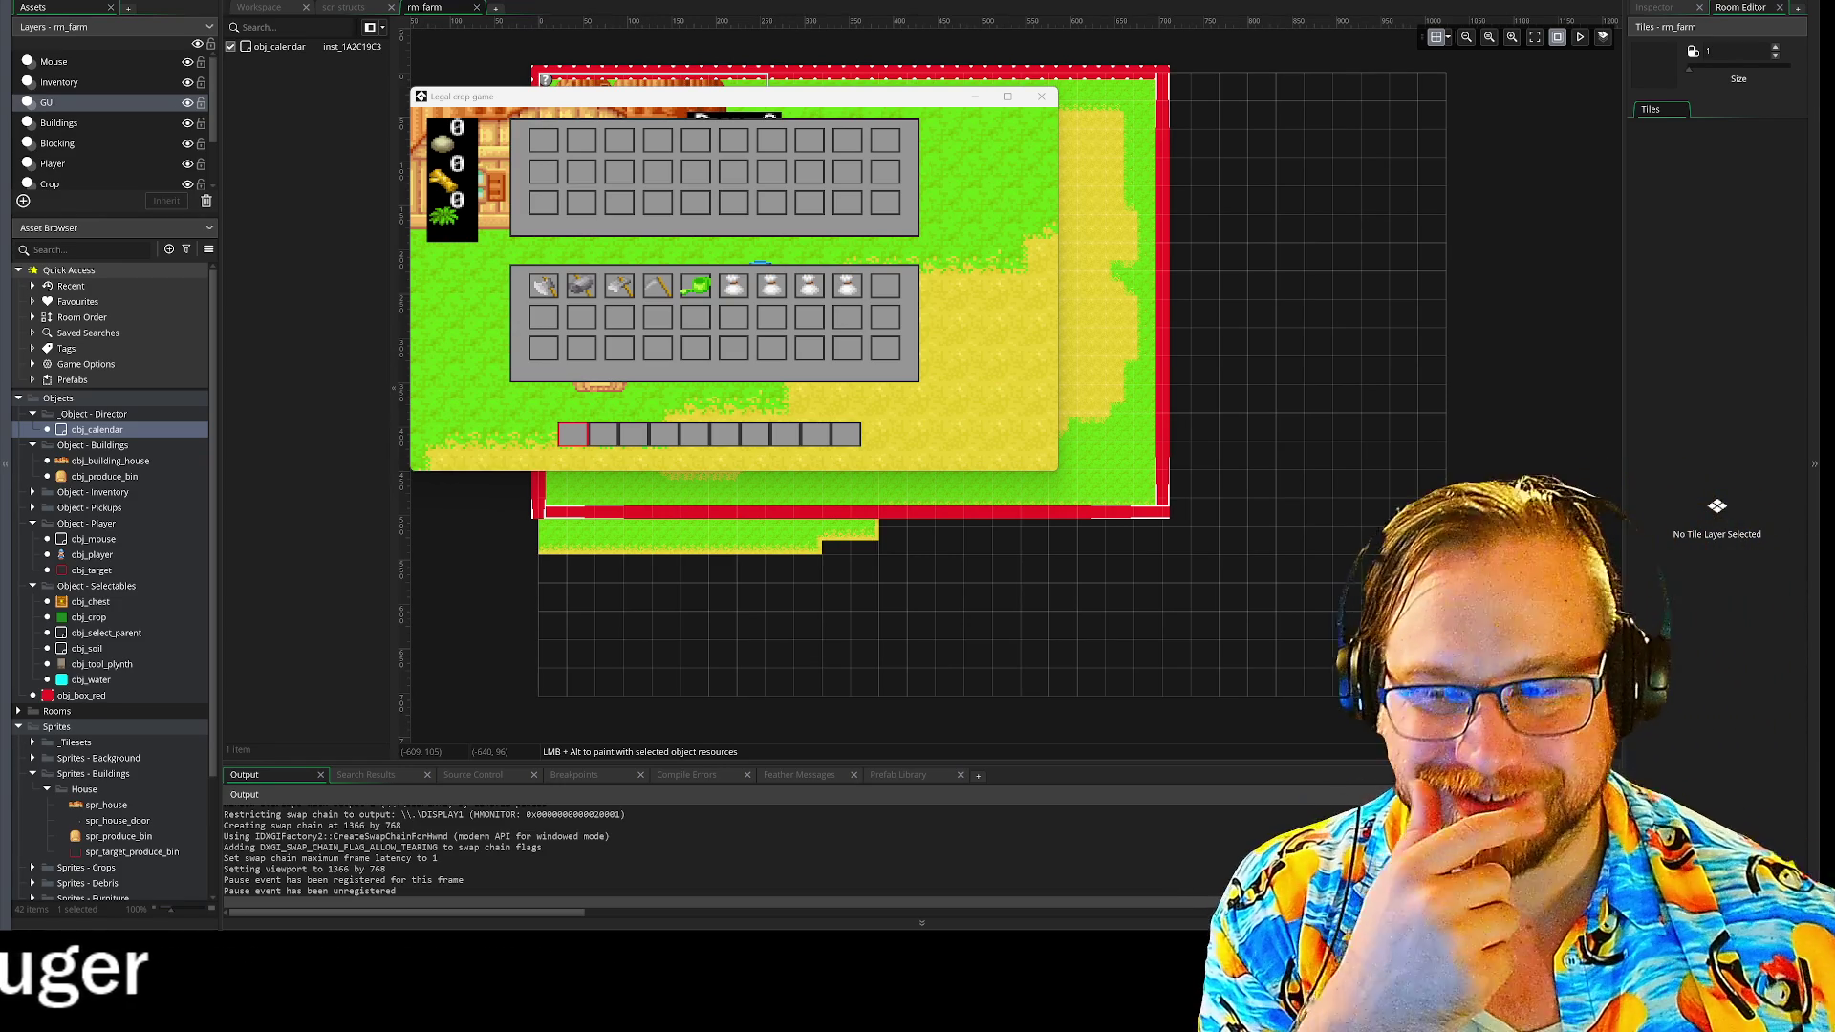
- Move the running farm game window aside, close it, and return to the code workspace
mouse_move(733, 96)
mouse_down()
mouse_move(699, 70)
mouse_move(691, 105)
mouse_up()
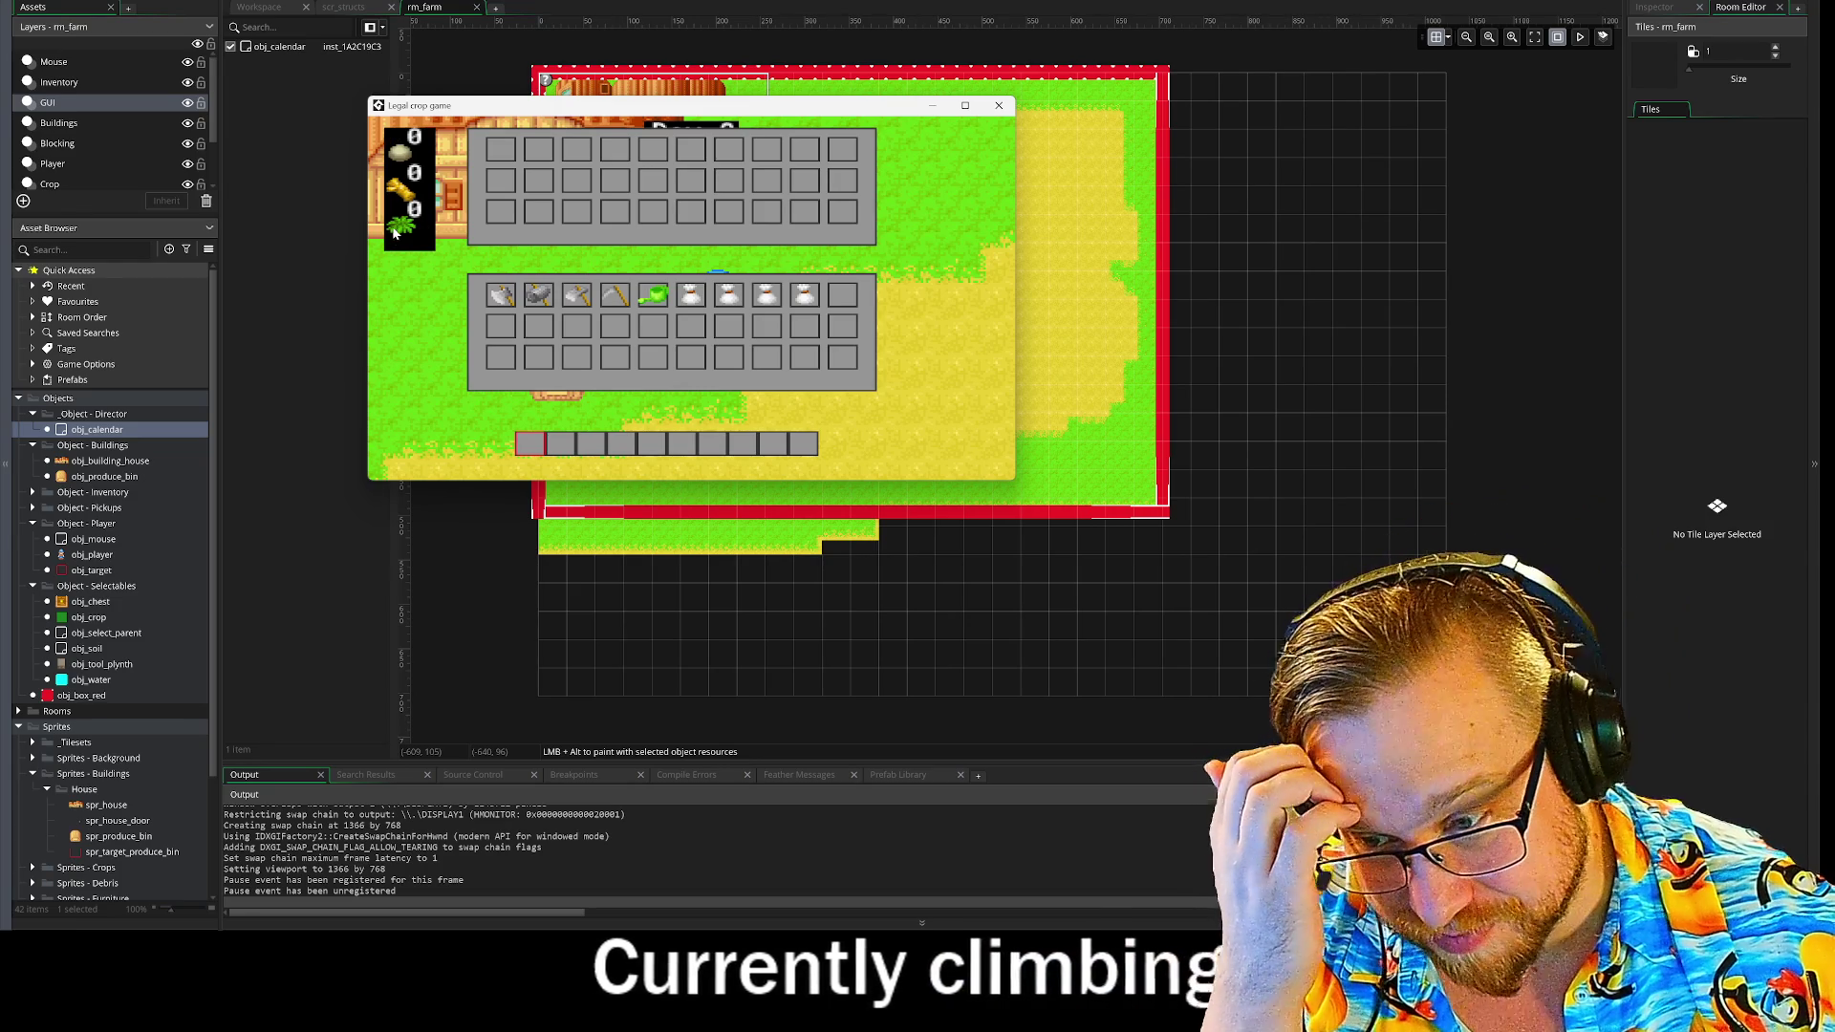
click(1002, 107)
click(262, 7)
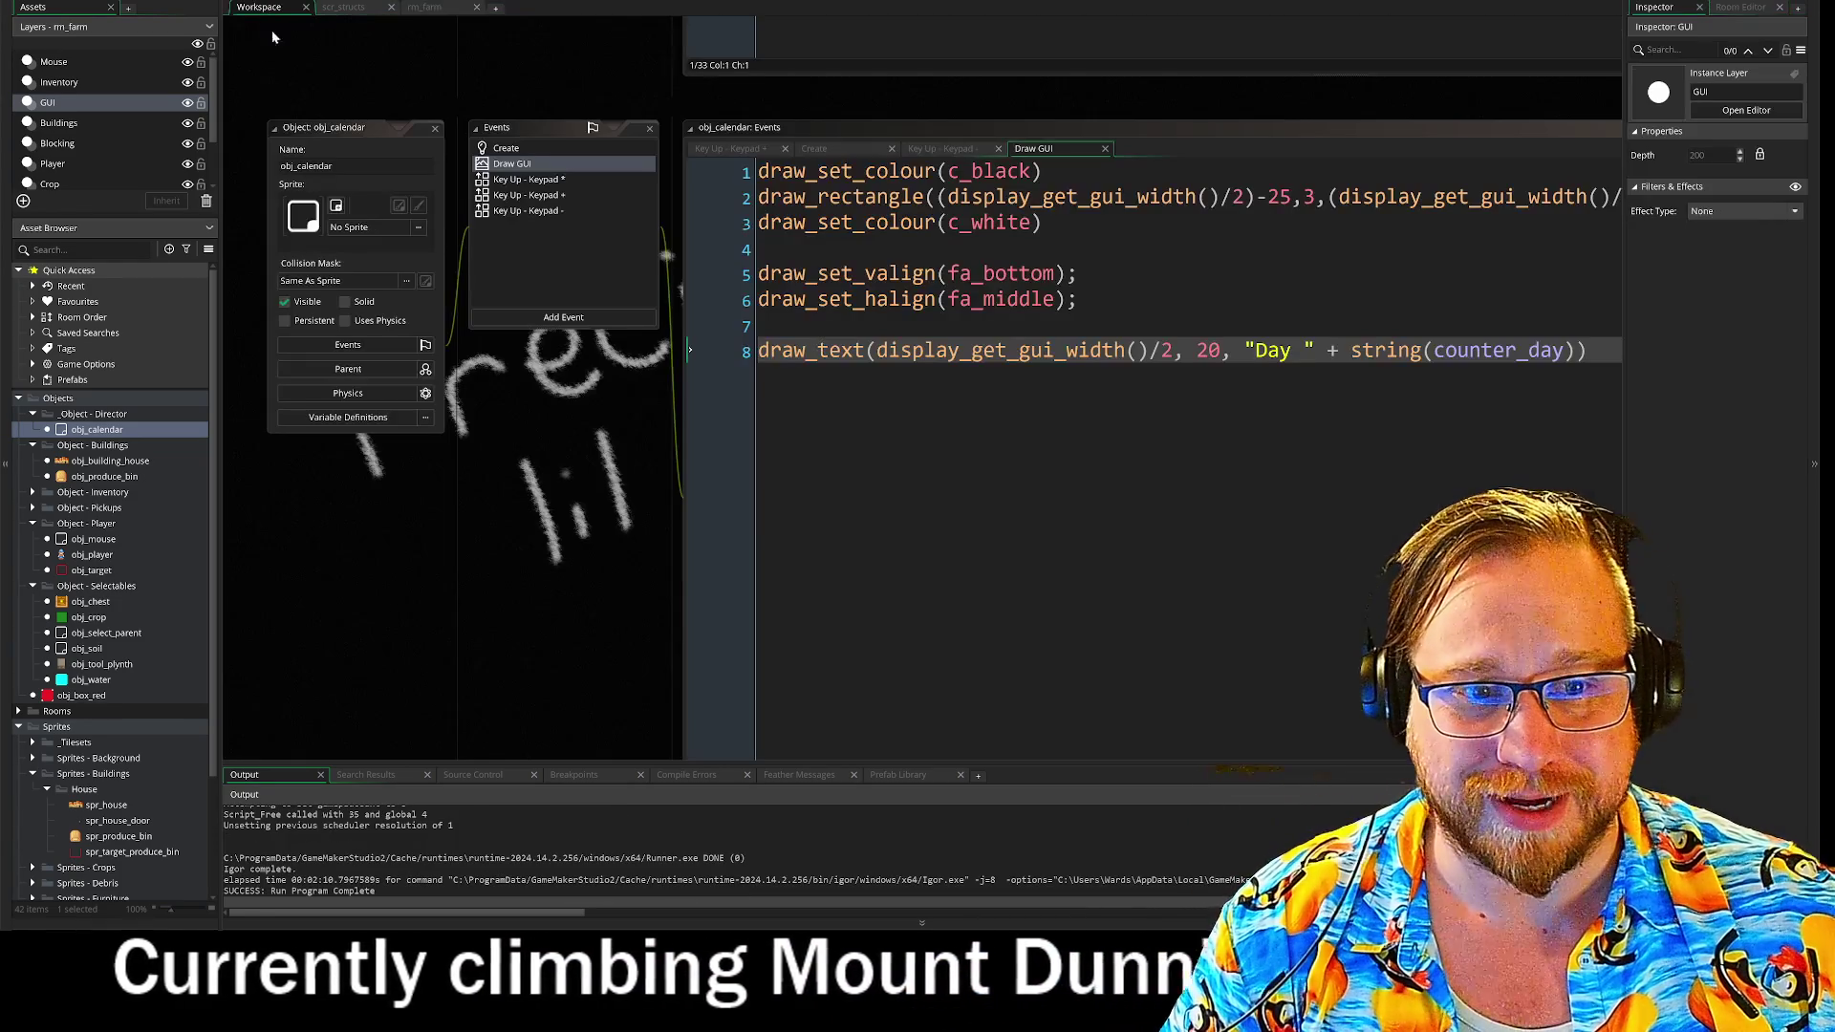
- Open obj_inventory_player from the Inventory group, enlarge its code editor and expand the #region //Resources fold
drag(603, 204, 540, 259)
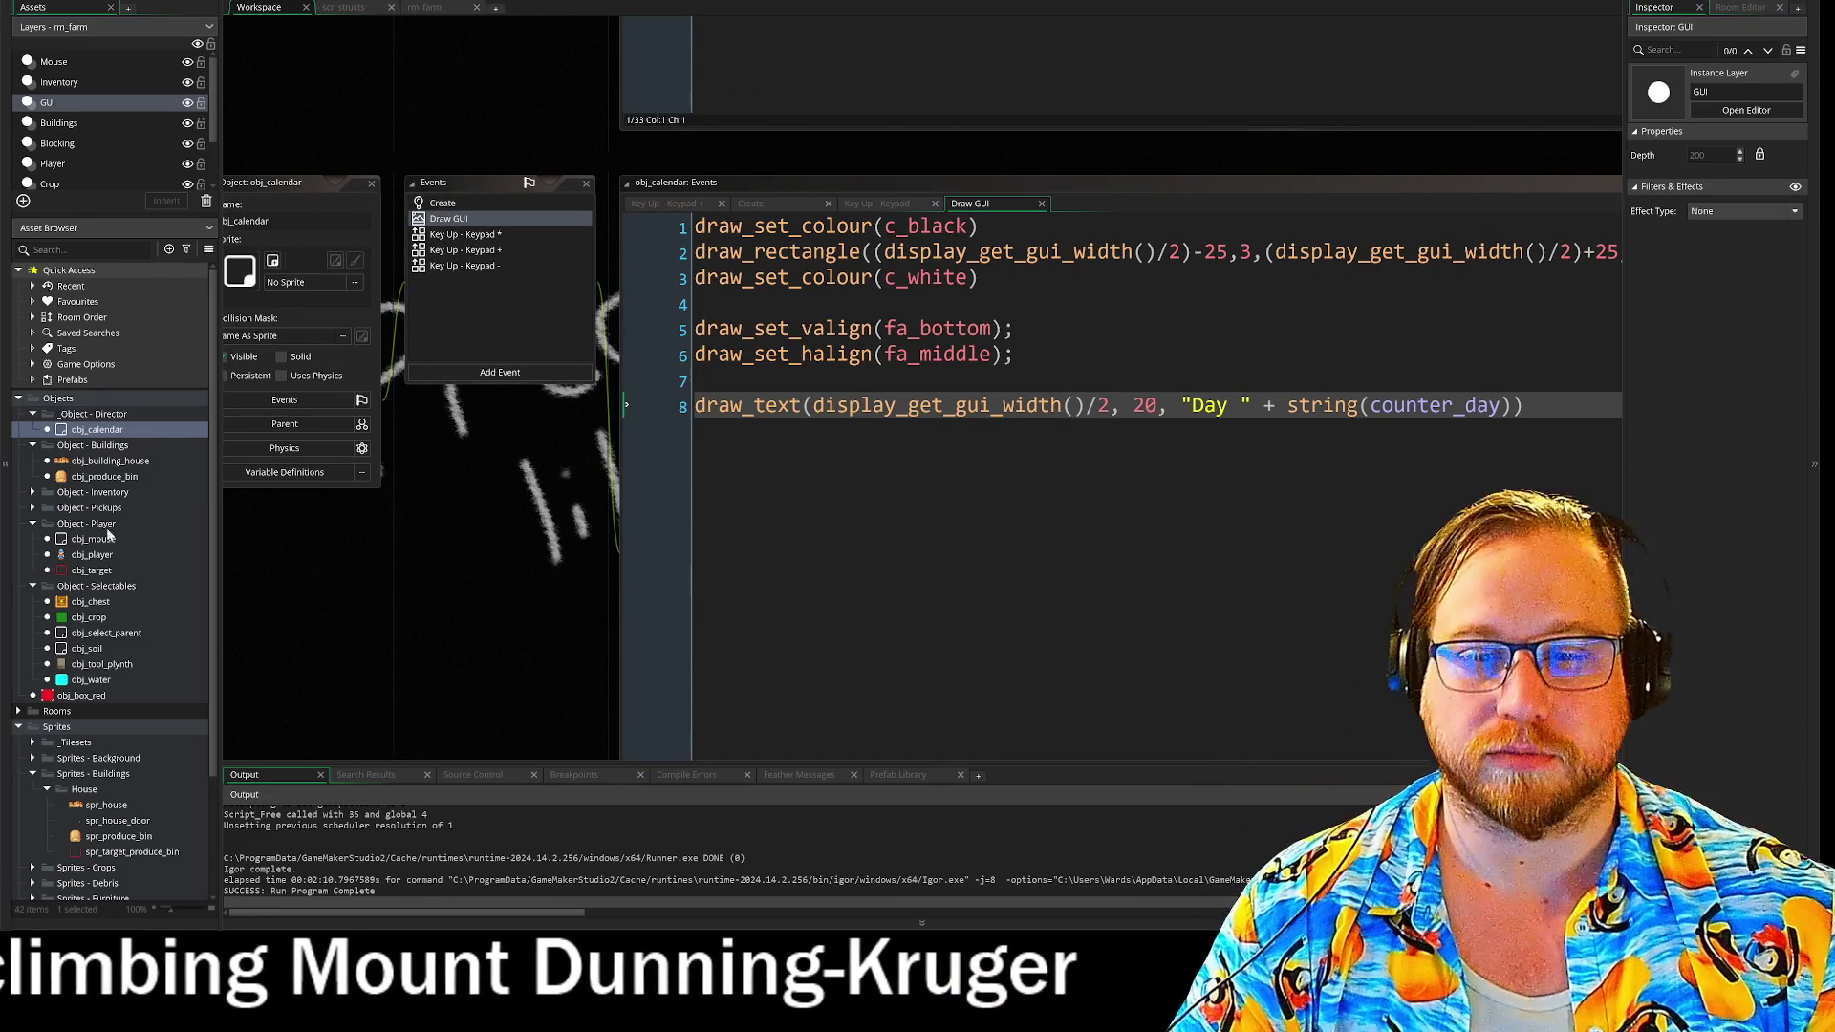
click(33, 491)
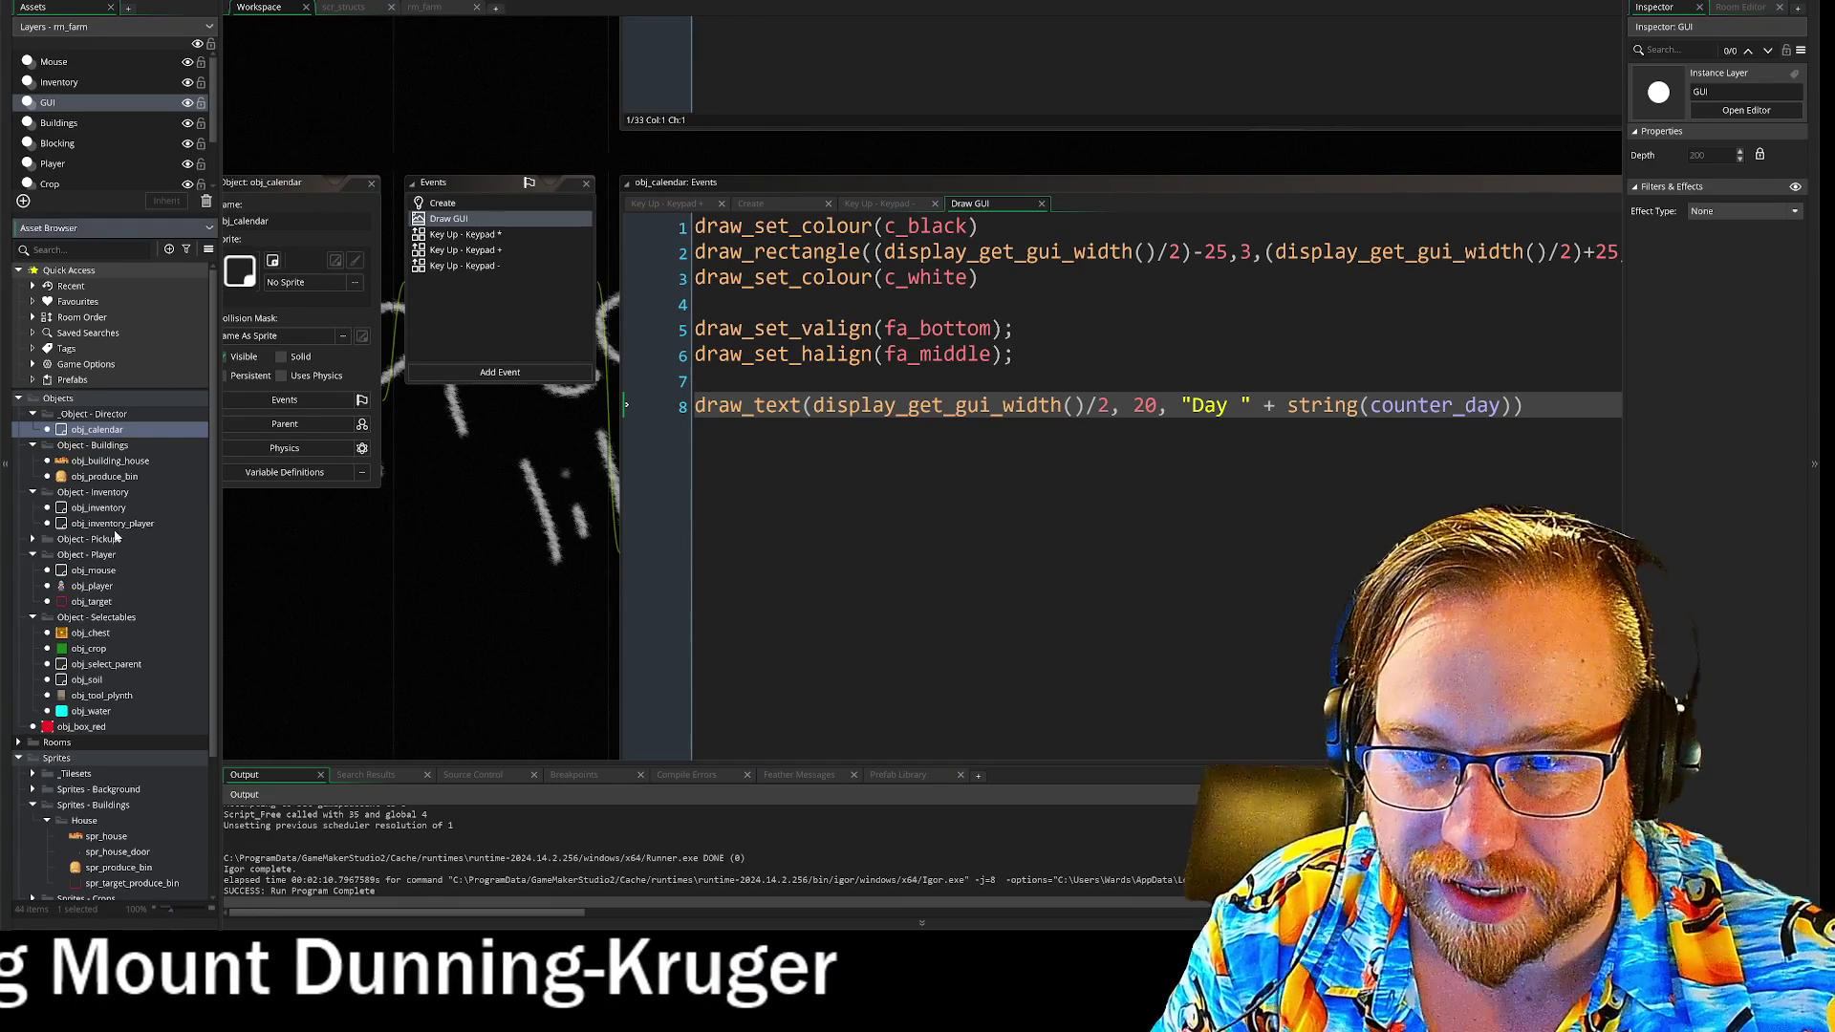
double_click(112, 522)
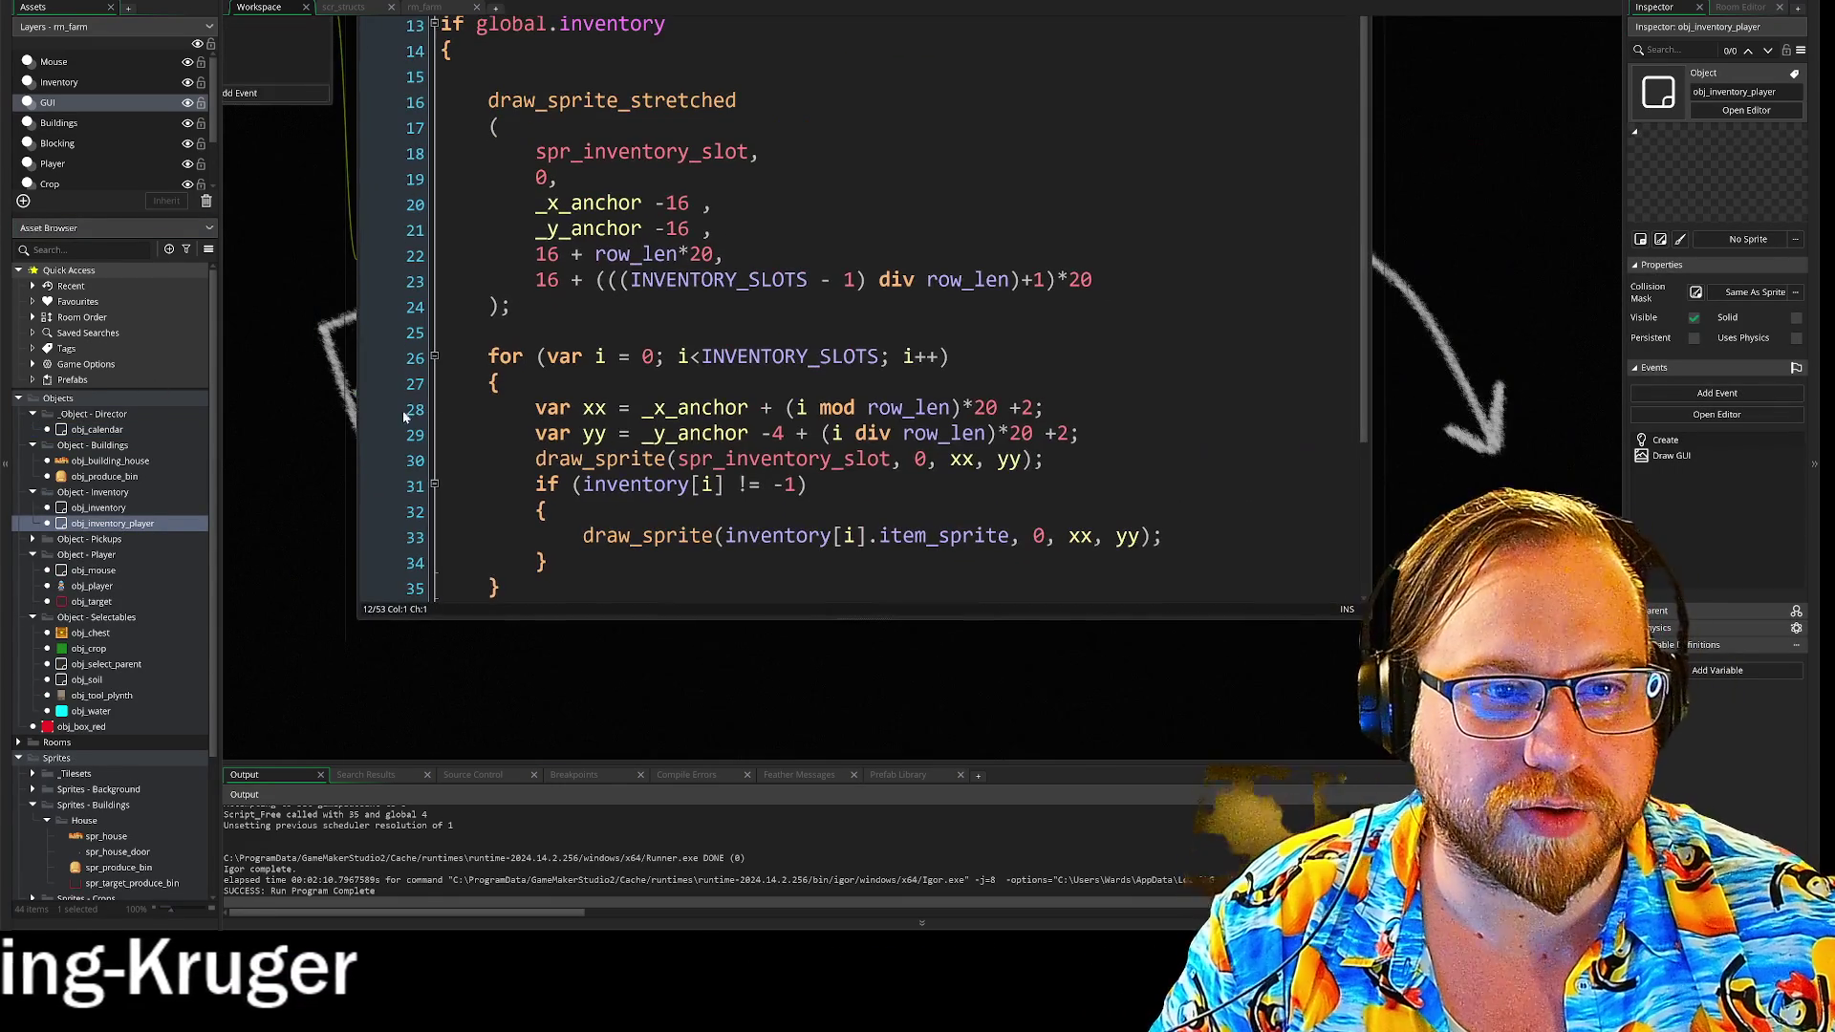
mouse_move(1368, 617)
mouse_down()
mouse_move(1430, 688)
mouse_move(1615, 755)
mouse_up()
scroll(956, 382, down, 2)
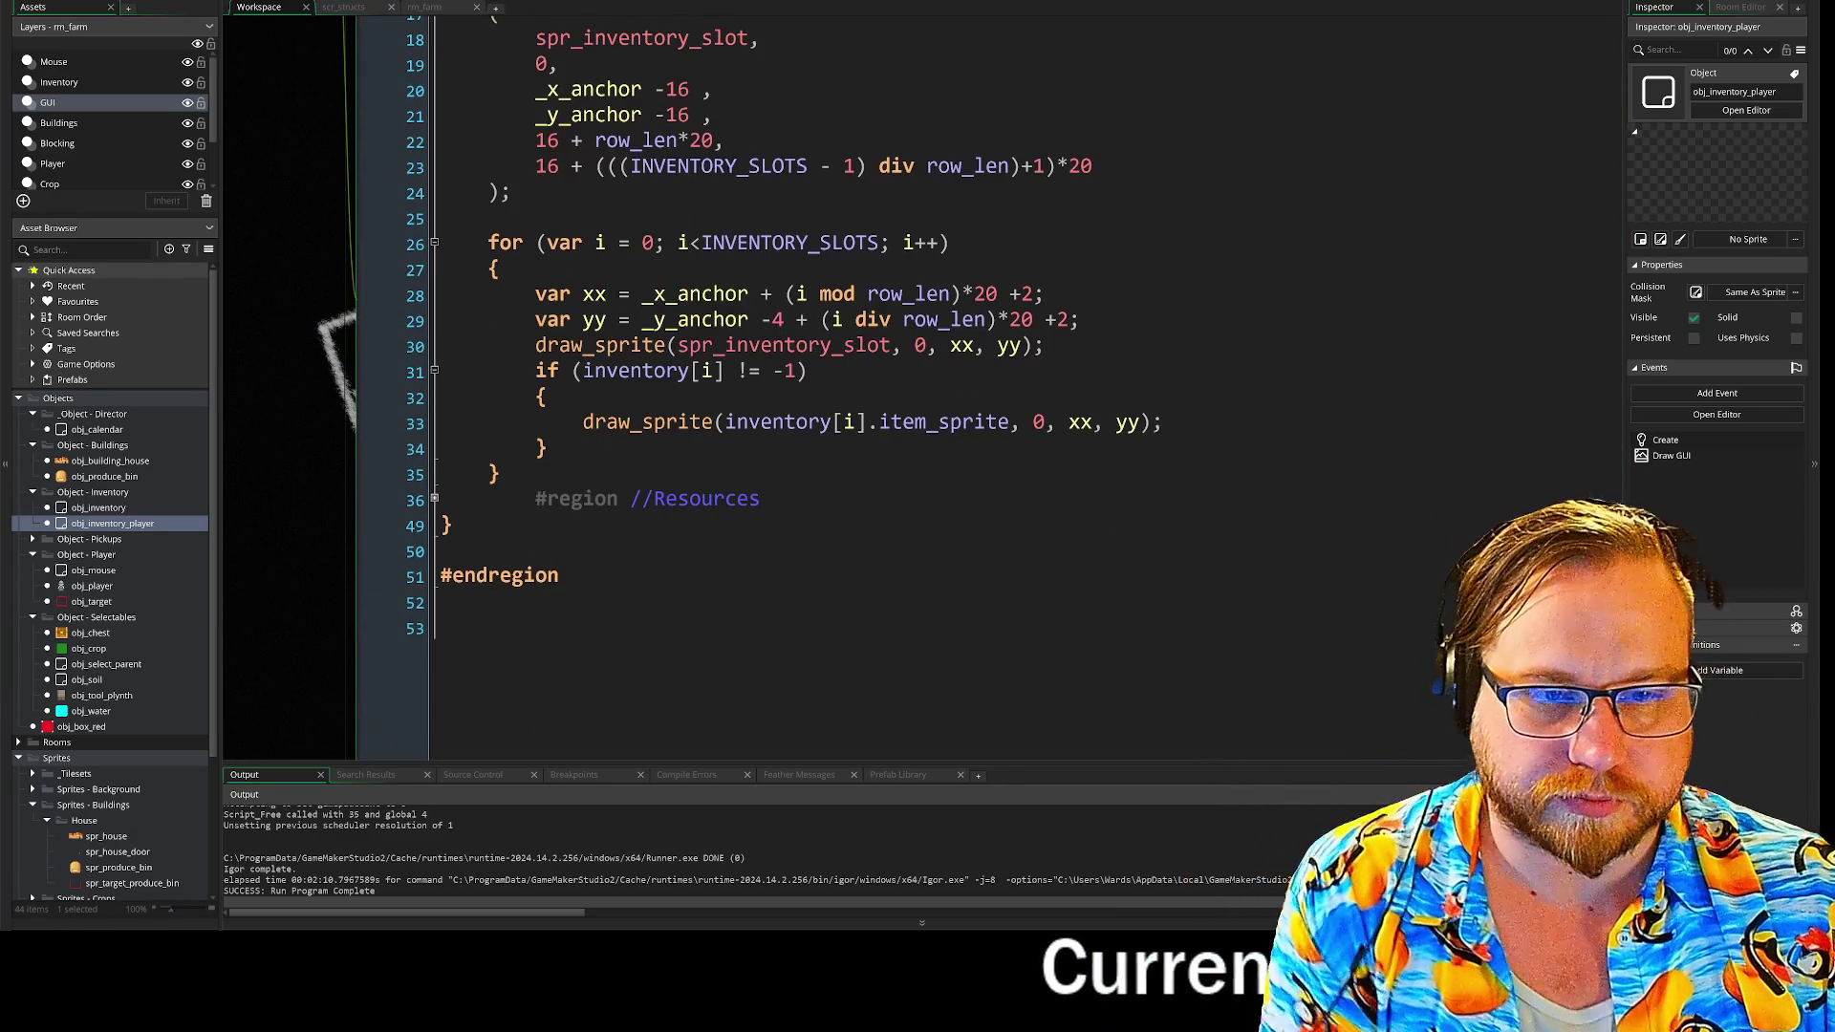
click(435, 499)
- Widen the editor, select the spr_stone draw_sprite line and put the caret after the spr_weed line
scroll(363, 328, down, 2)
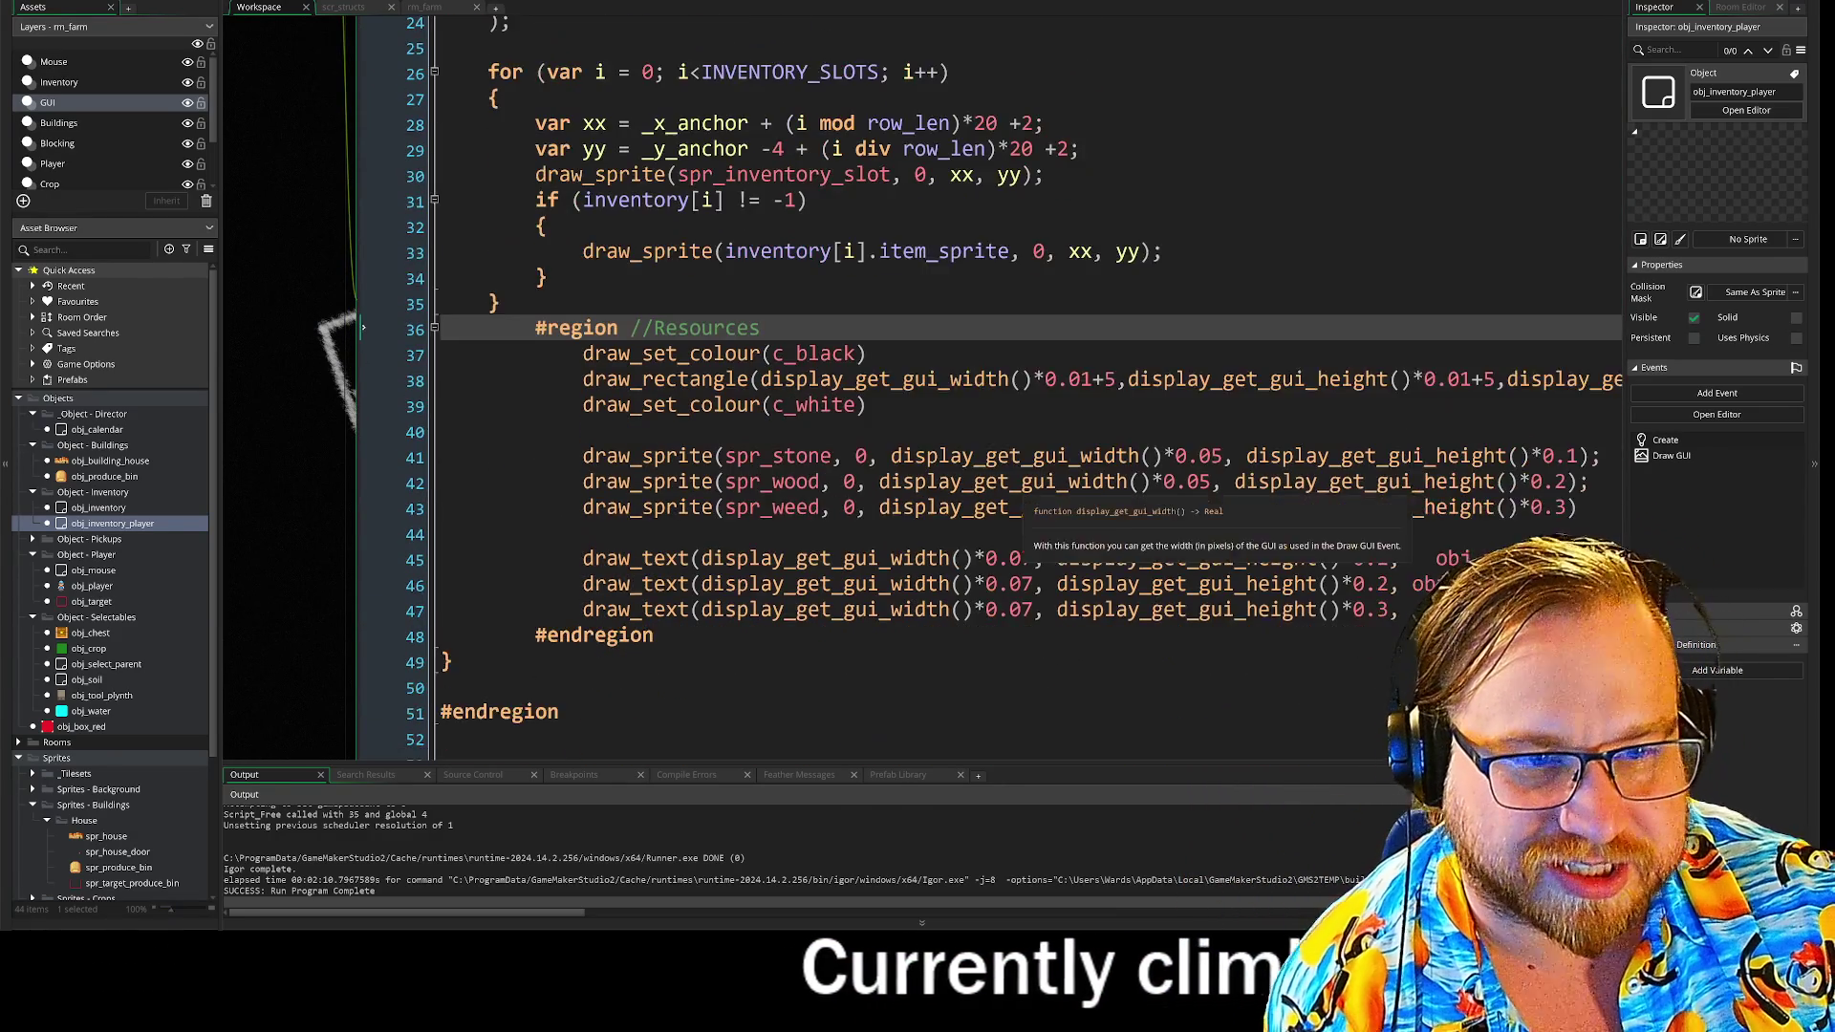
scroll(990, 382, down, 1)
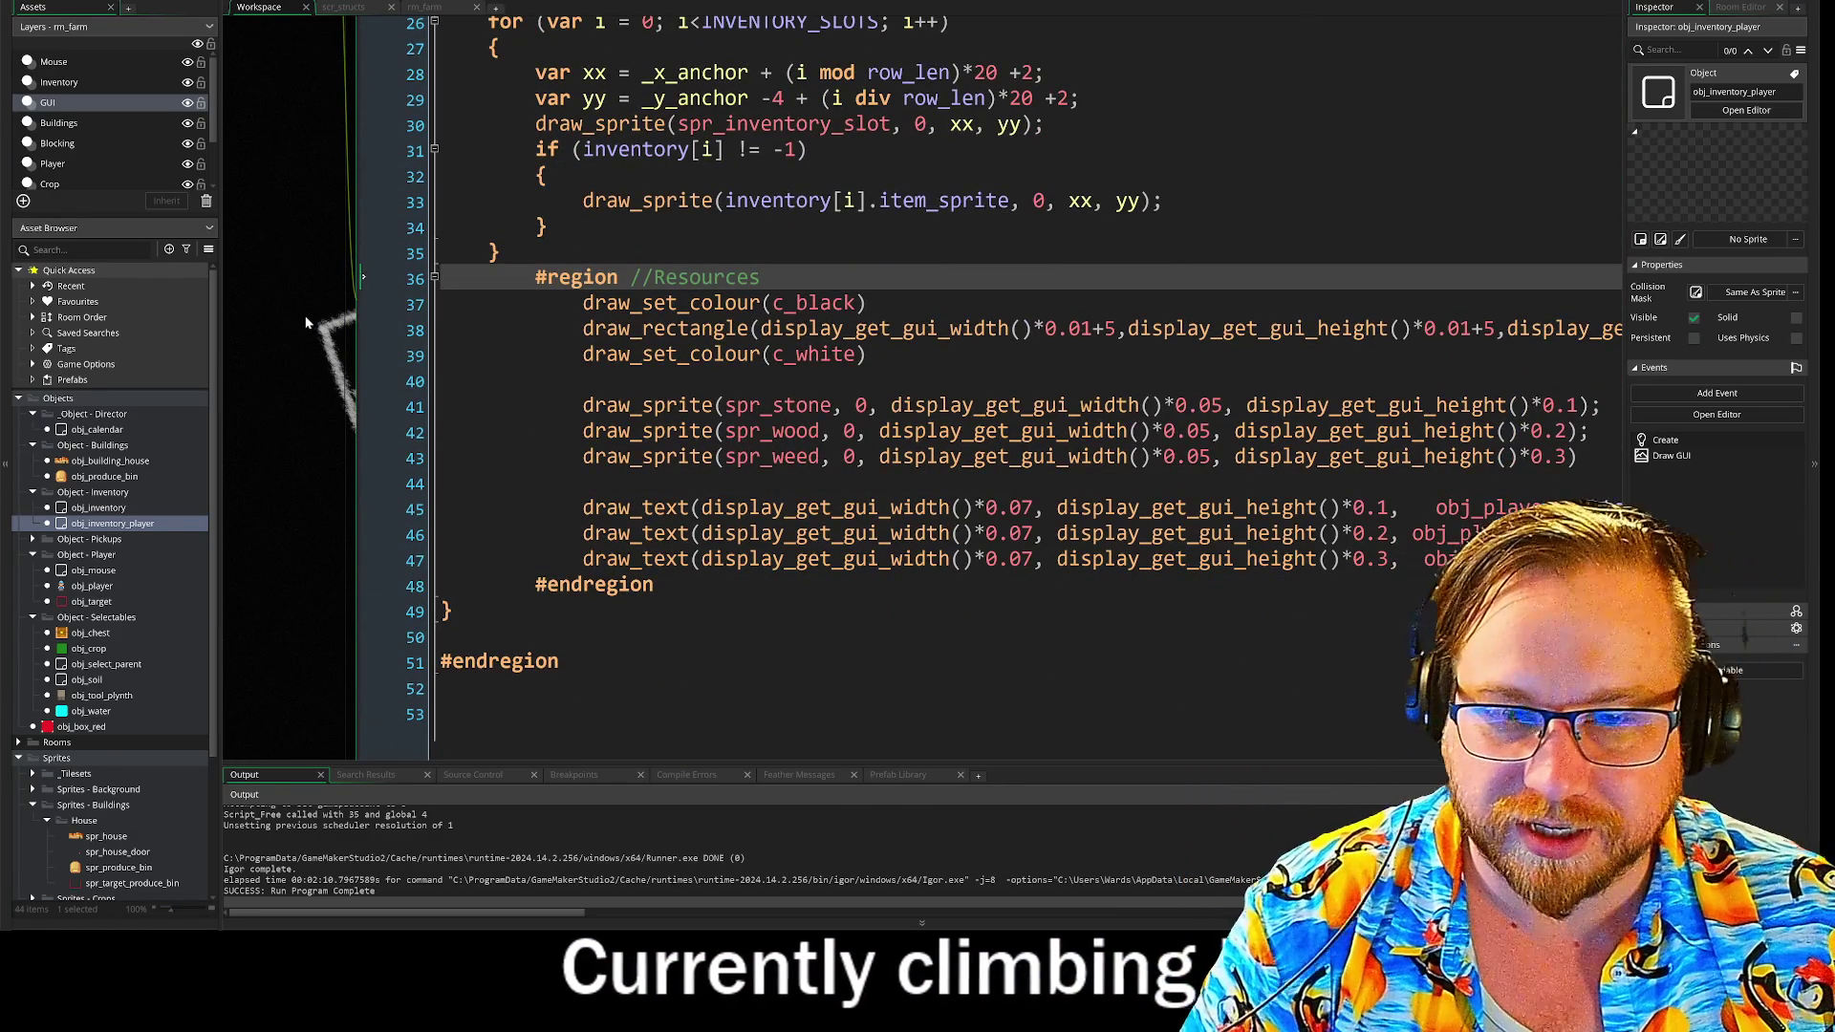
mouse_move(326, 245)
mouse_down()
mouse_move(361, 270)
mouse_move(107, 209)
mouse_move(151, 216)
mouse_up()
drag(1466, 512, 1623, 512)
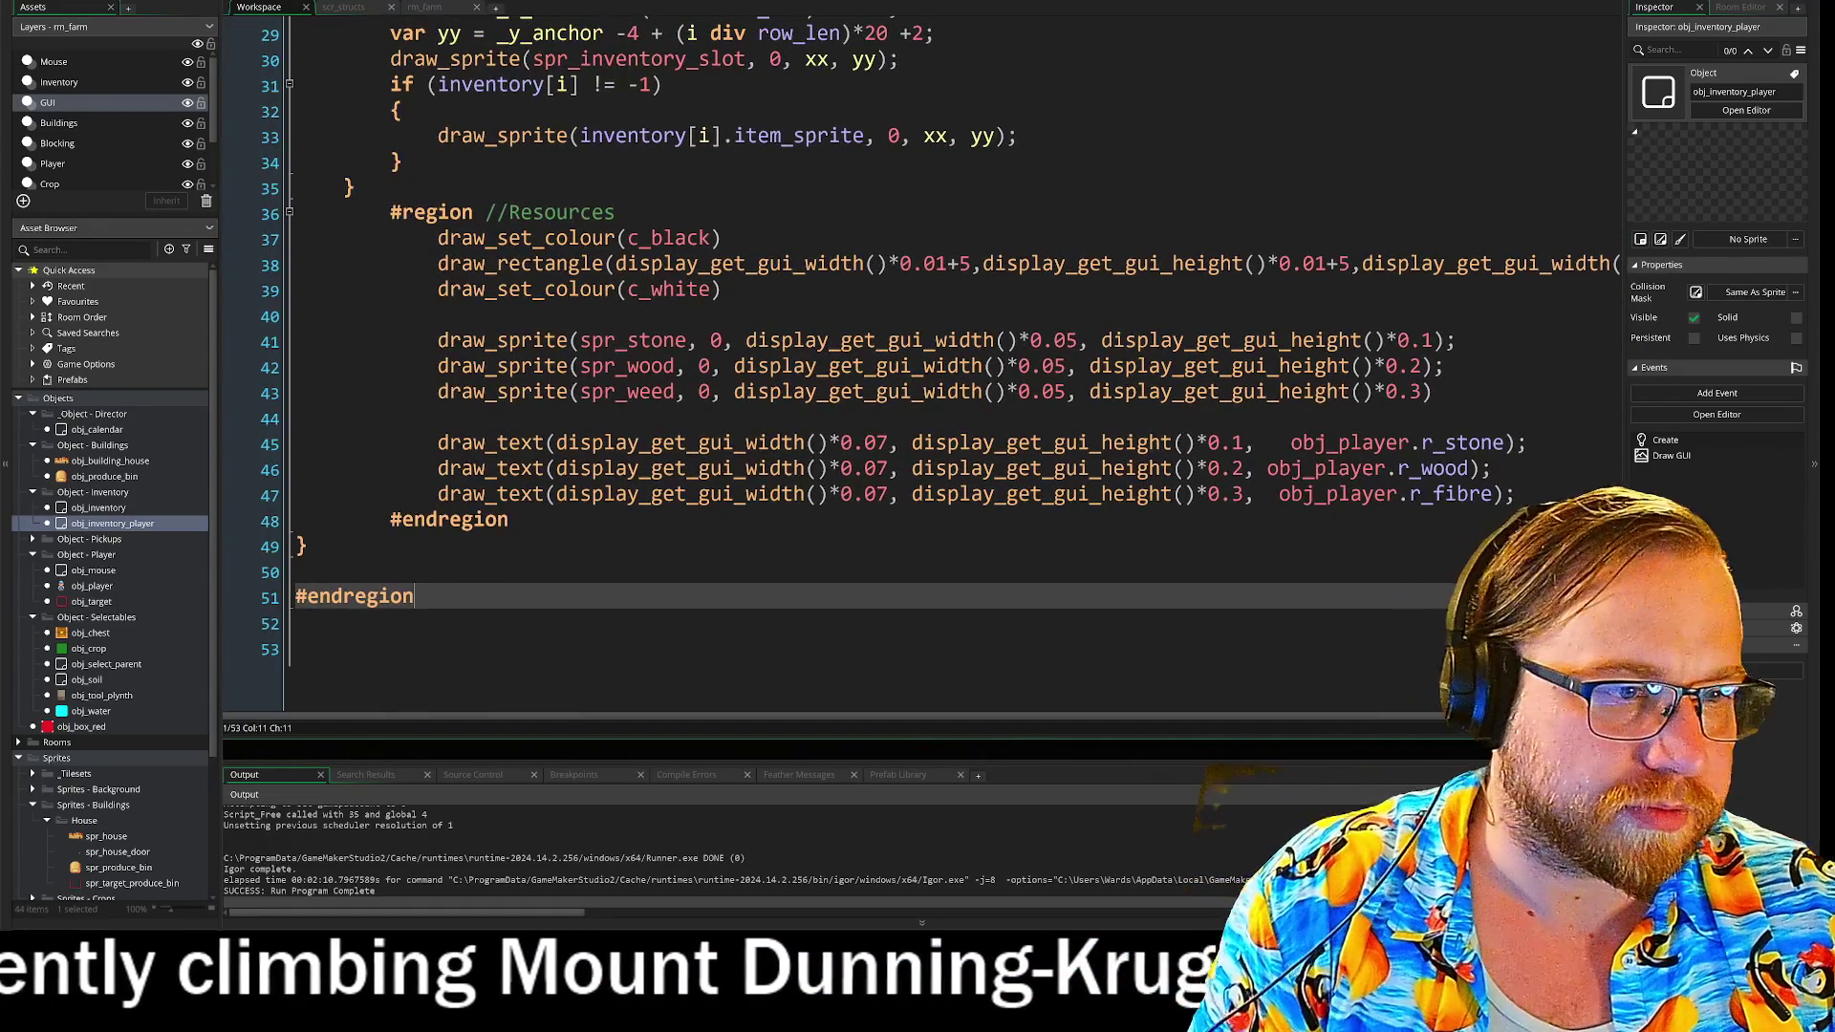
click(669, 623)
drag(1405, 348, 392, 346)
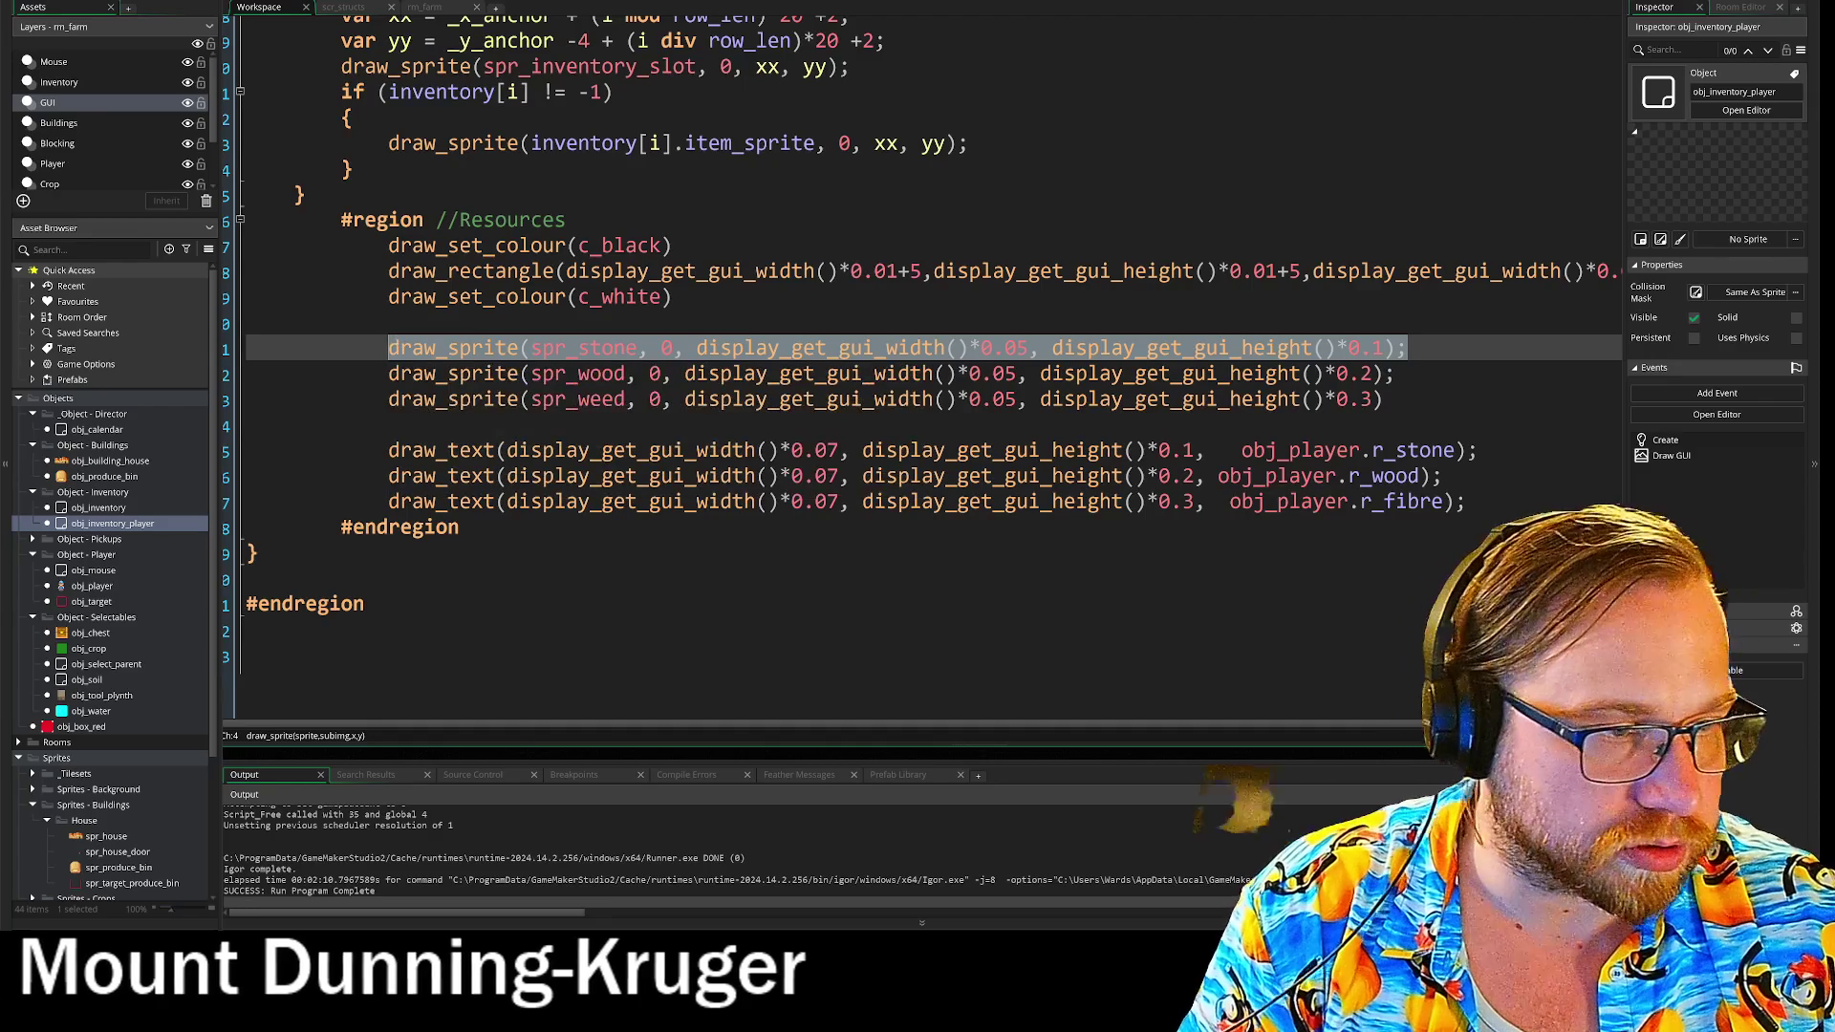
click(1383, 398)
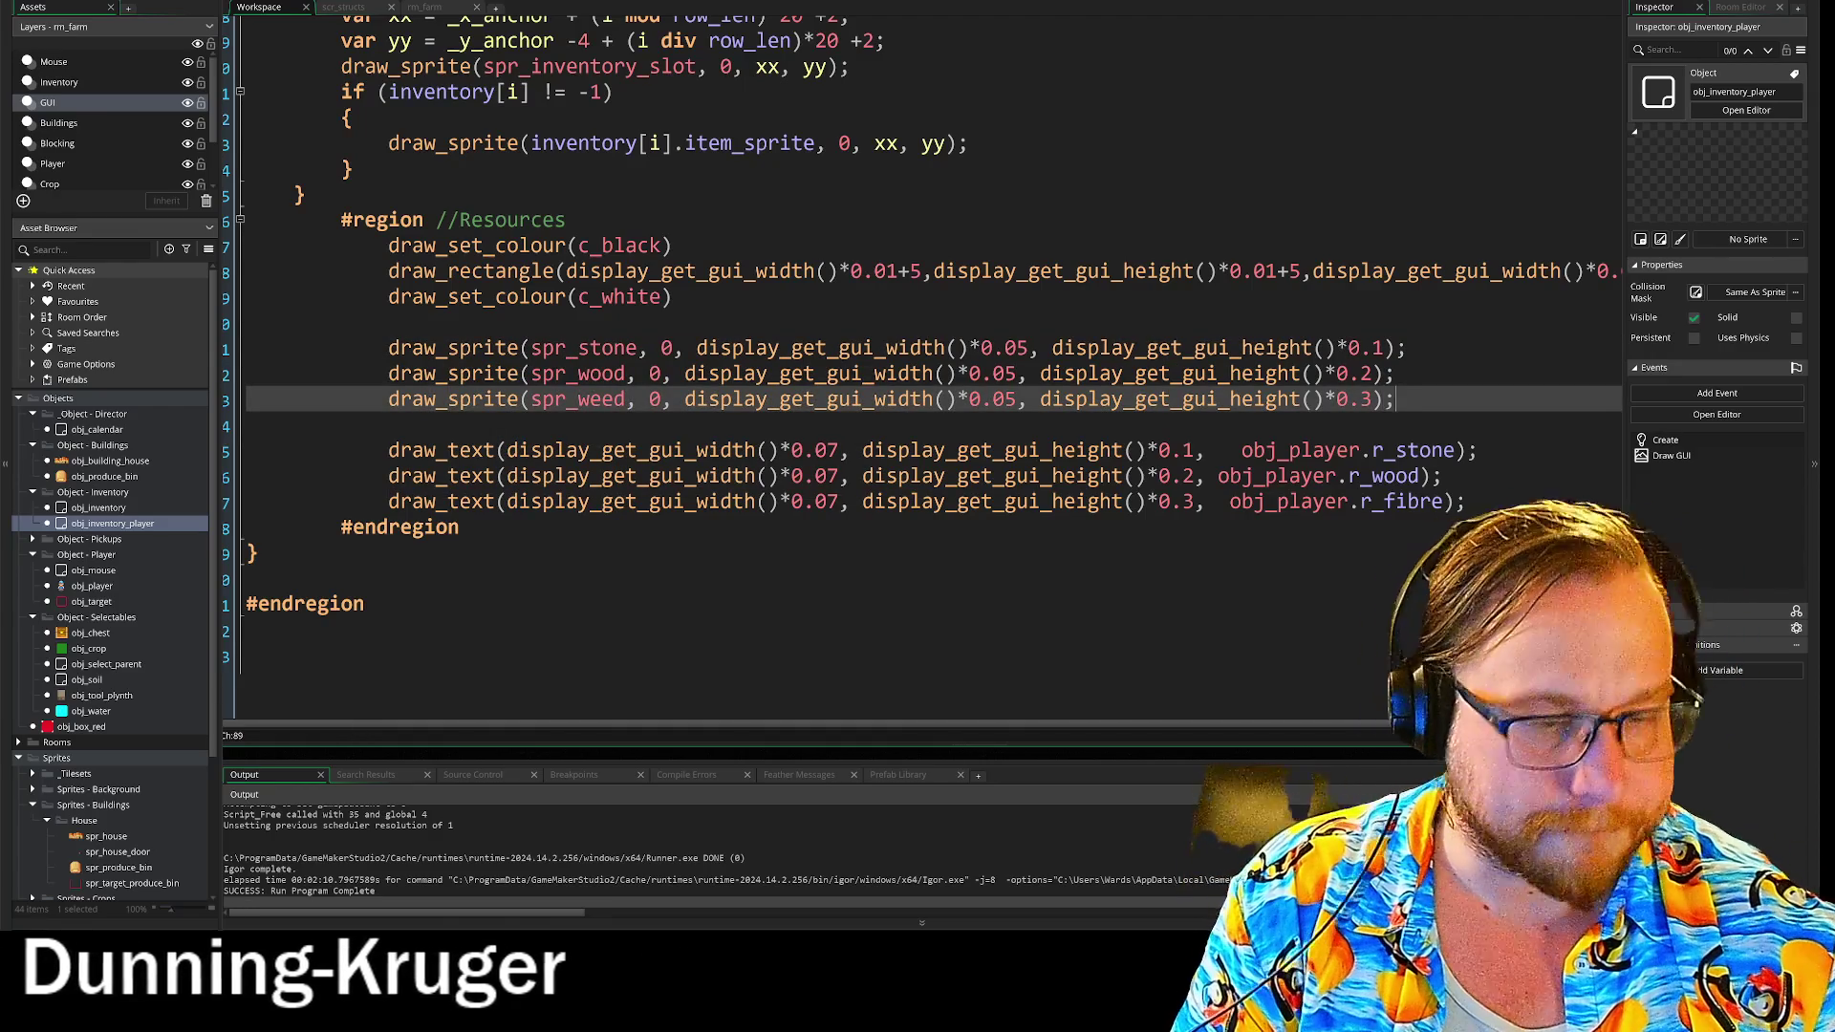
- End the spr_weed line with a semicolon and paste the copied stone sprite line below it
text(;)
key(Return)
key(ctrl+v)
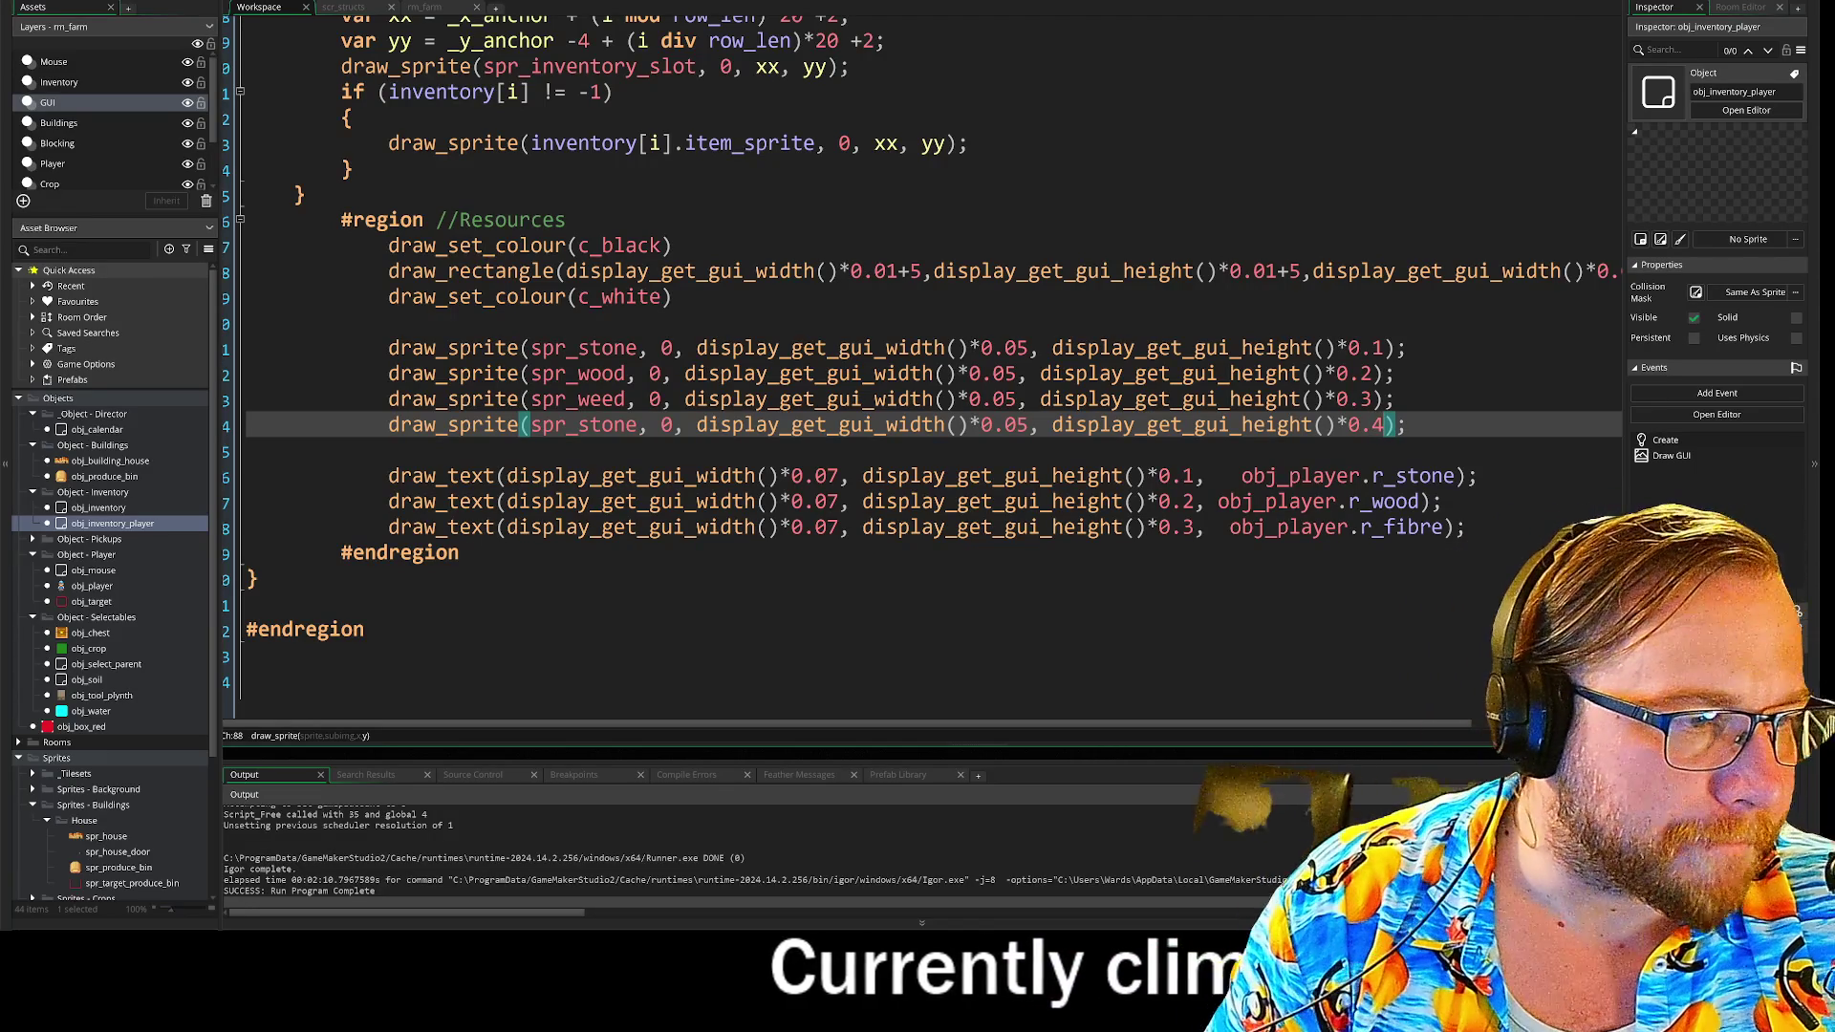
- Duplicate the r_fibre draw_text line, change 0.3 to 0.4, and select fibre to rename it gold
drag(1465, 526, 390, 541)
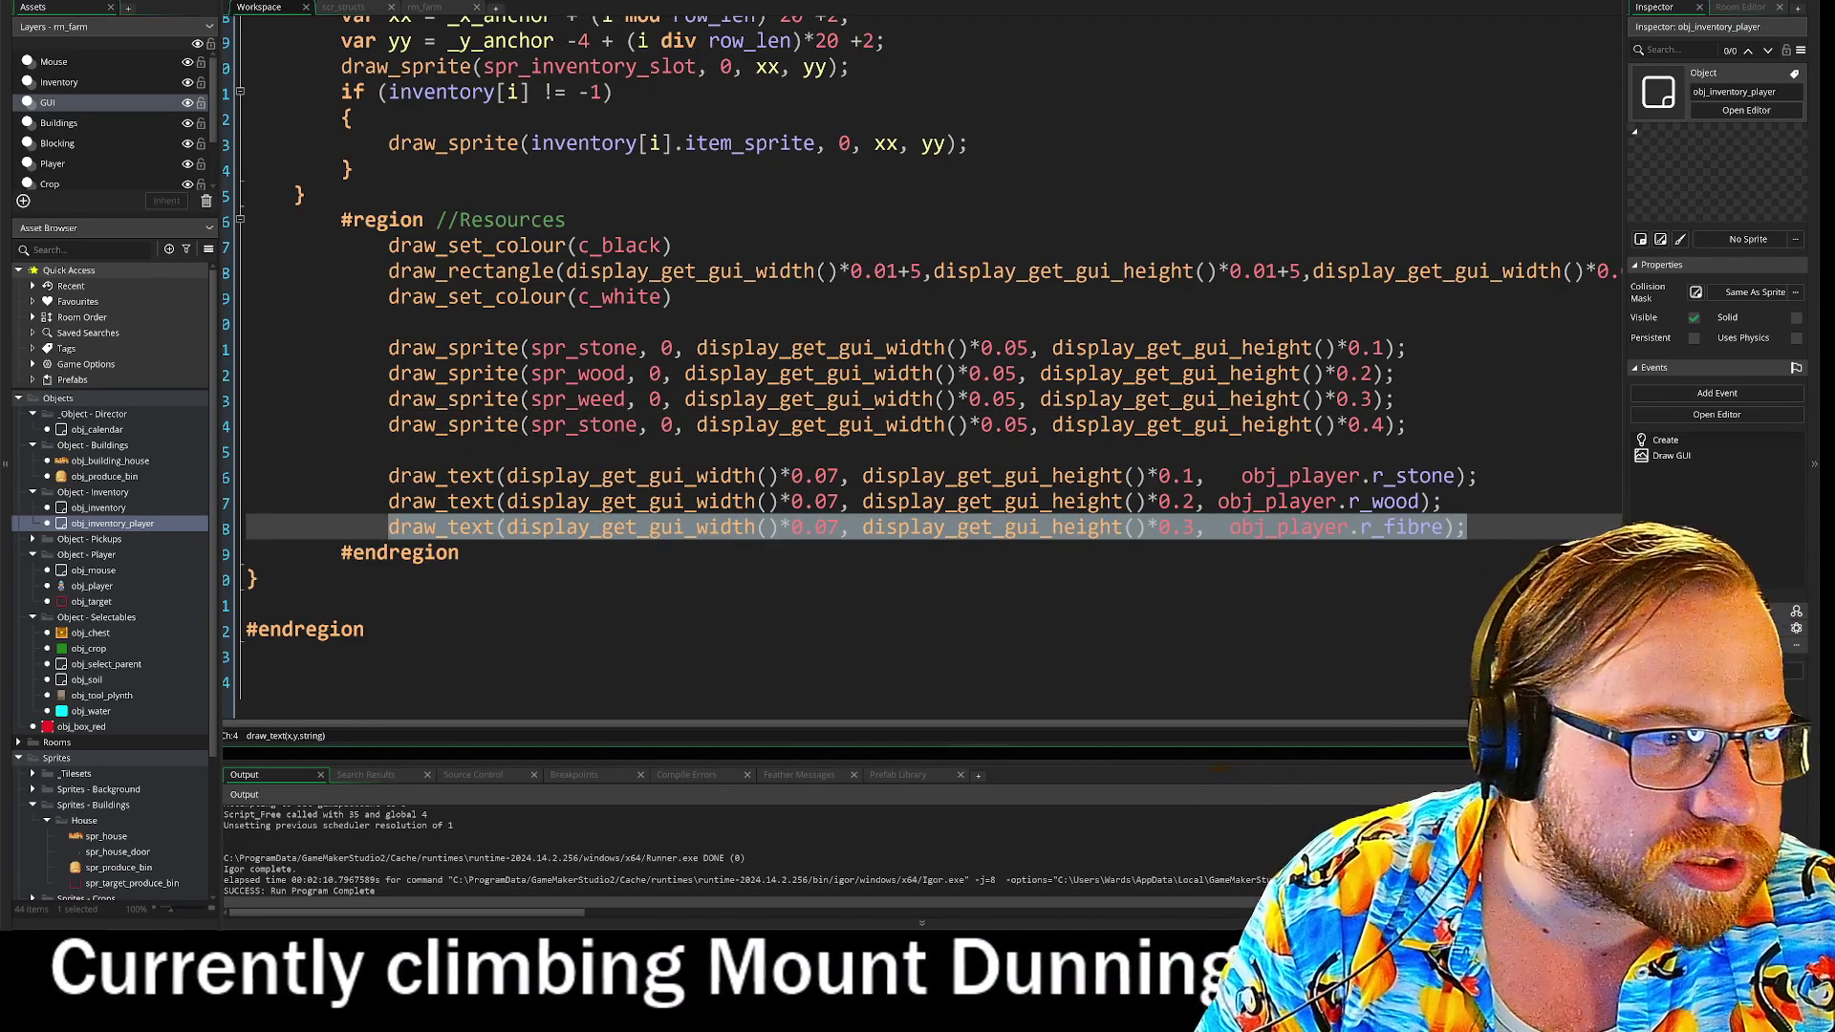
key(End)
key(ctrl+d)
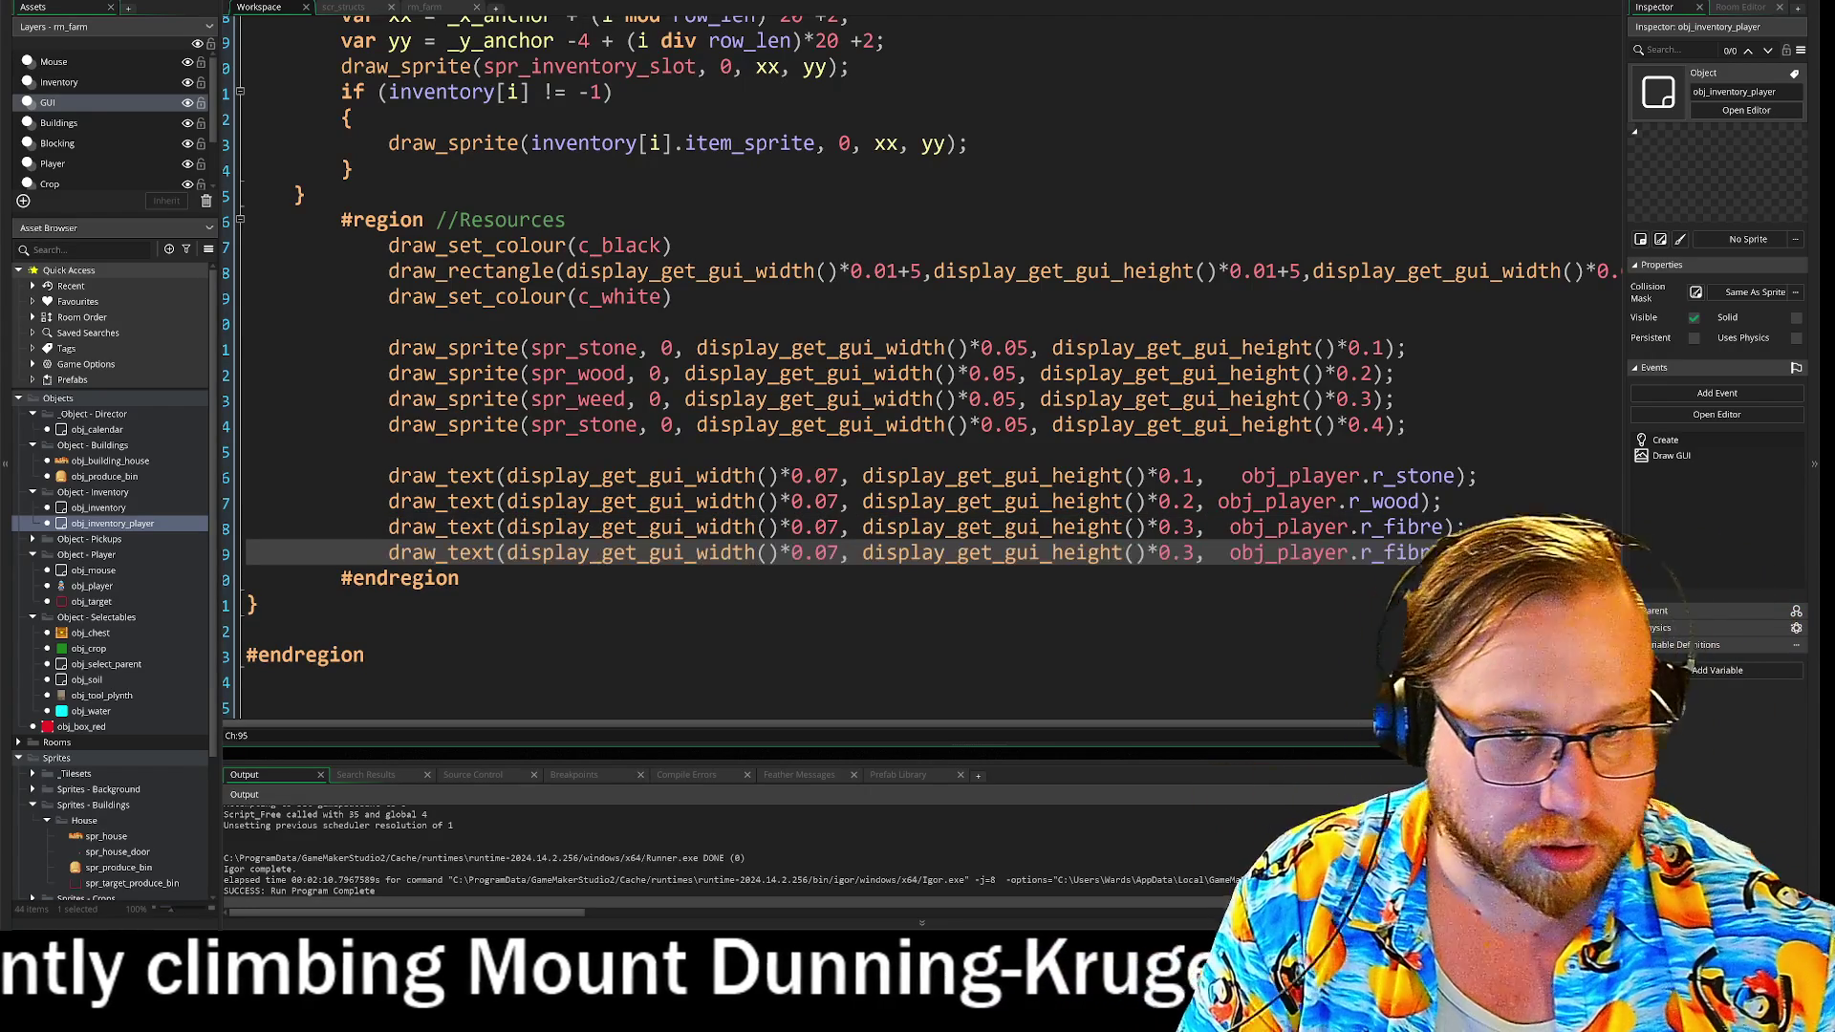
click(1194, 552)
key(BackSpace)
text(4)
click(1384, 552)
drag(1383, 552, 1444, 554)
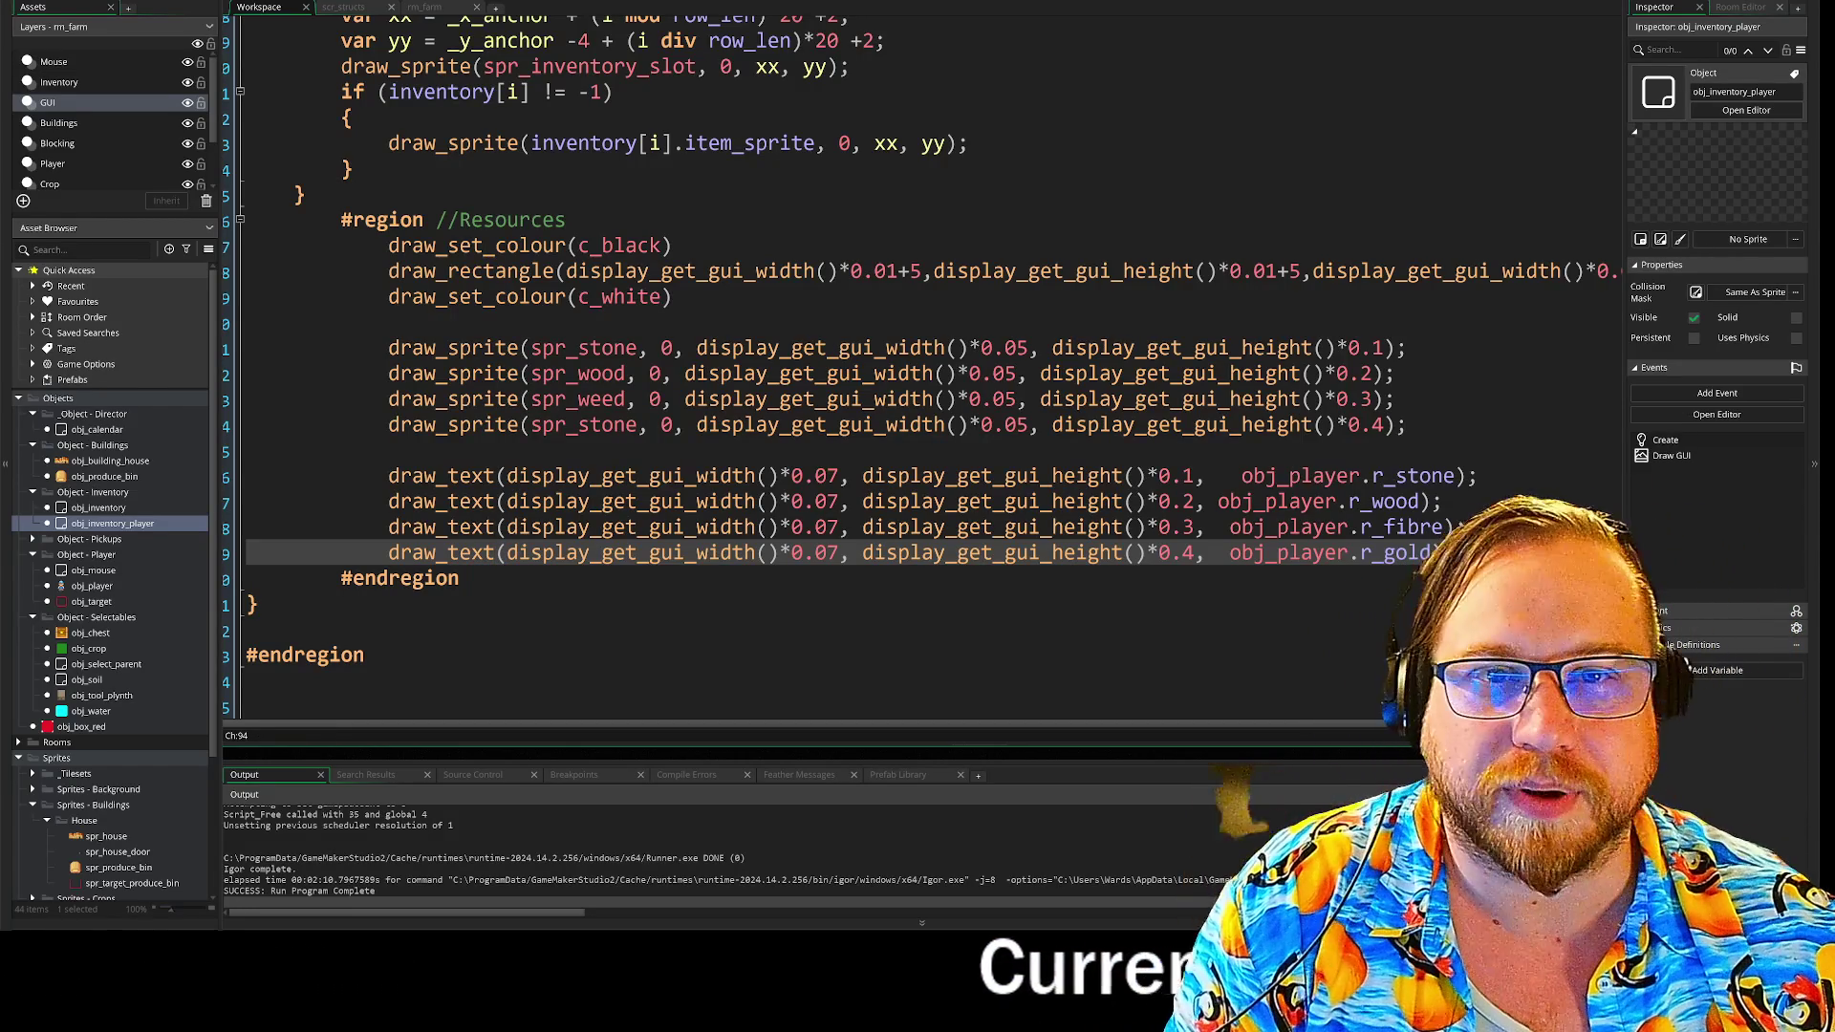
double_click(84, 586)
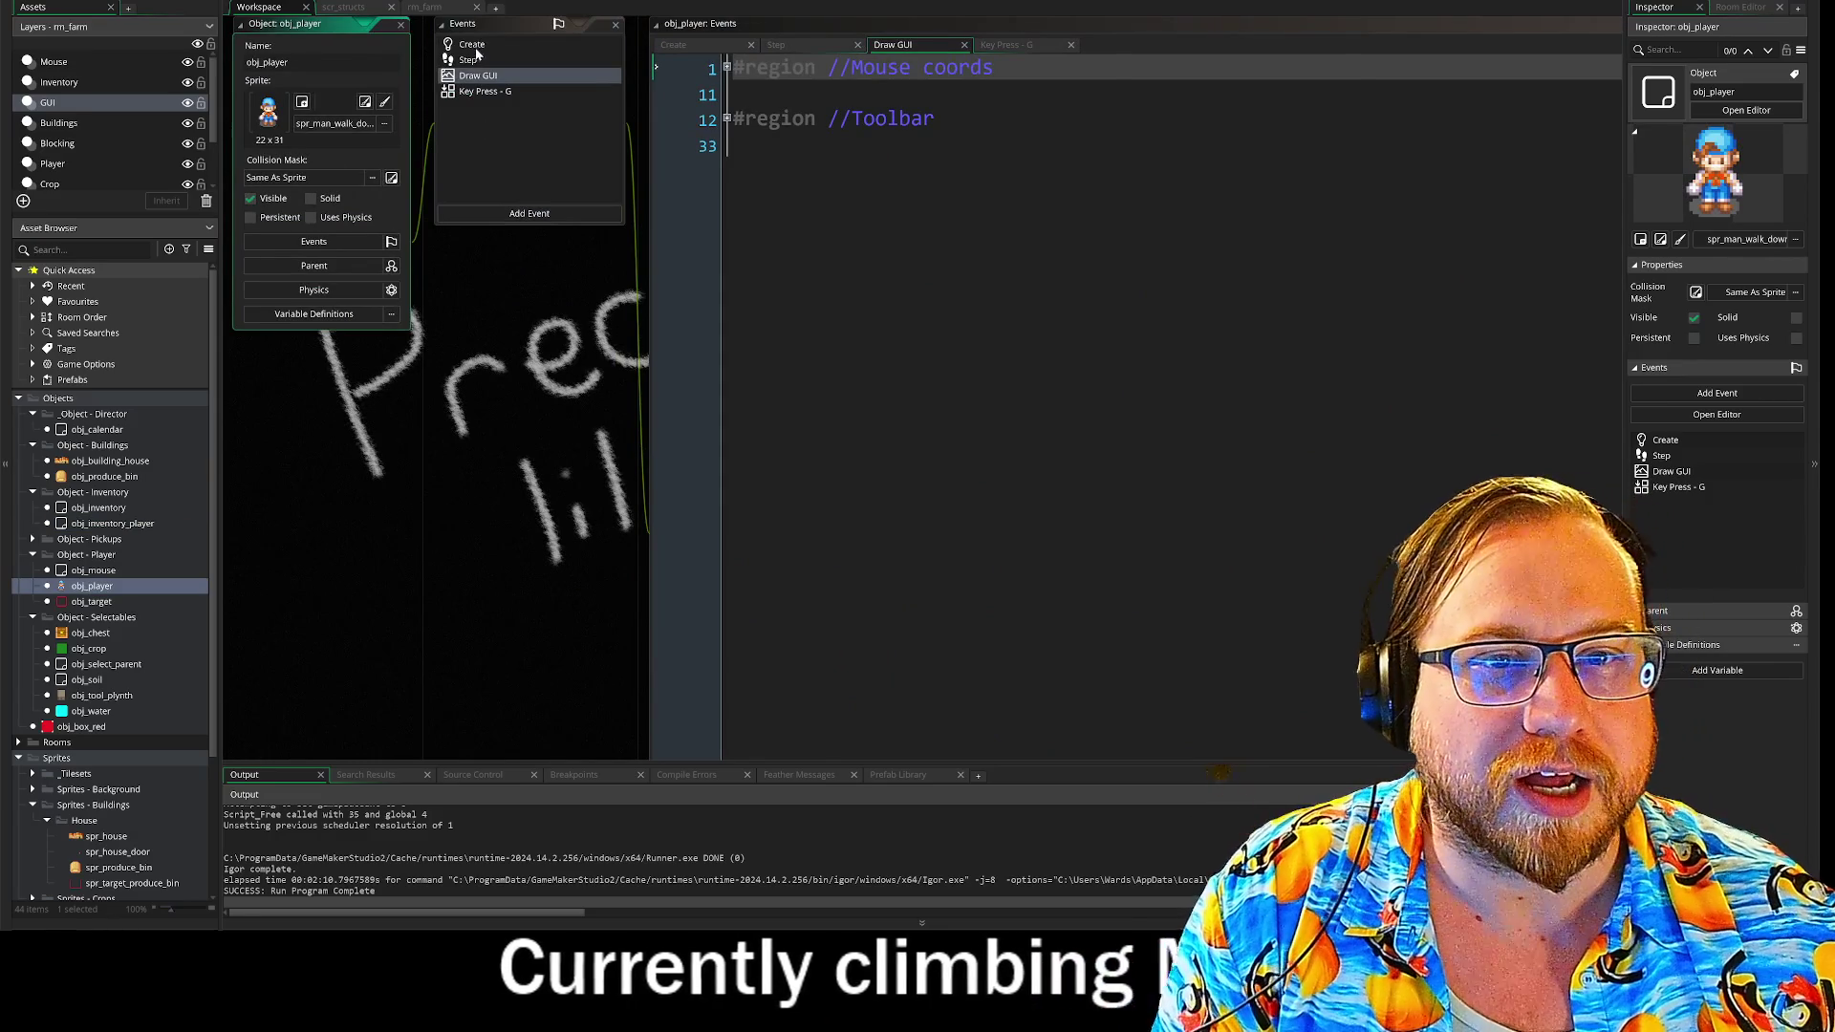
- Add 'r_gold = 0;' below r_wood in obj_player's Create event, then raise the Cookie Clicker window
click(472, 44)
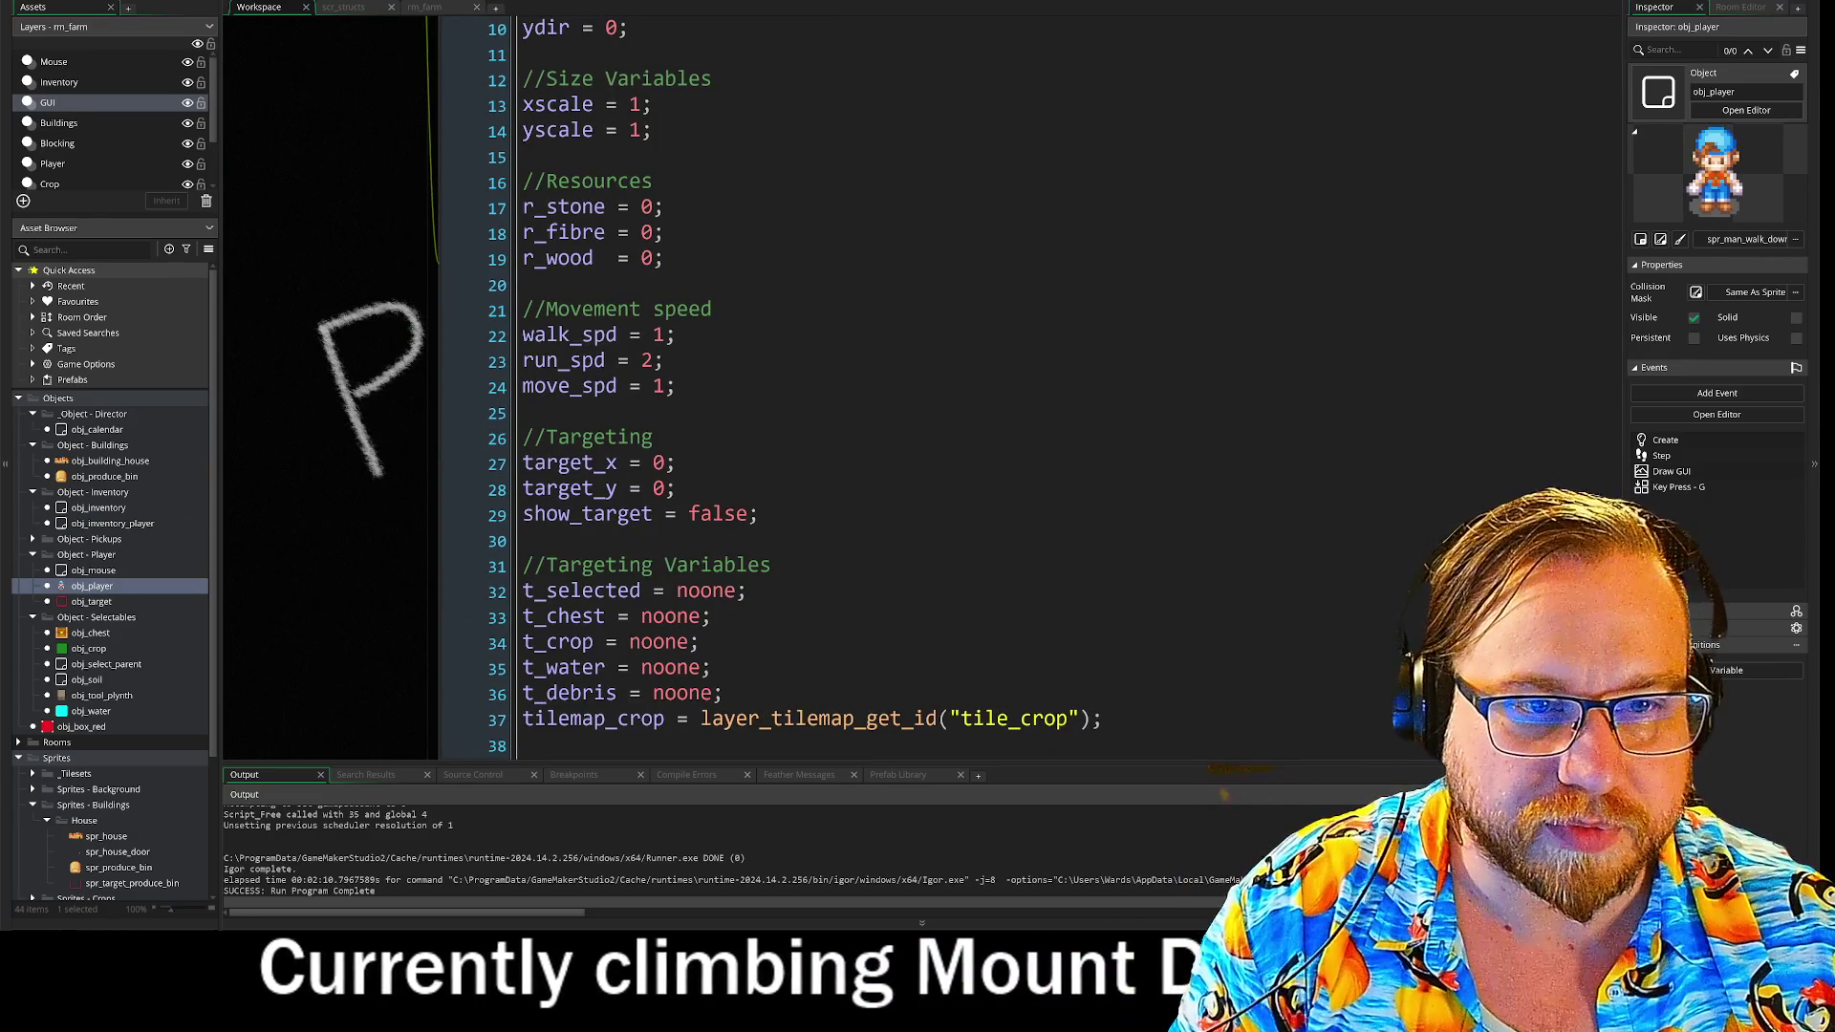
click(453, 258)
key(Return)
text(r)
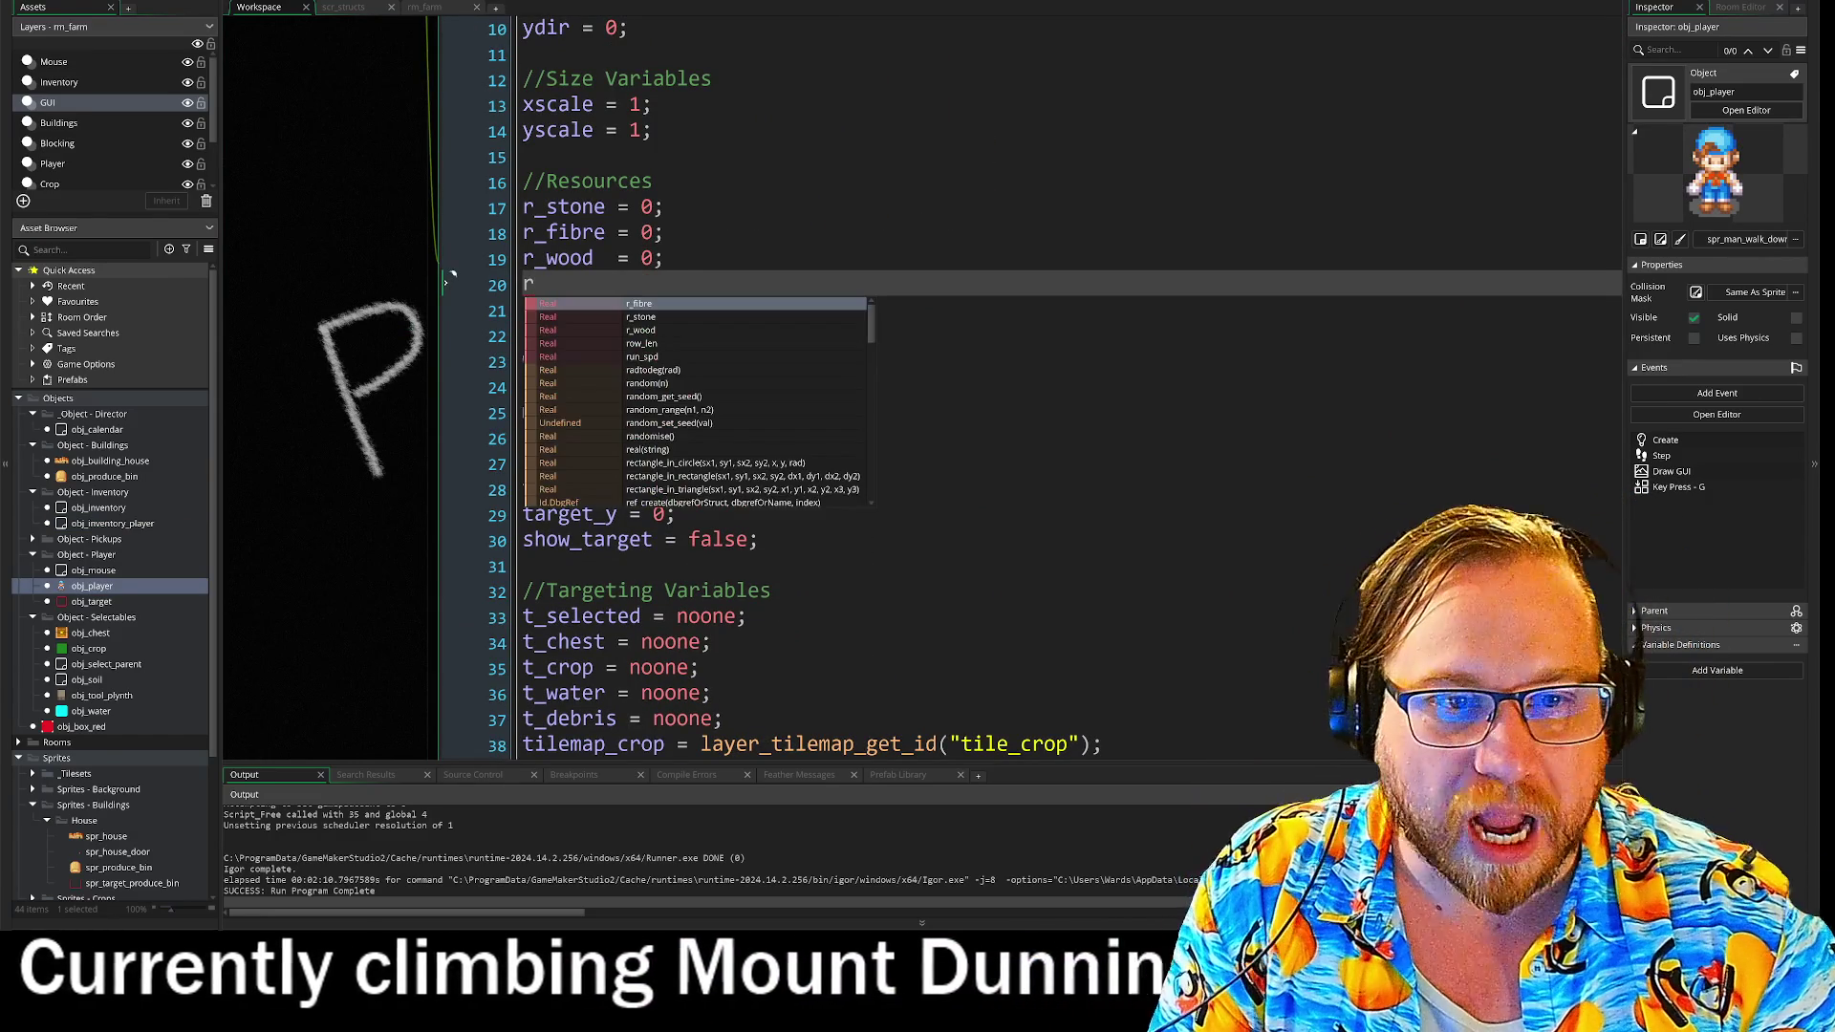
text(_go)
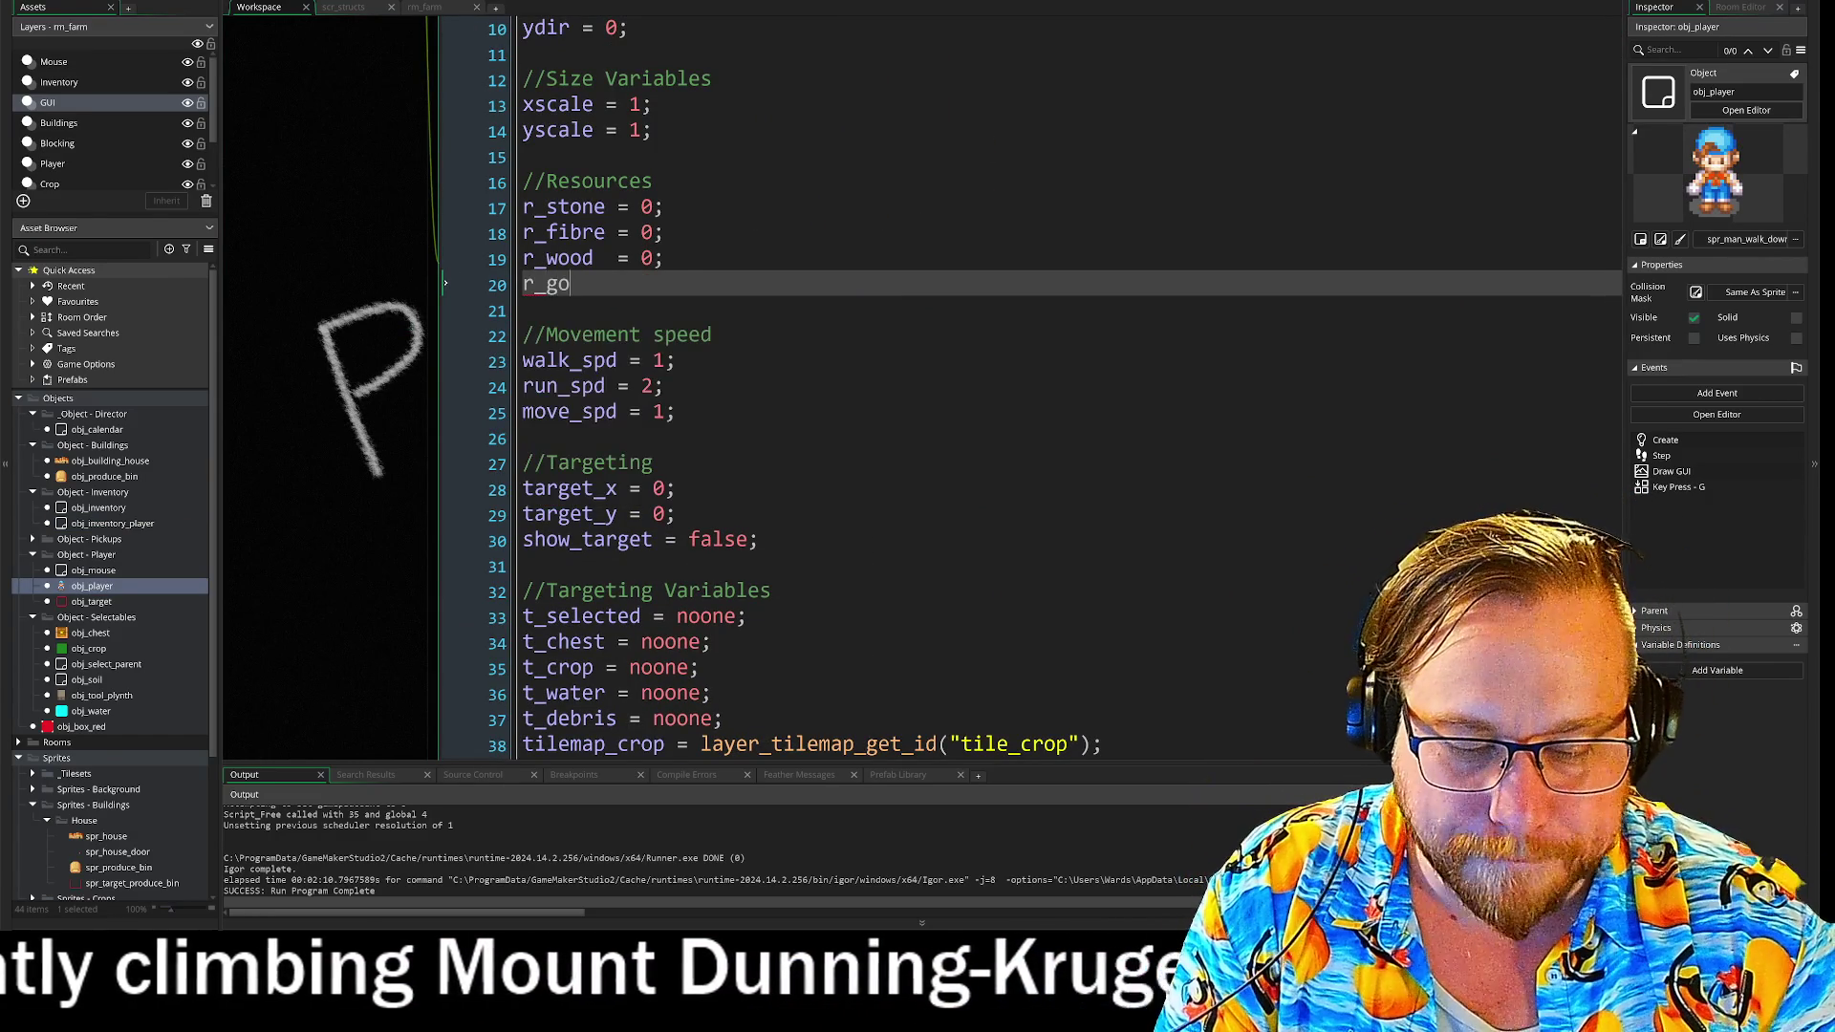
text(ld)
text(  =);)
key(BackSpace)
key(BackSpace)
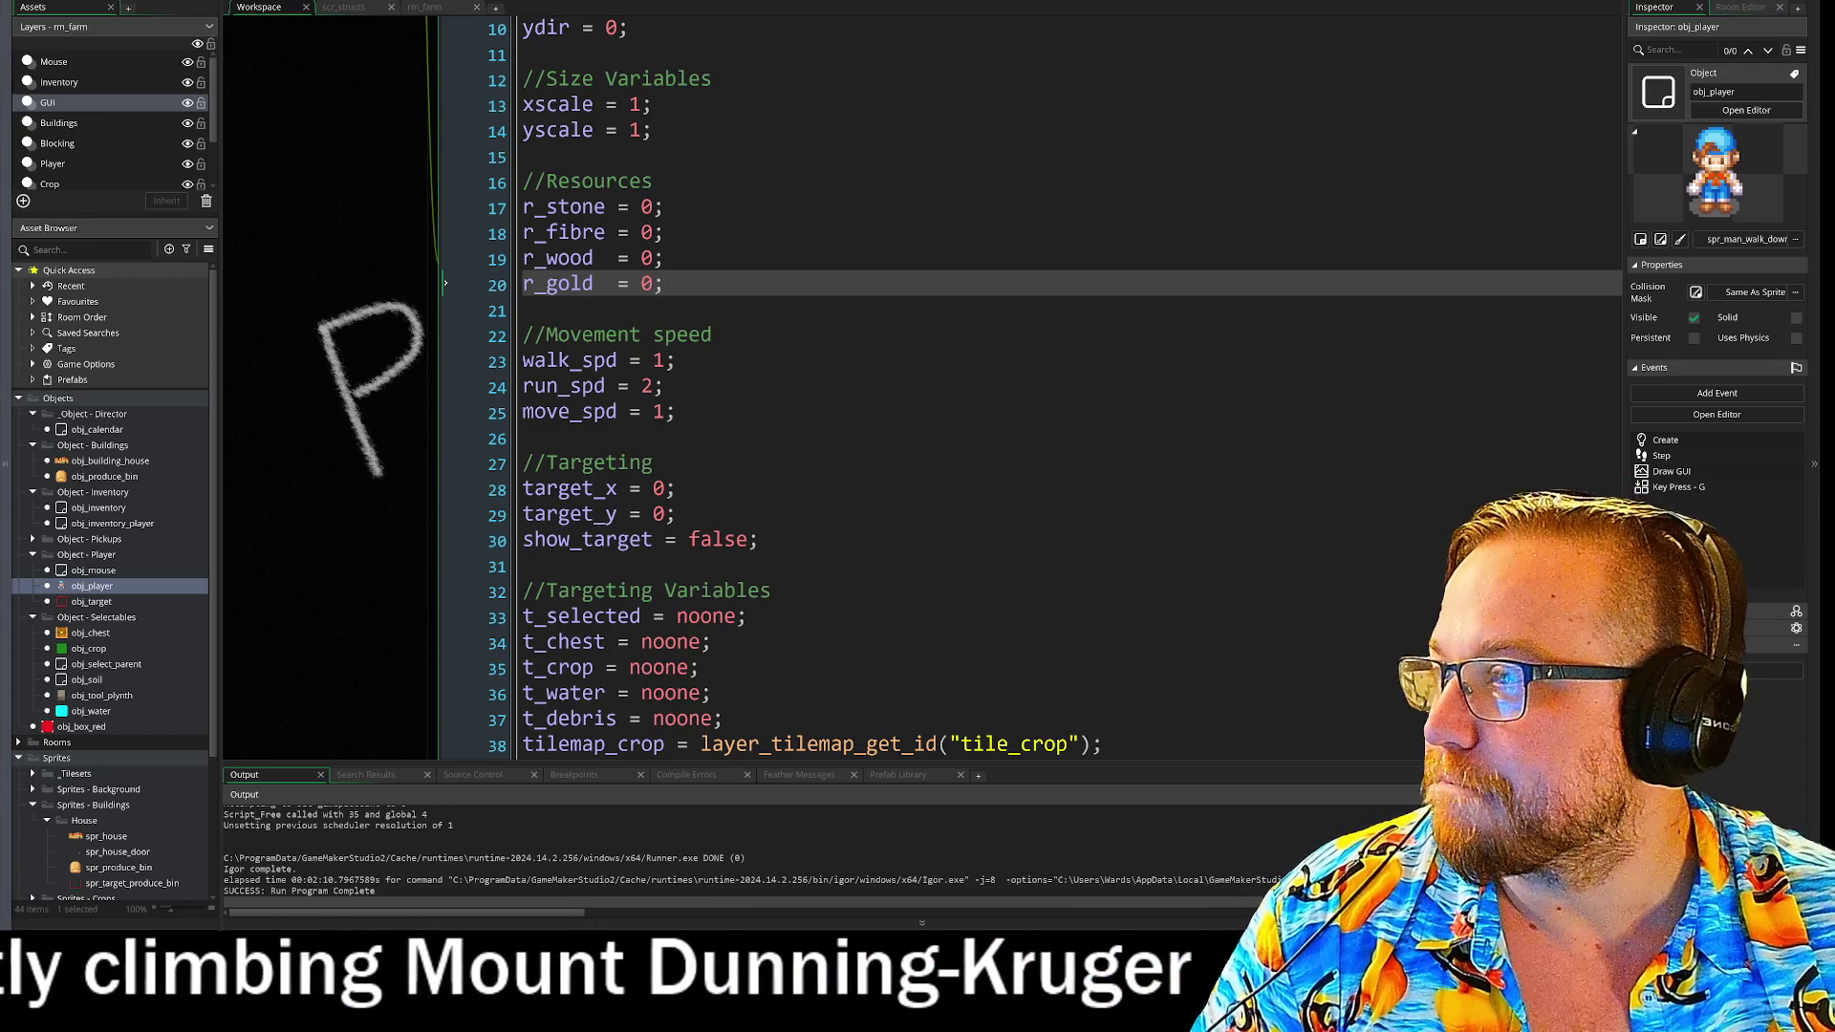
key(alt+Tab)
drag(835, 161, 818, 26)
mouse_move(1096, 98)
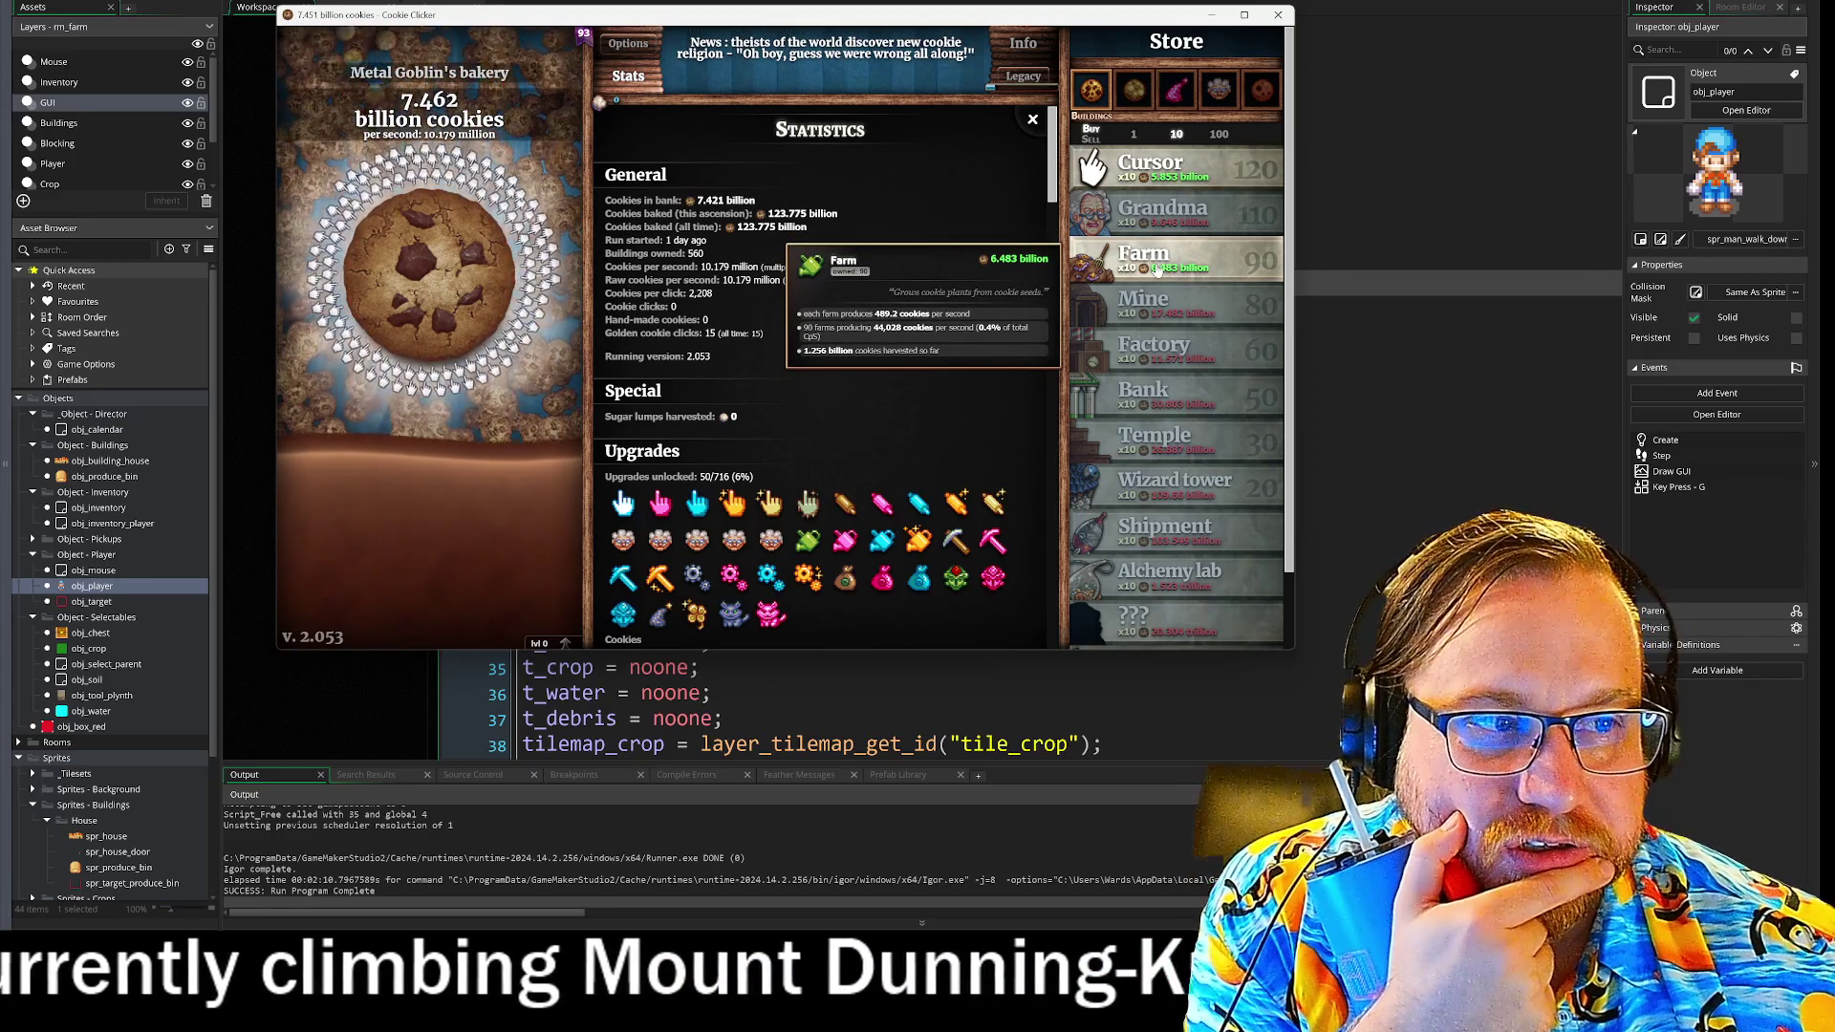
- Buy 10 farms to reach 100, dismiss the Farm ill achievement, and shift the window left
click(1156, 271)
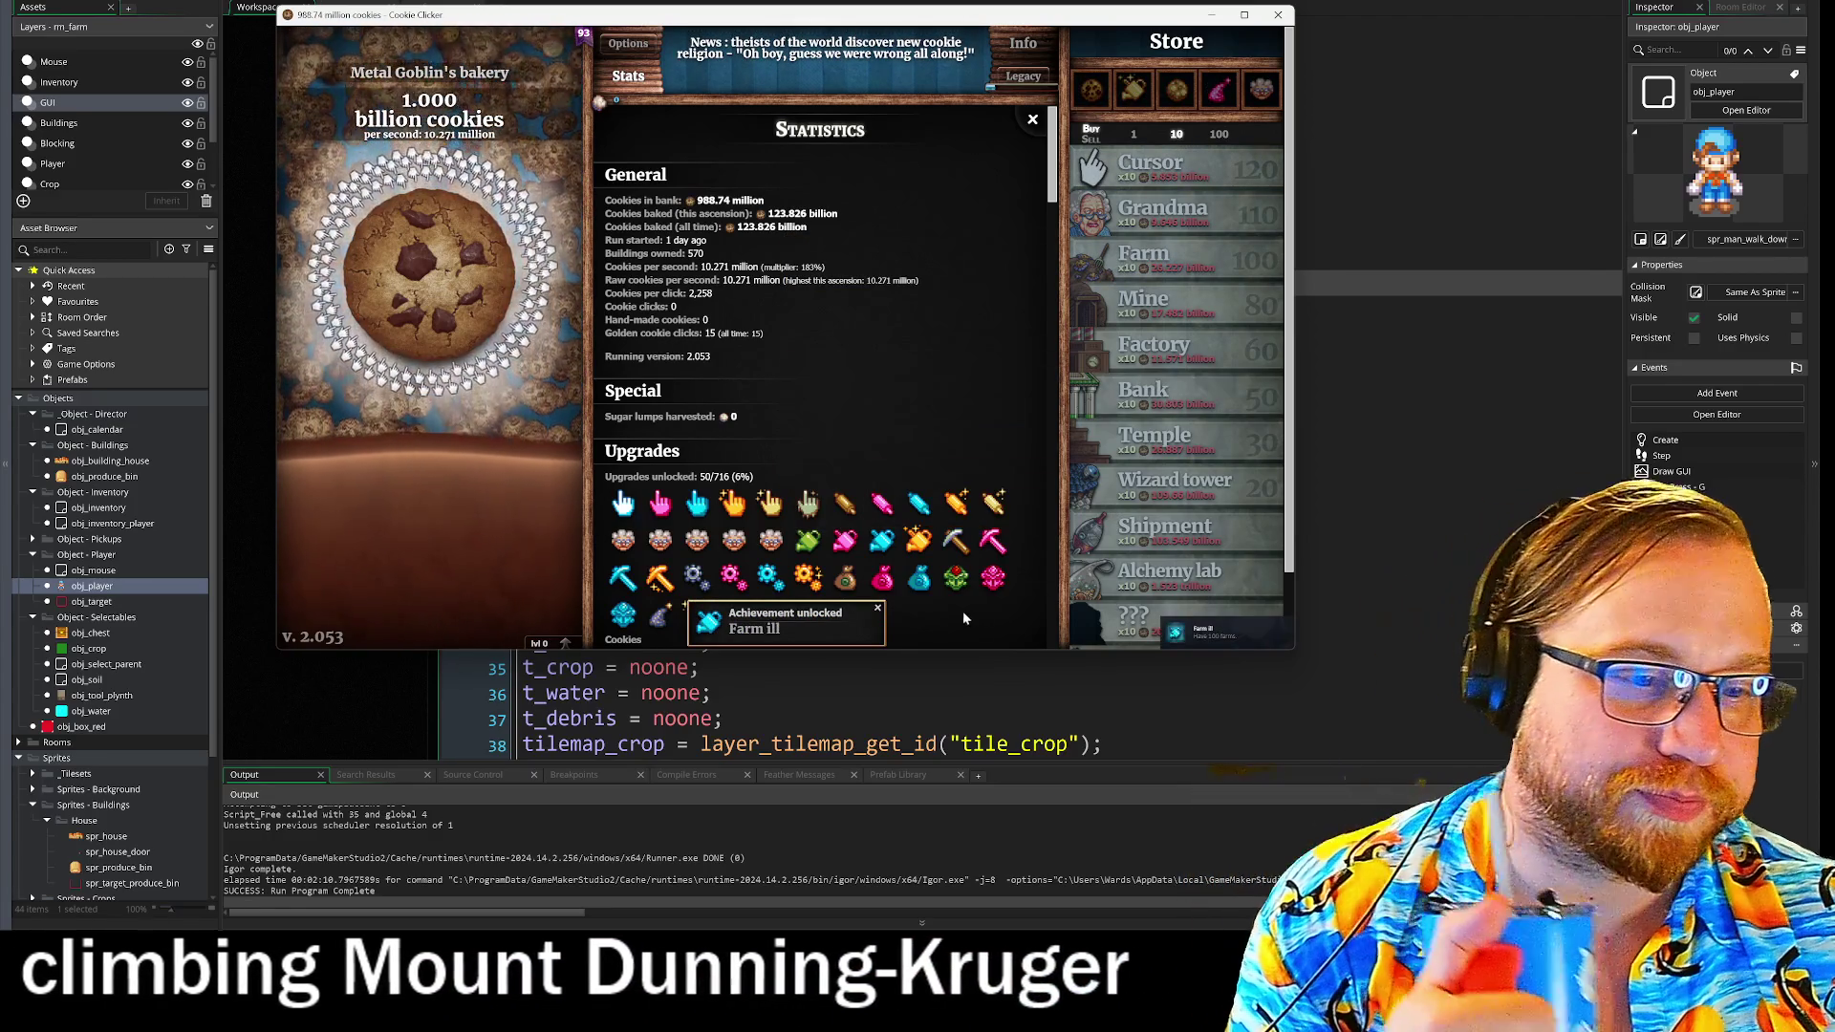
click(874, 610)
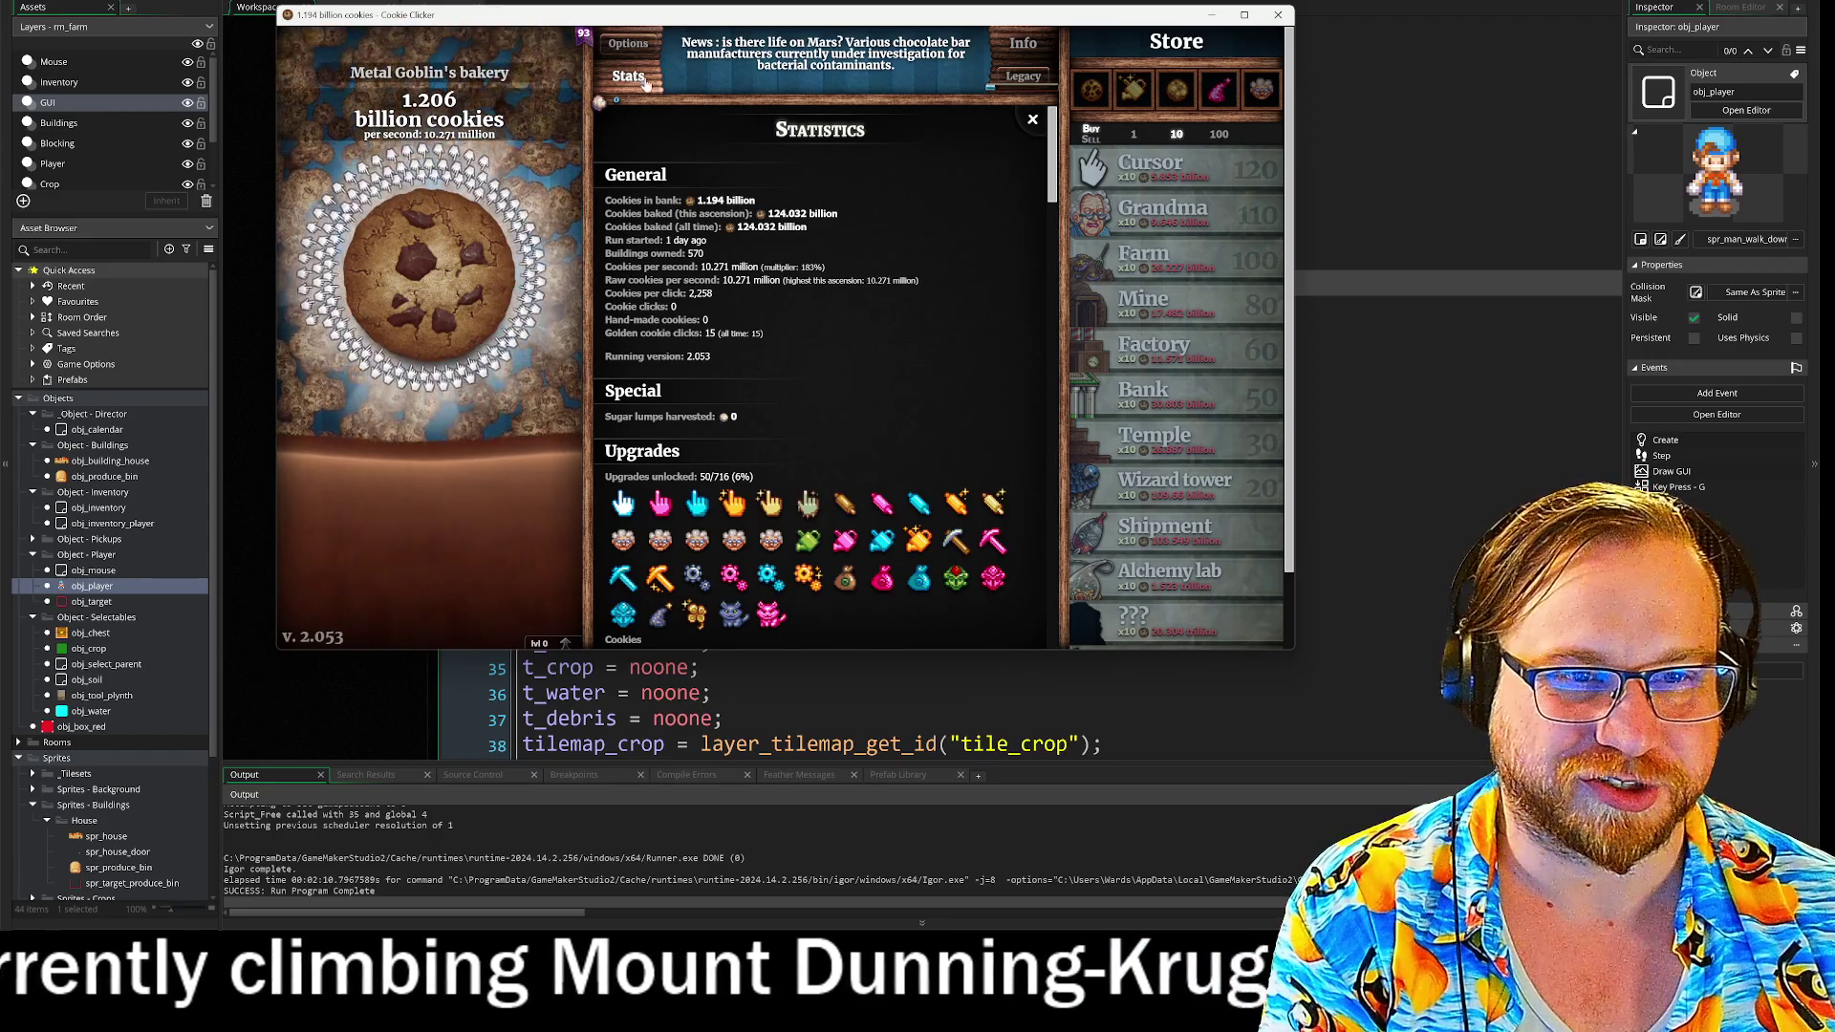
mouse_move(602, 103)
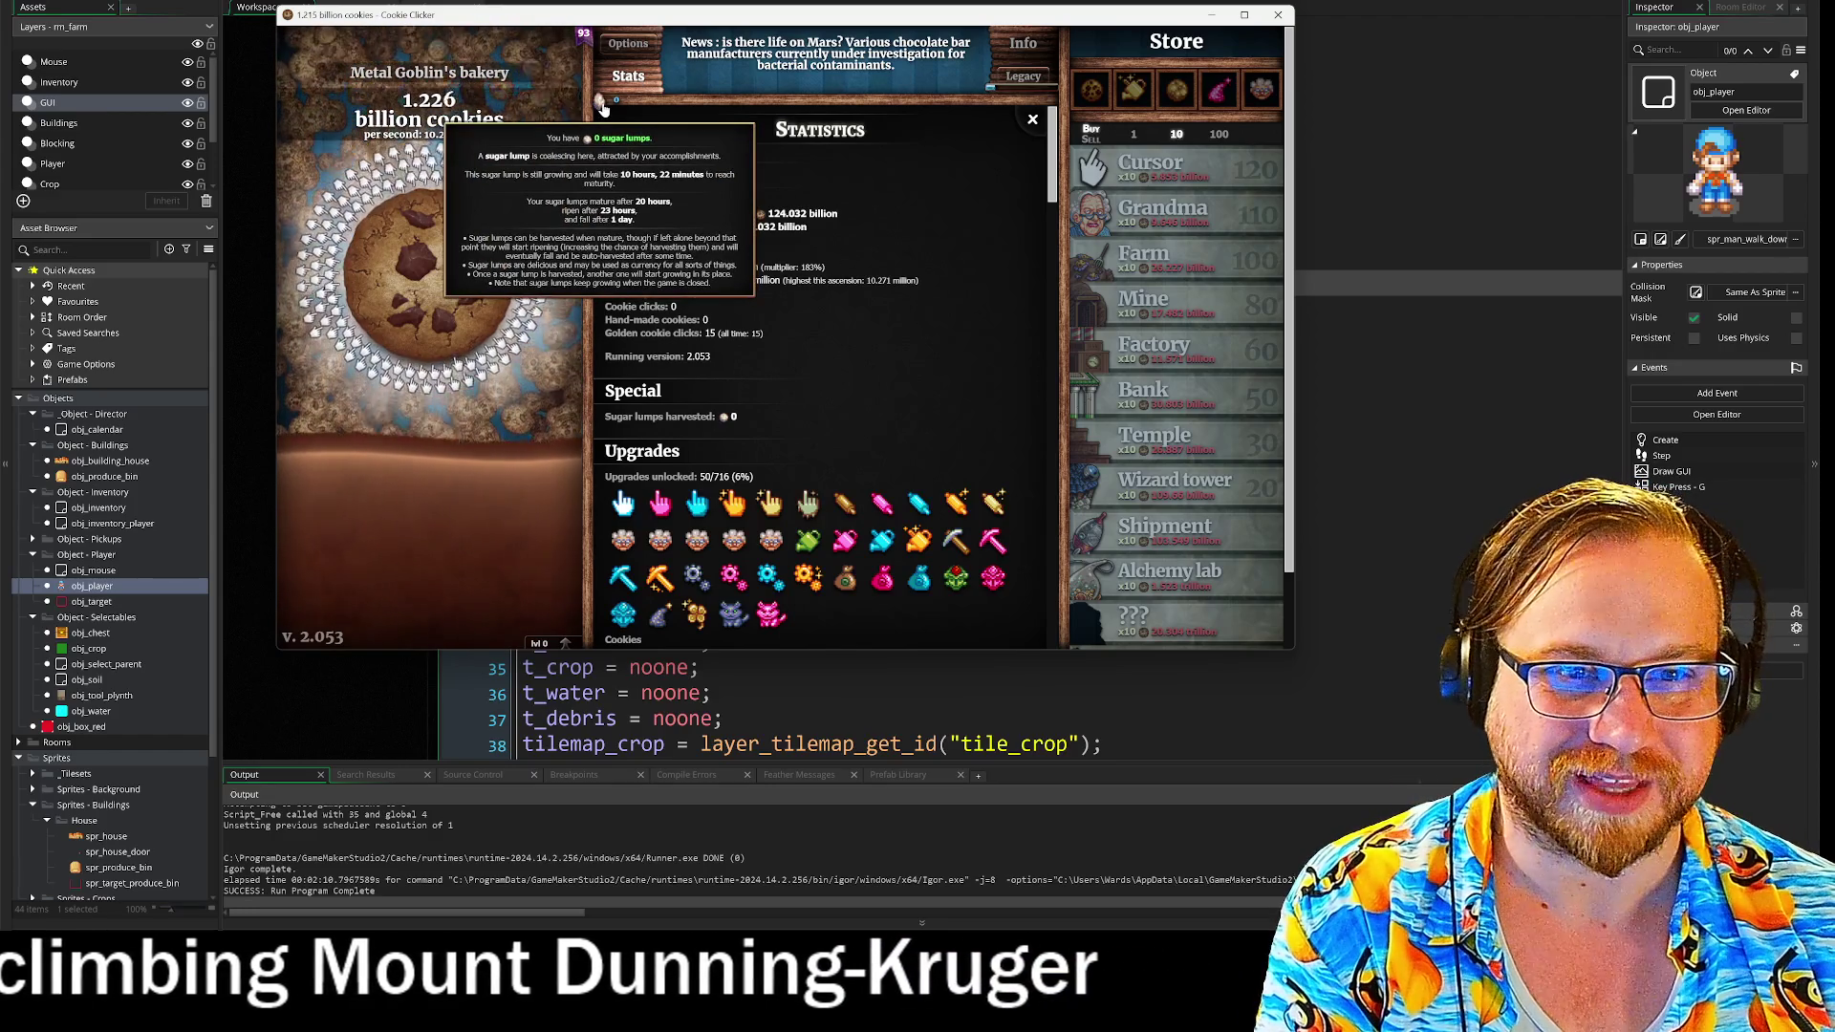
mouse_move(1070, 266)
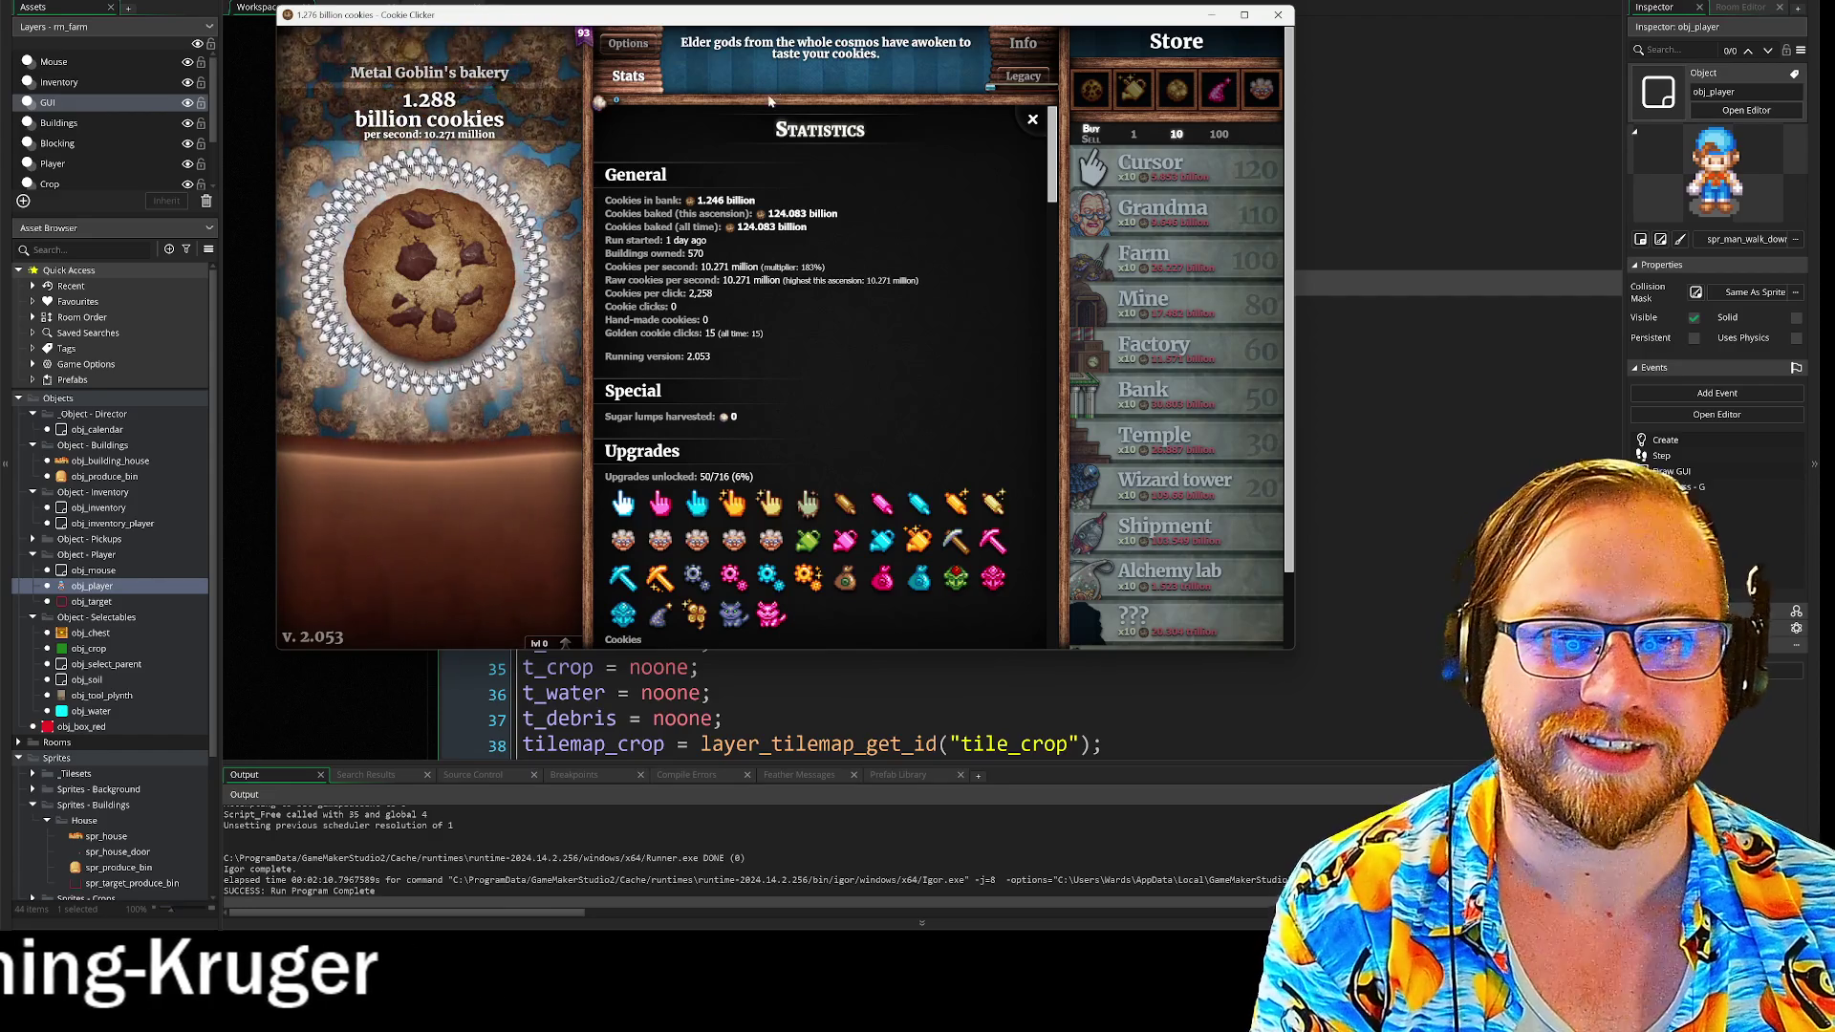
drag(781, 21, 689, 23)
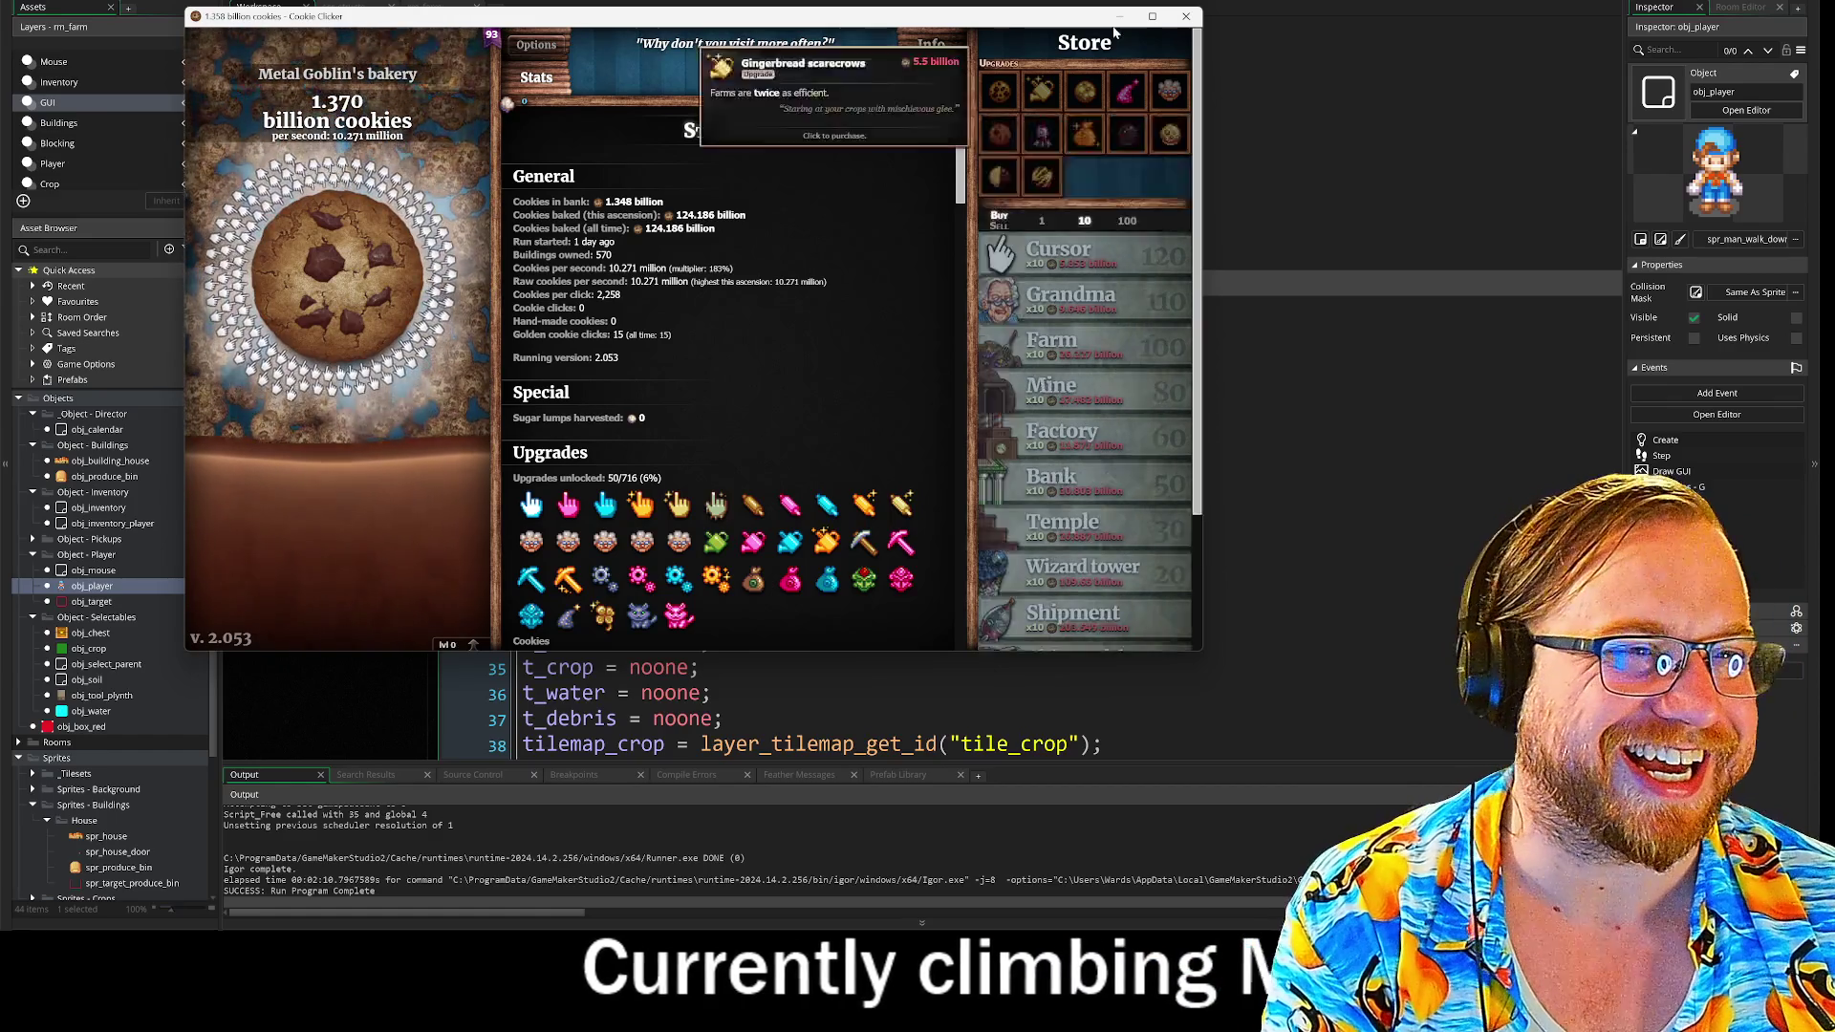
- Browse the Achievements grid in the Stats panel and minimise Cookie Clicker to reveal obj_player's Create code
drag(1015, 25, 1010, 27)
click(445, 282)
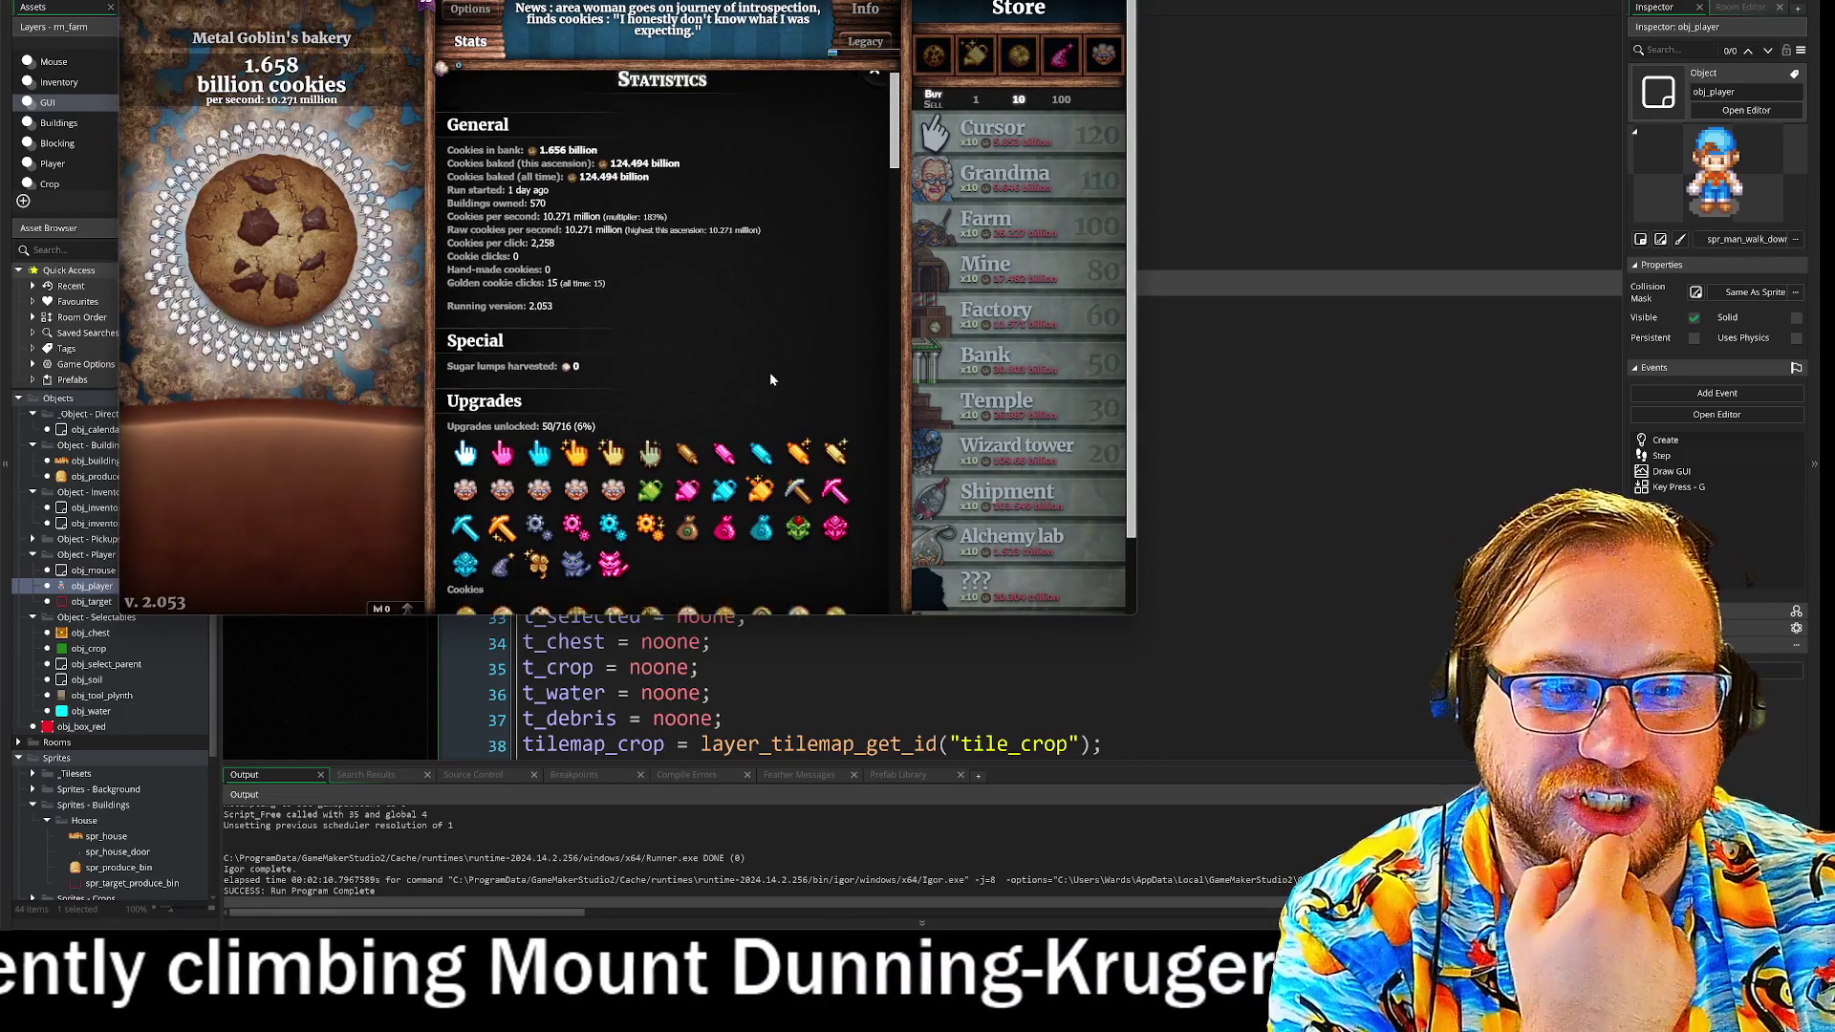
scroll(774, 372, down, 3)
scroll(780, 361, down, 3)
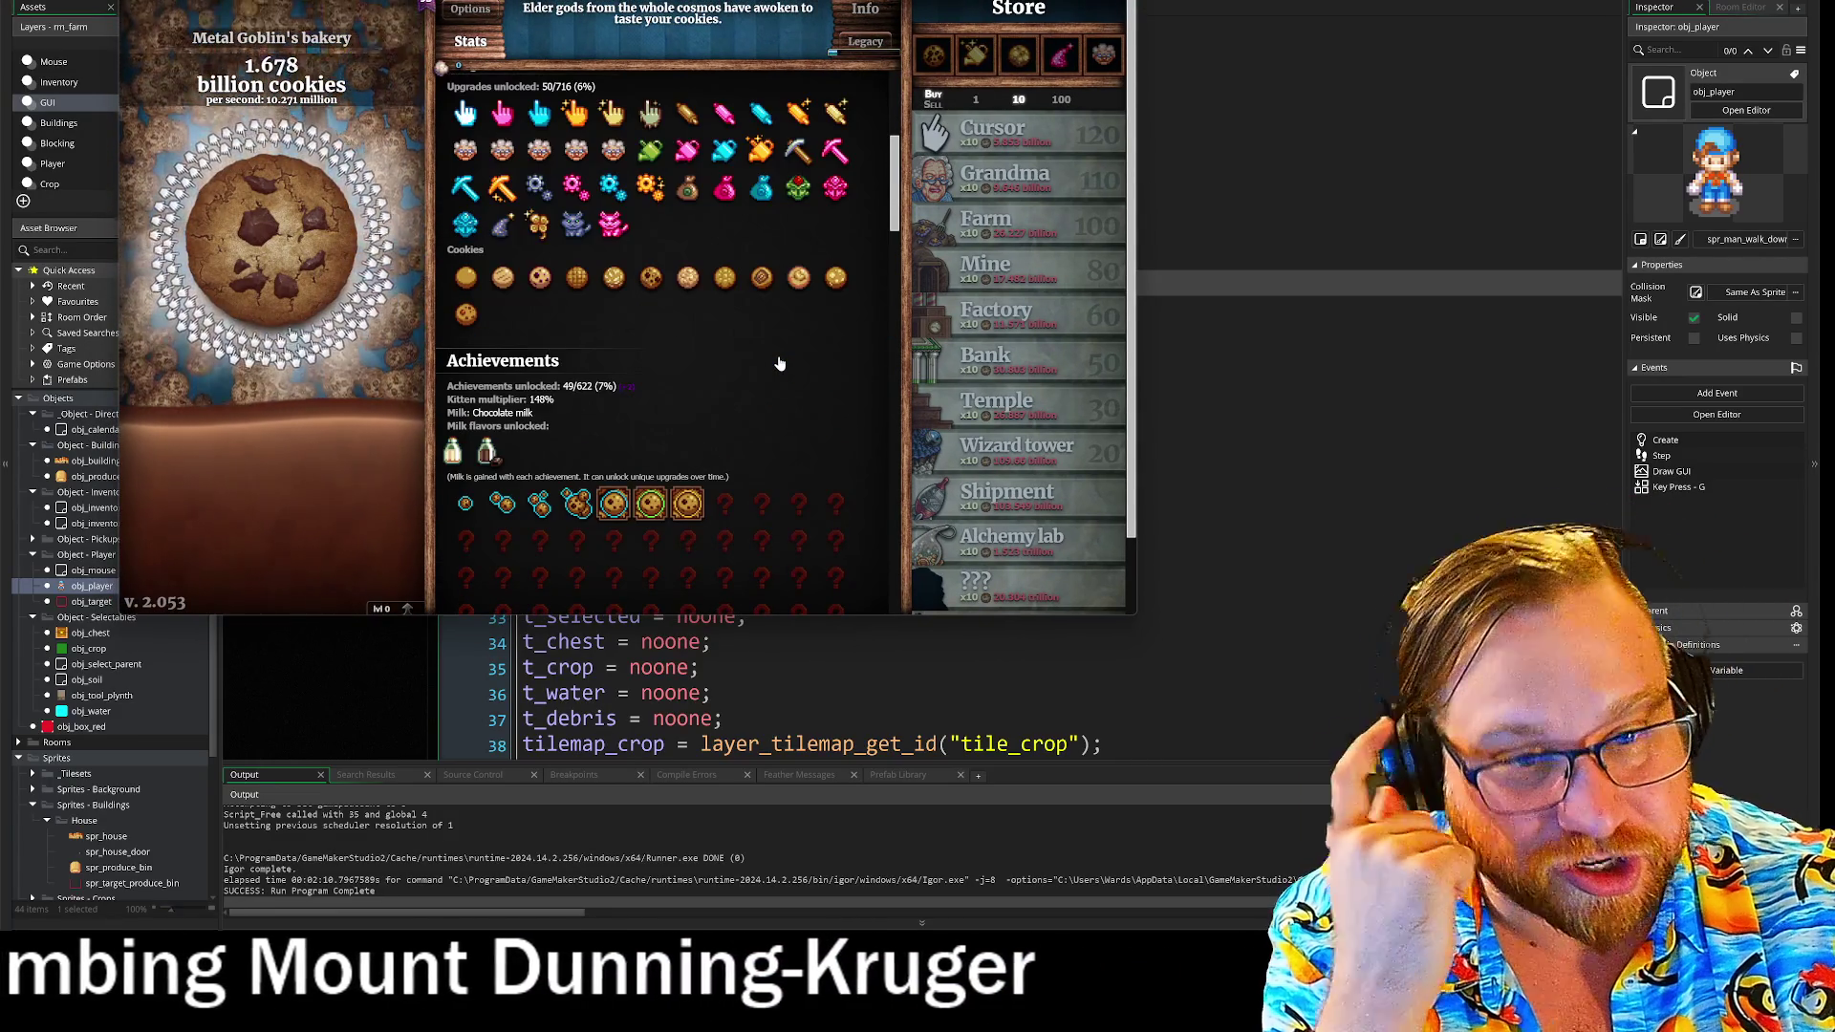
scroll(778, 356, down, 5)
scroll(778, 356, down, 8)
scroll(745, 286, up, 4)
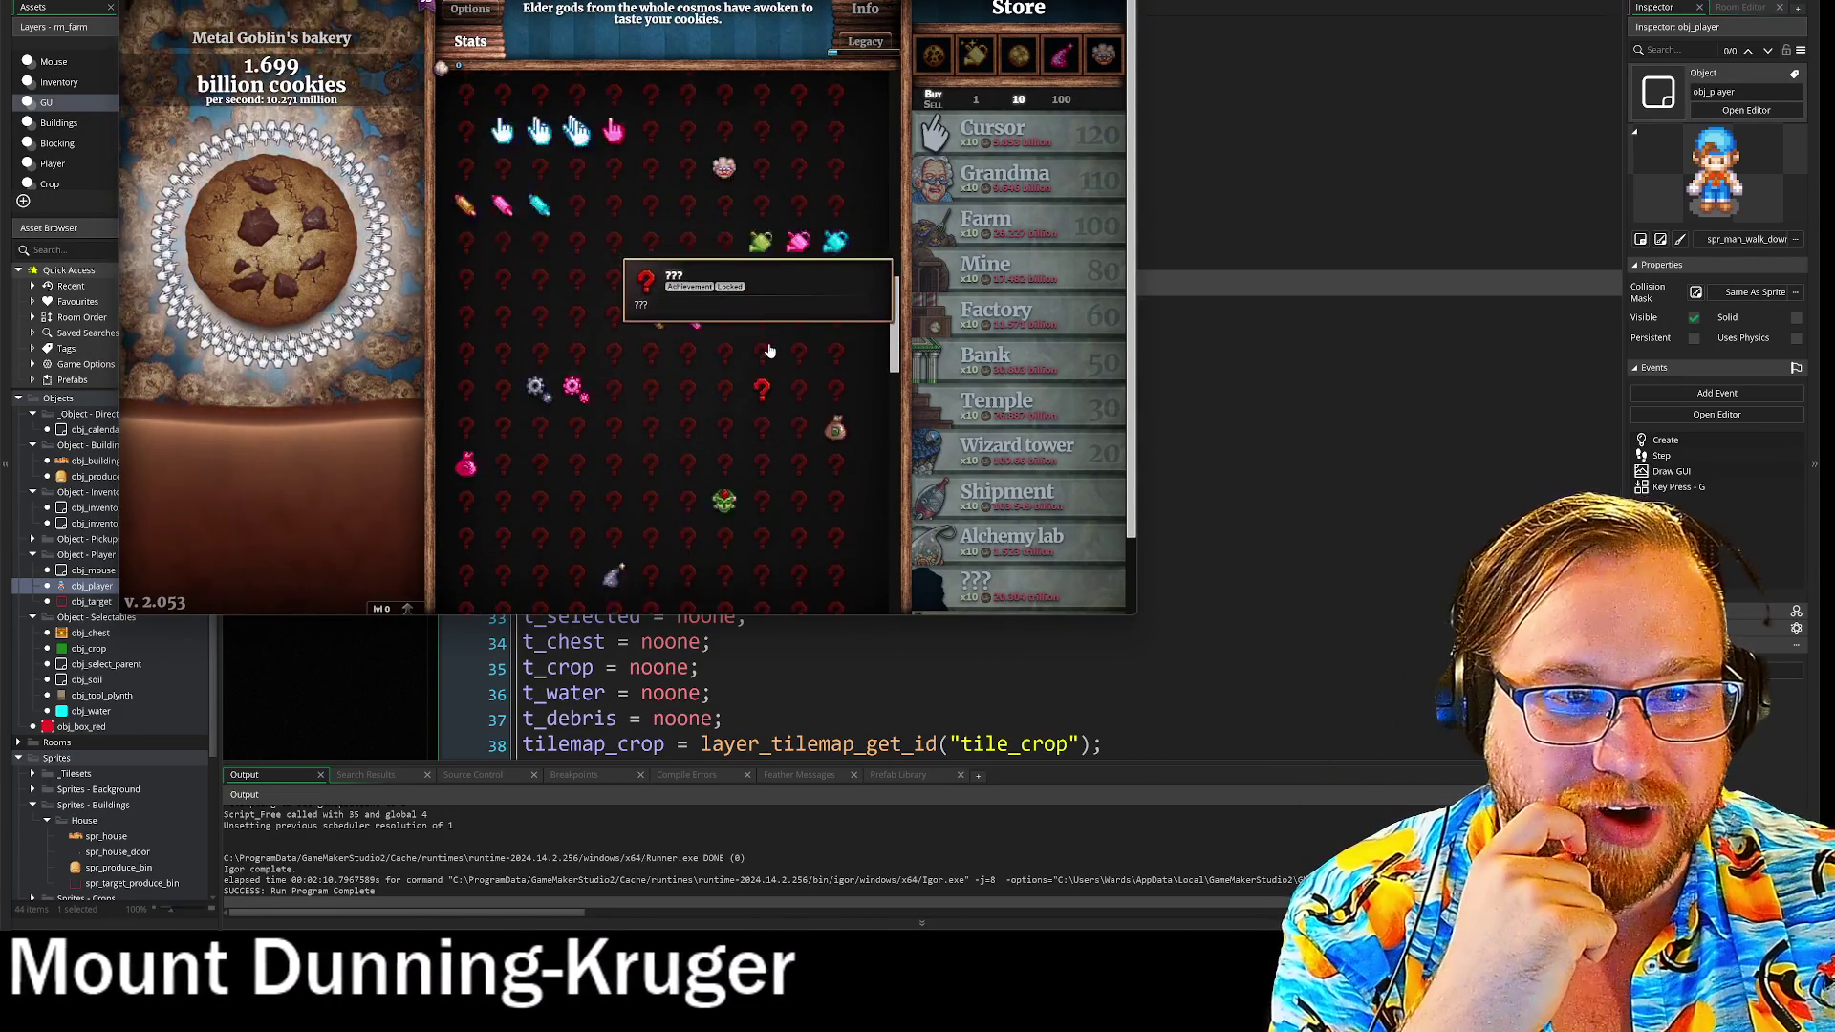
scroll(726, 212, down, 5)
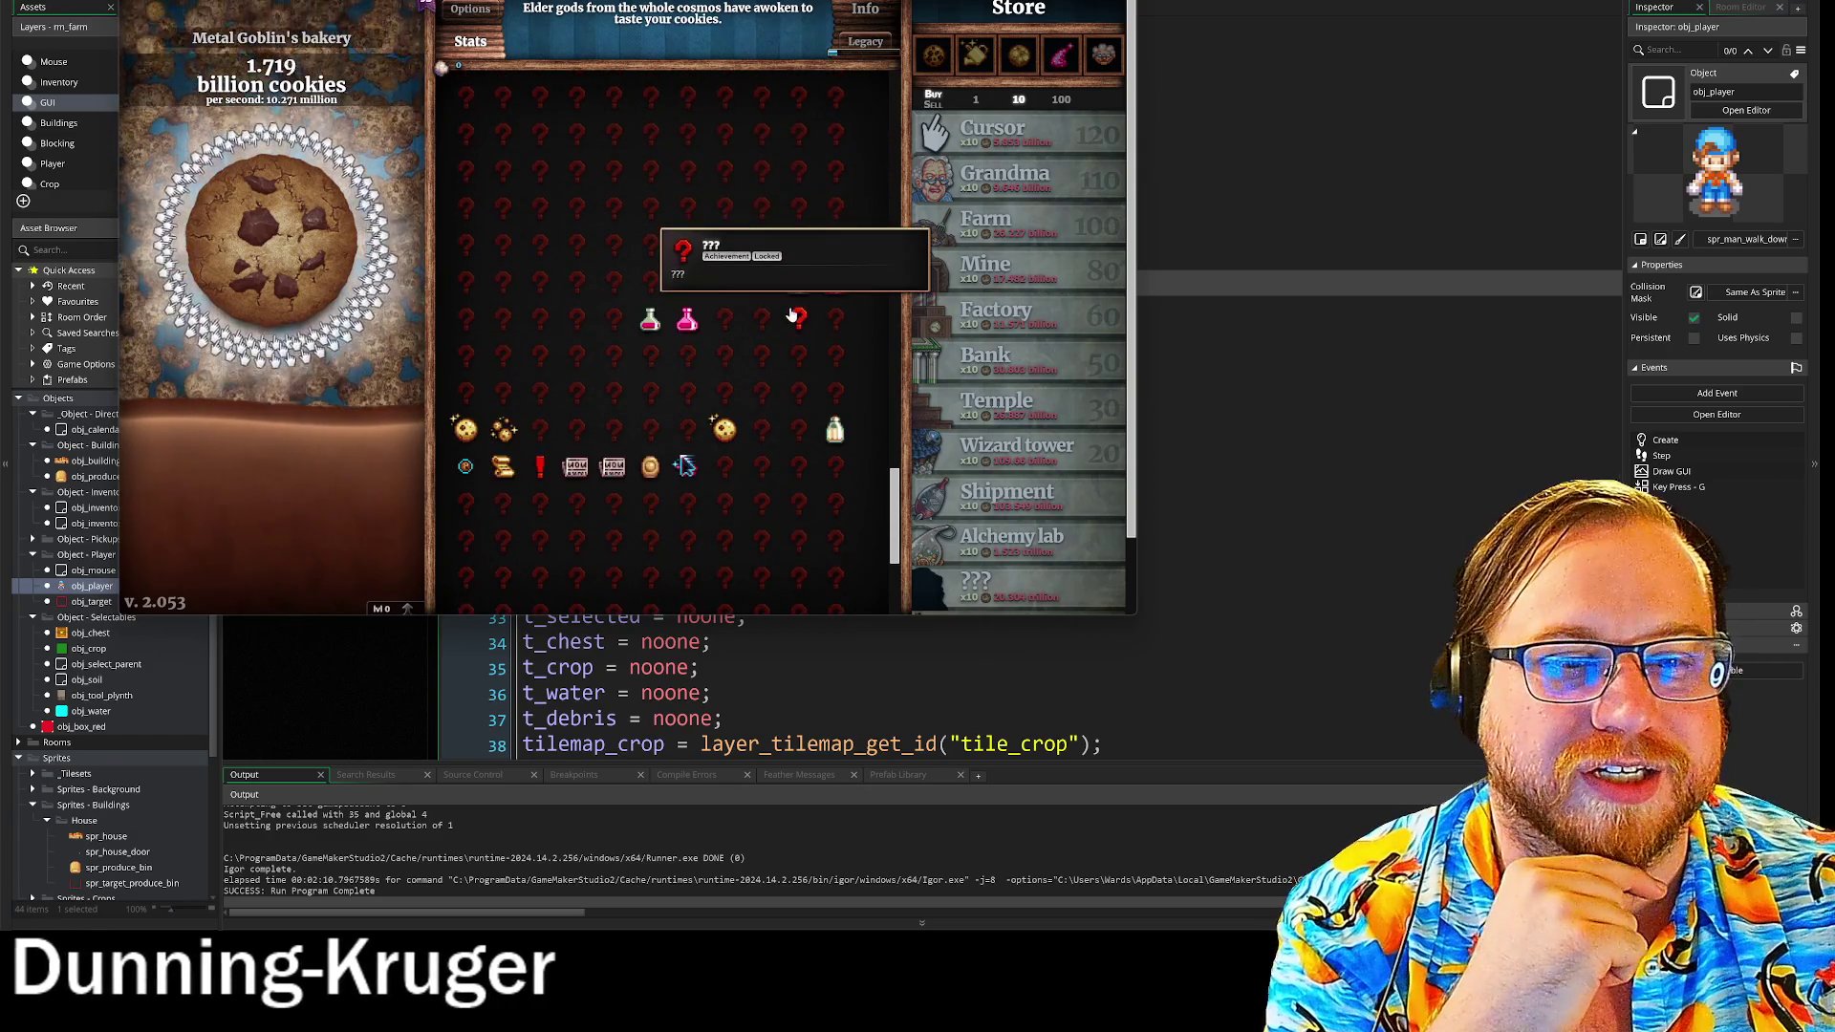
scroll(799, 378, down, 4)
scroll(810, 422, up, 15)
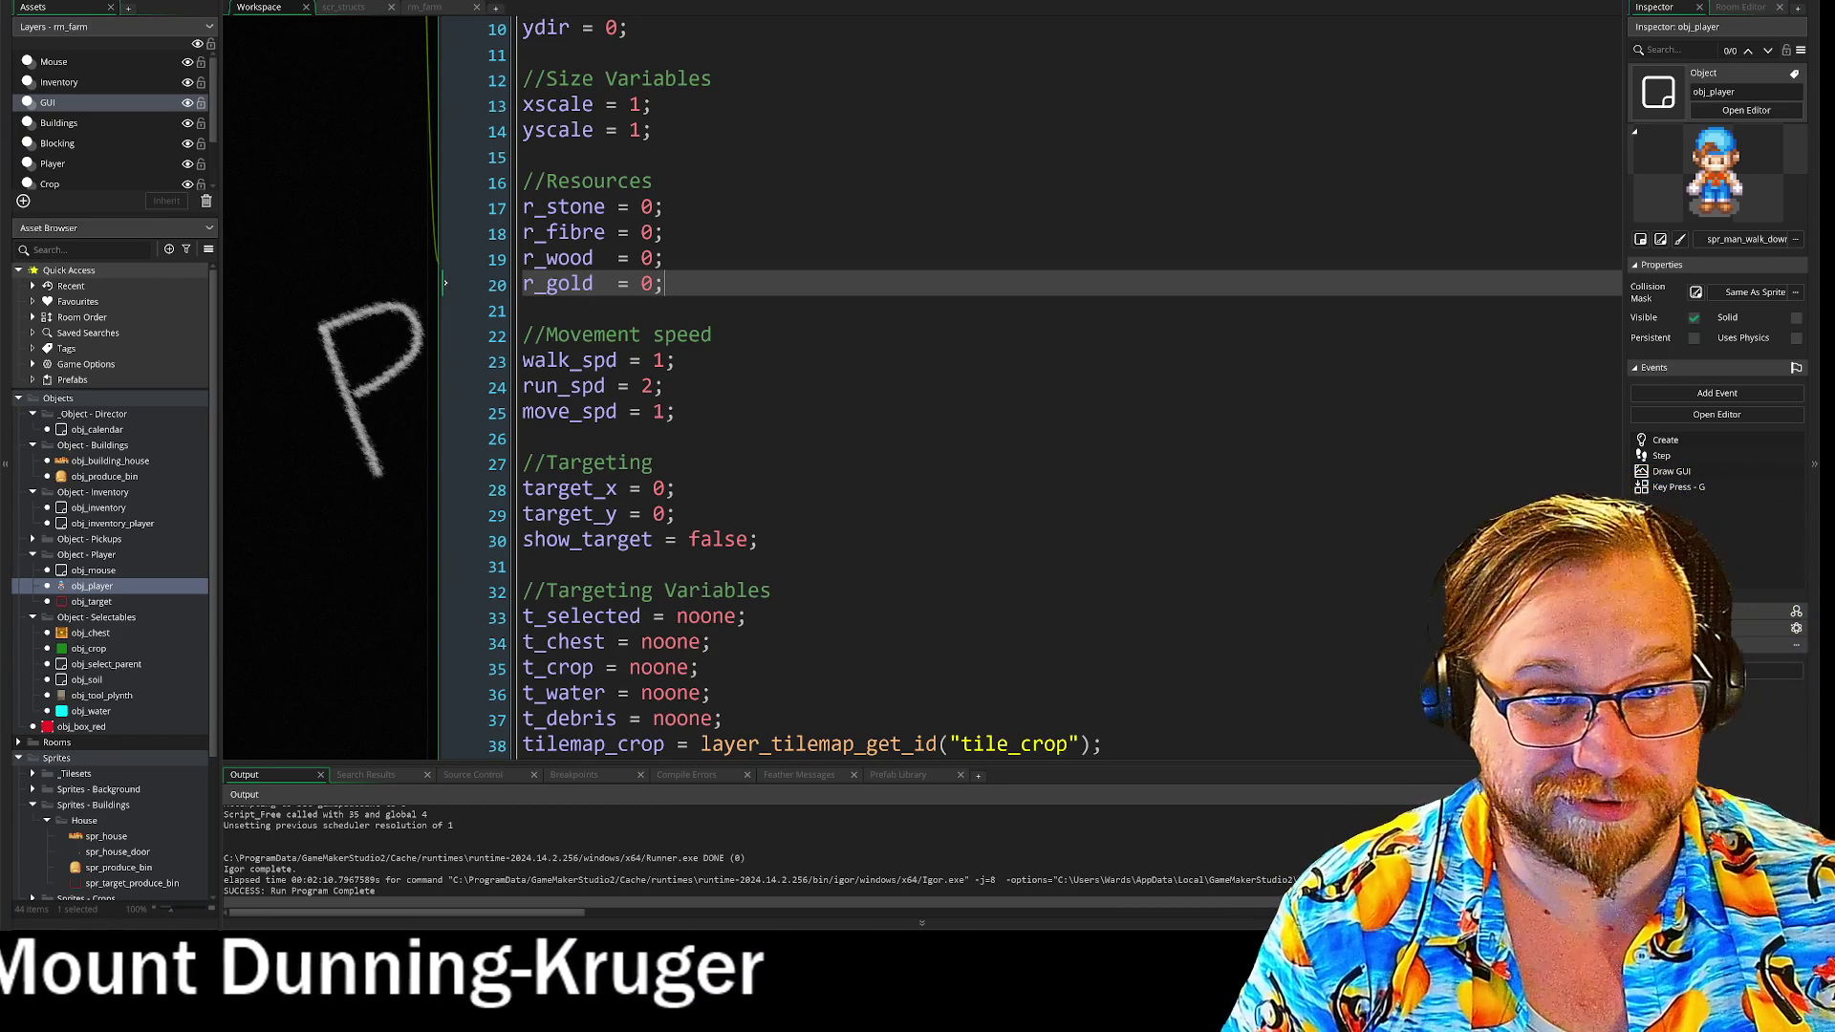
- Bring obj_player's editor into view and open its Step event code
mouse_move(331, 252)
mouse_down()
mouse_move(400, 323)
mouse_move(399, 281)
mouse_move(510, 279)
mouse_up()
drag(442, 107, 464, 276)
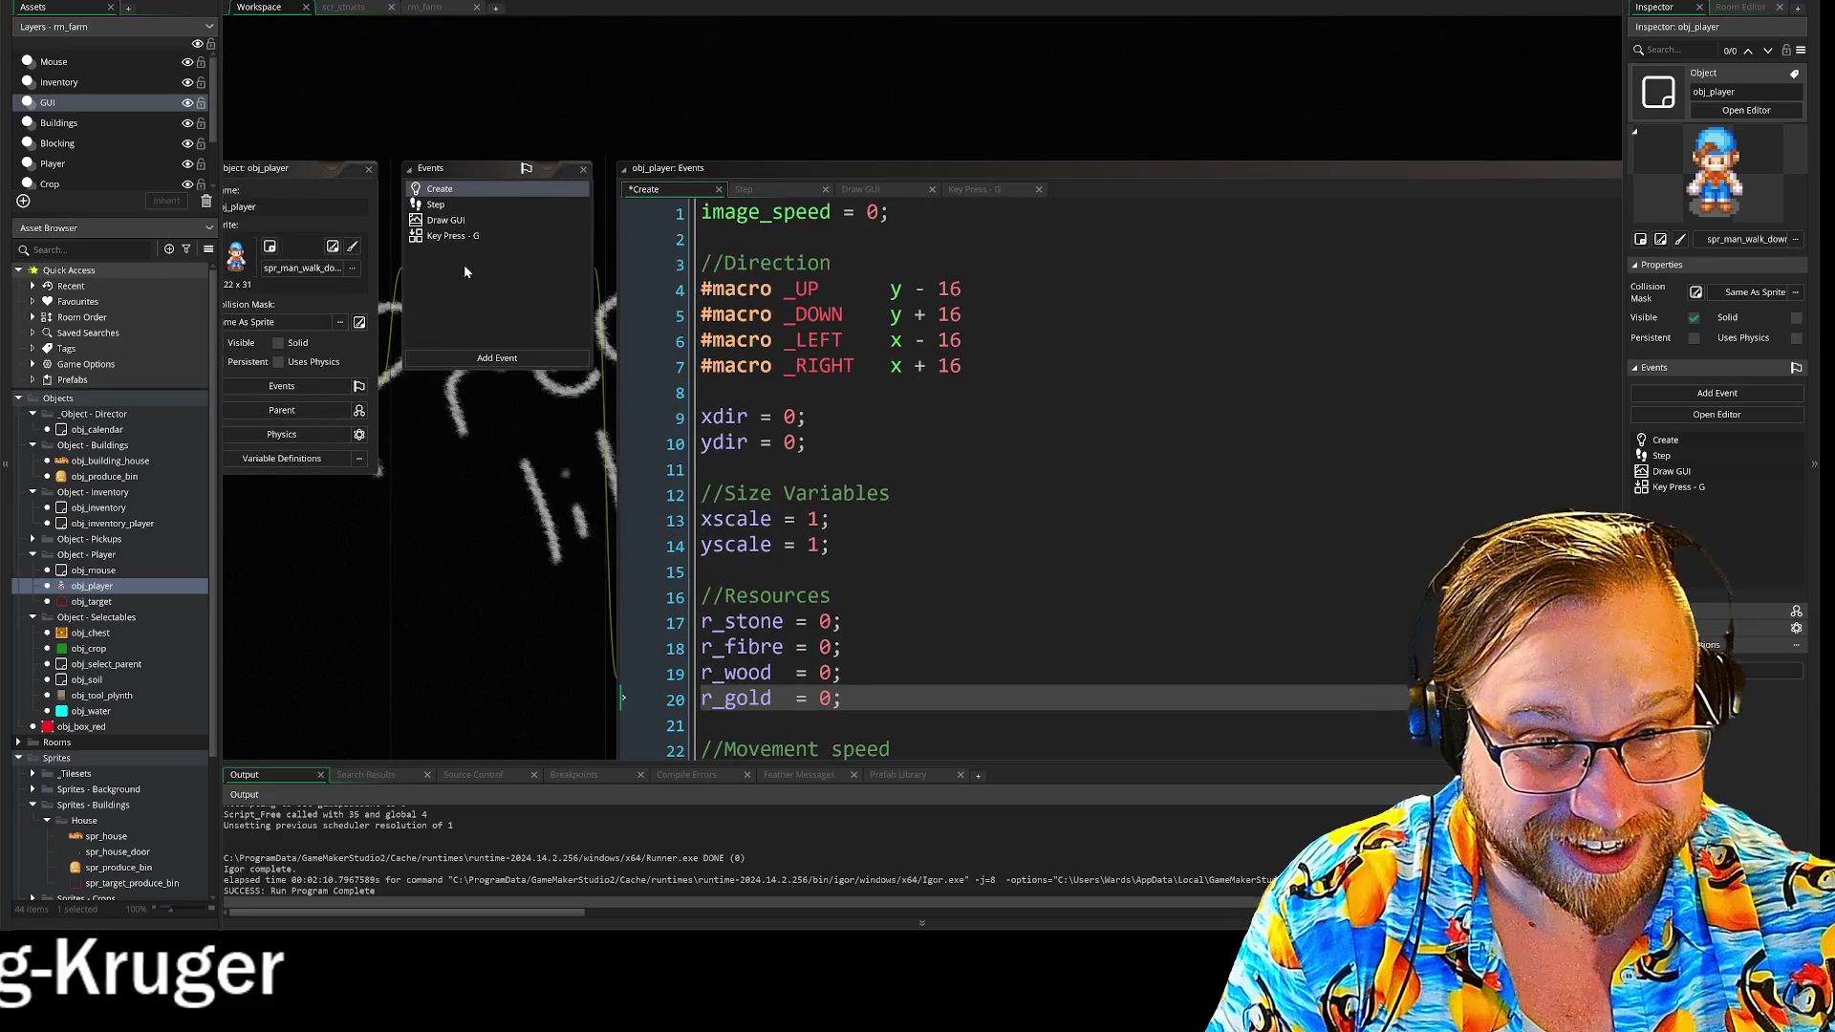
click(445, 207)
scroll(474, 483, down, 5)
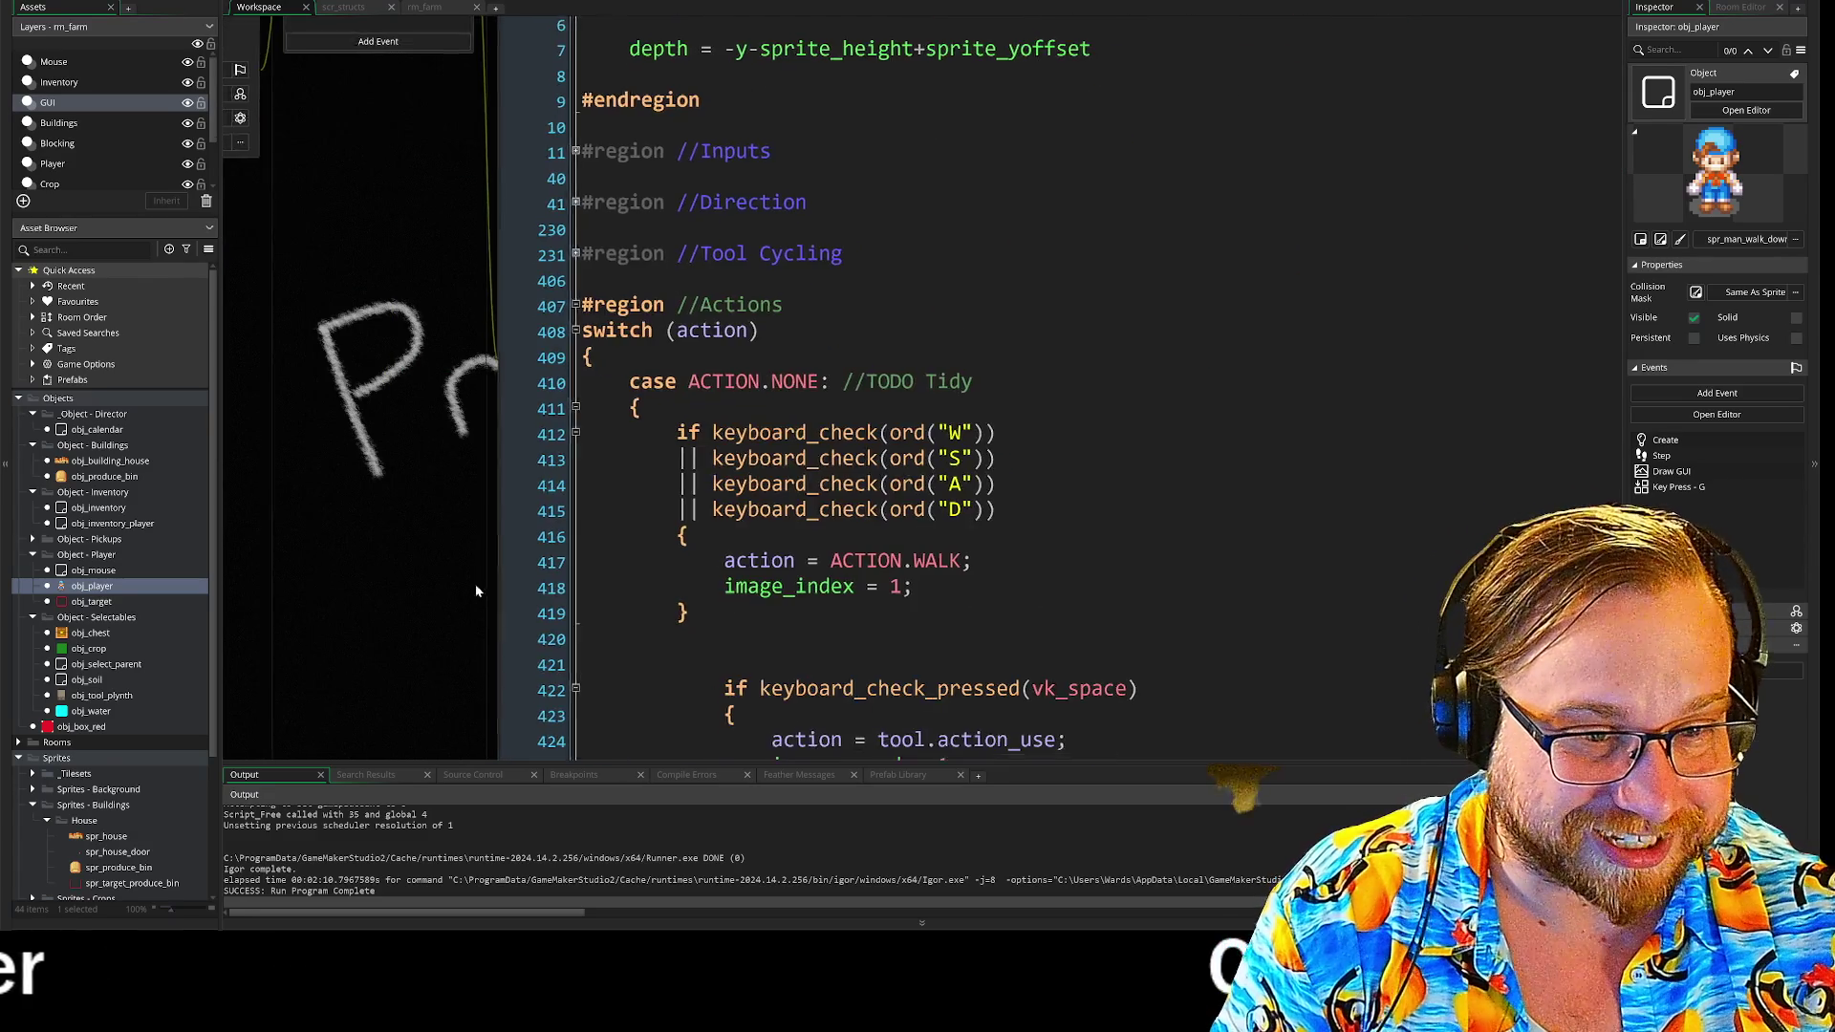
scroll(578, 478, down, 2)
- Inspect obj_calendar's Draw GUI day-counter code, then return to obj_player's Step code
mouse_move(543, 434)
mouse_down()
mouse_move(501, 373)
mouse_move(447, 76)
mouse_move(267, 78)
mouse_up()
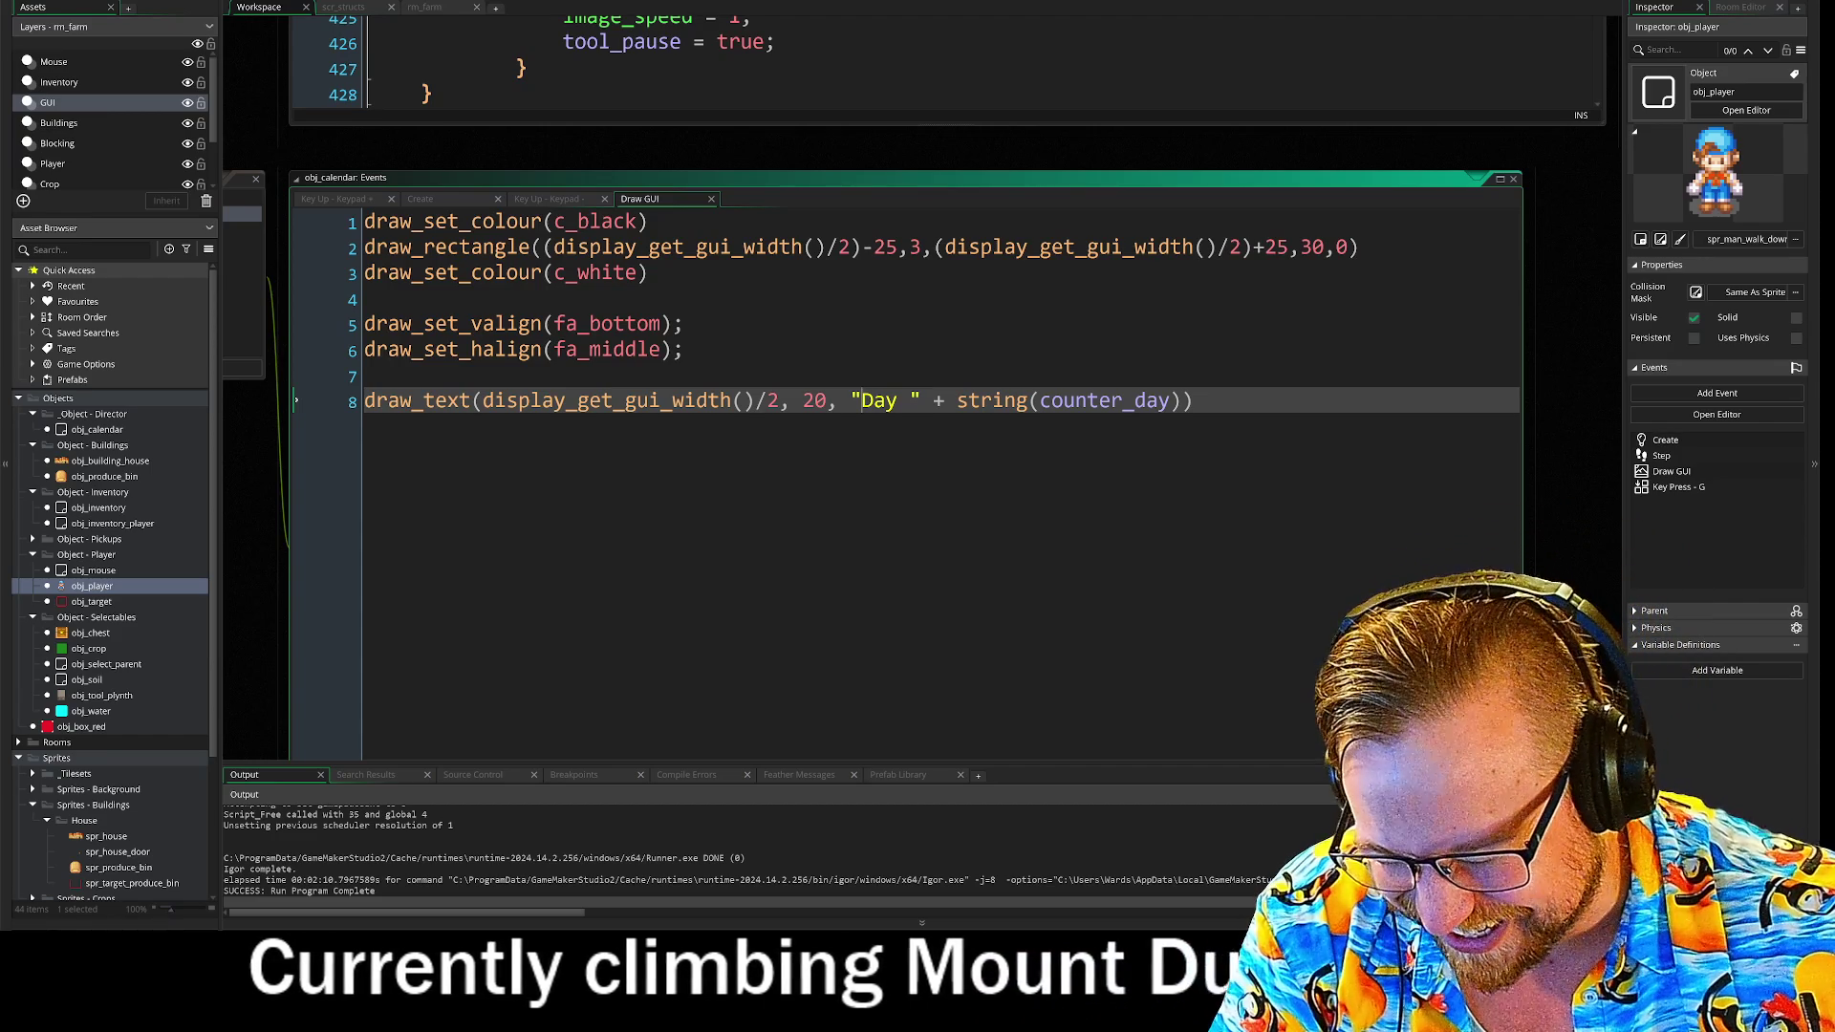
mouse_move(186, 557)
mouse_down()
mouse_move(580, 590)
mouse_move(715, 520)
mouse_move(484, 390)
mouse_up()
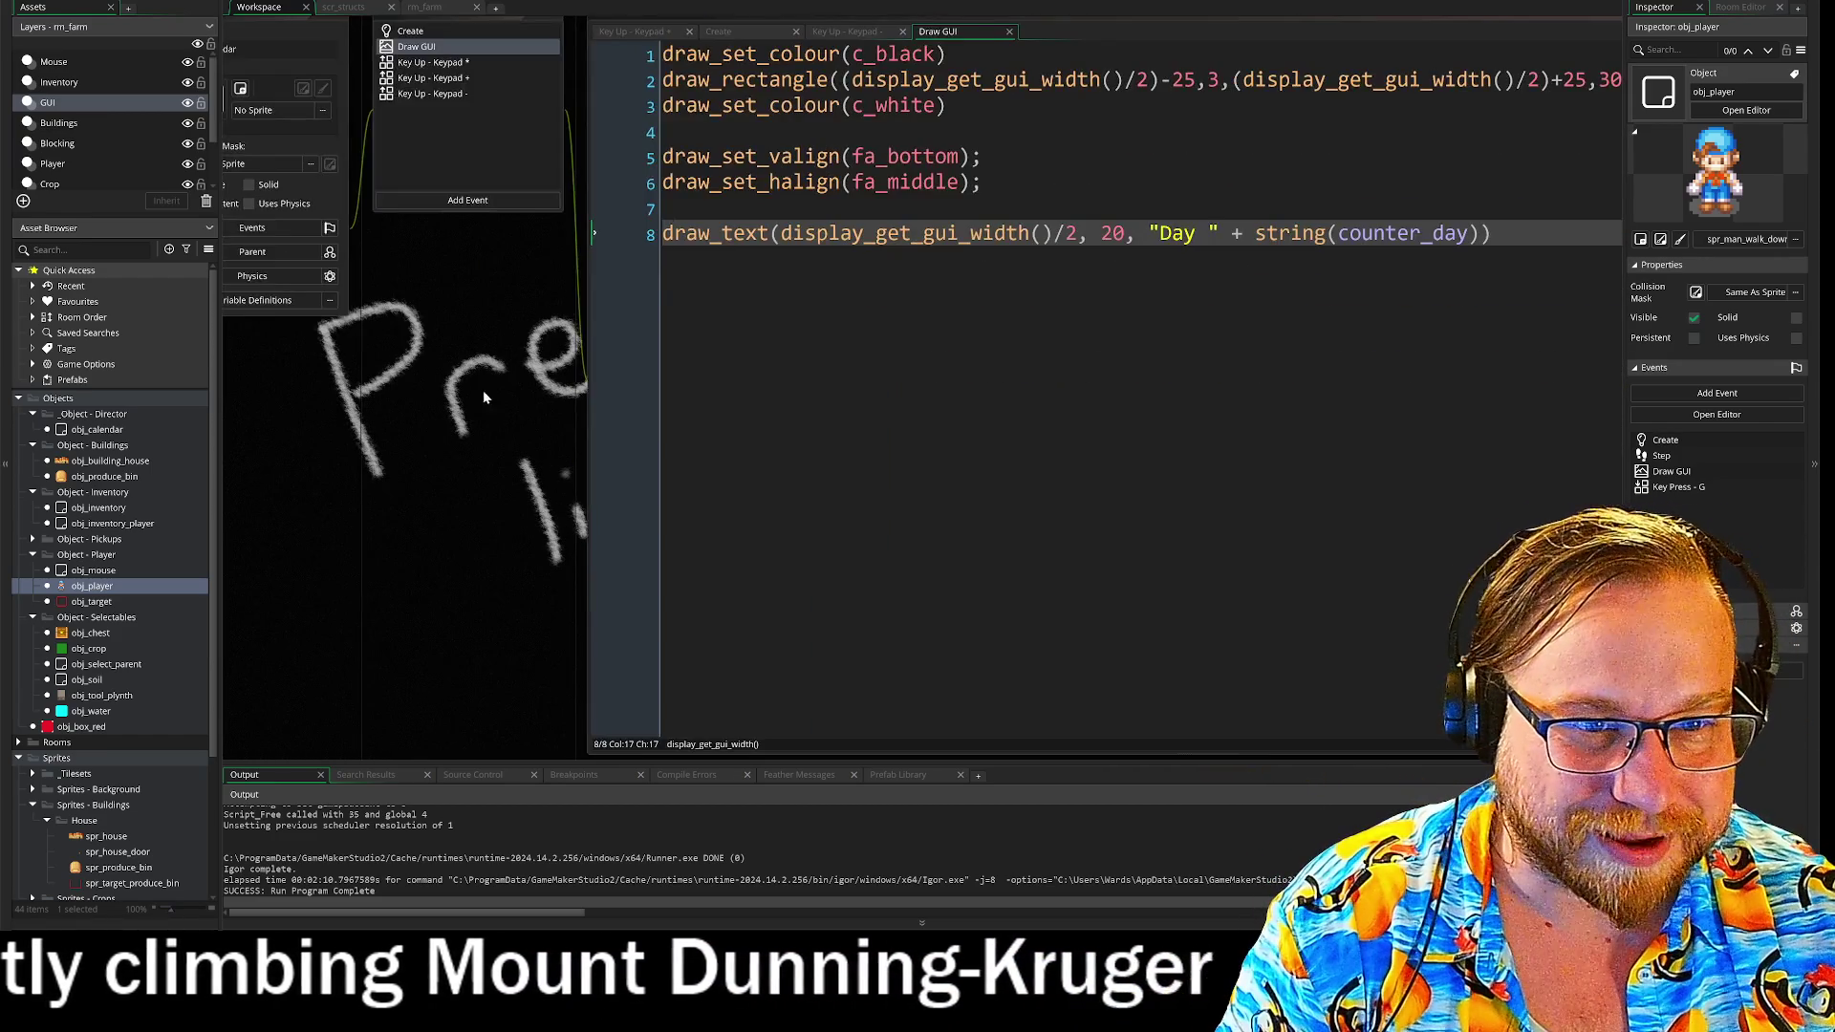
scroll(484, 390, up, 3)
drag(444, 151, 514, 396)
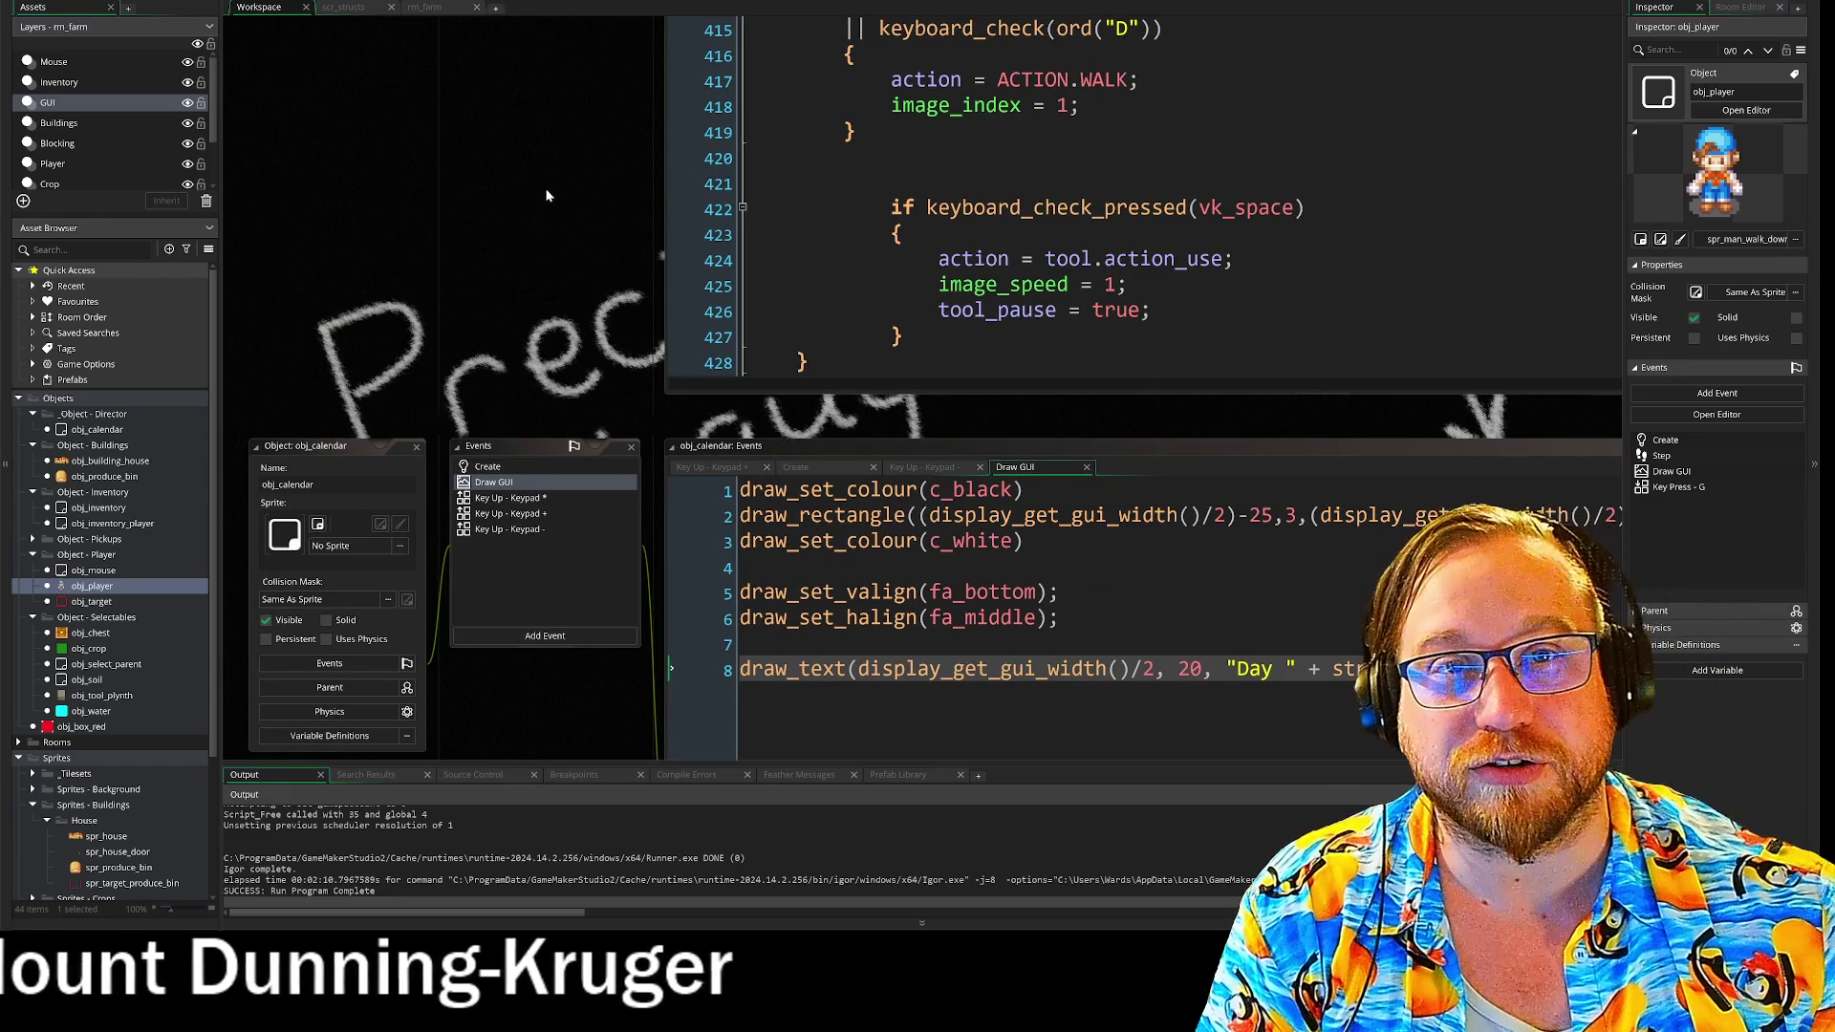
mouse_move(546, 193)
mouse_down()
mouse_move(491, 455)
mouse_move(463, 468)
mouse_move(425, 392)
mouse_move(351, 380)
mouse_up()
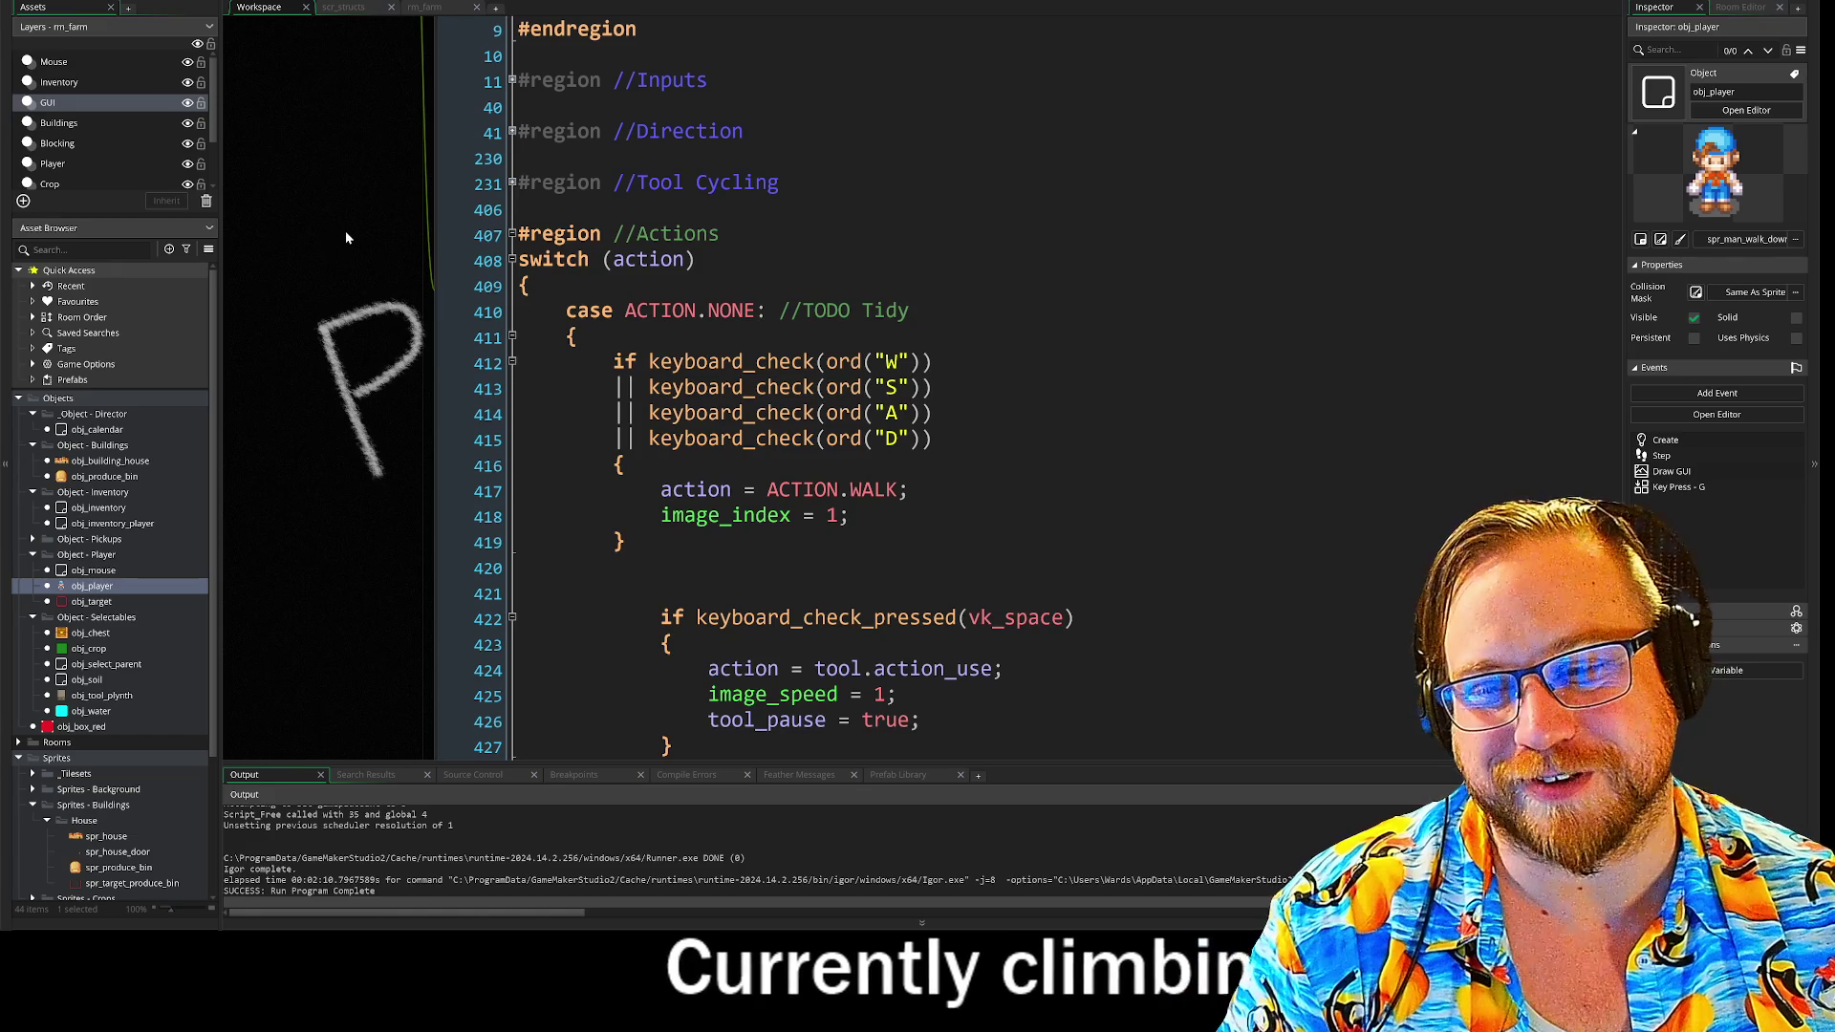
scroll(325, 382, down, 3)
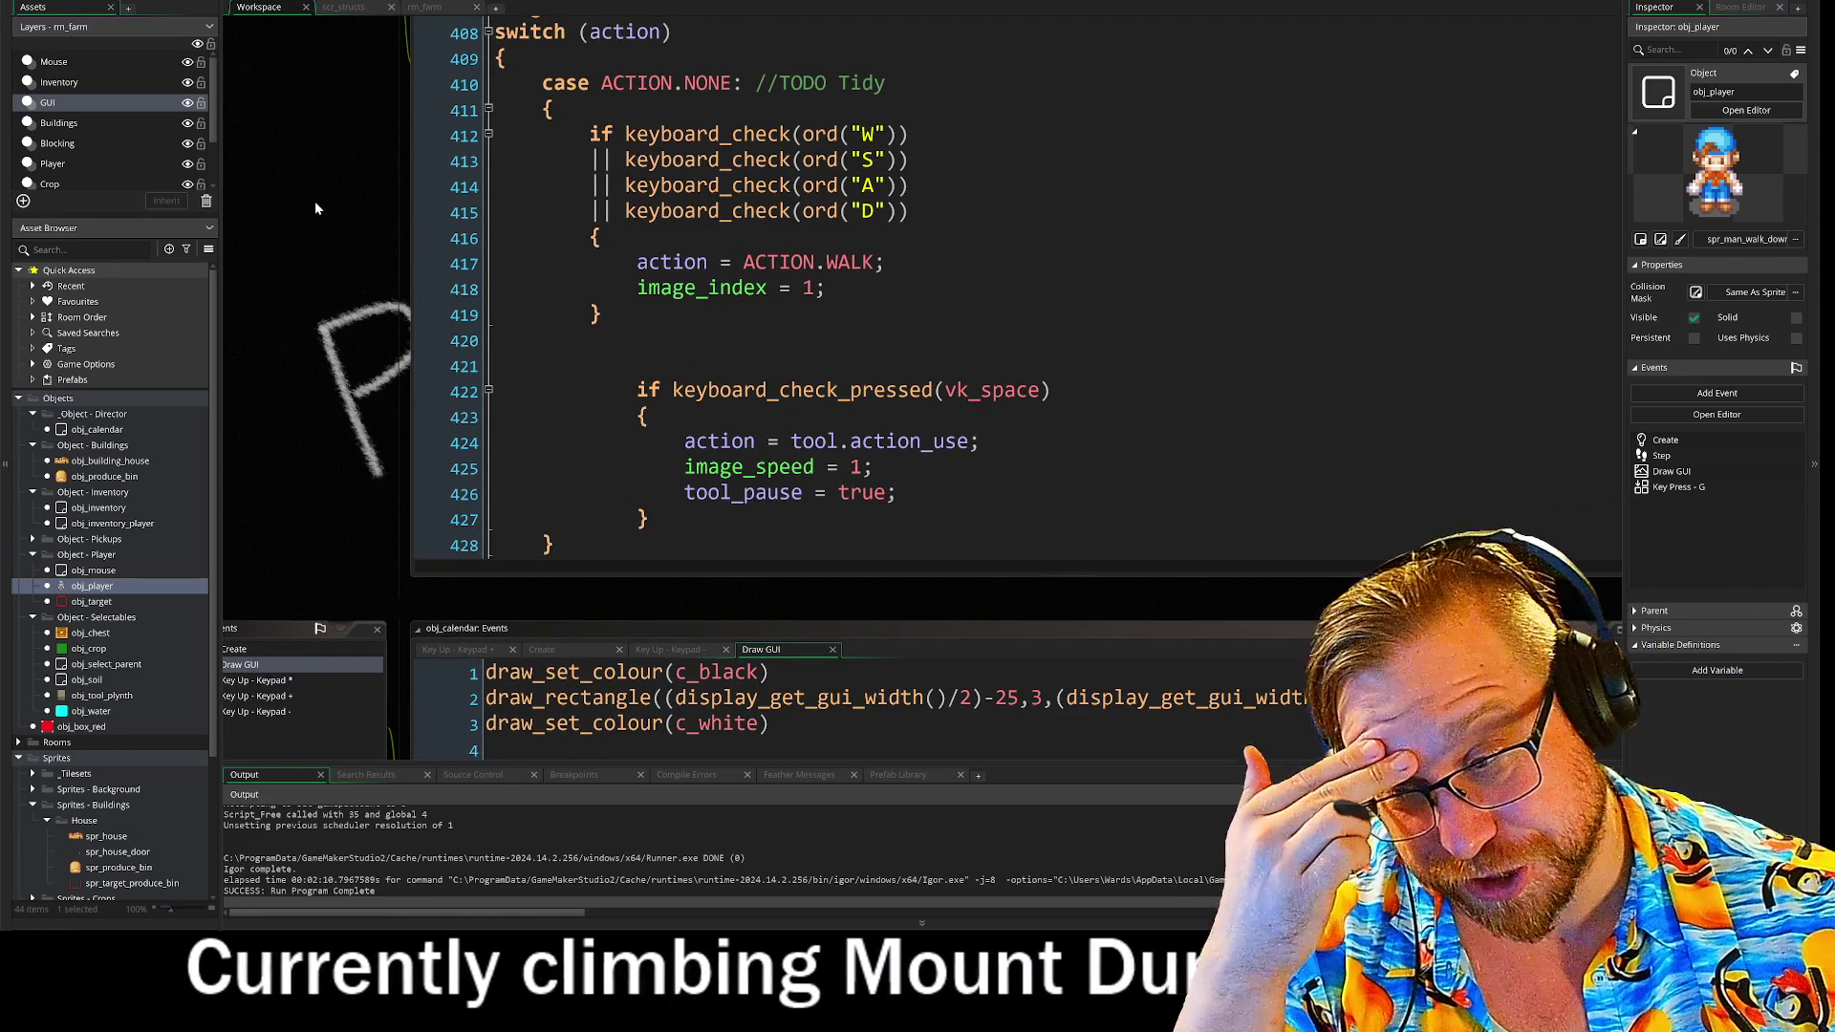
scroll(437, 195, down, 3)
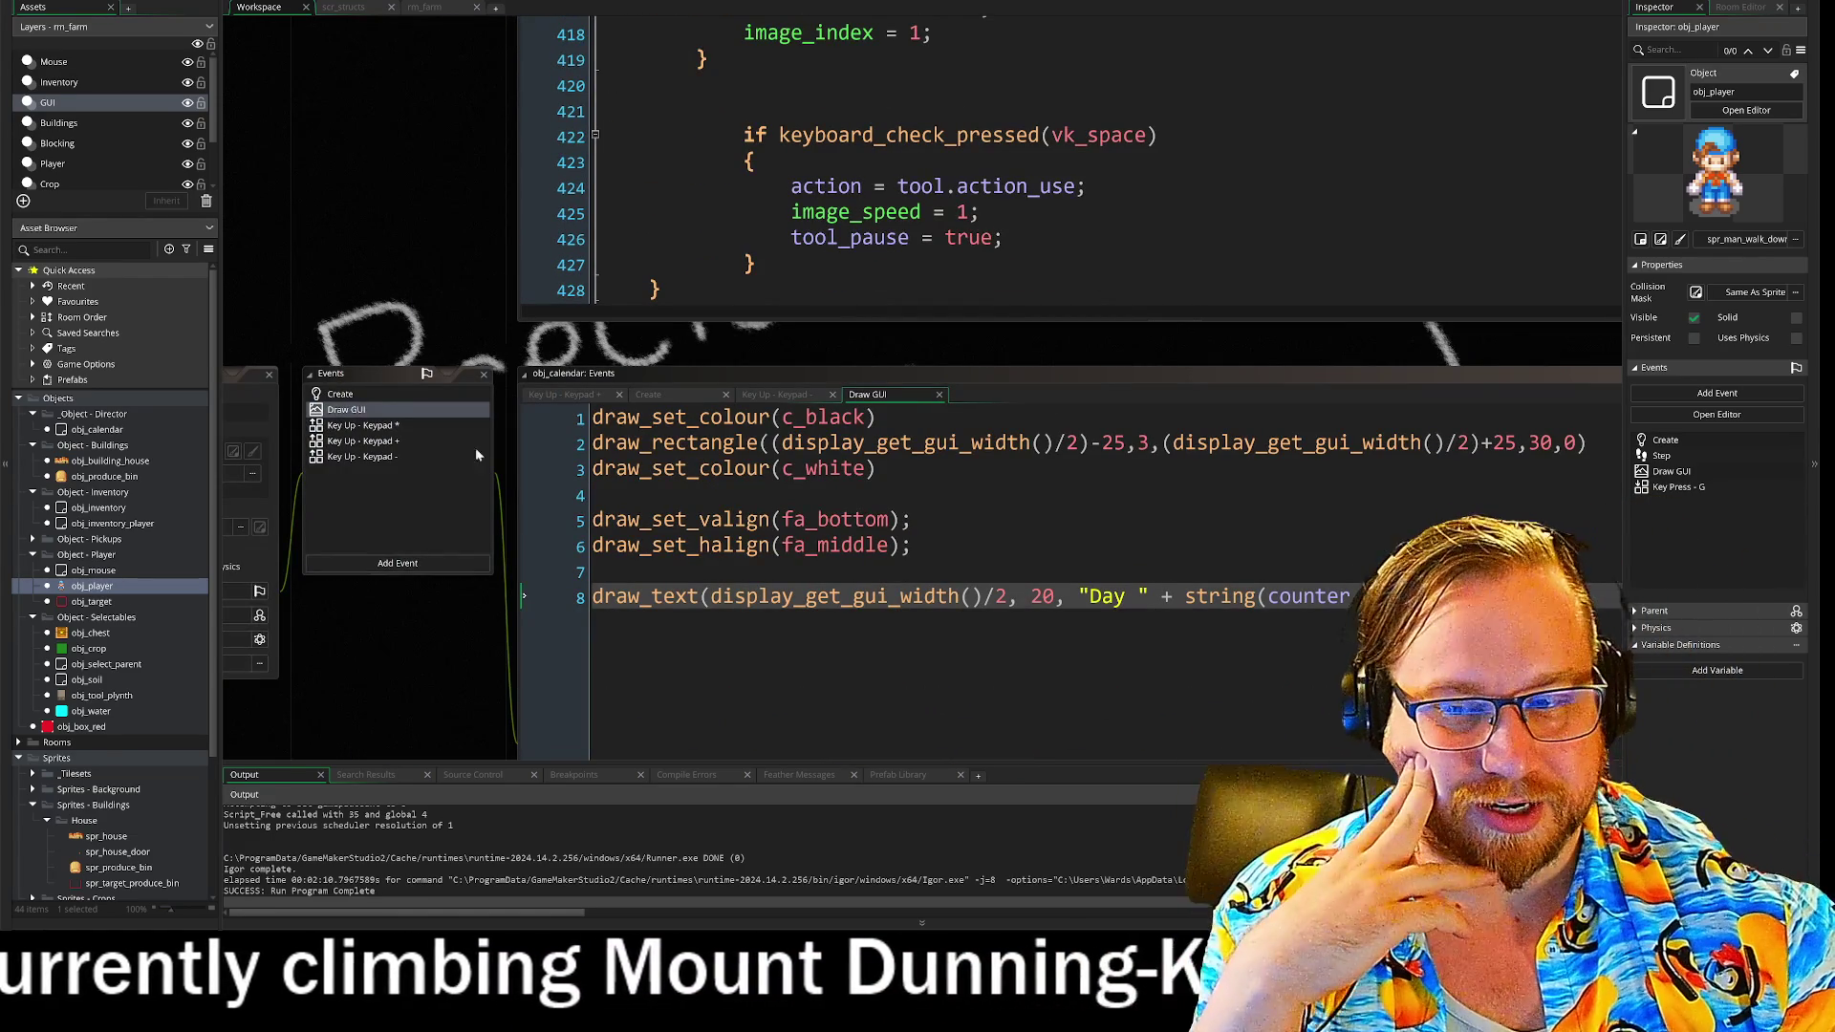
scroll(471, 536, down, 2)
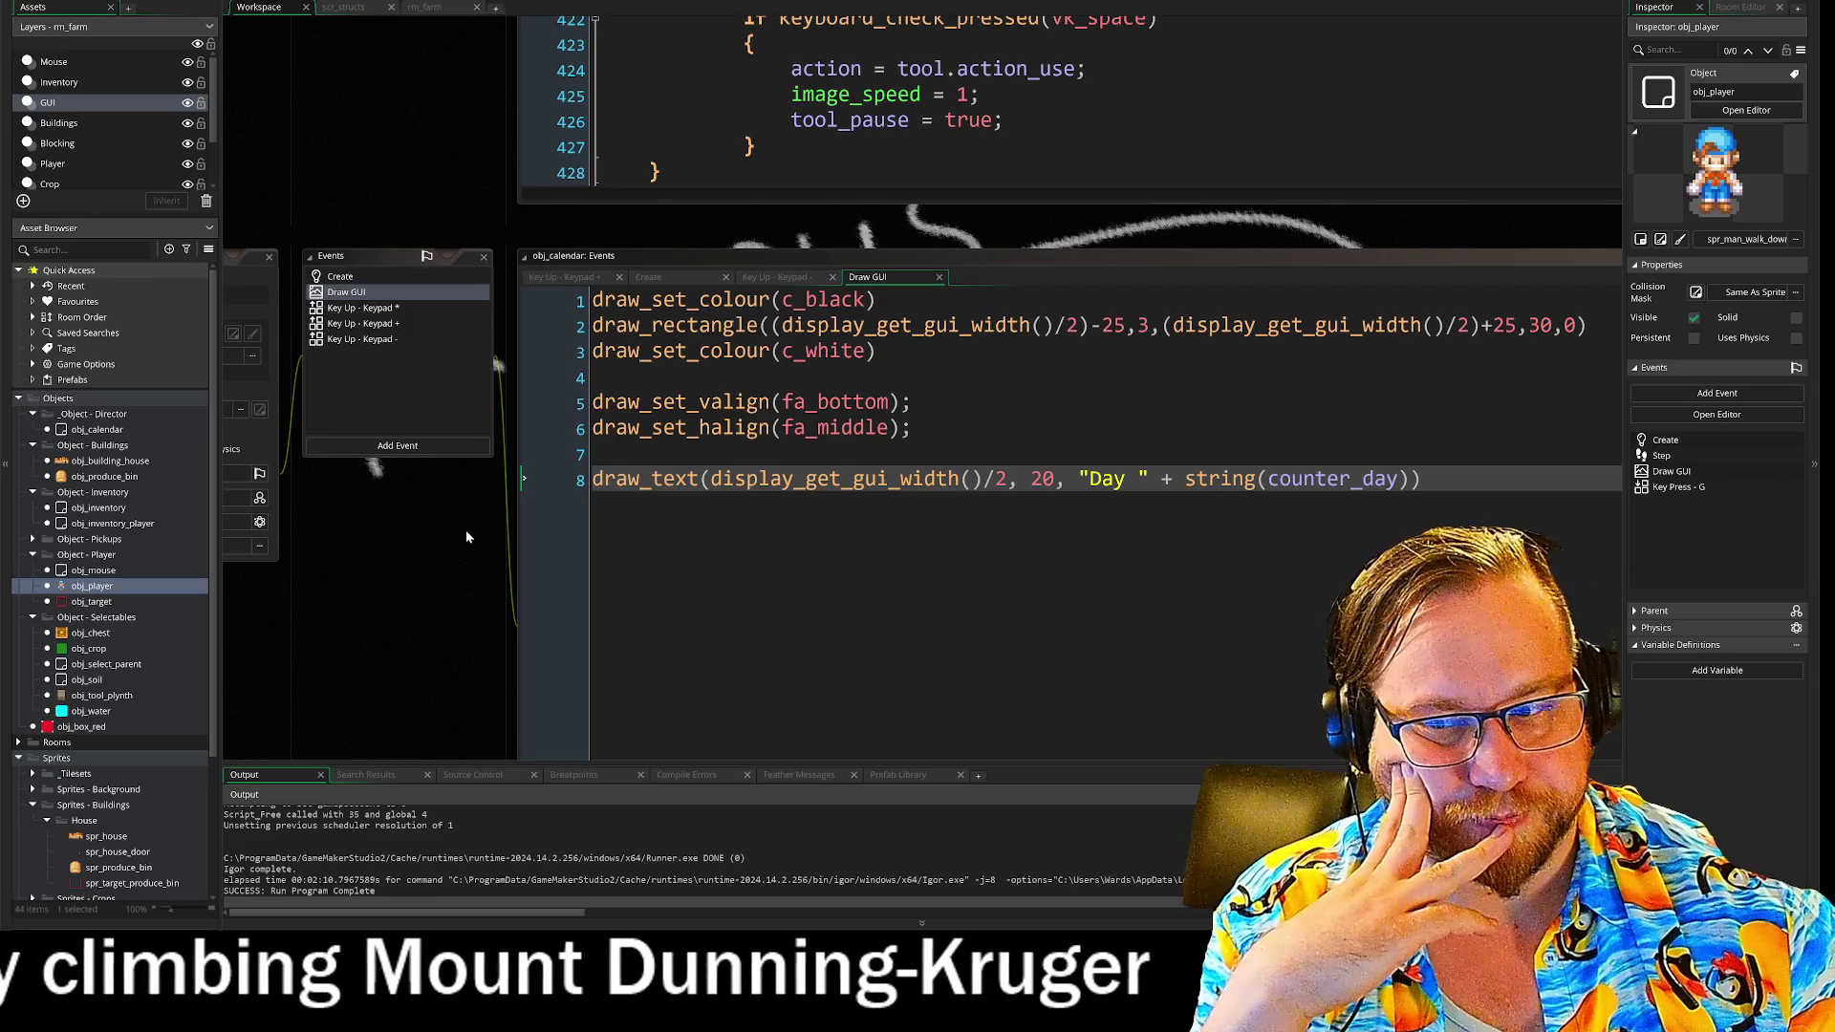
scroll(466, 529, down, 2)
drag(463, 491, 617, 464)
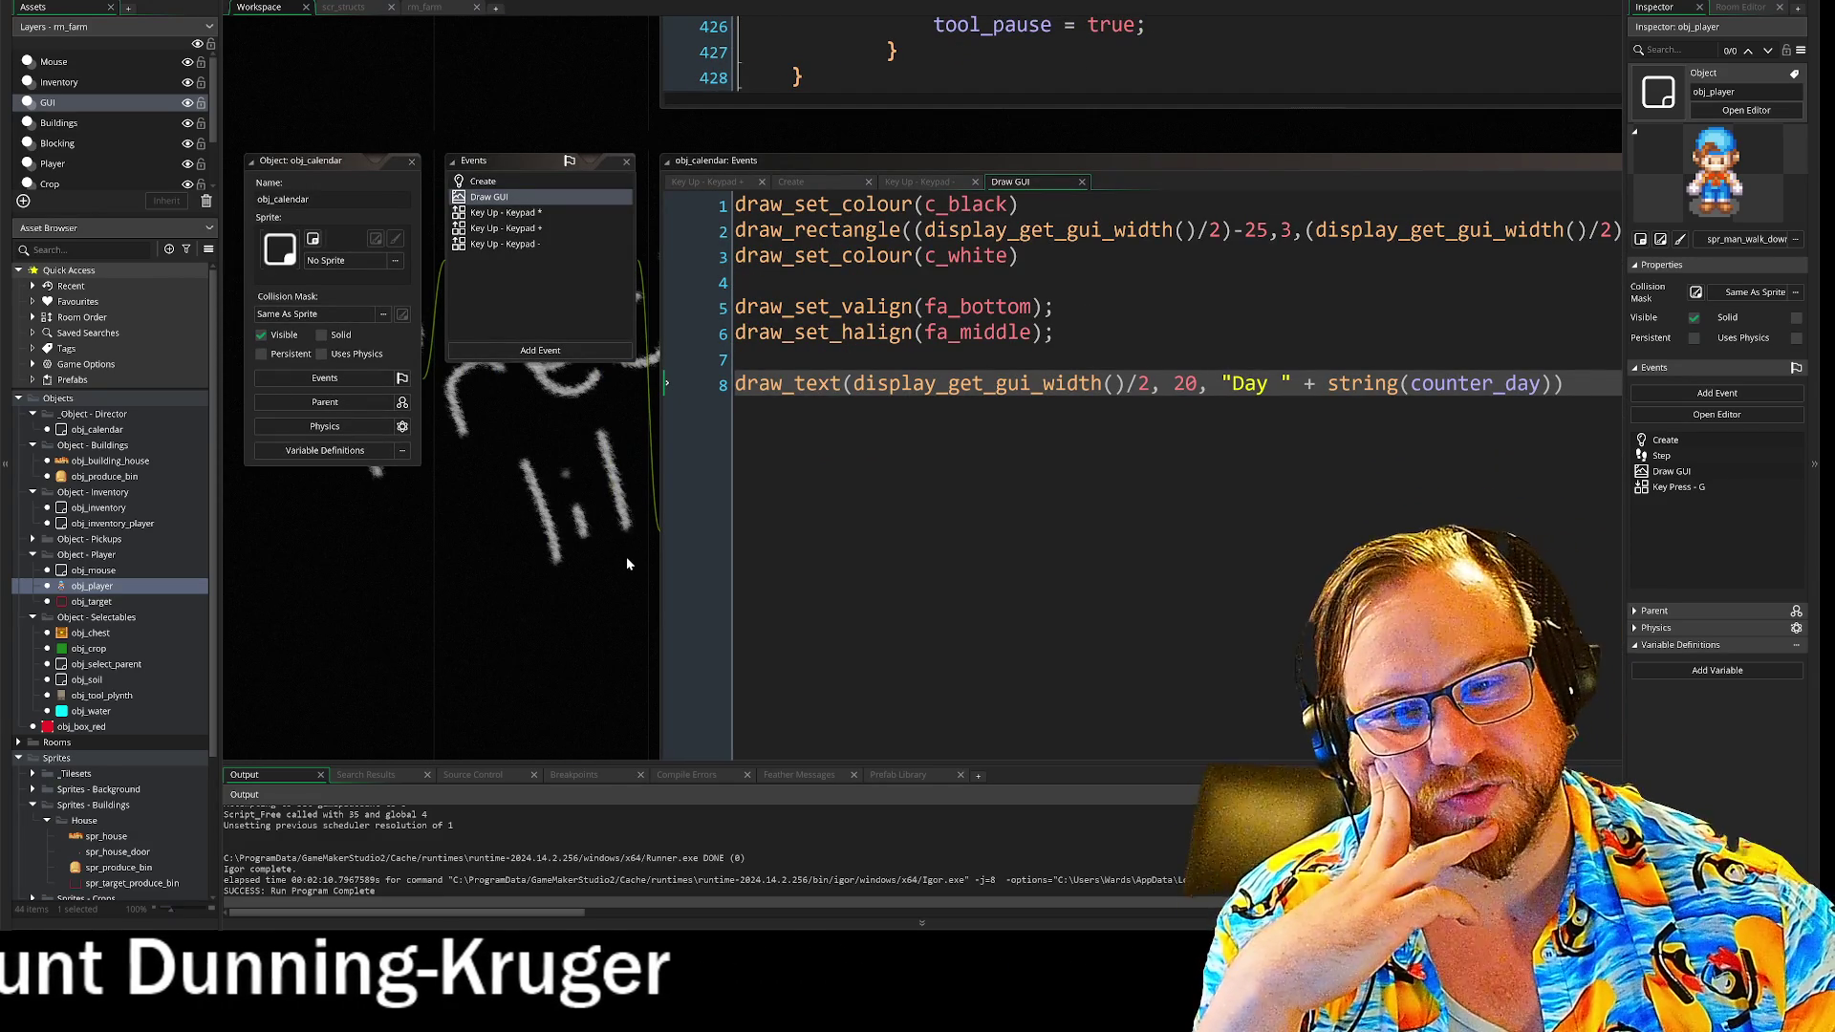
mouse_move(621, 604)
mouse_down()
mouse_move(554, 478)
mouse_move(507, 480)
mouse_move(476, 222)
mouse_up()
mouse_move(437, 284)
mouse_down()
mouse_move(544, 229)
mouse_move(488, 163)
mouse_move(468, 592)
mouse_up()
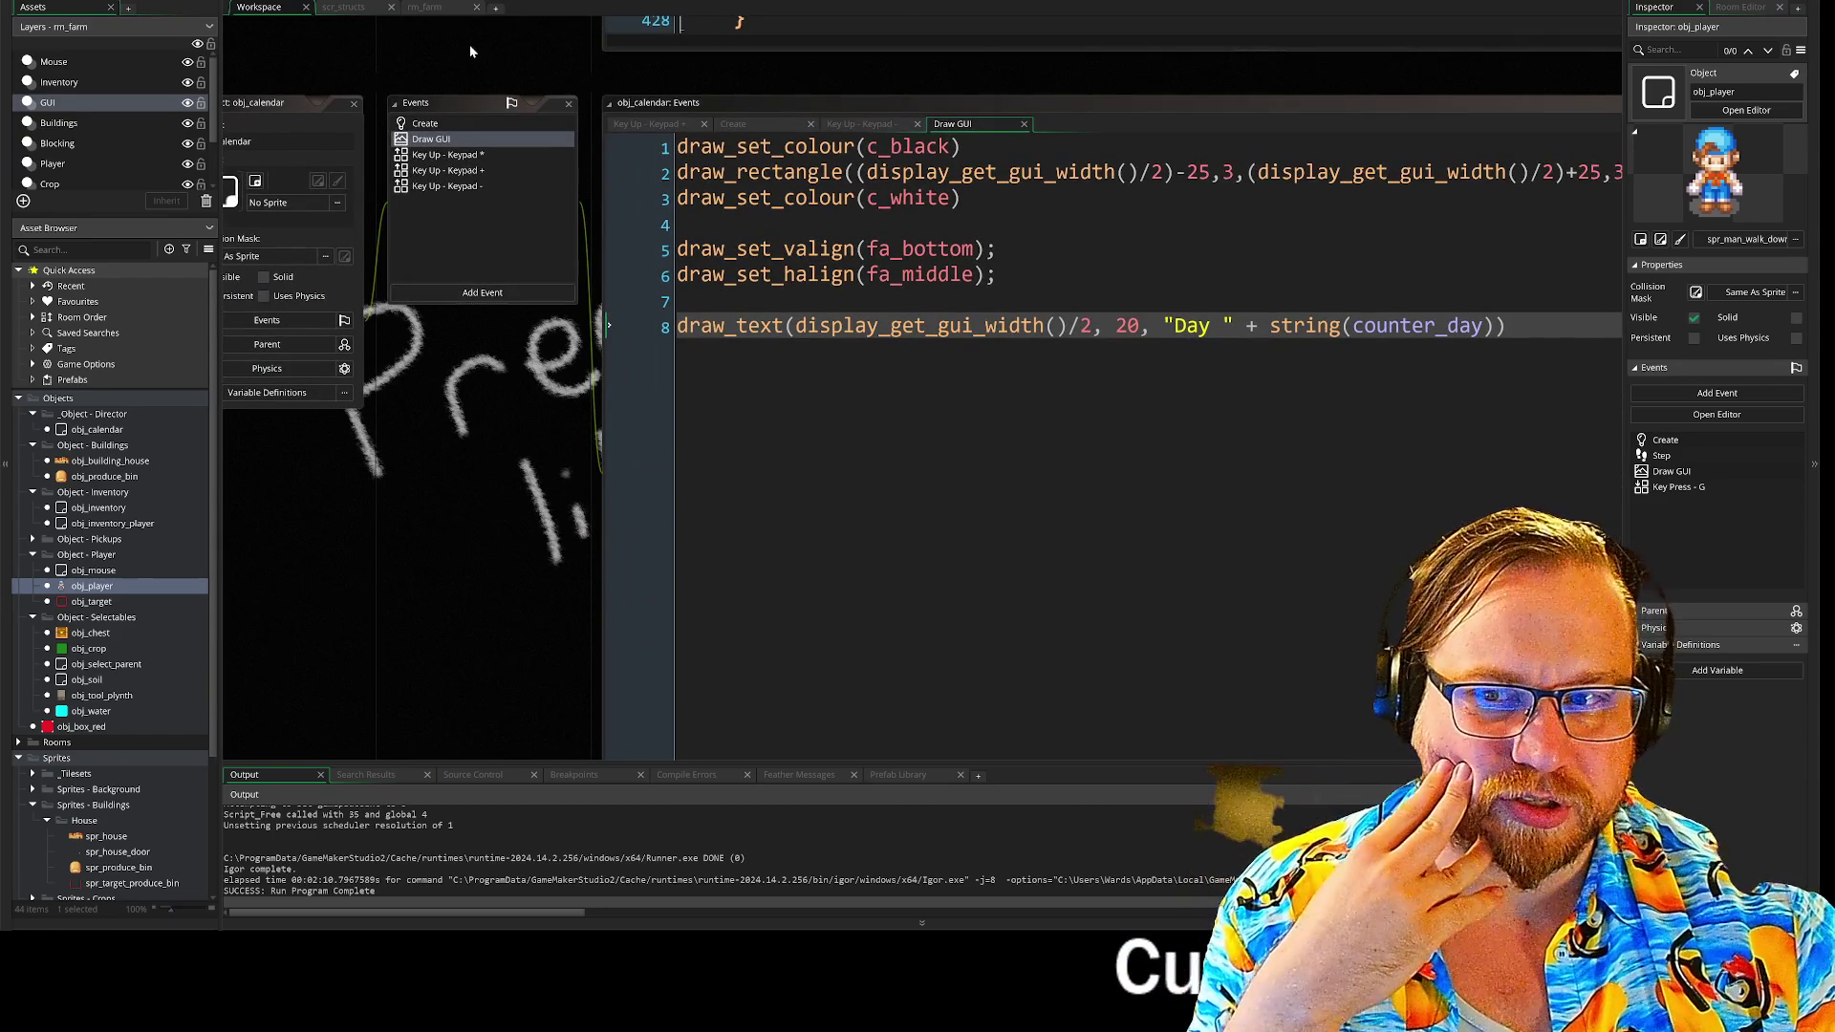
scroll(433, 422, up, 8)
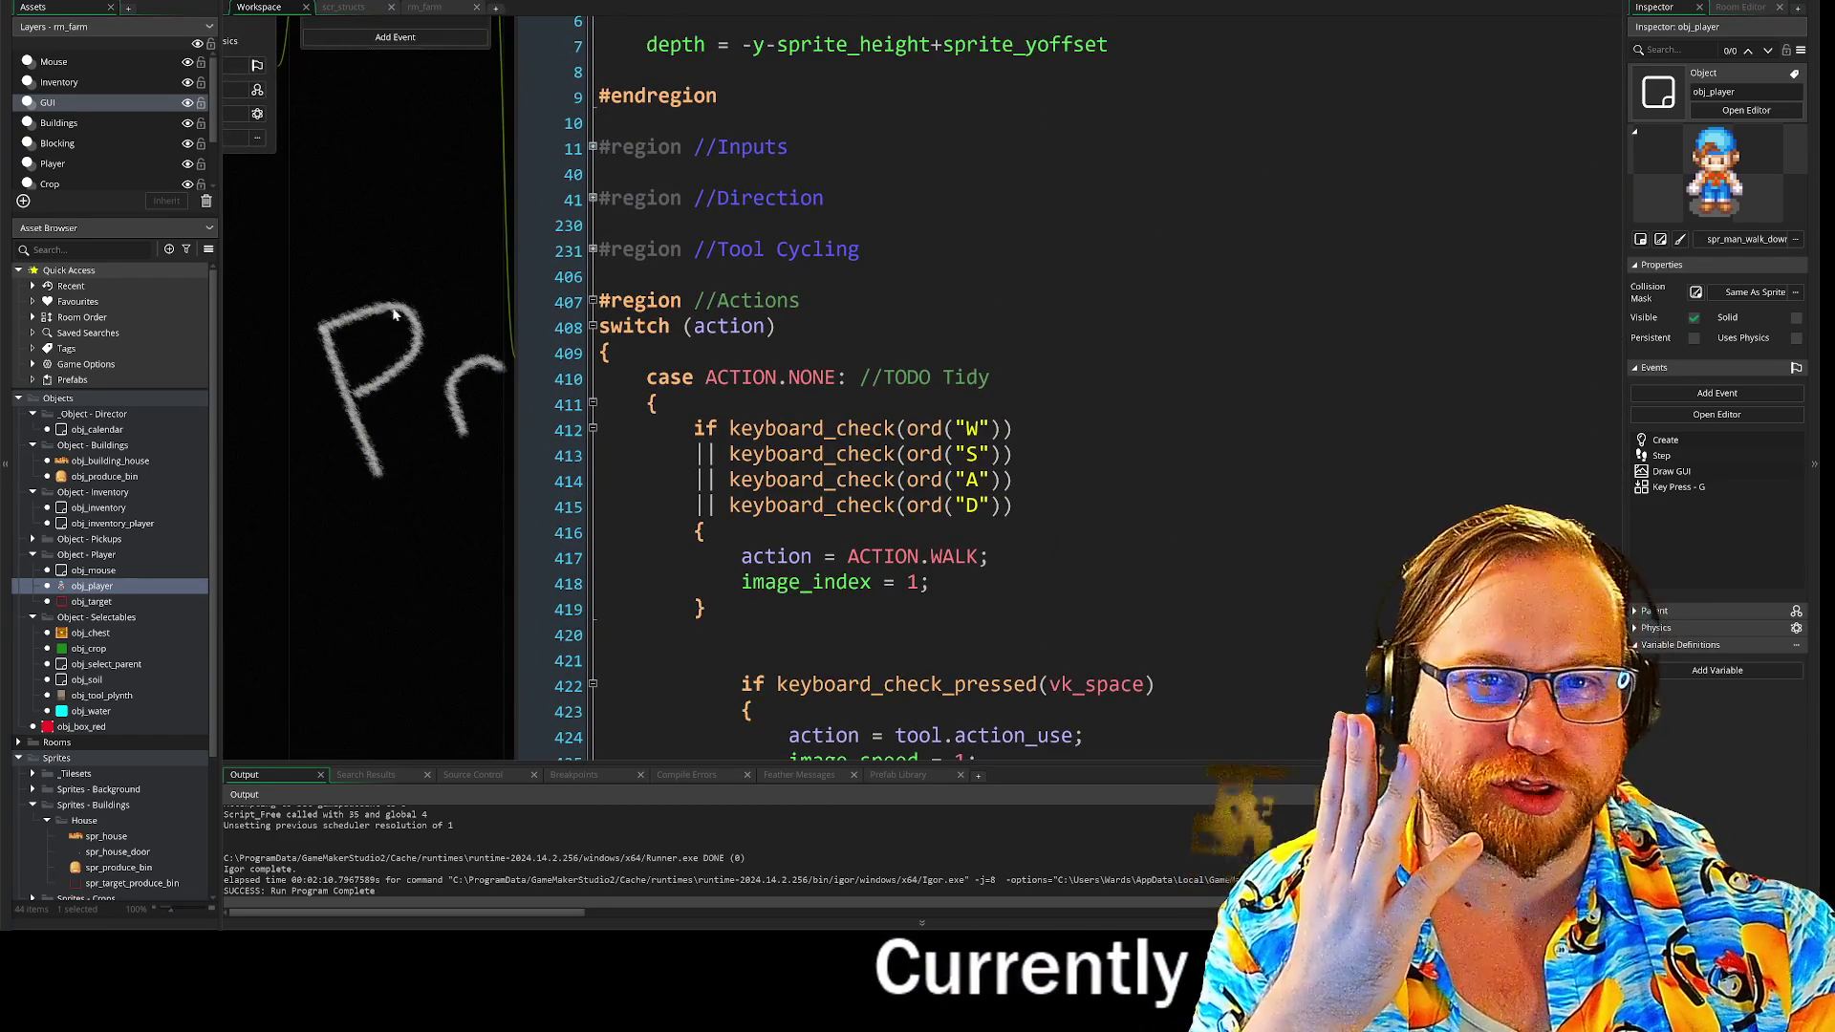
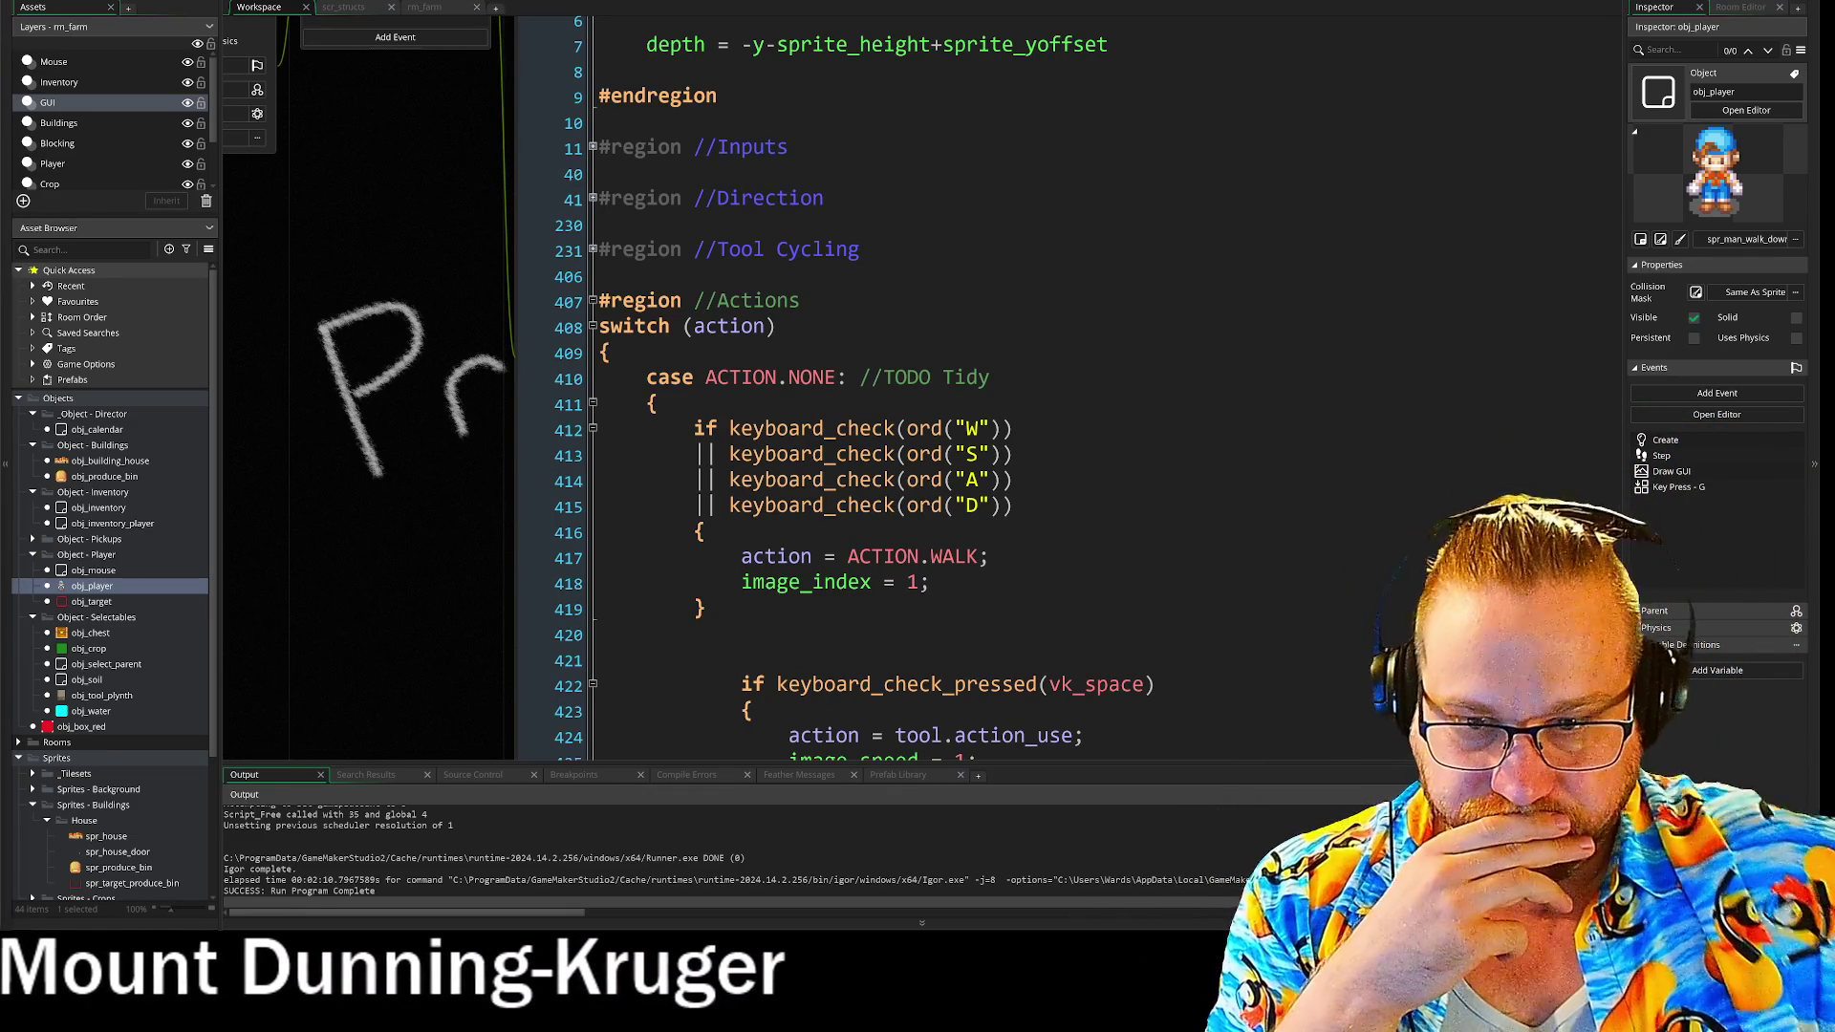
- Walk the player with W and A up to the produce bin, then close the game window
drag(421, 541, 546, 669)
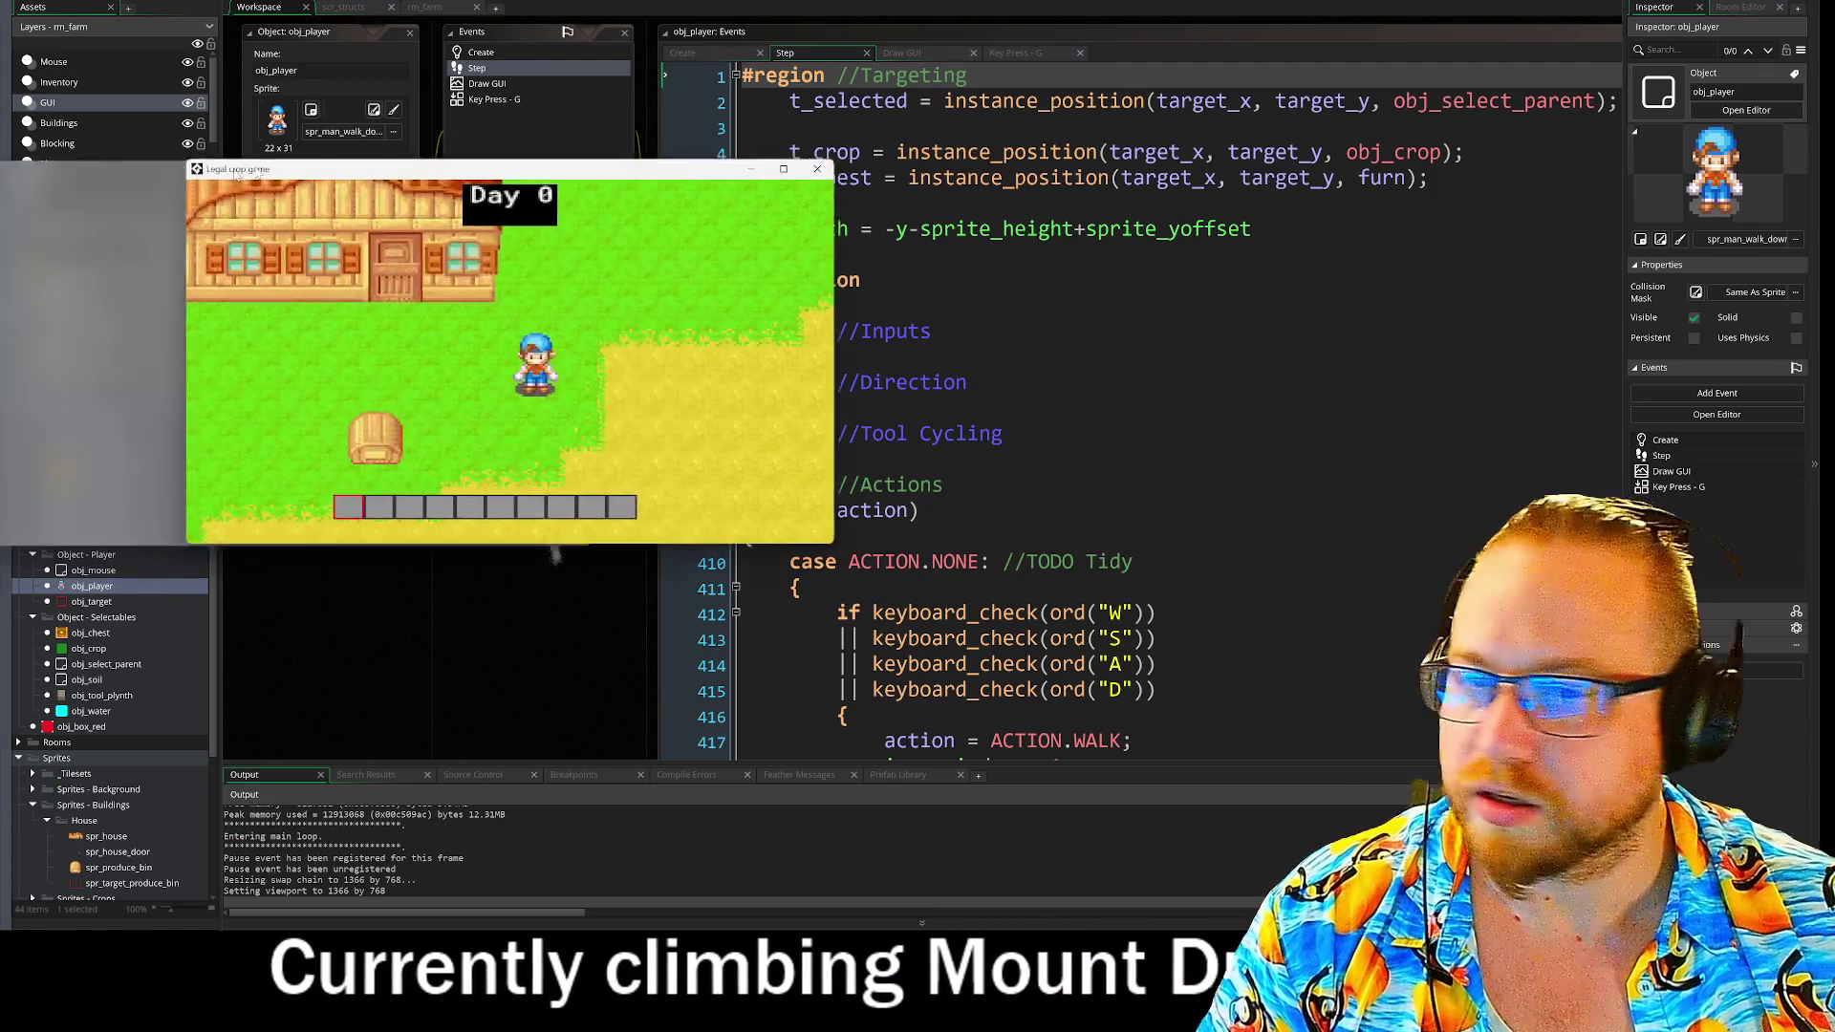
key(w)
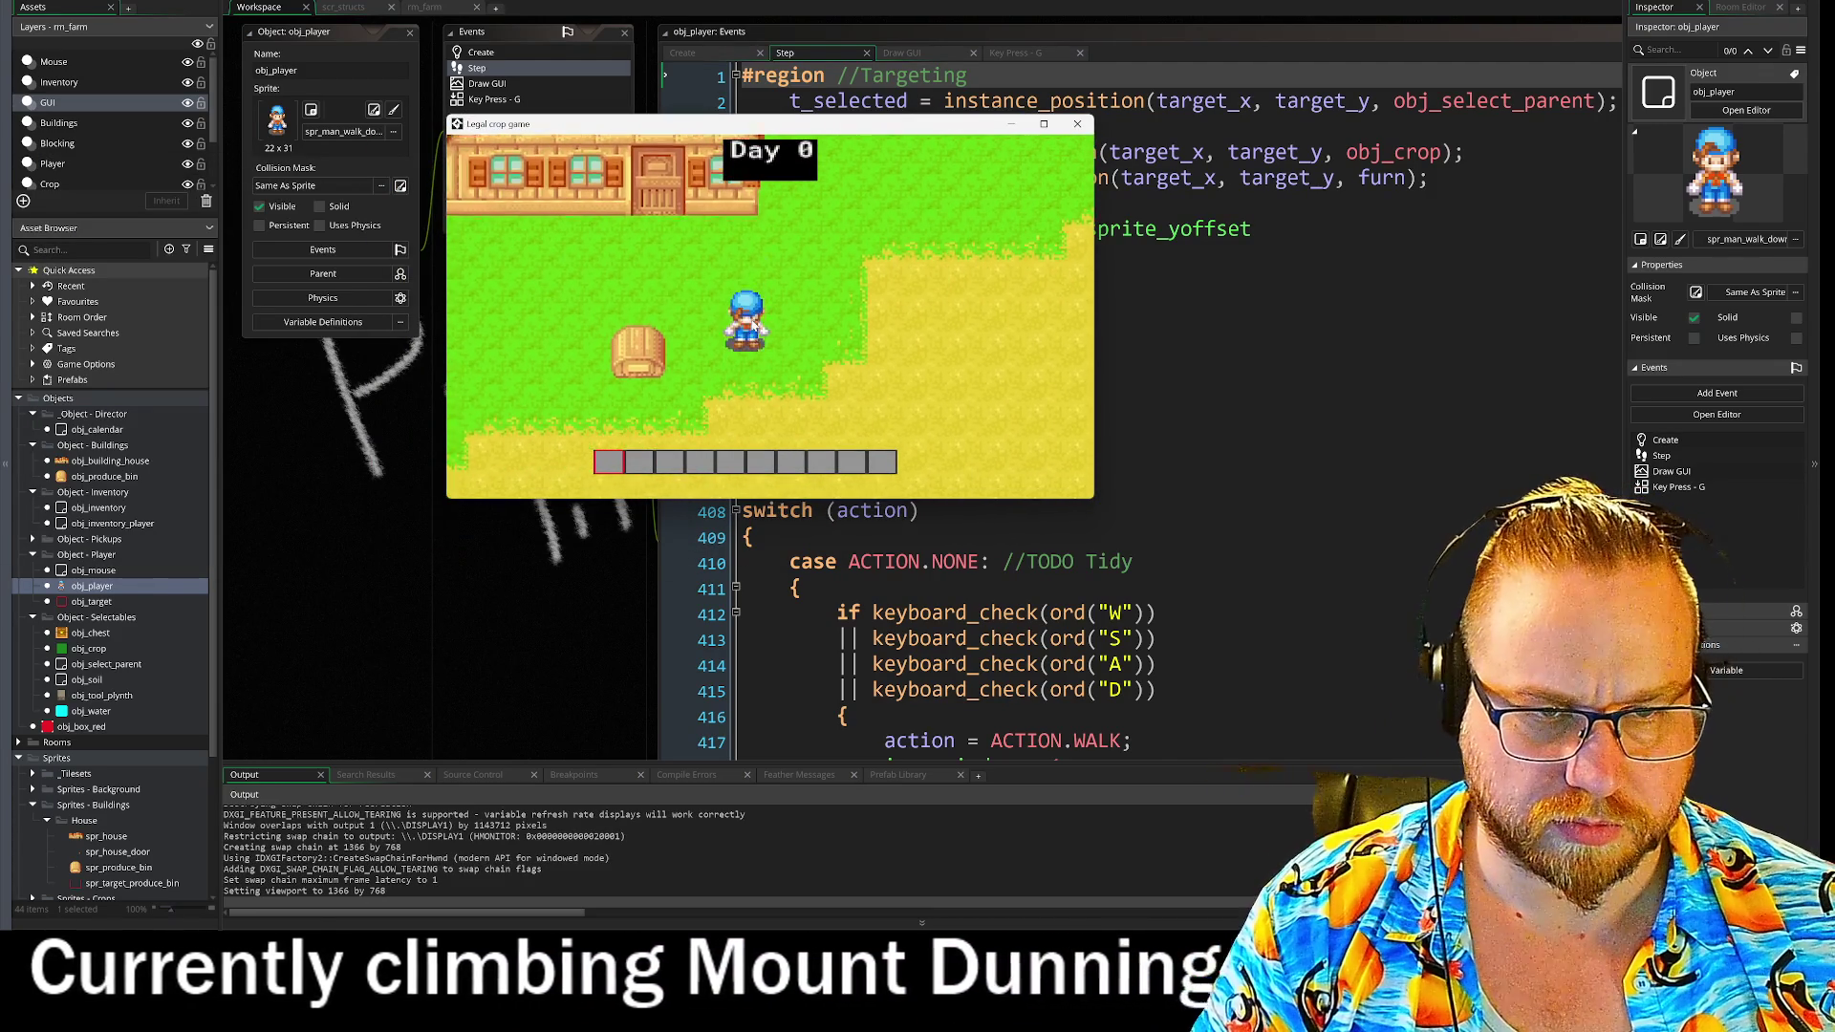
key(a)
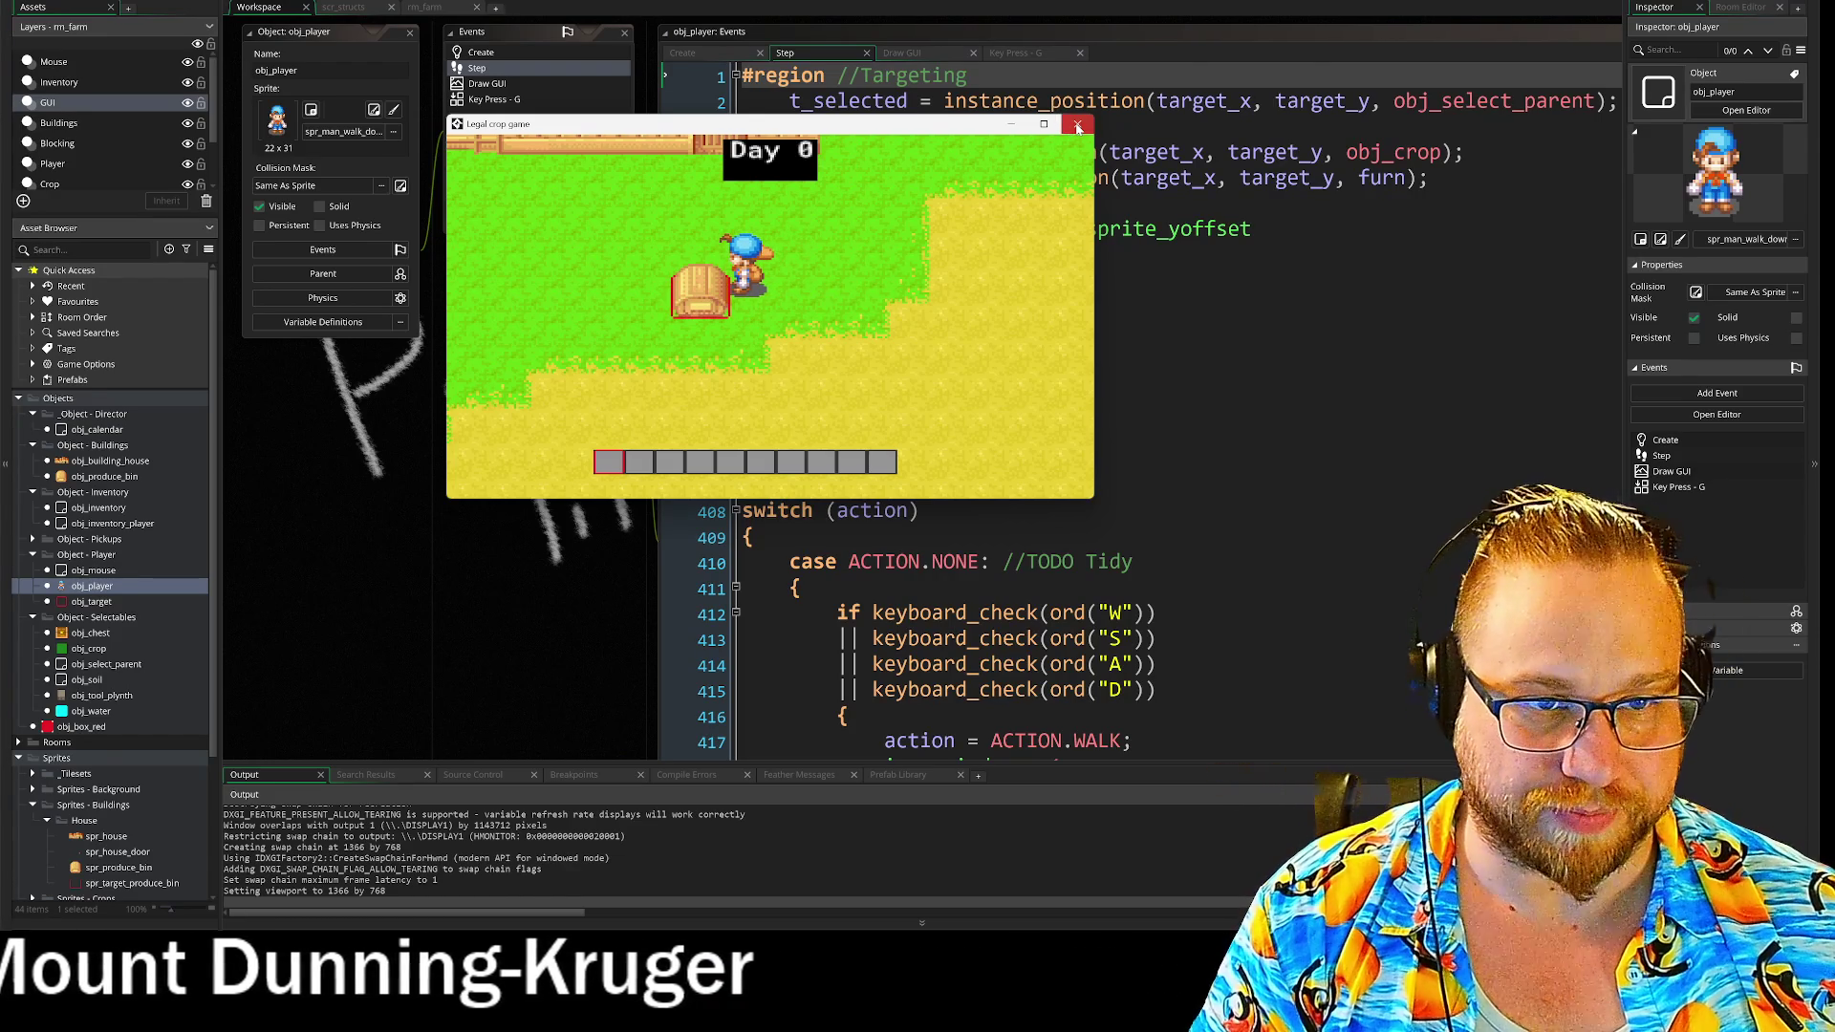
click(1077, 127)
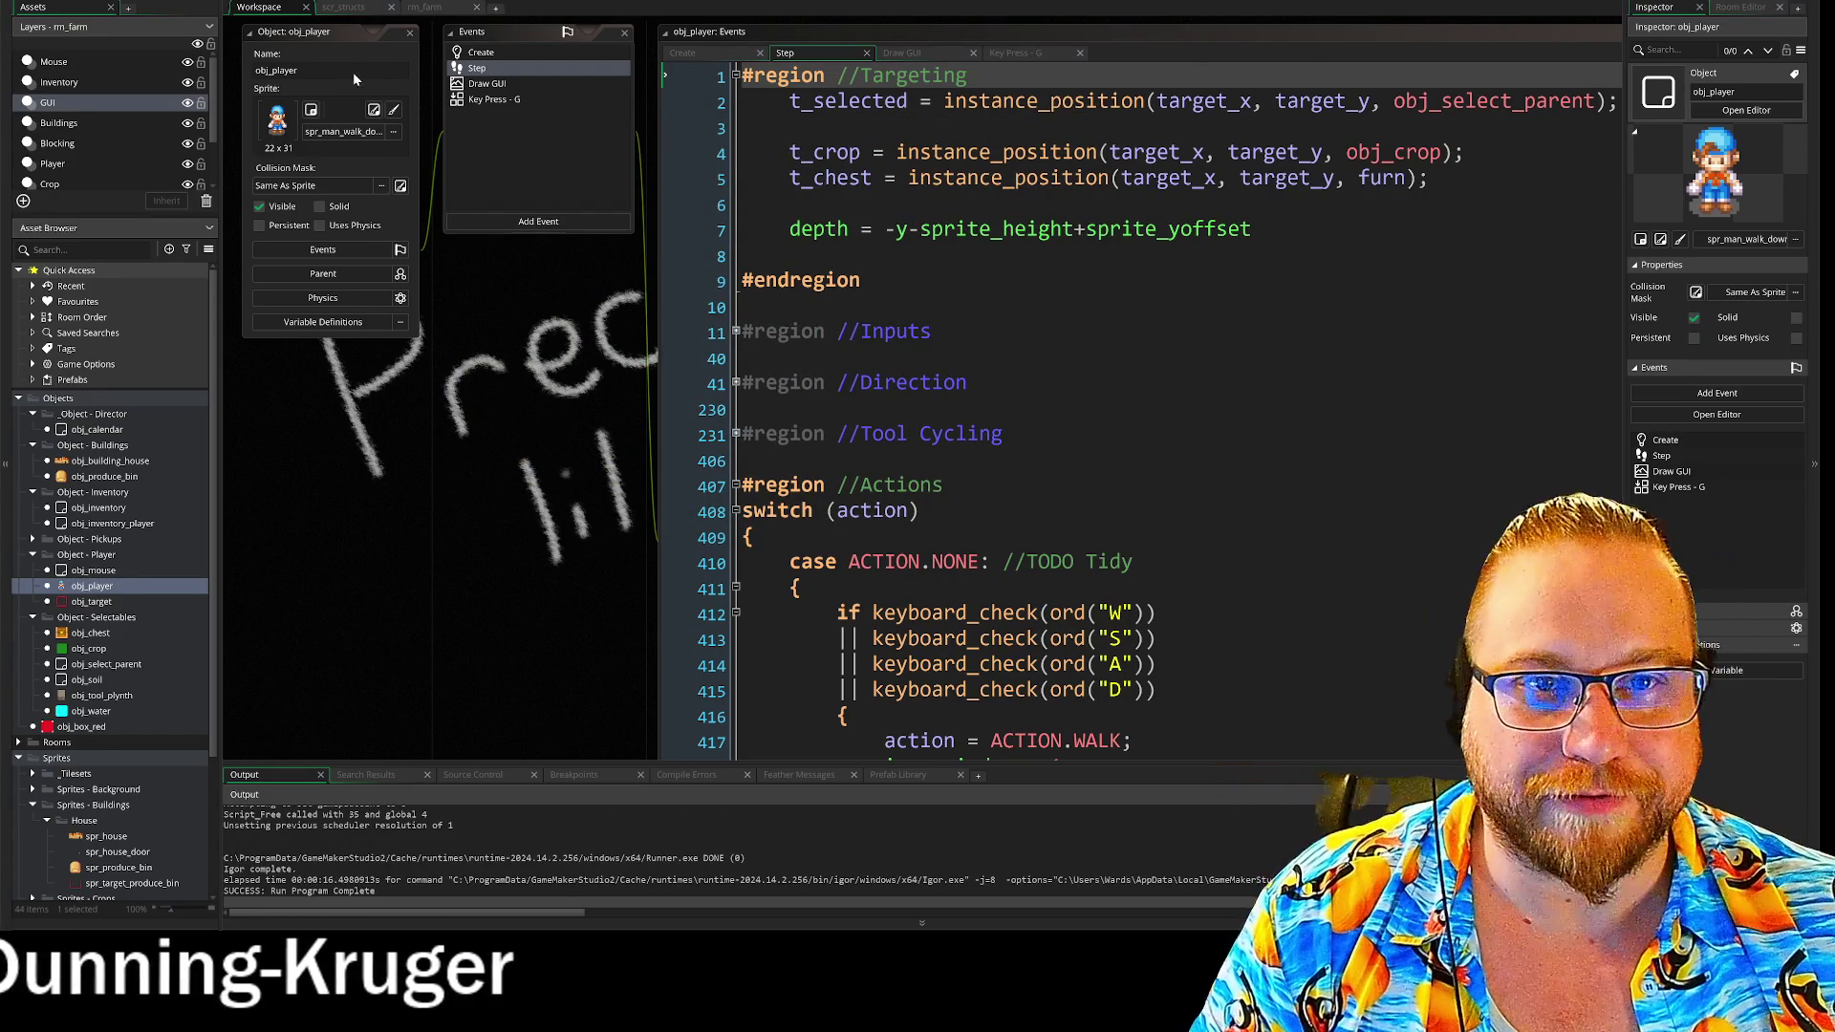
- Relaunch the game with F5, open the chest and inventory grids with I, then close it
key(F5)
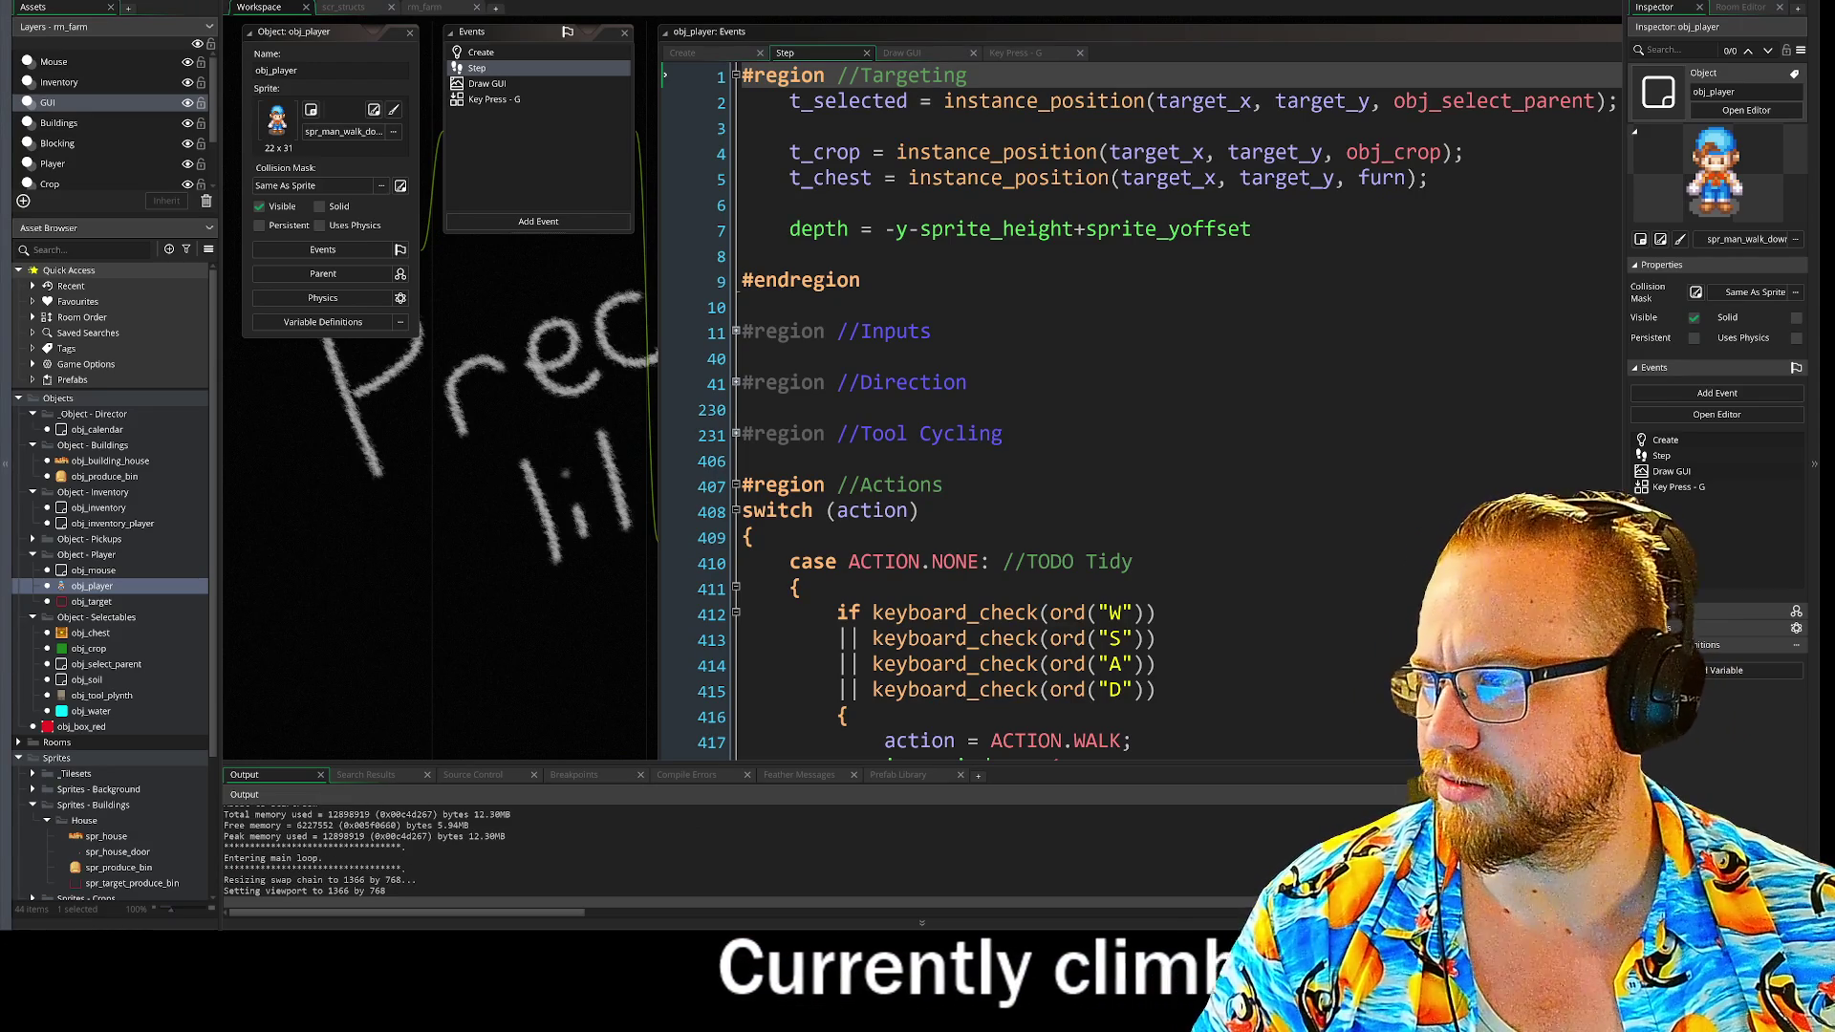
key(i)
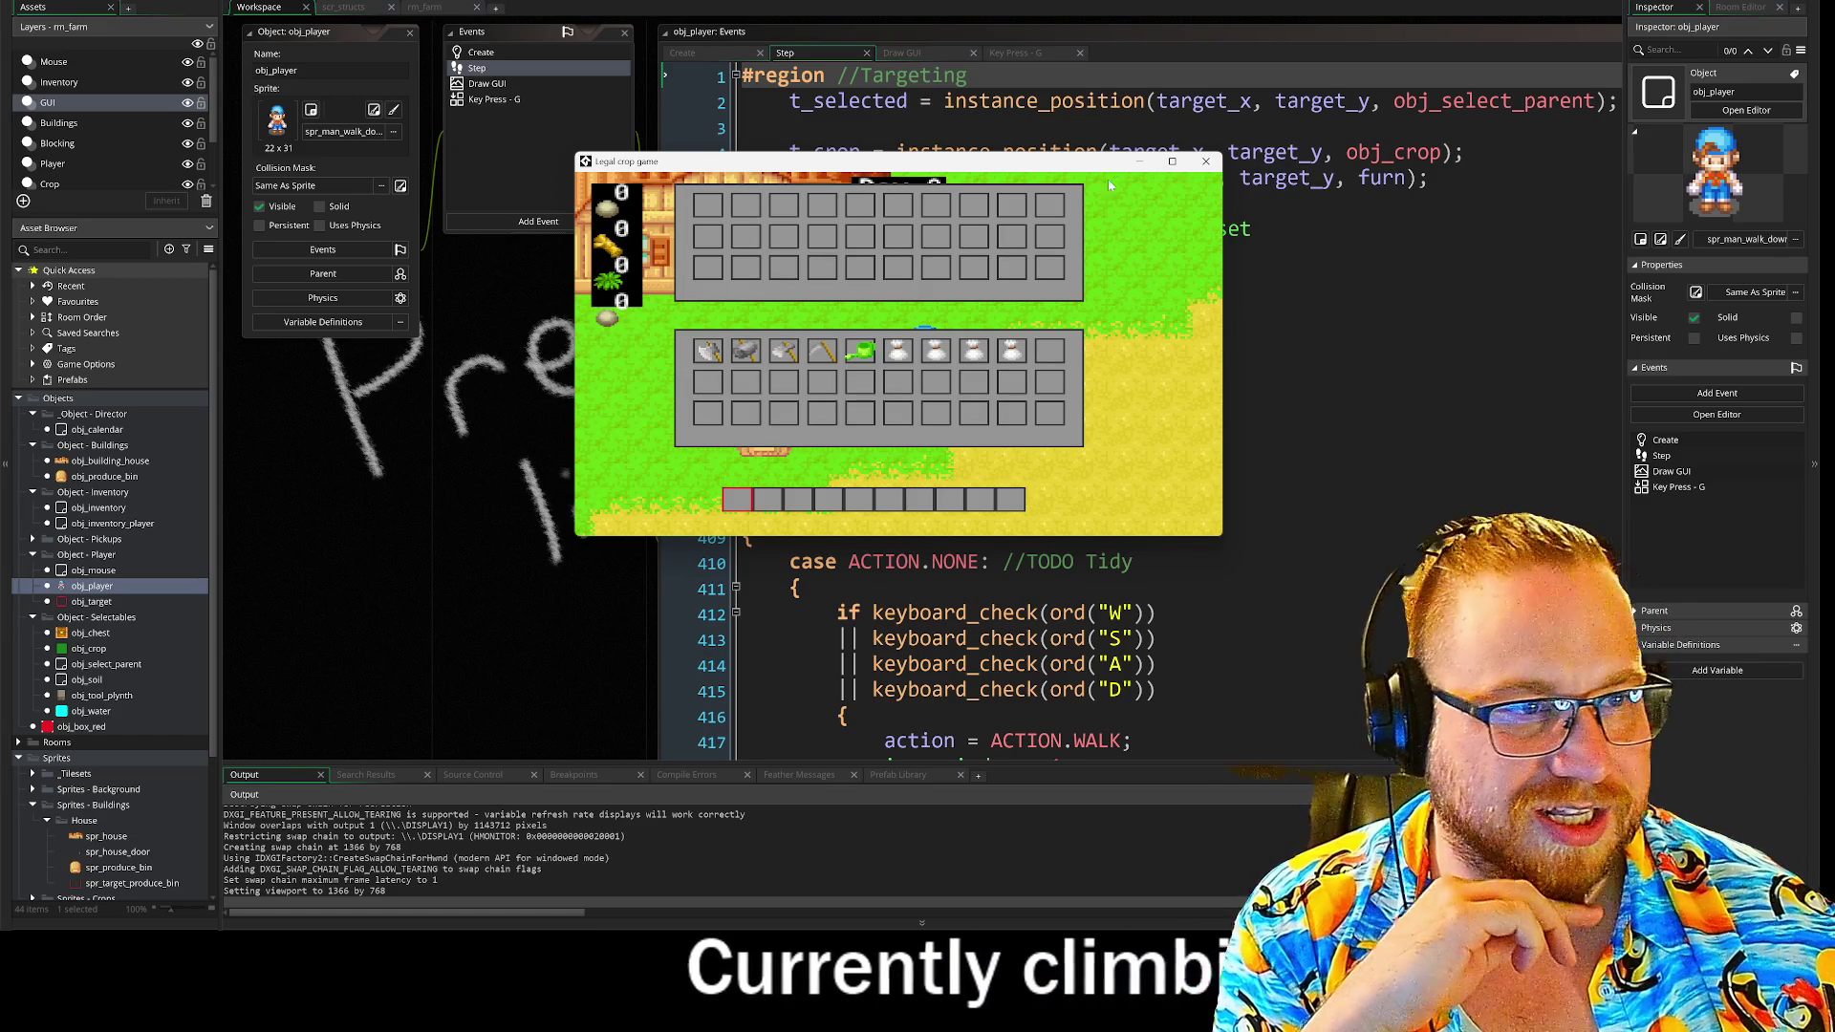
click(1207, 161)
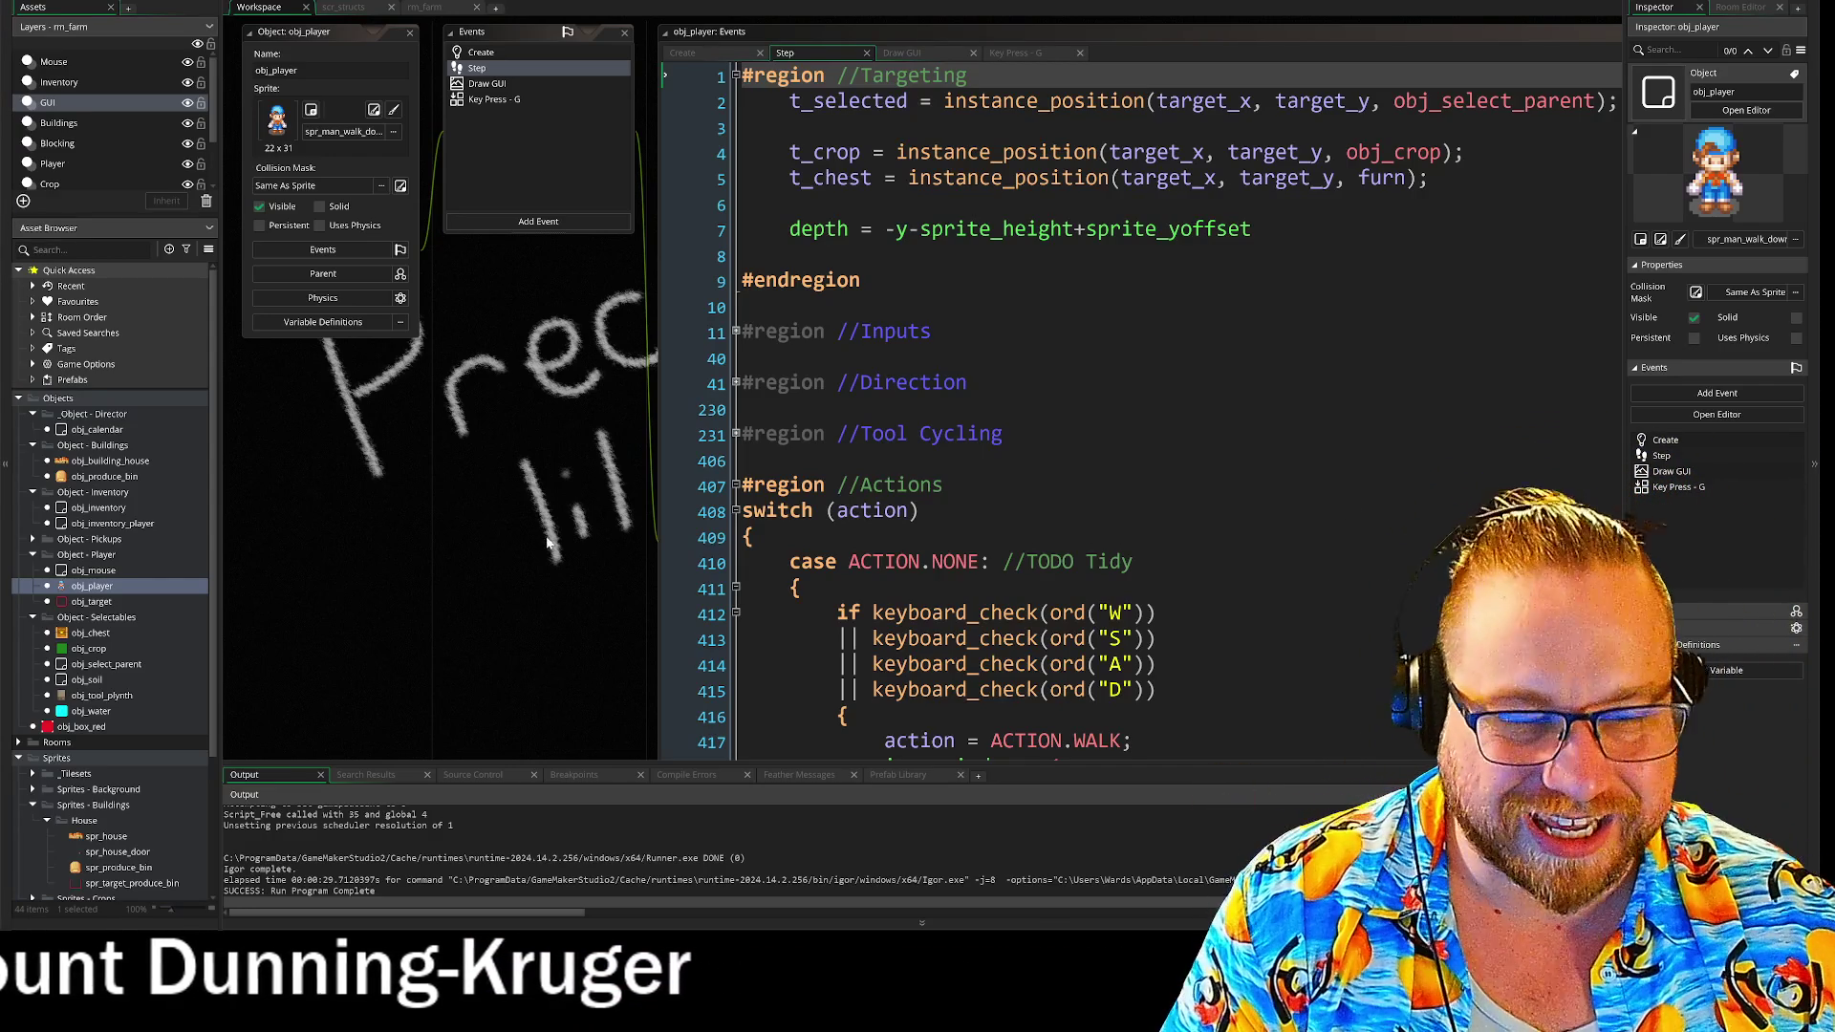
- Review obj_calendar's Draw GUI code and the inventory slot drawing loop, then return to the player's Step code
scroll(554, 219, down, 5)
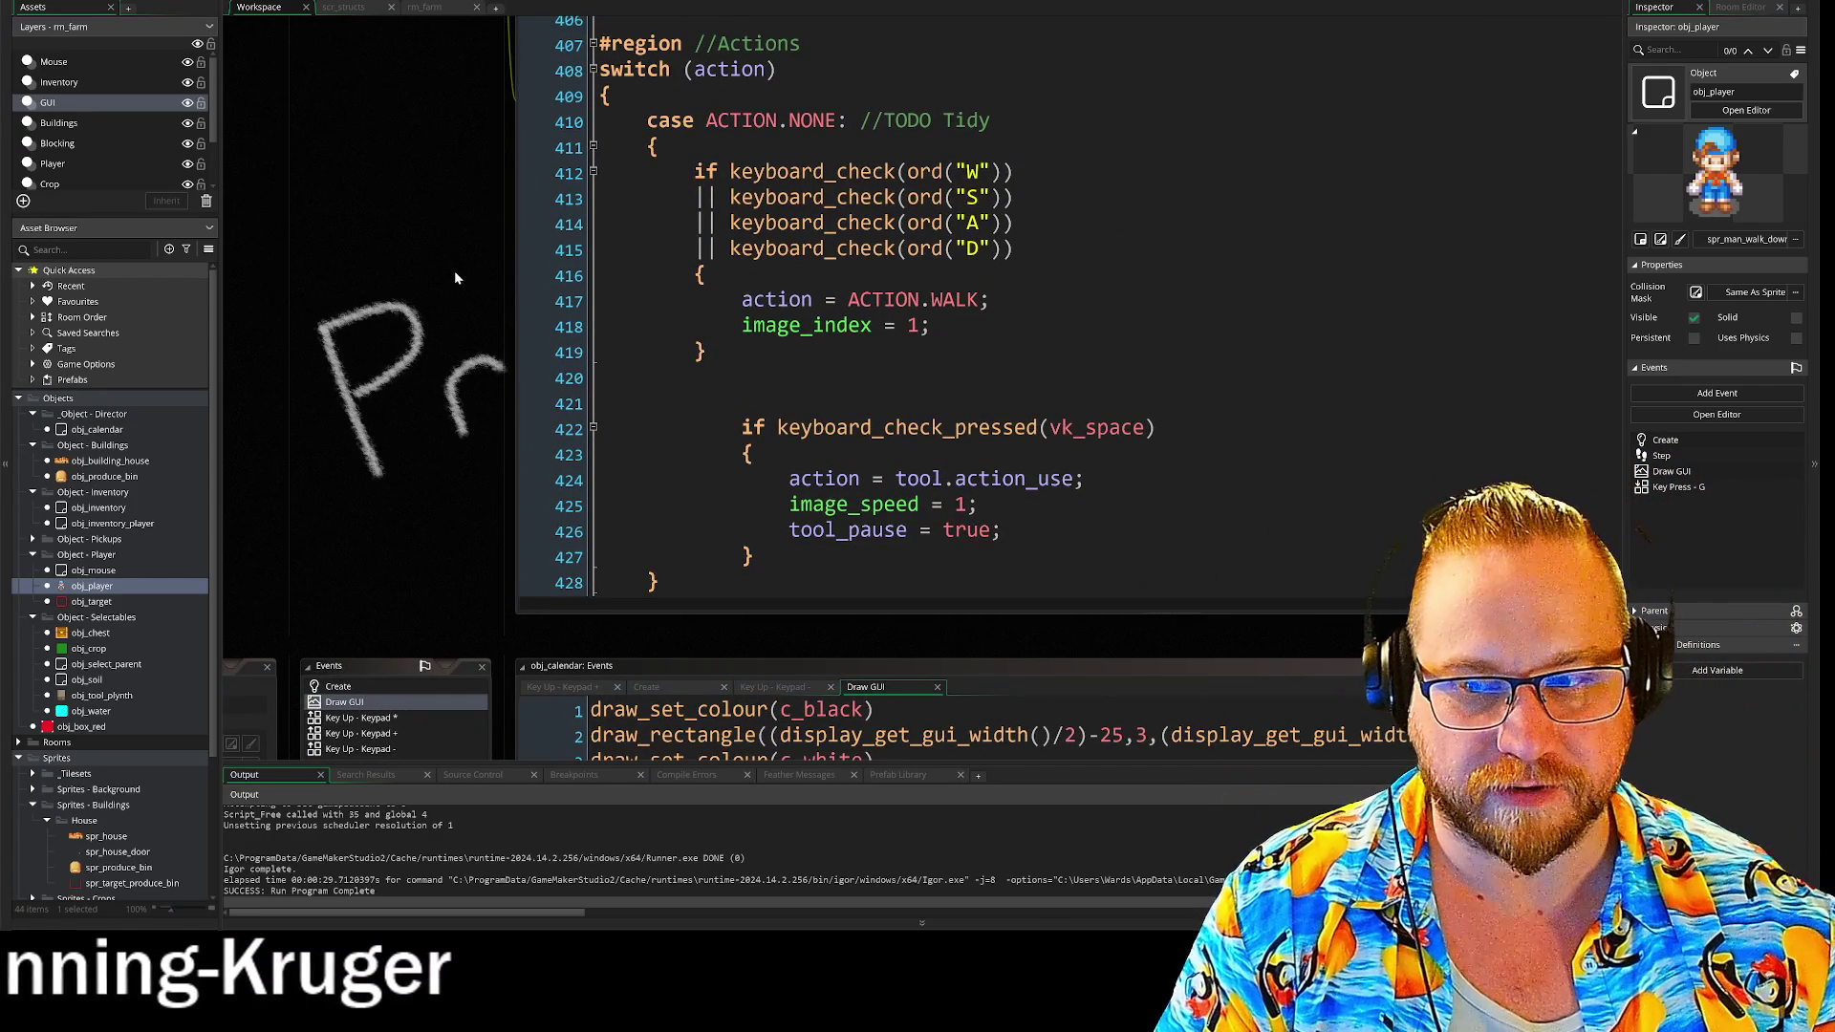
scroll(432, 325, down, 5)
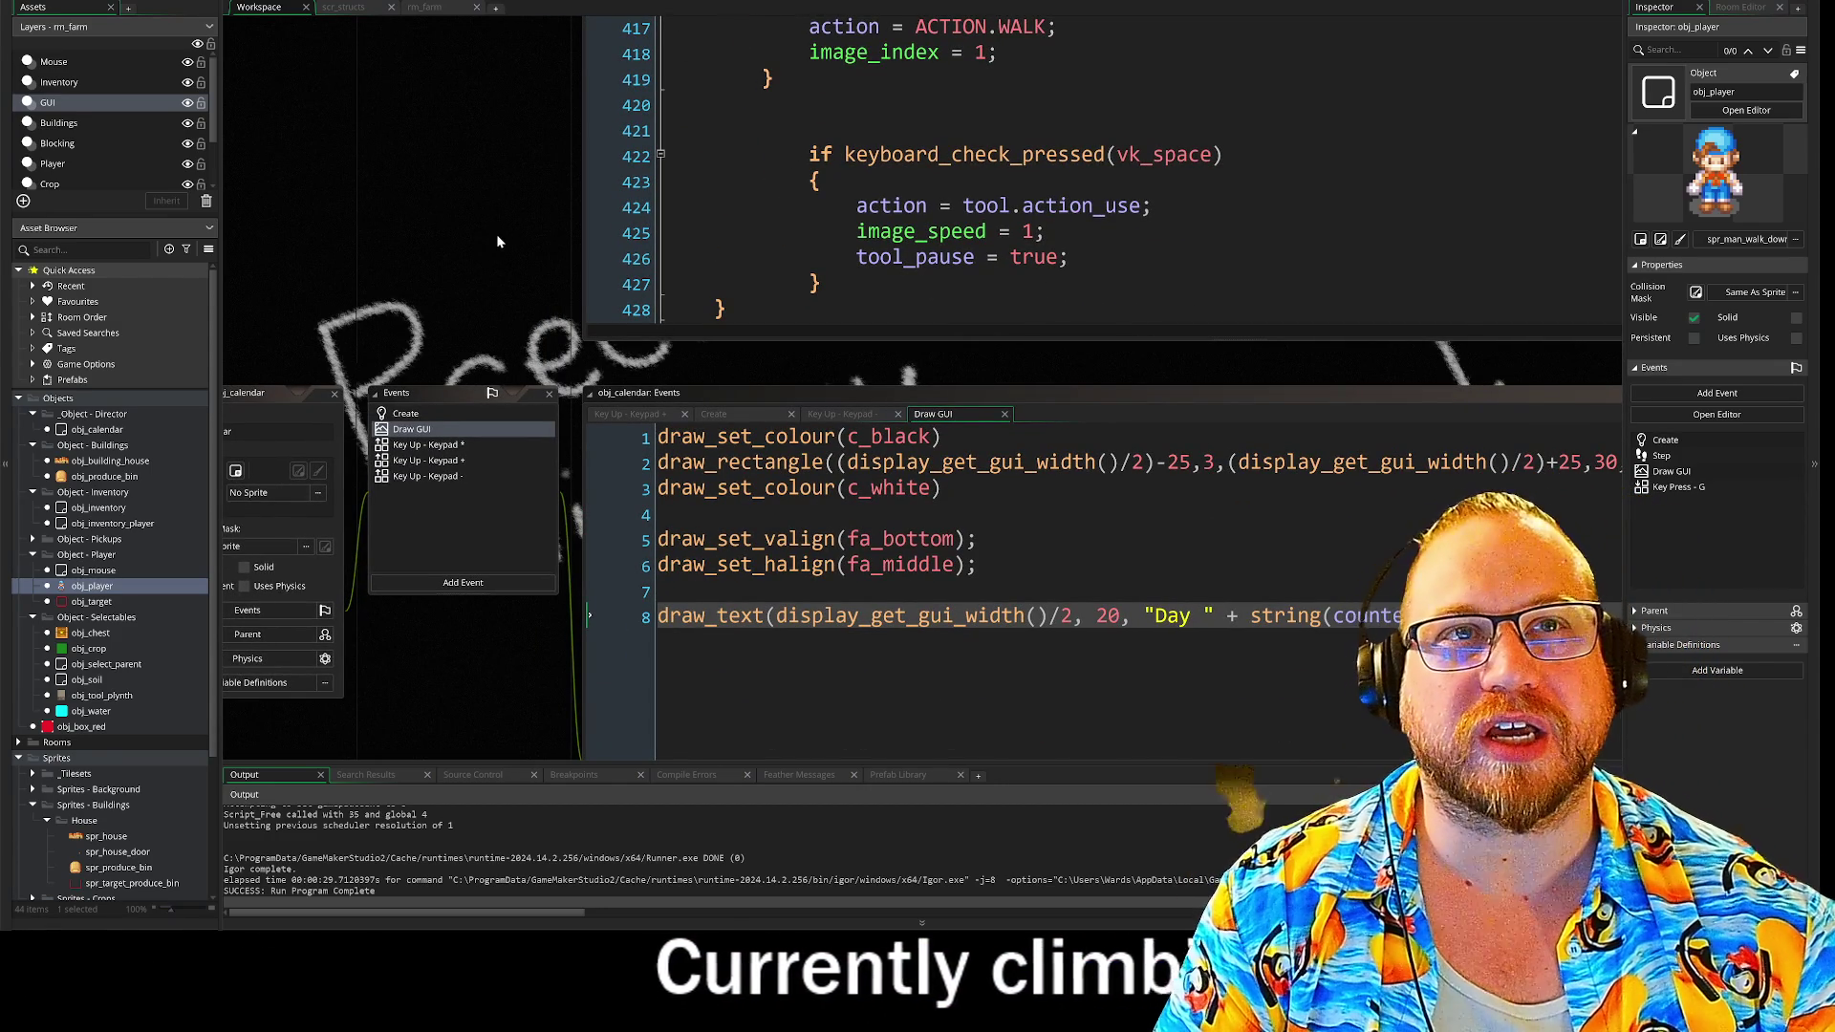
drag(451, 348, 522, 258)
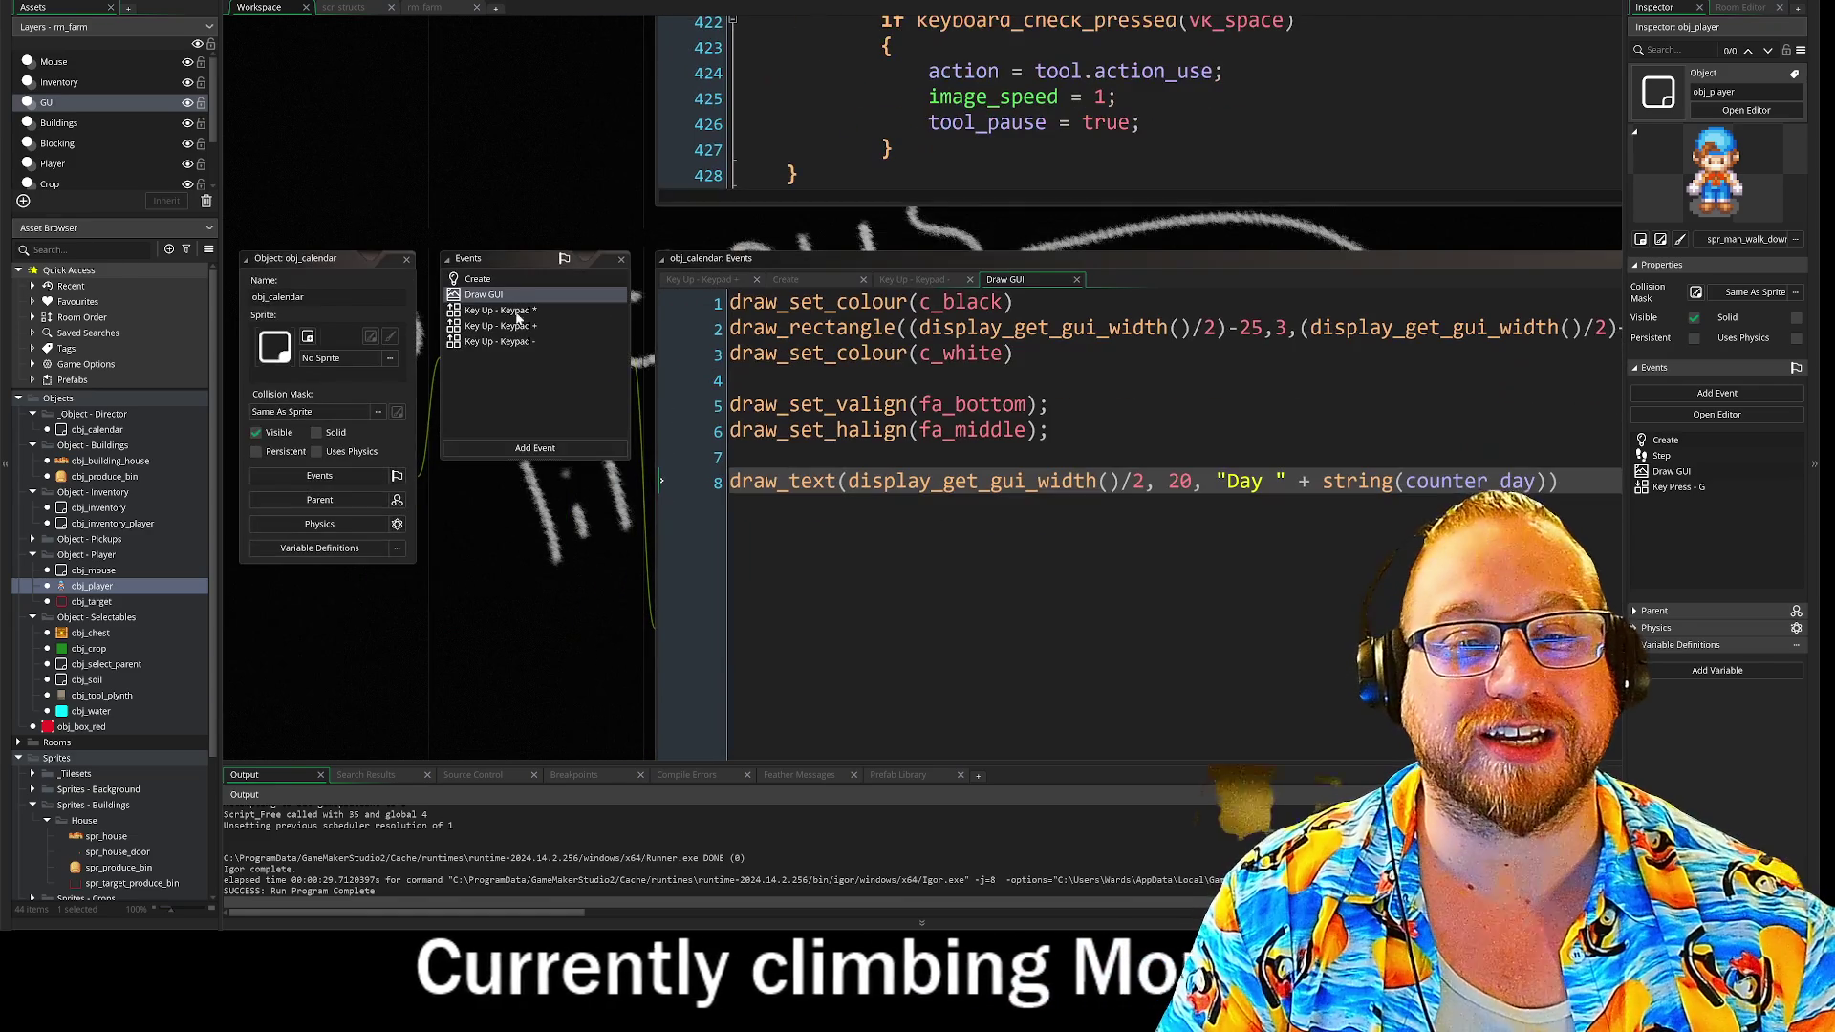
scroll(501, 590, down, 6)
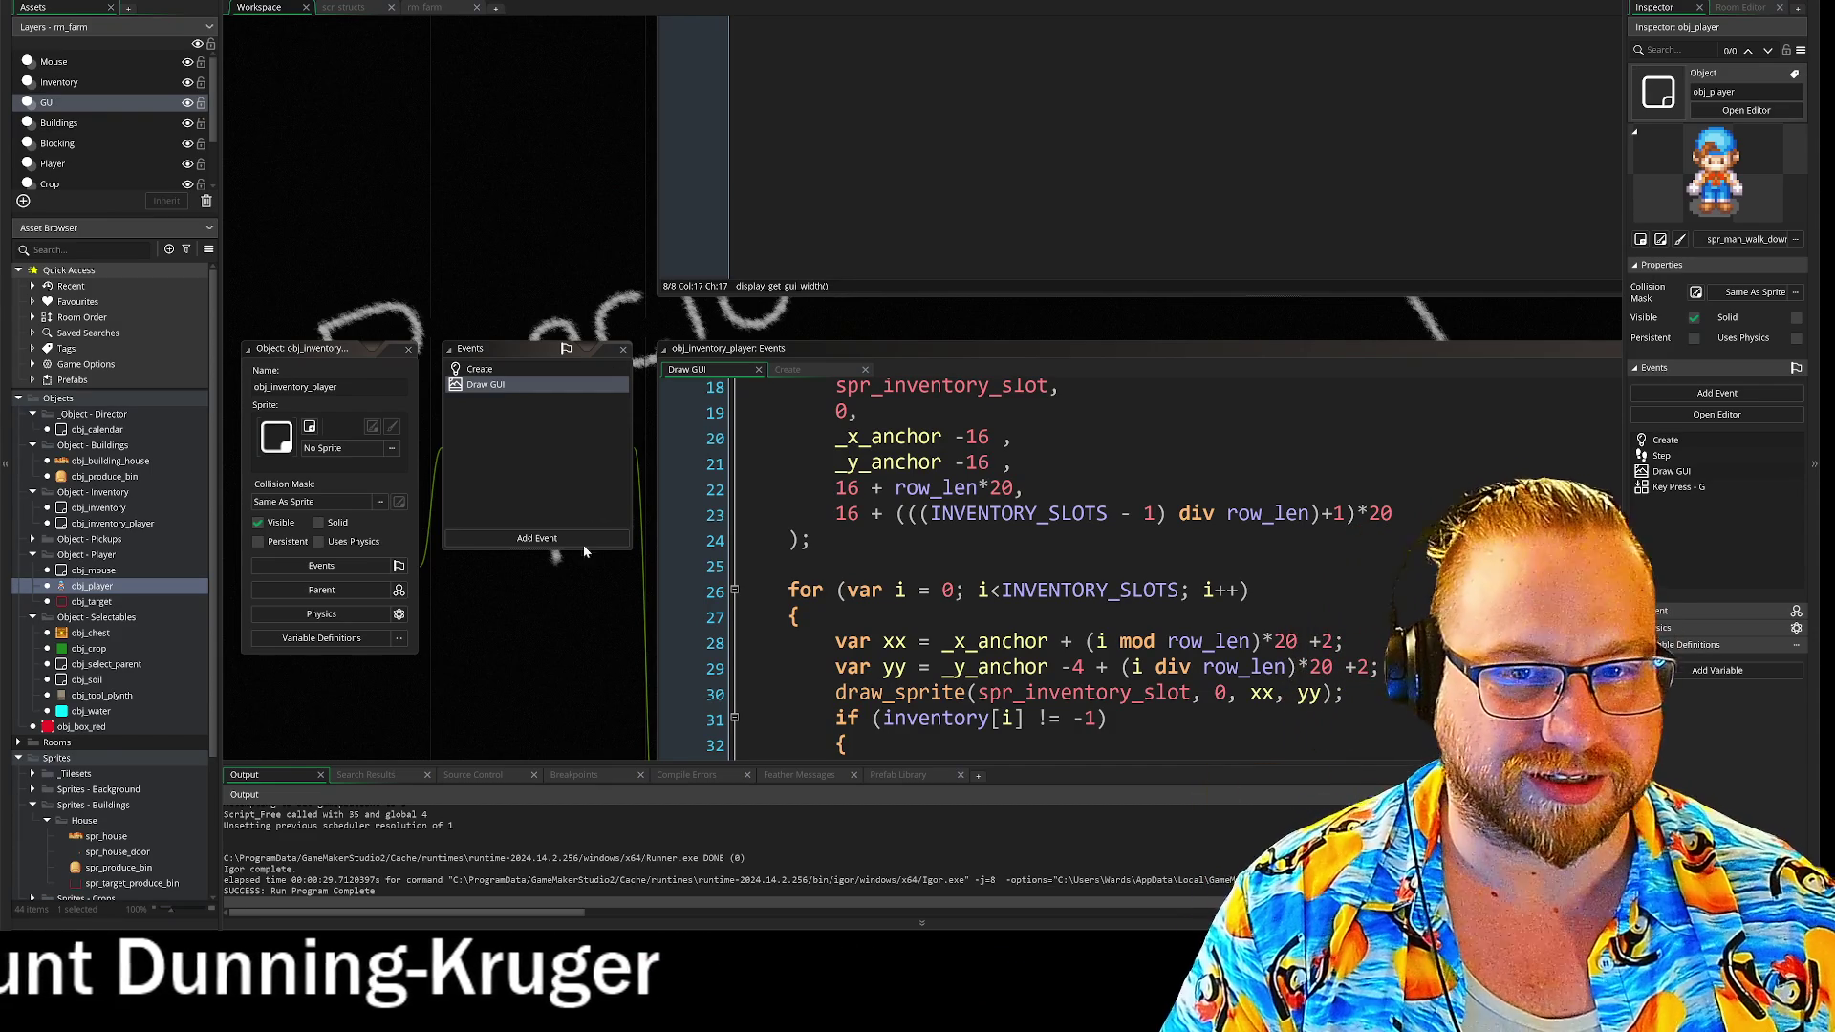
drag(579, 659, 594, 535)
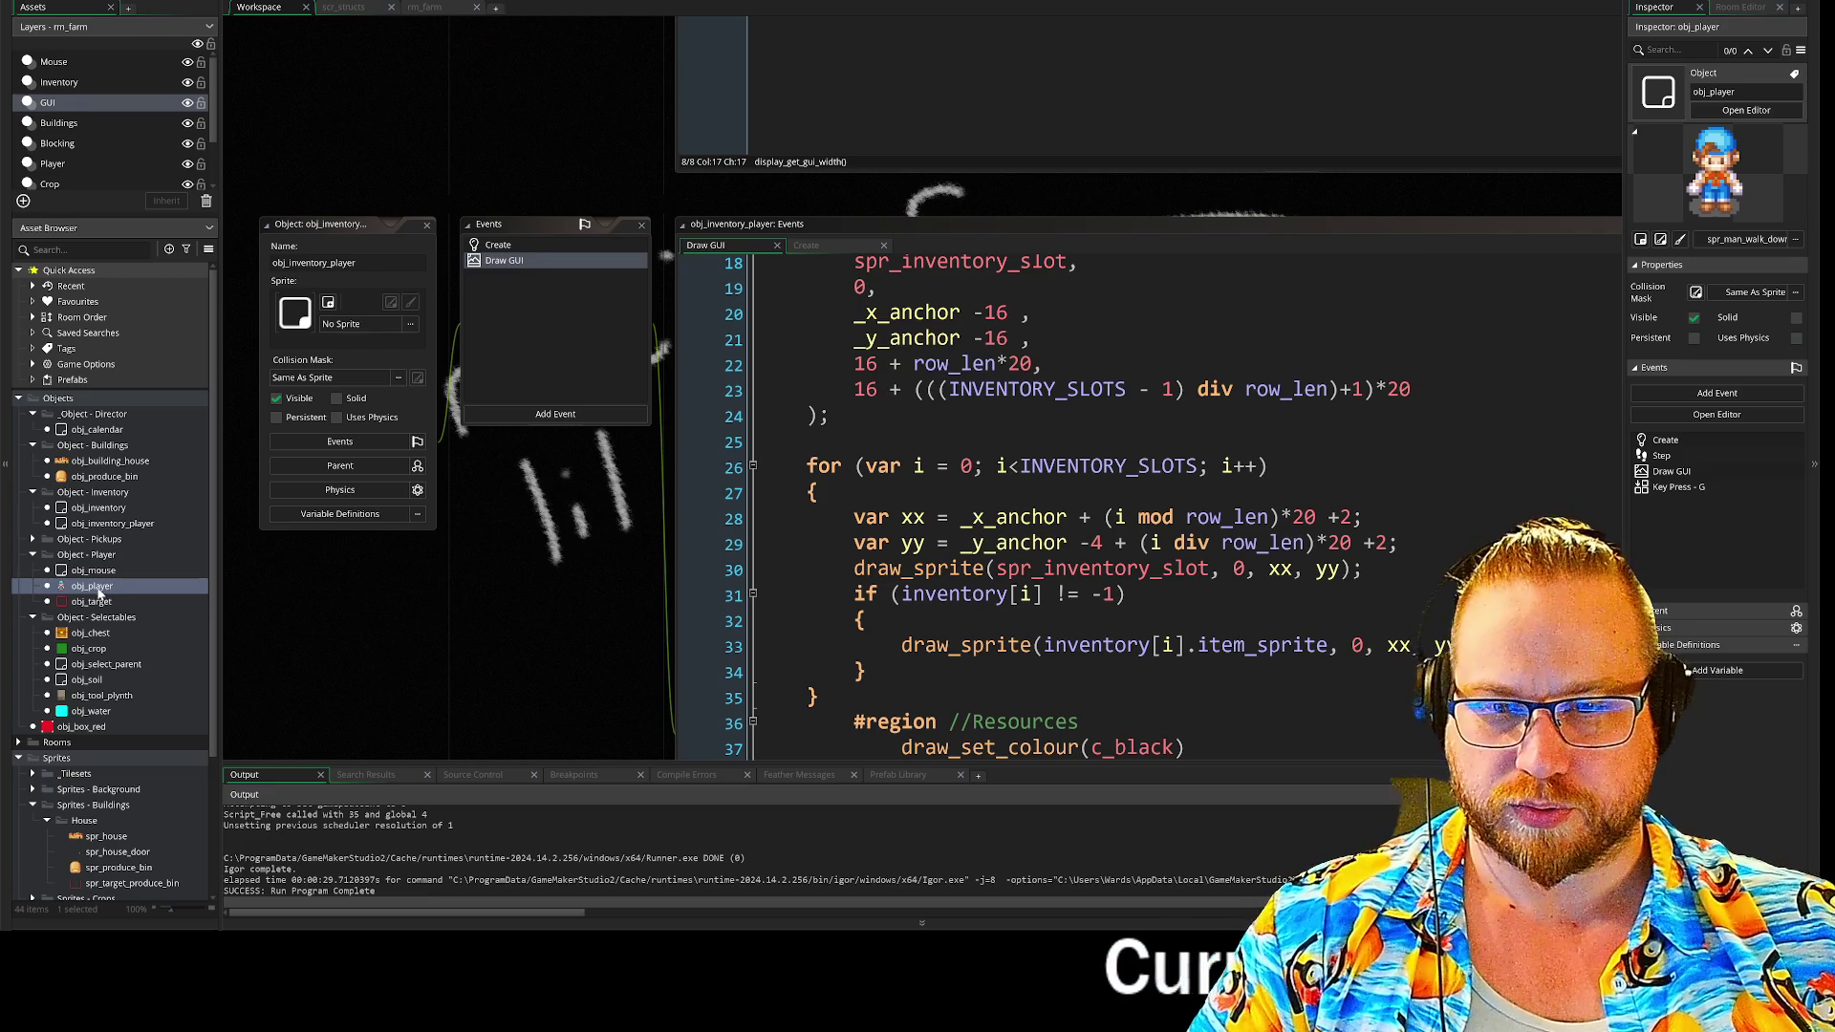
scroll(504, 646, down, 5)
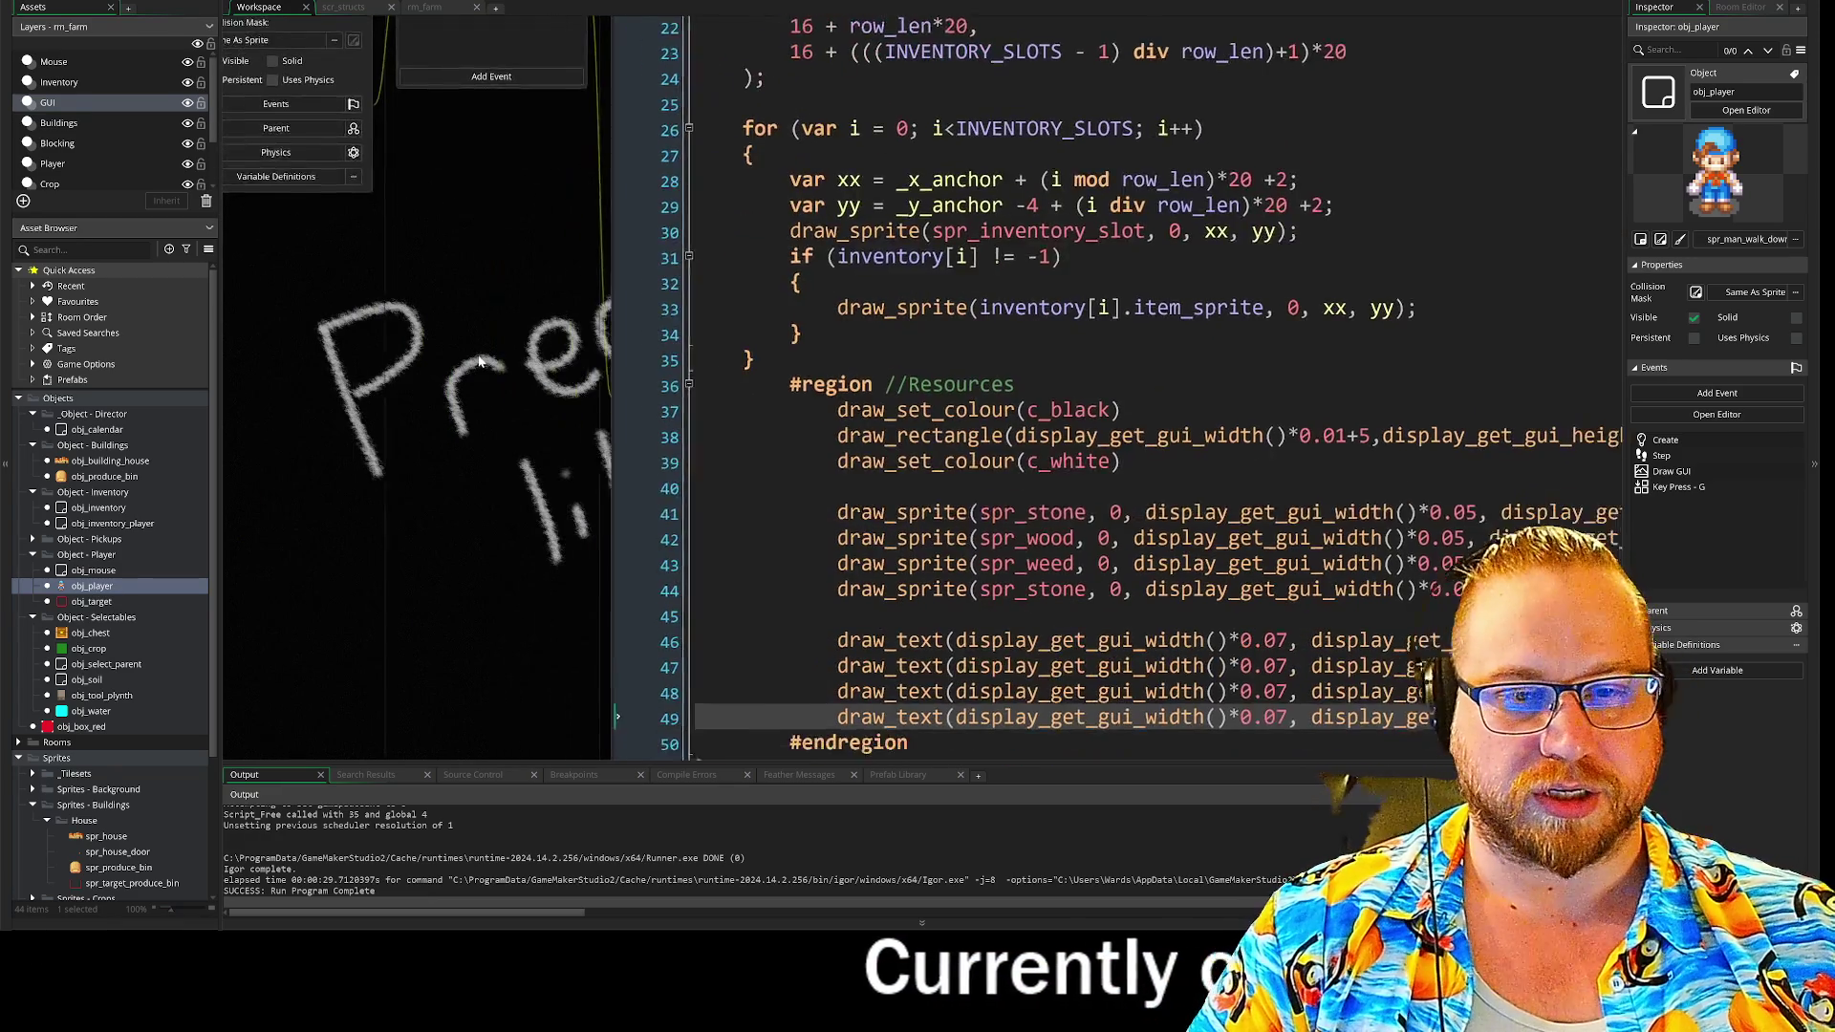
double_click(74, 592)
scroll(460, 542, up, 2)
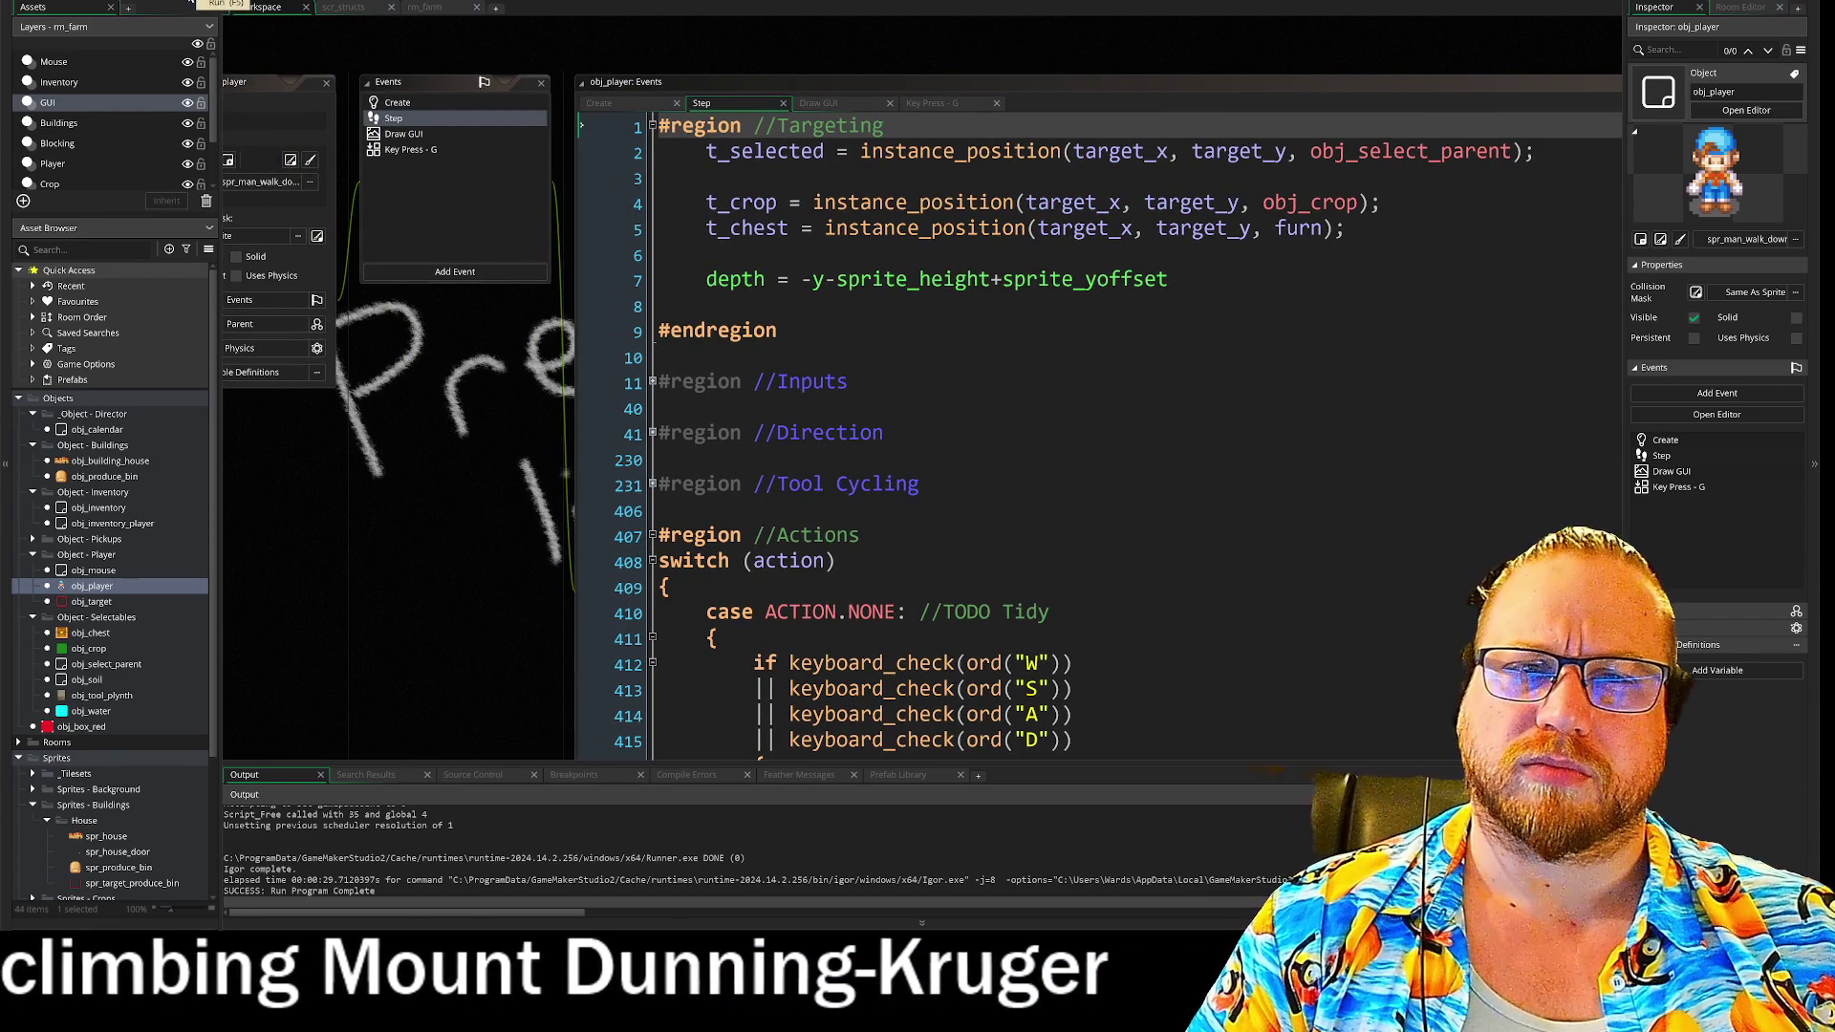
- Open scr_structs and fold the Tool Structs and Produce Structs regions open and shut
click(346, 8)
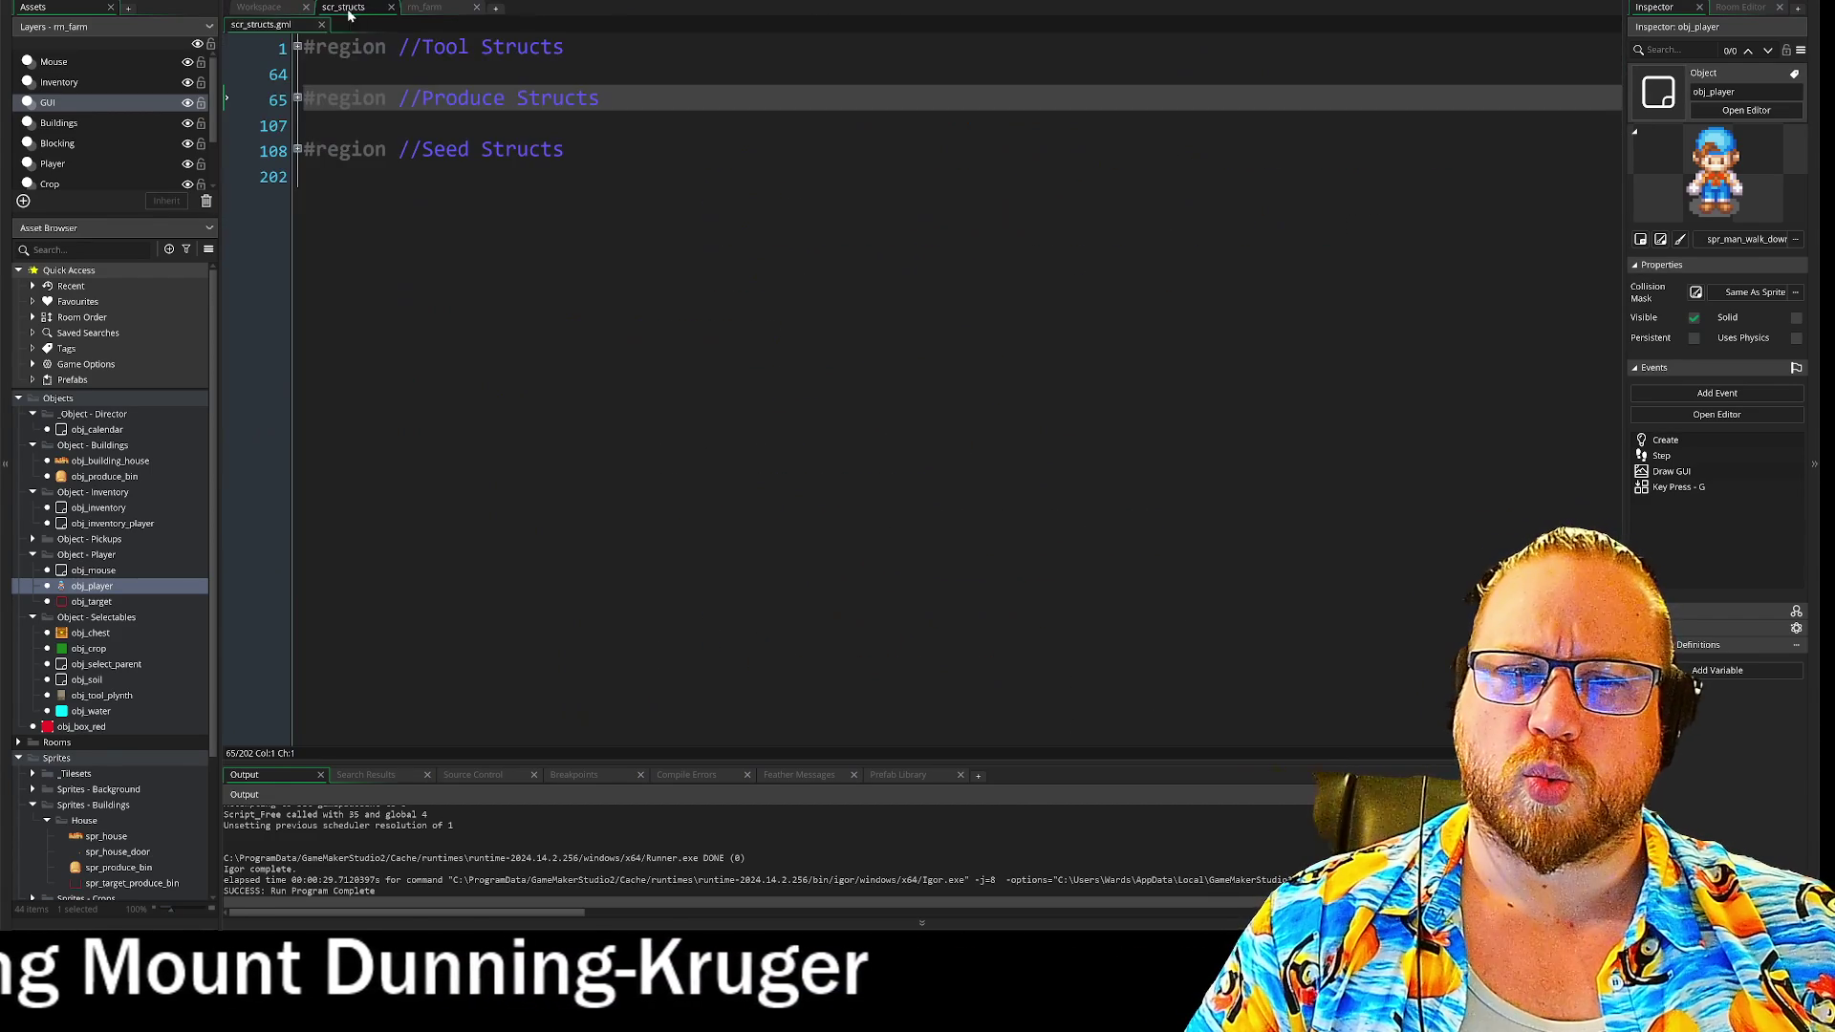
click(297, 48)
click(297, 48)
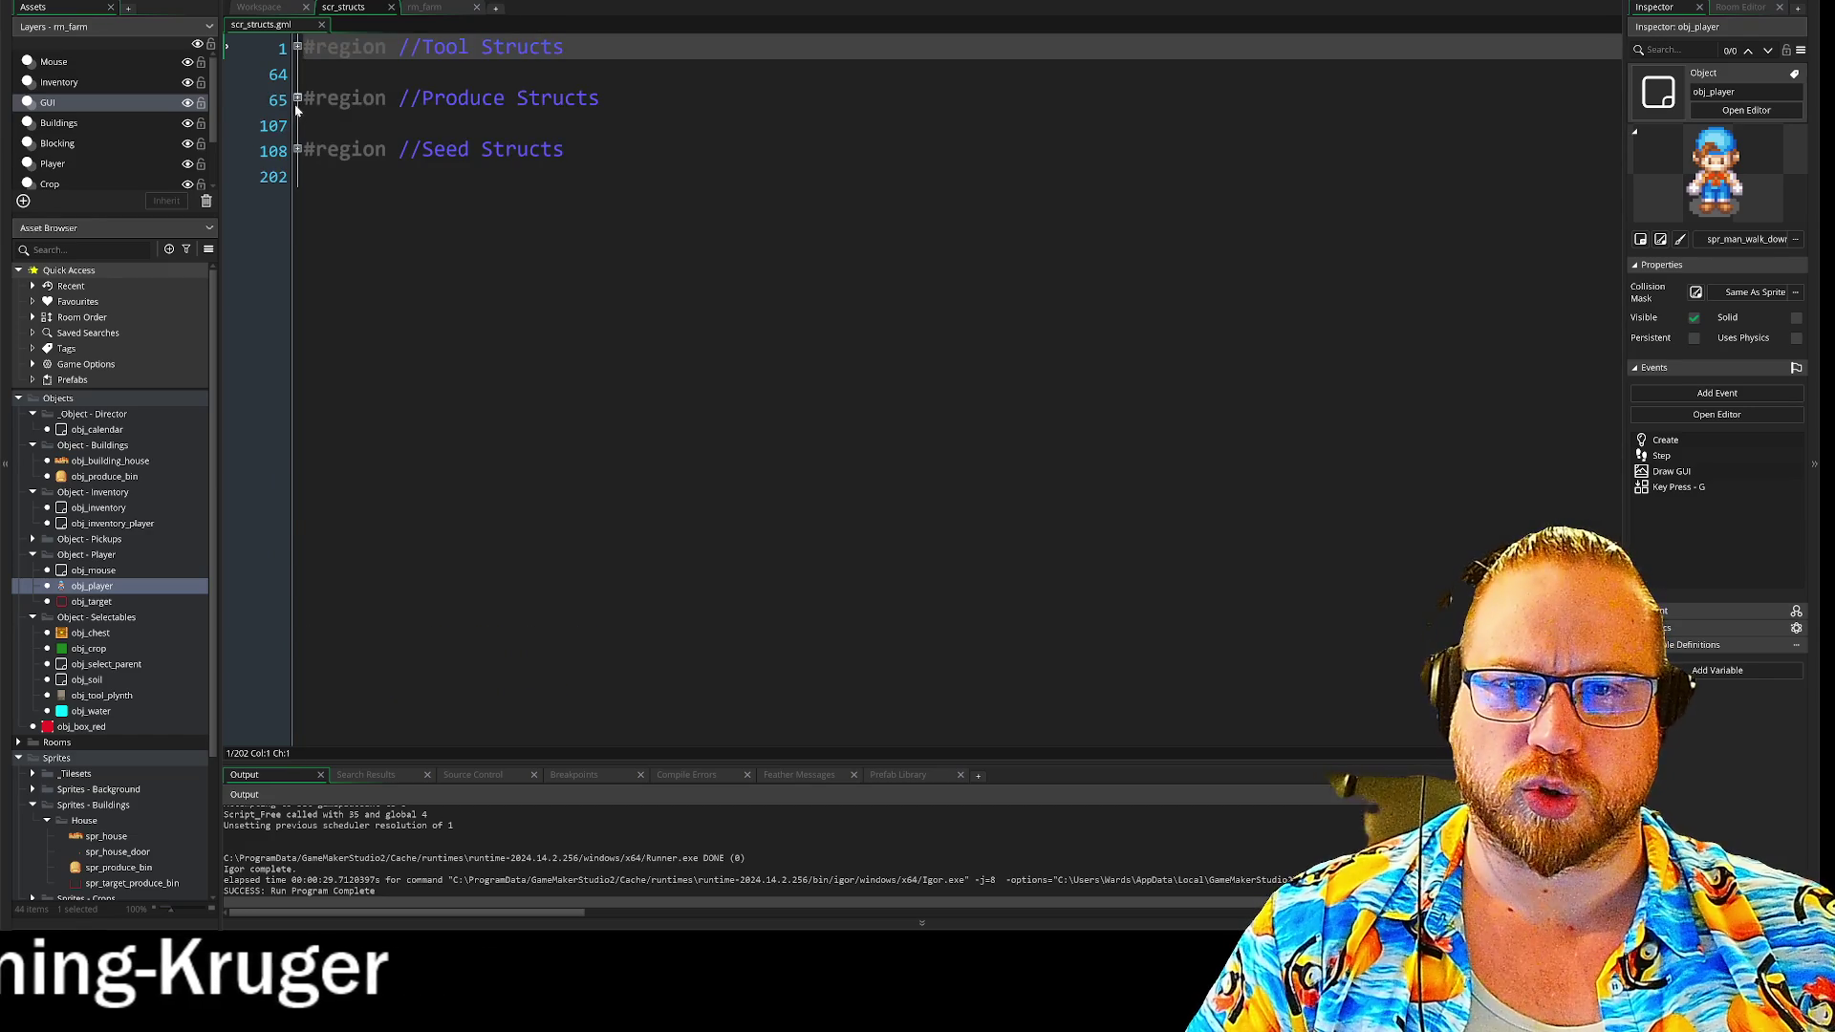
click(297, 98)
click(297, 98)
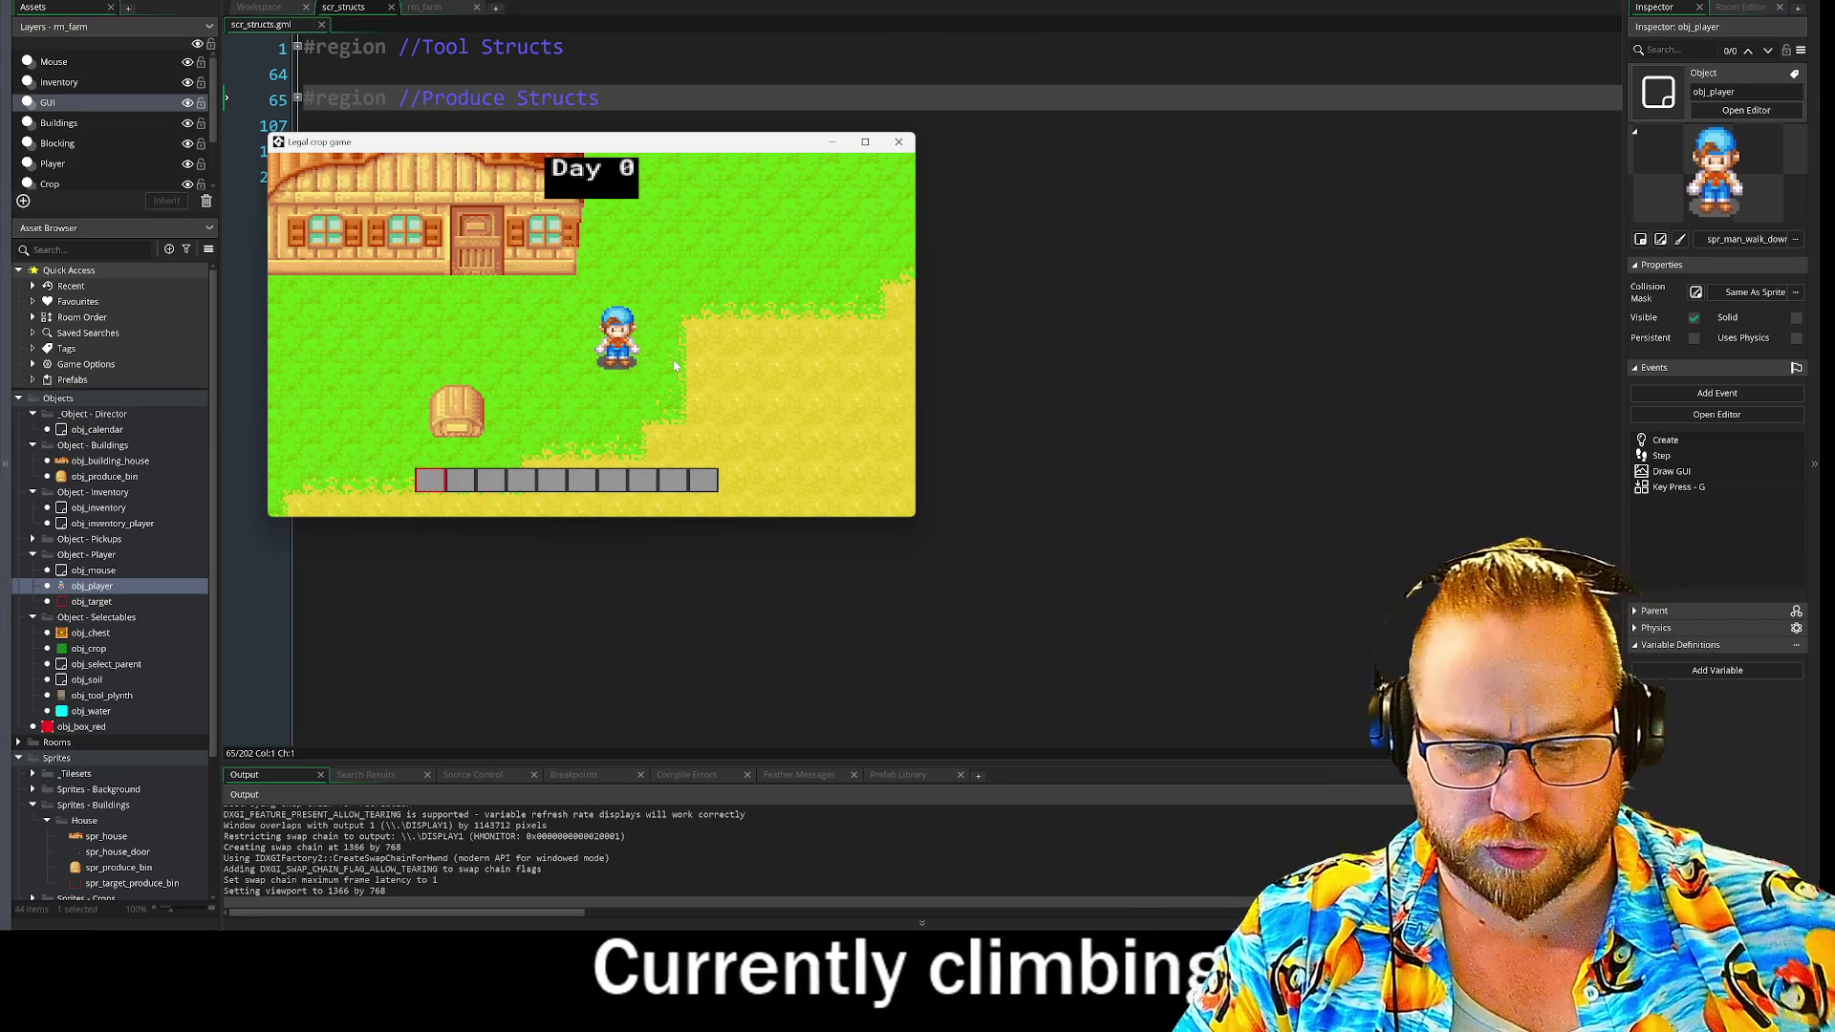
- Move the third tool and the green seeds from the inventory grid into the hotbar
key(i)
click(477, 331)
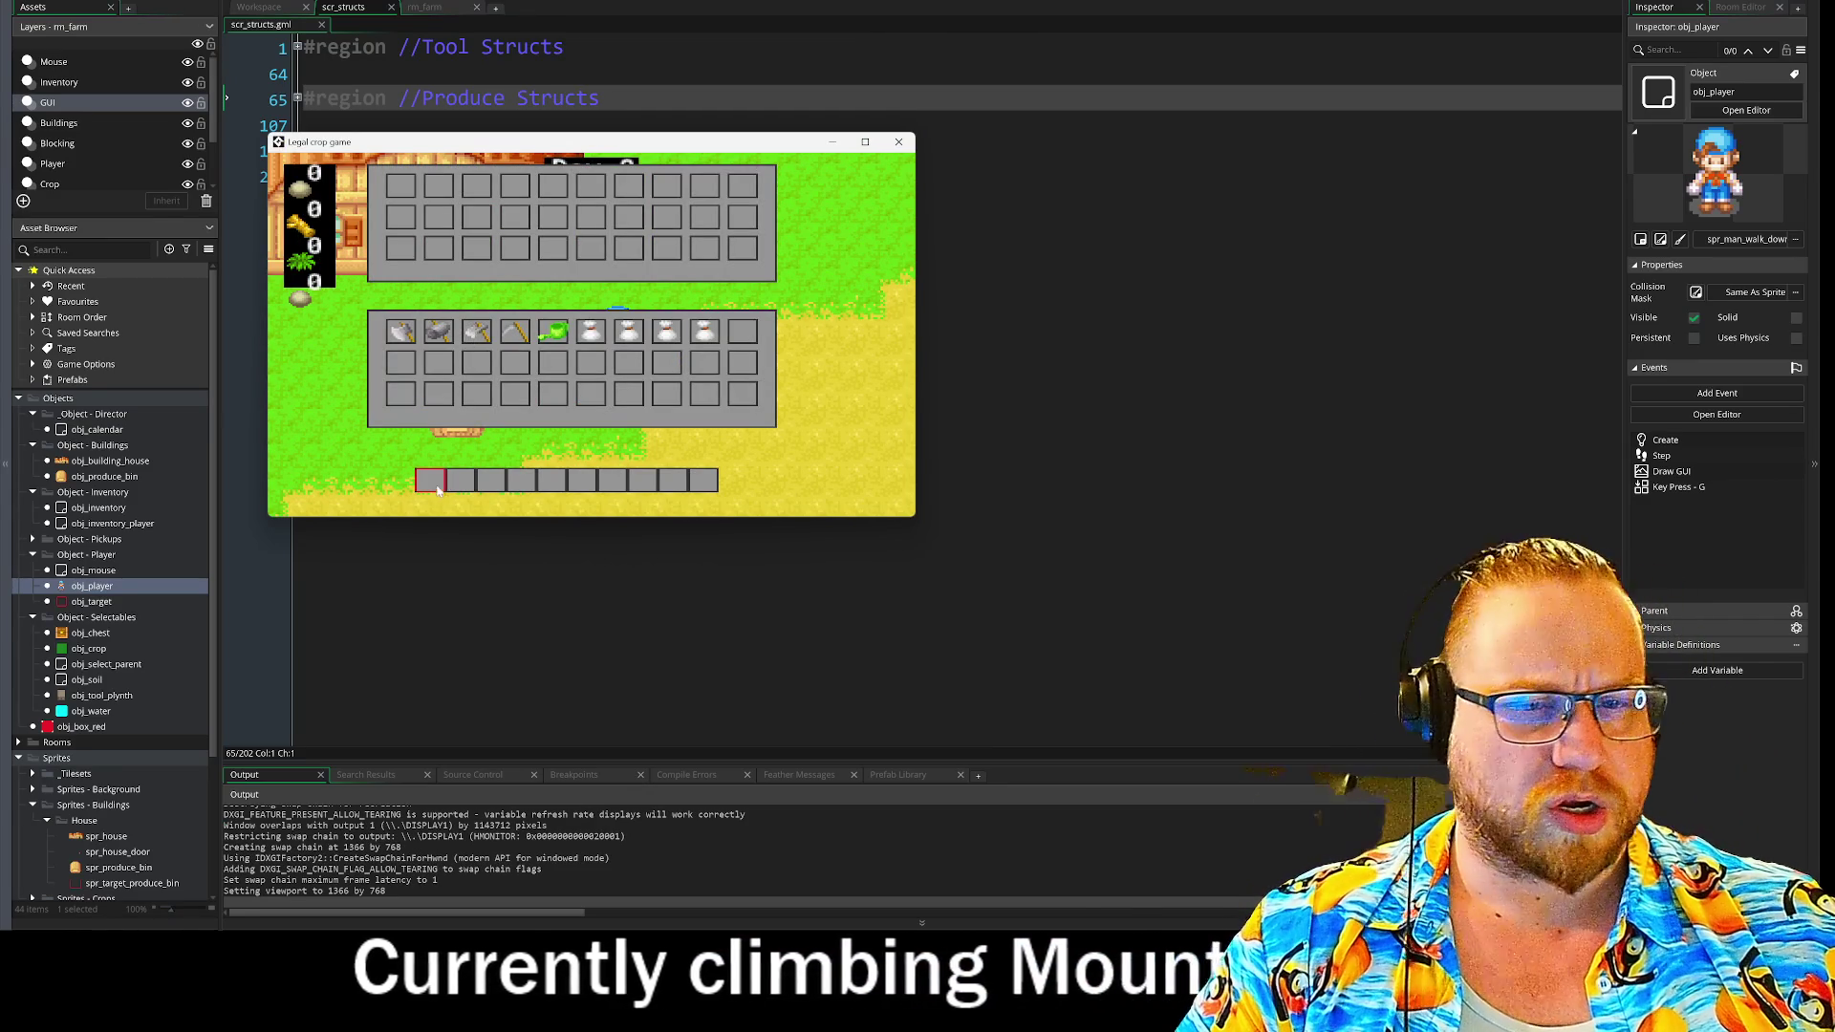
click(552, 332)
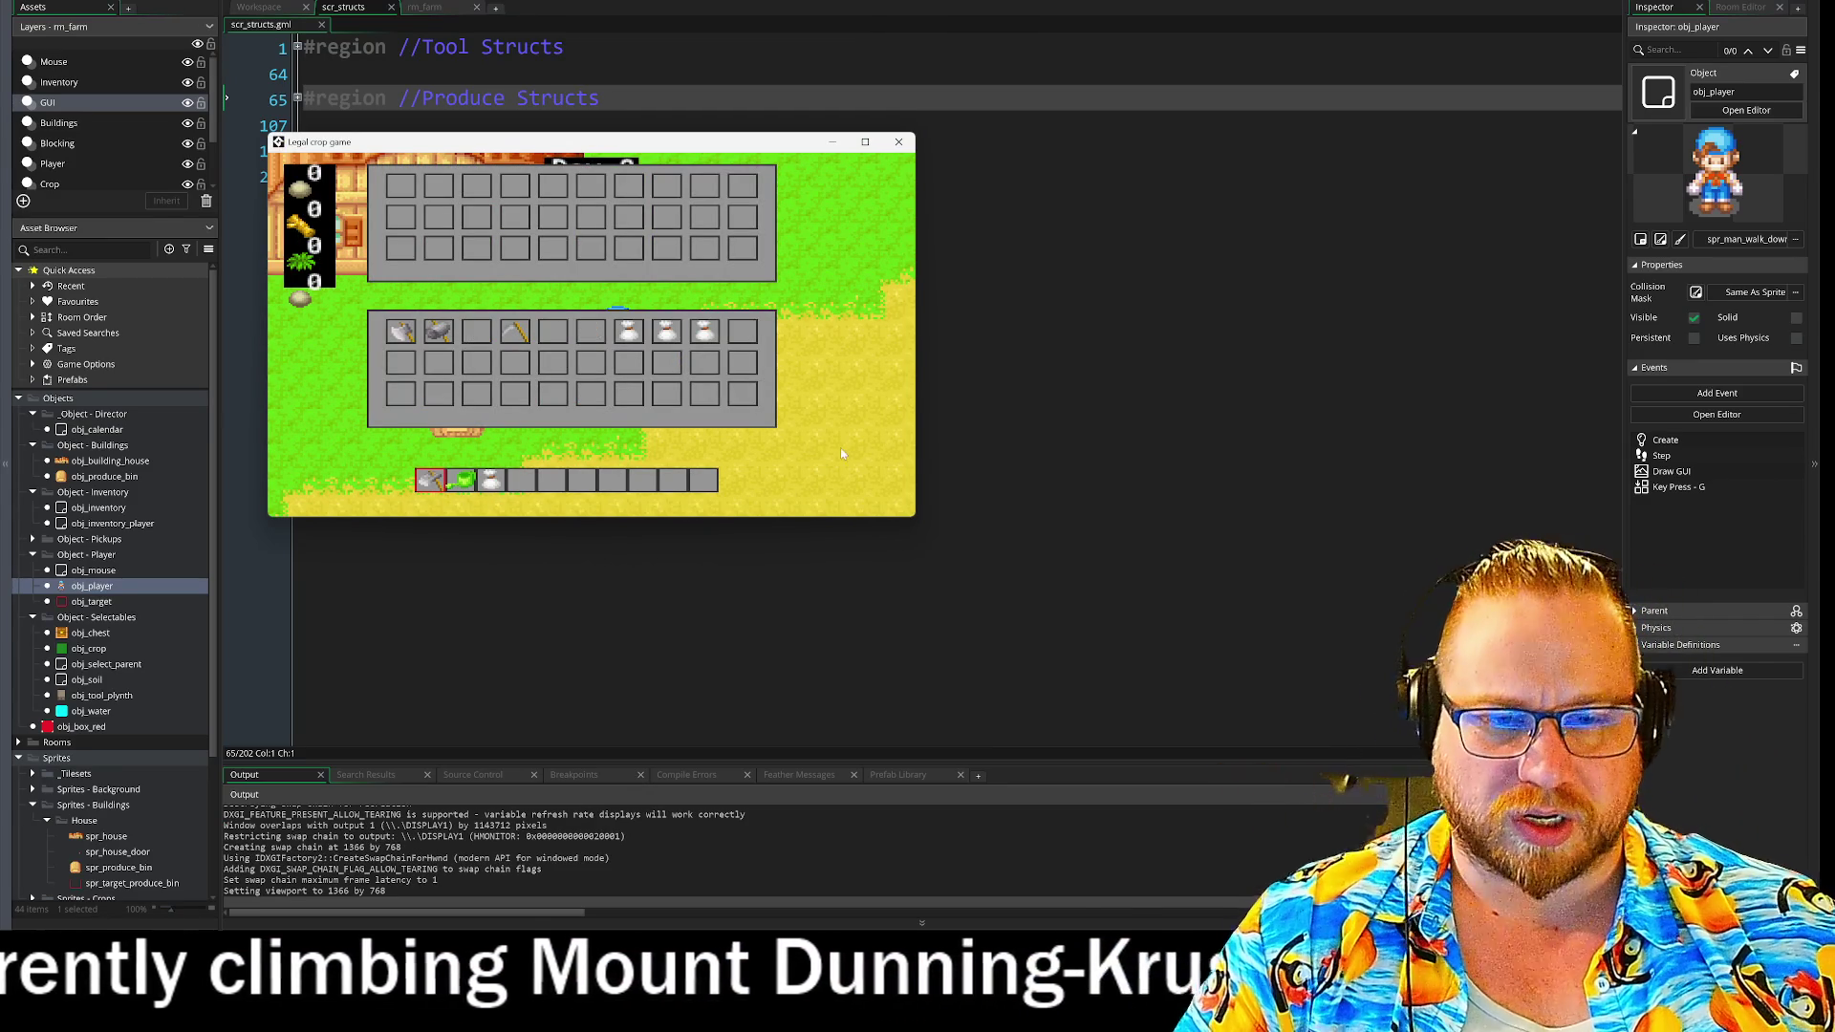
key(i)
- Equip the green seeds, plant one, advance three days with G, and harvest the ripe crop
key(d)
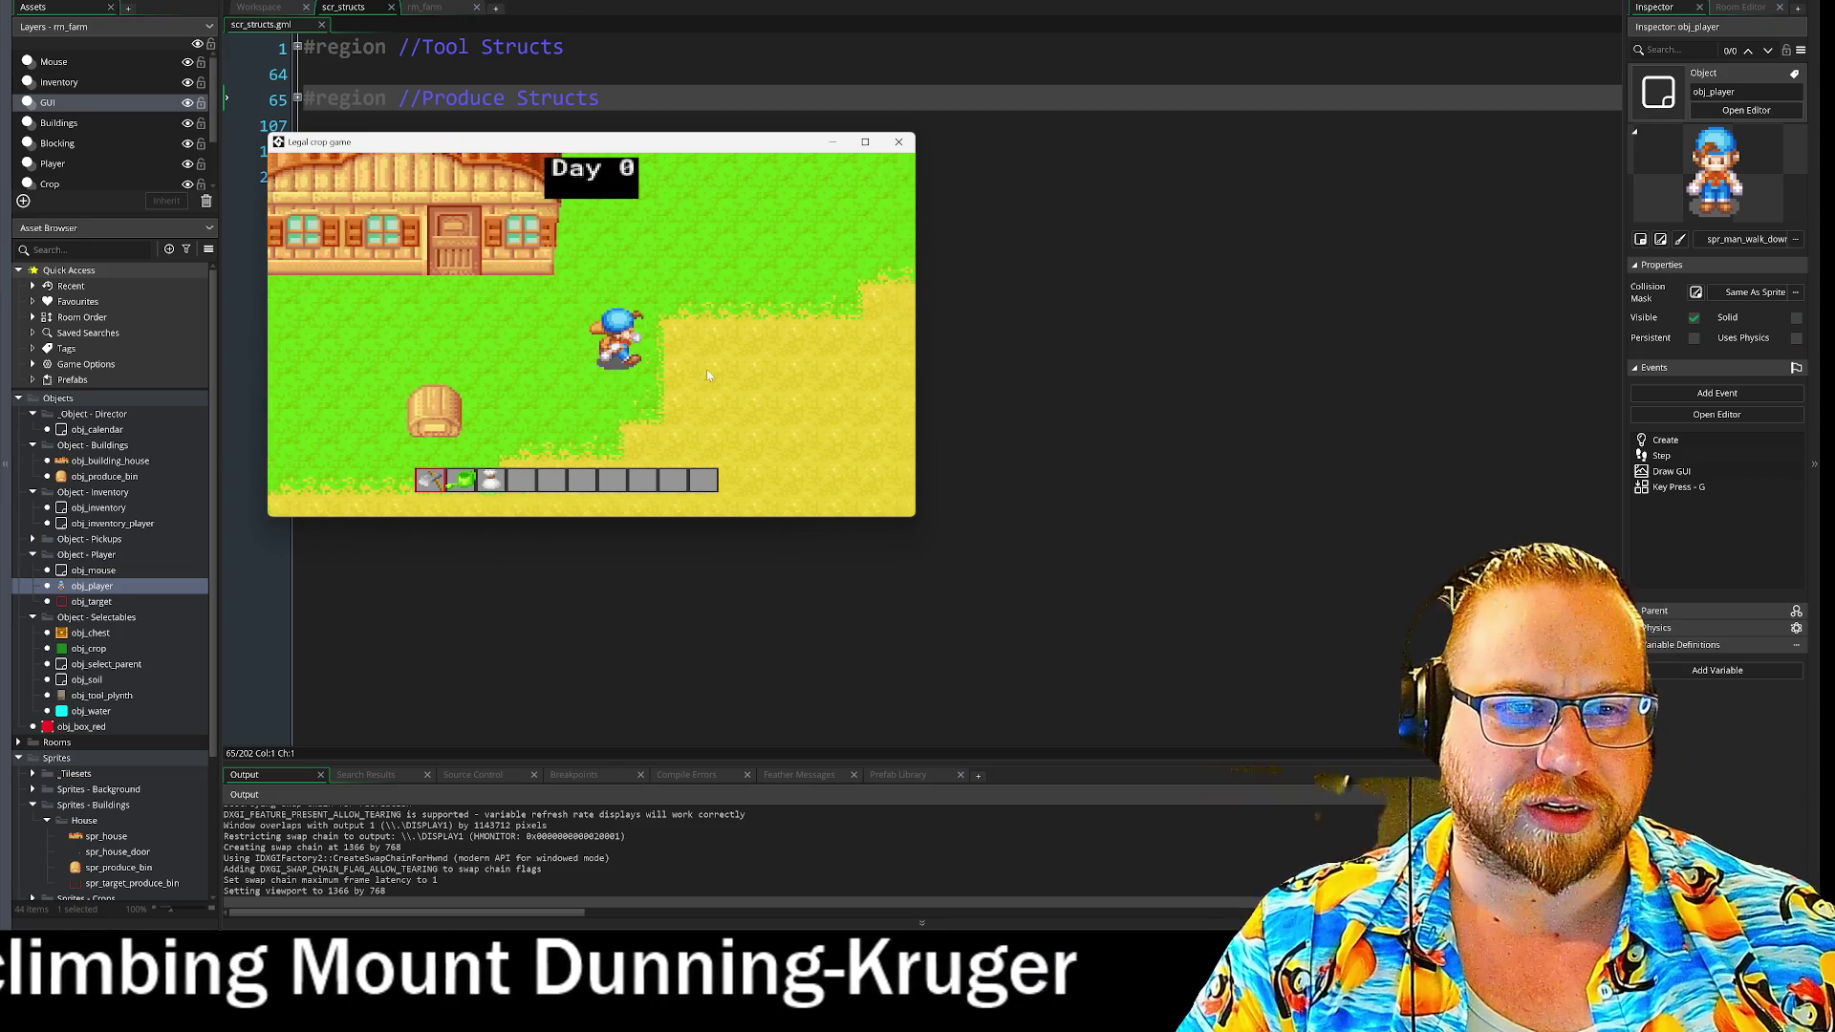
key(2)
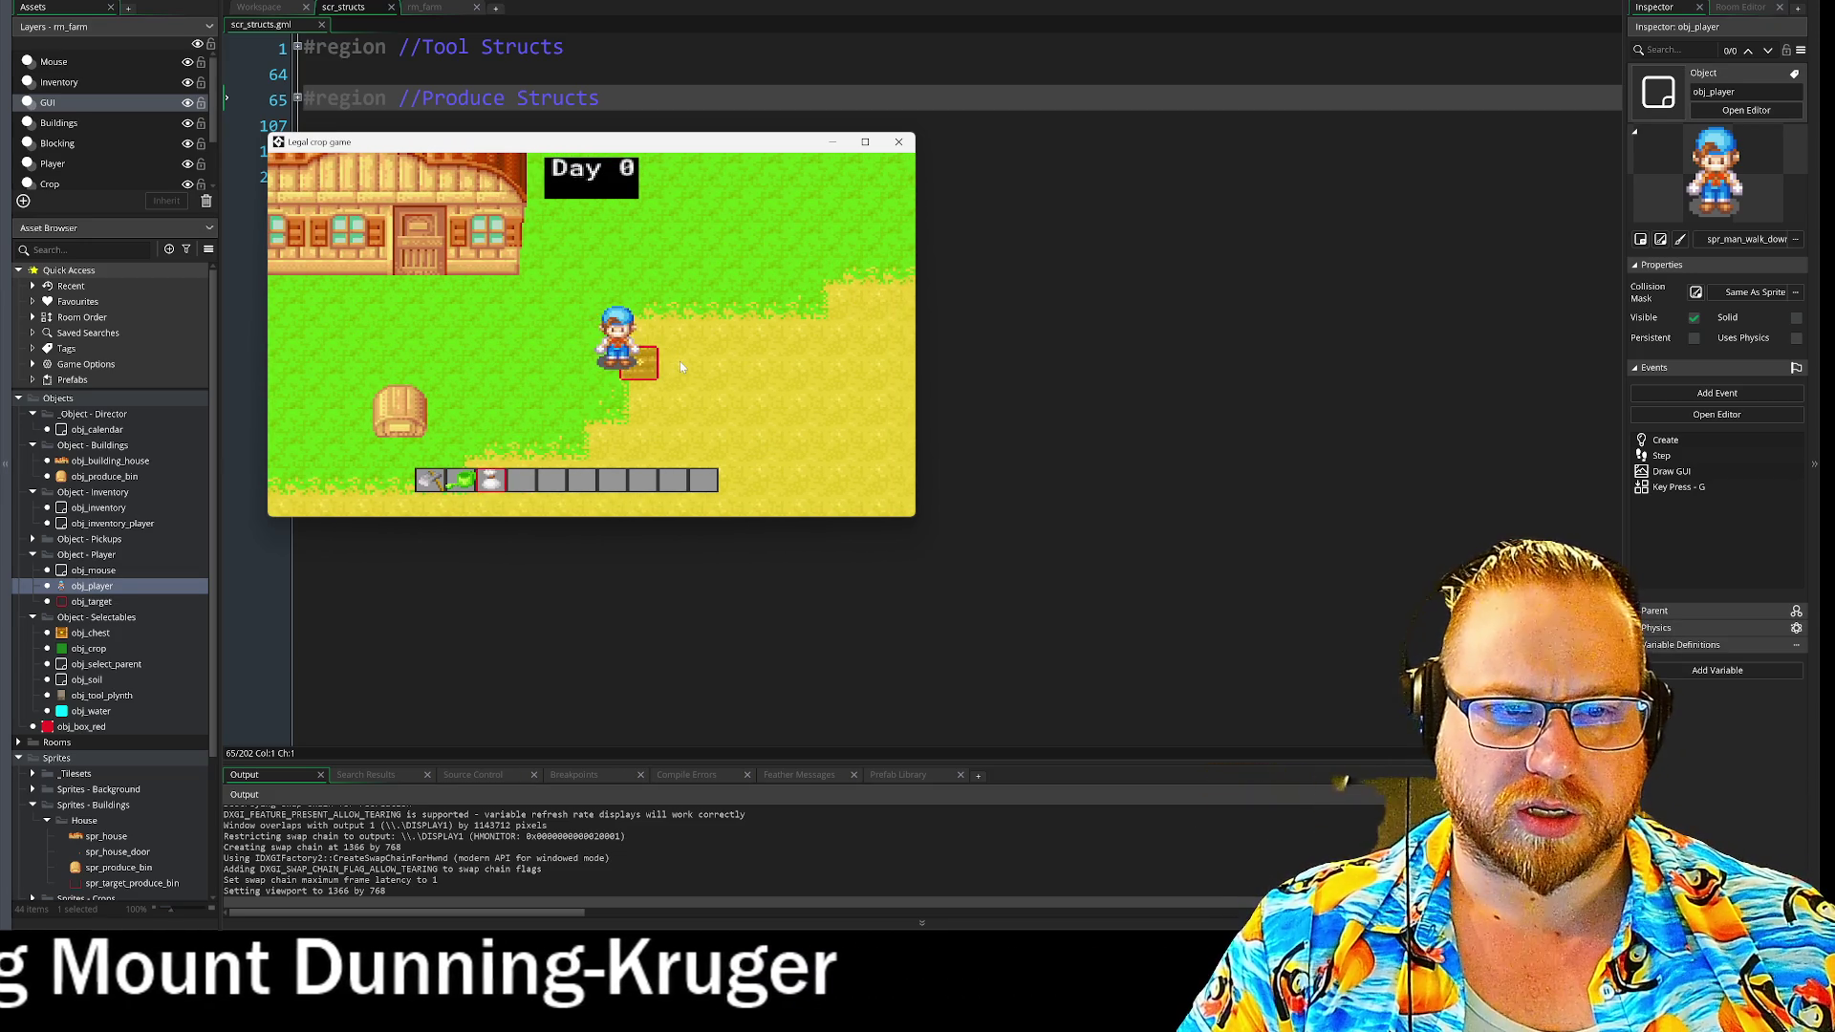
click(679, 361)
key(g)
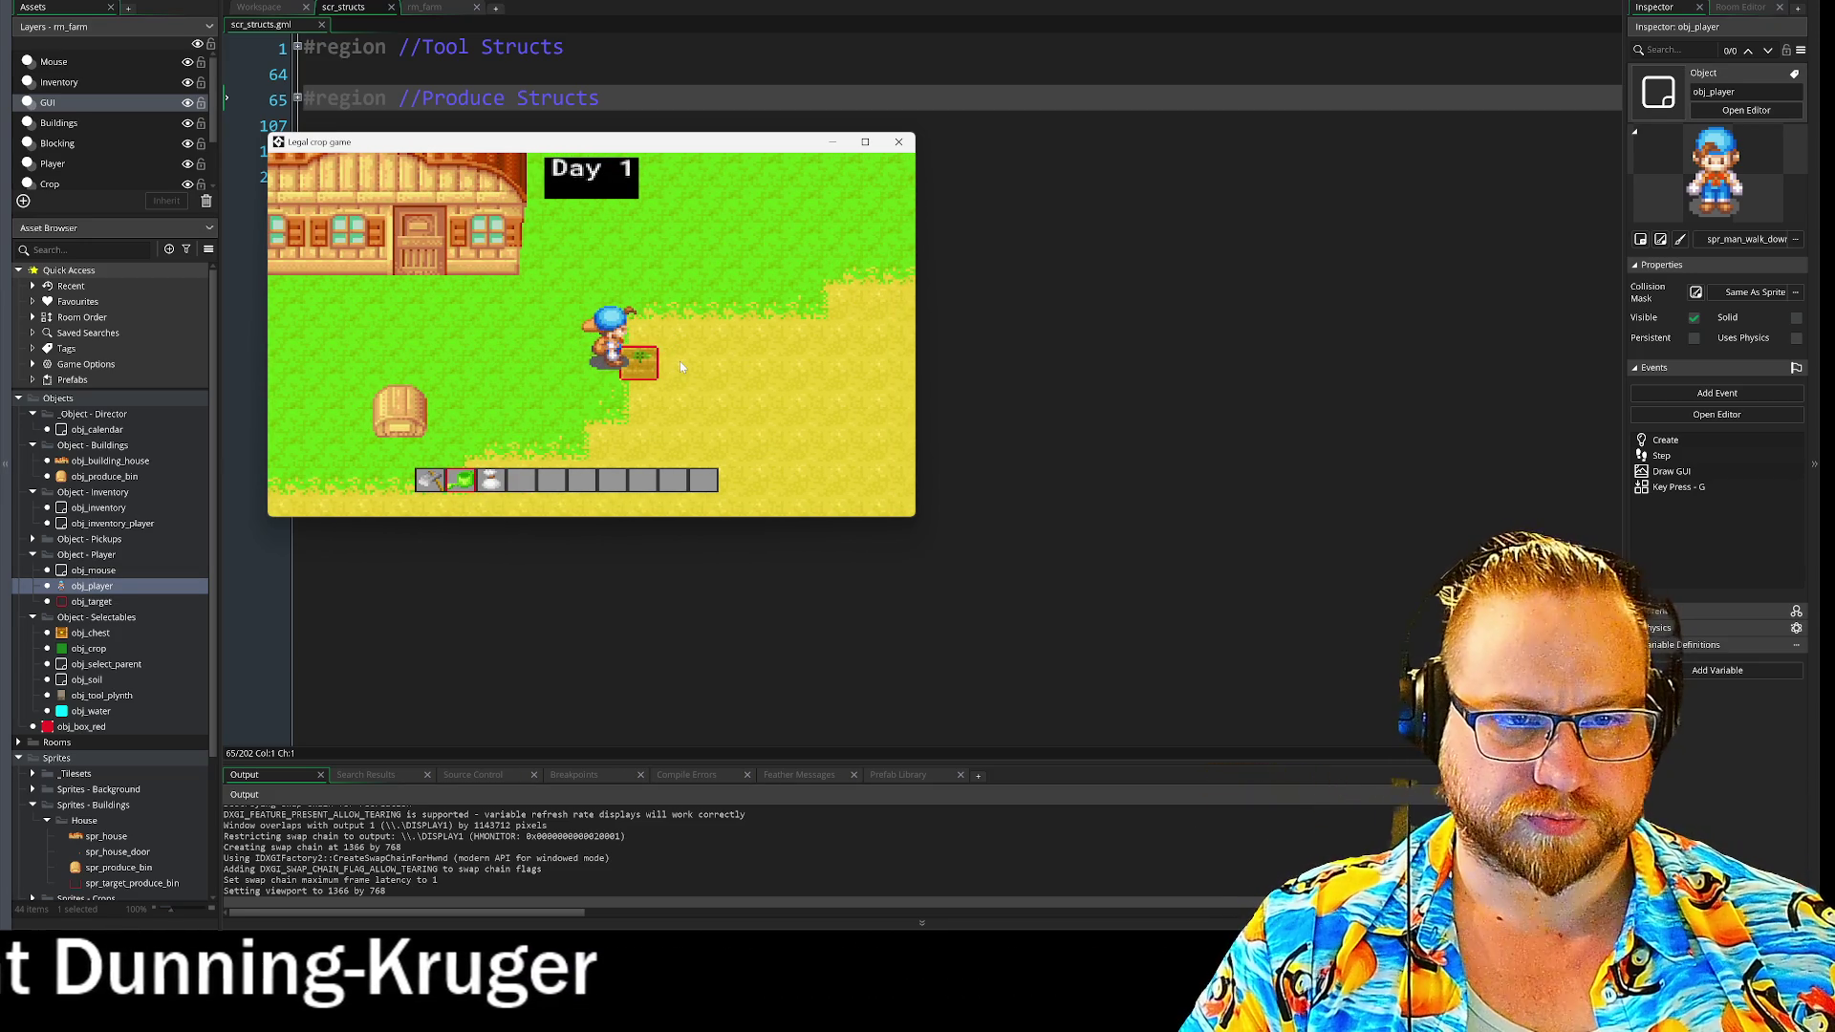
key(g)
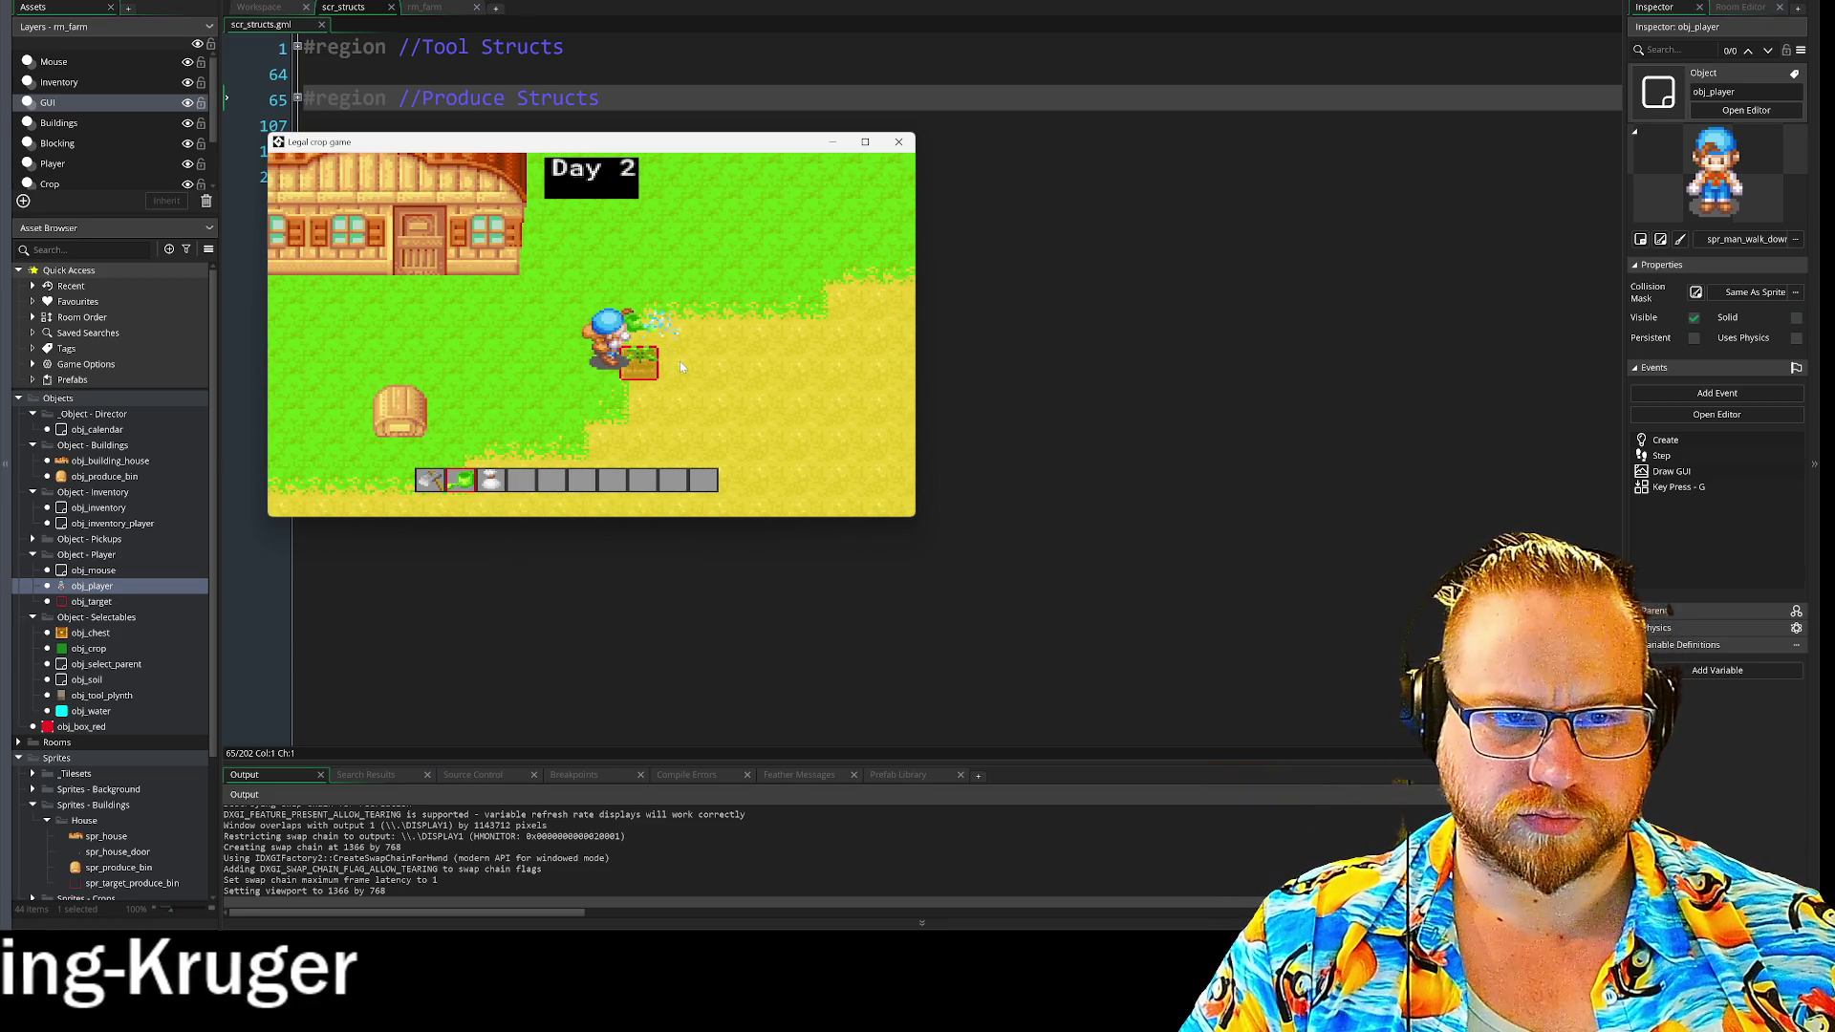
key(g)
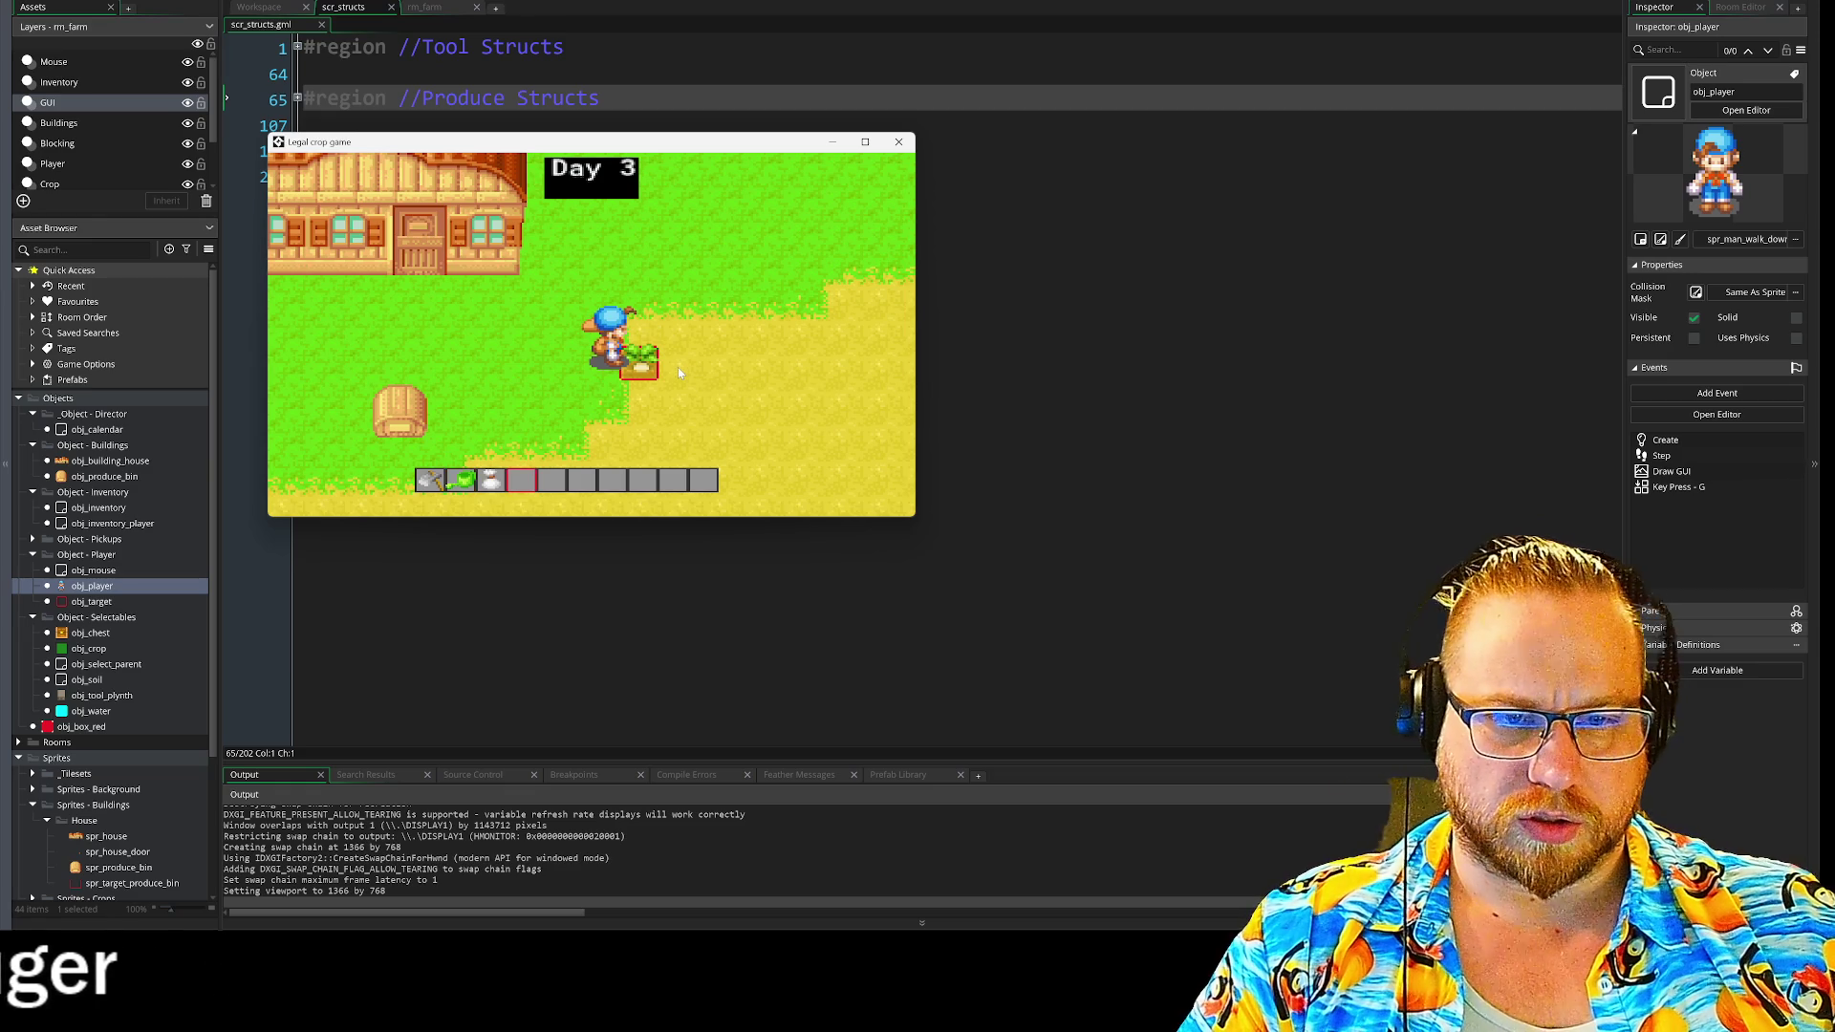
click(679, 366)
- Walk the farmer around the field to the produce bin and back to the house, then quit with Escape
key(s)
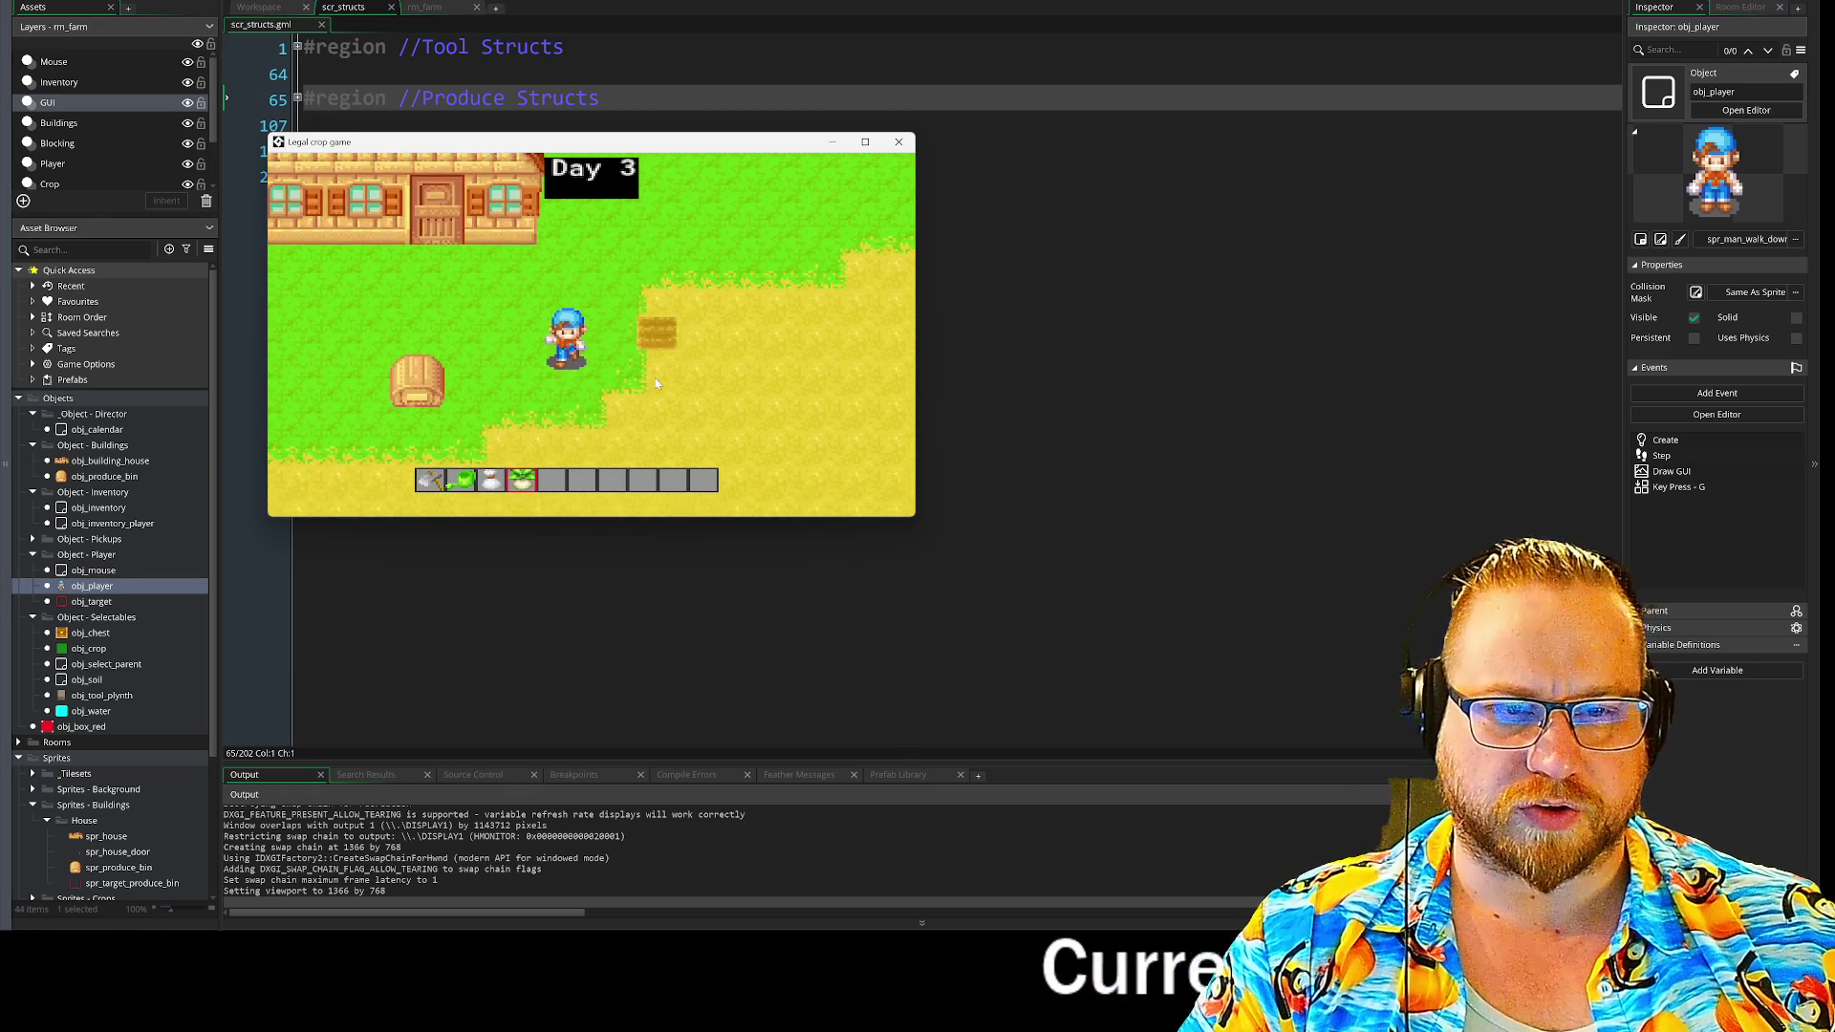
key(a)
key(w)
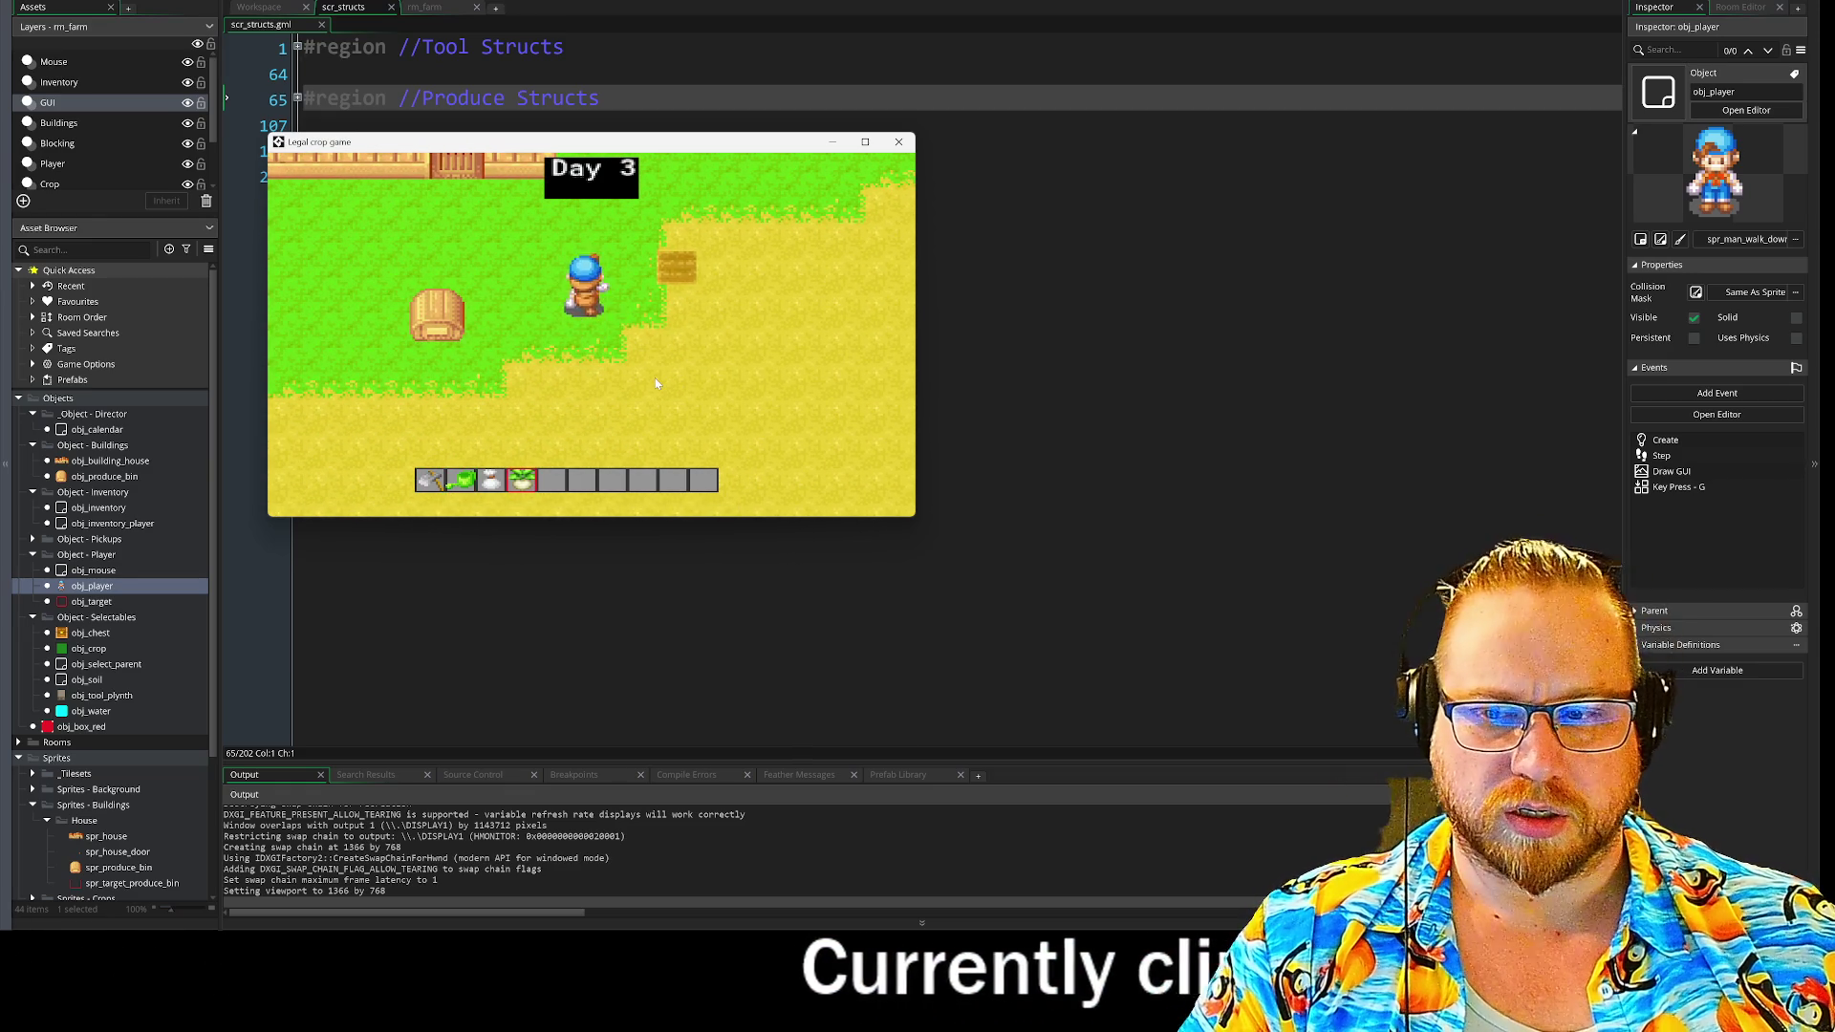
key(s)
key(d)
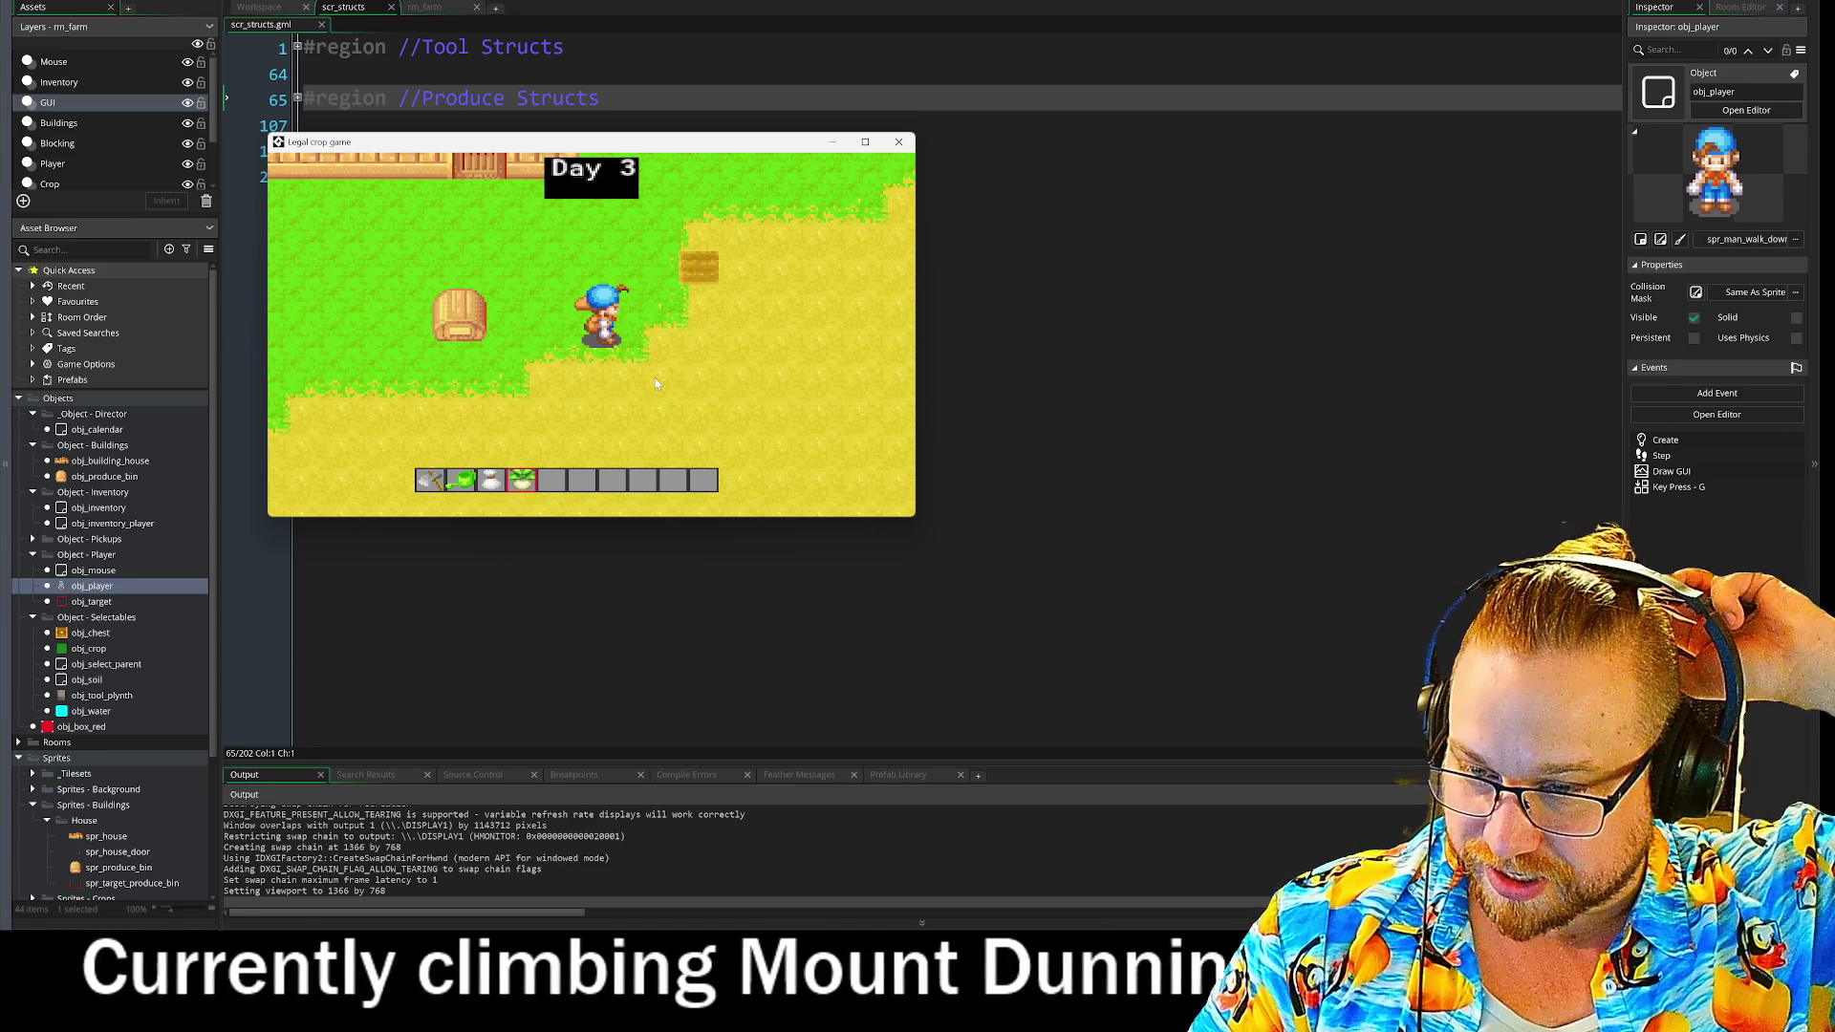
key(a)
key(w)
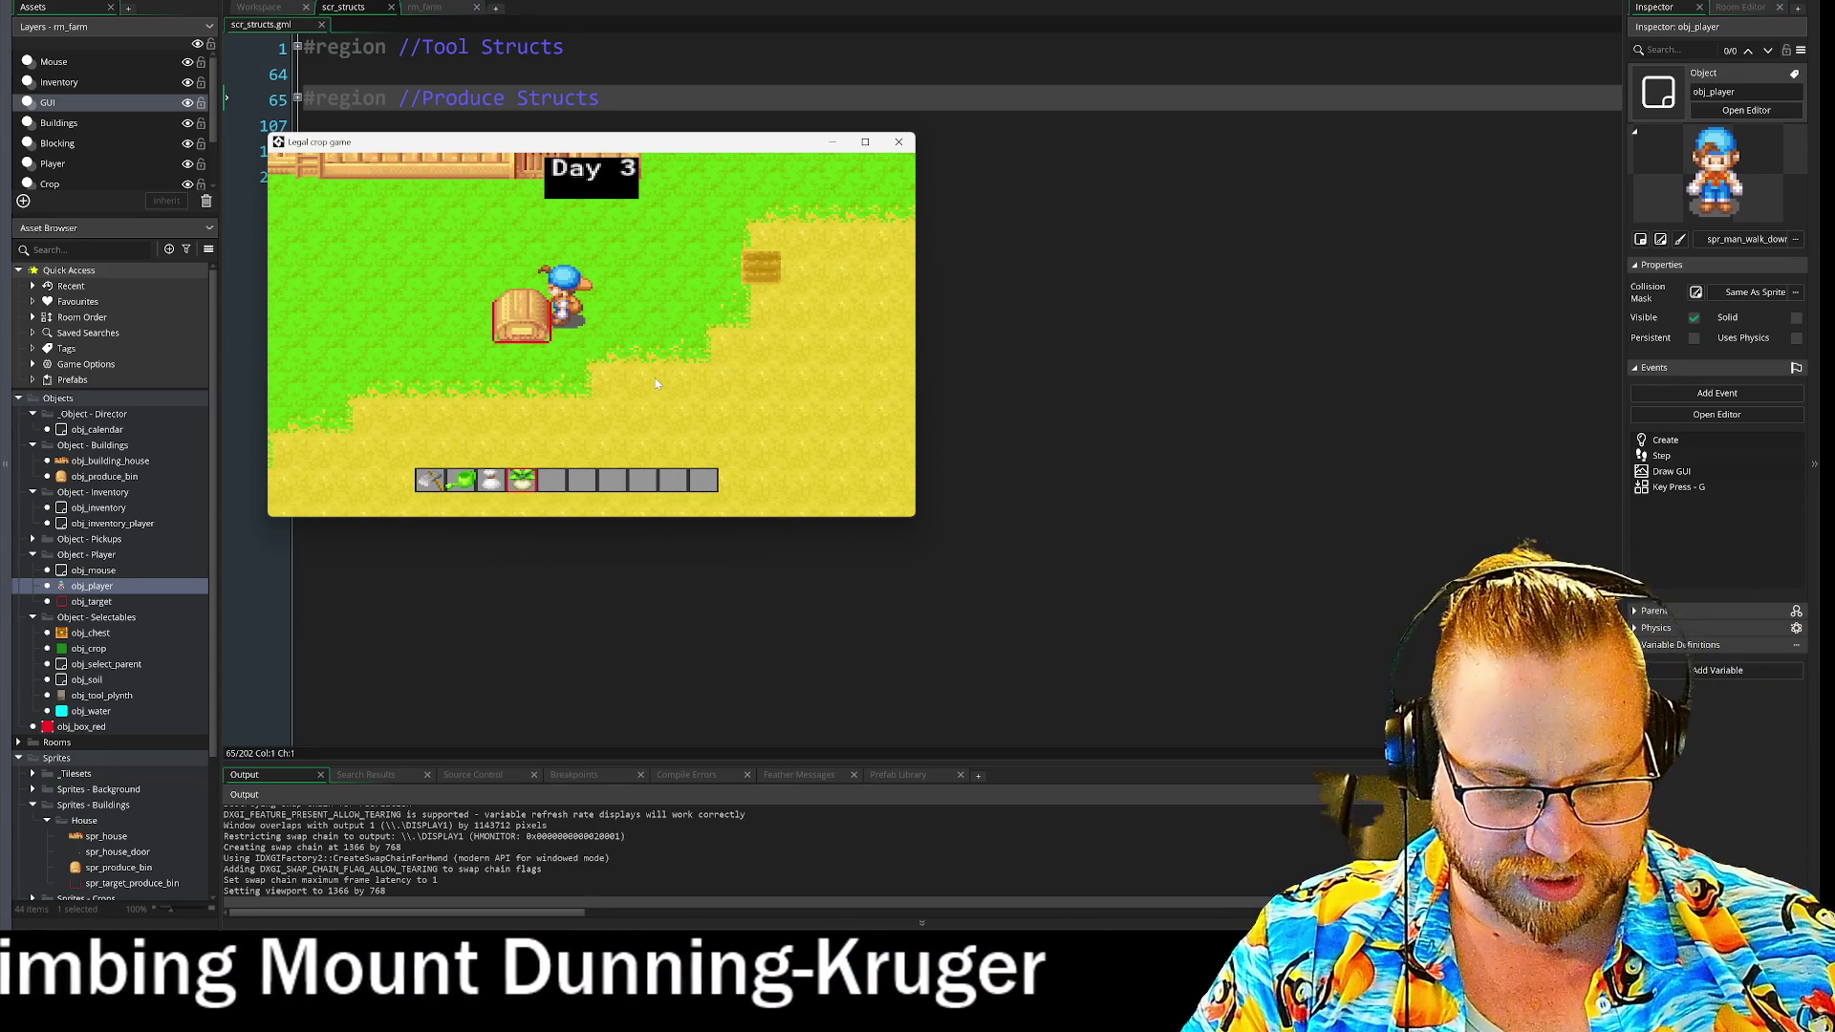
key(d)
key(d)
key(w)
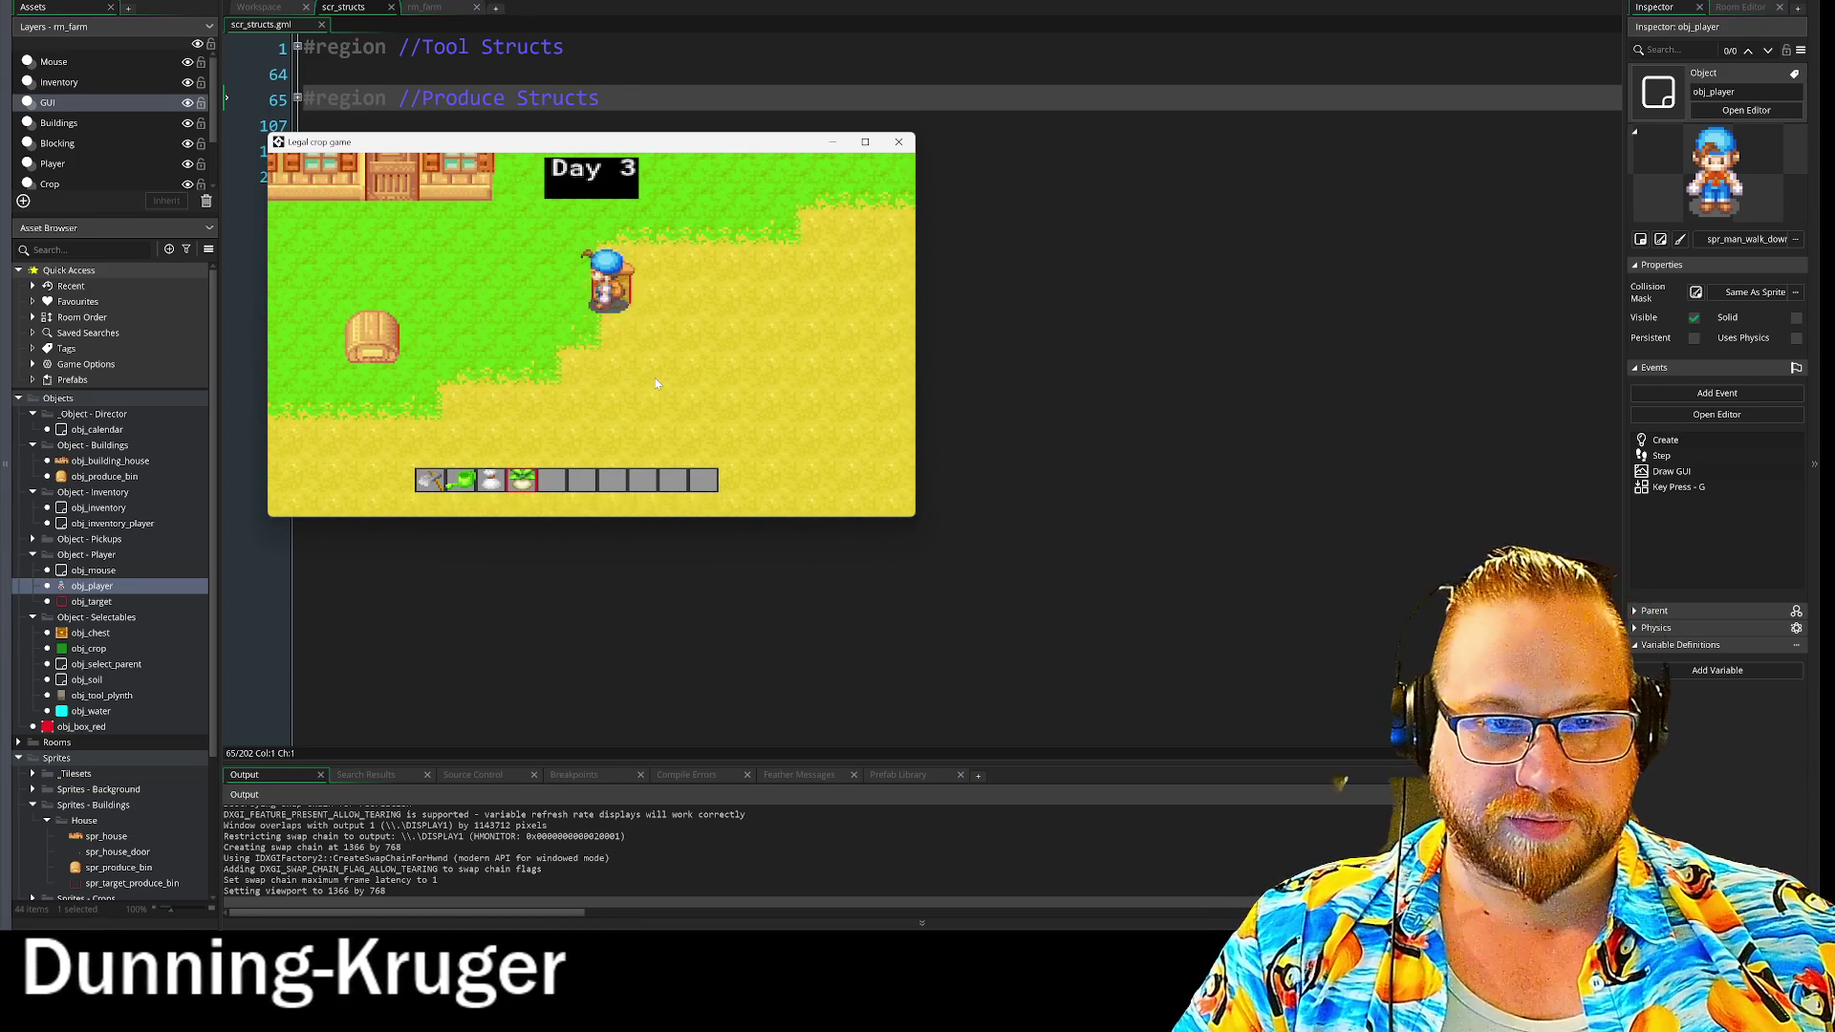
key(a)
key(w)
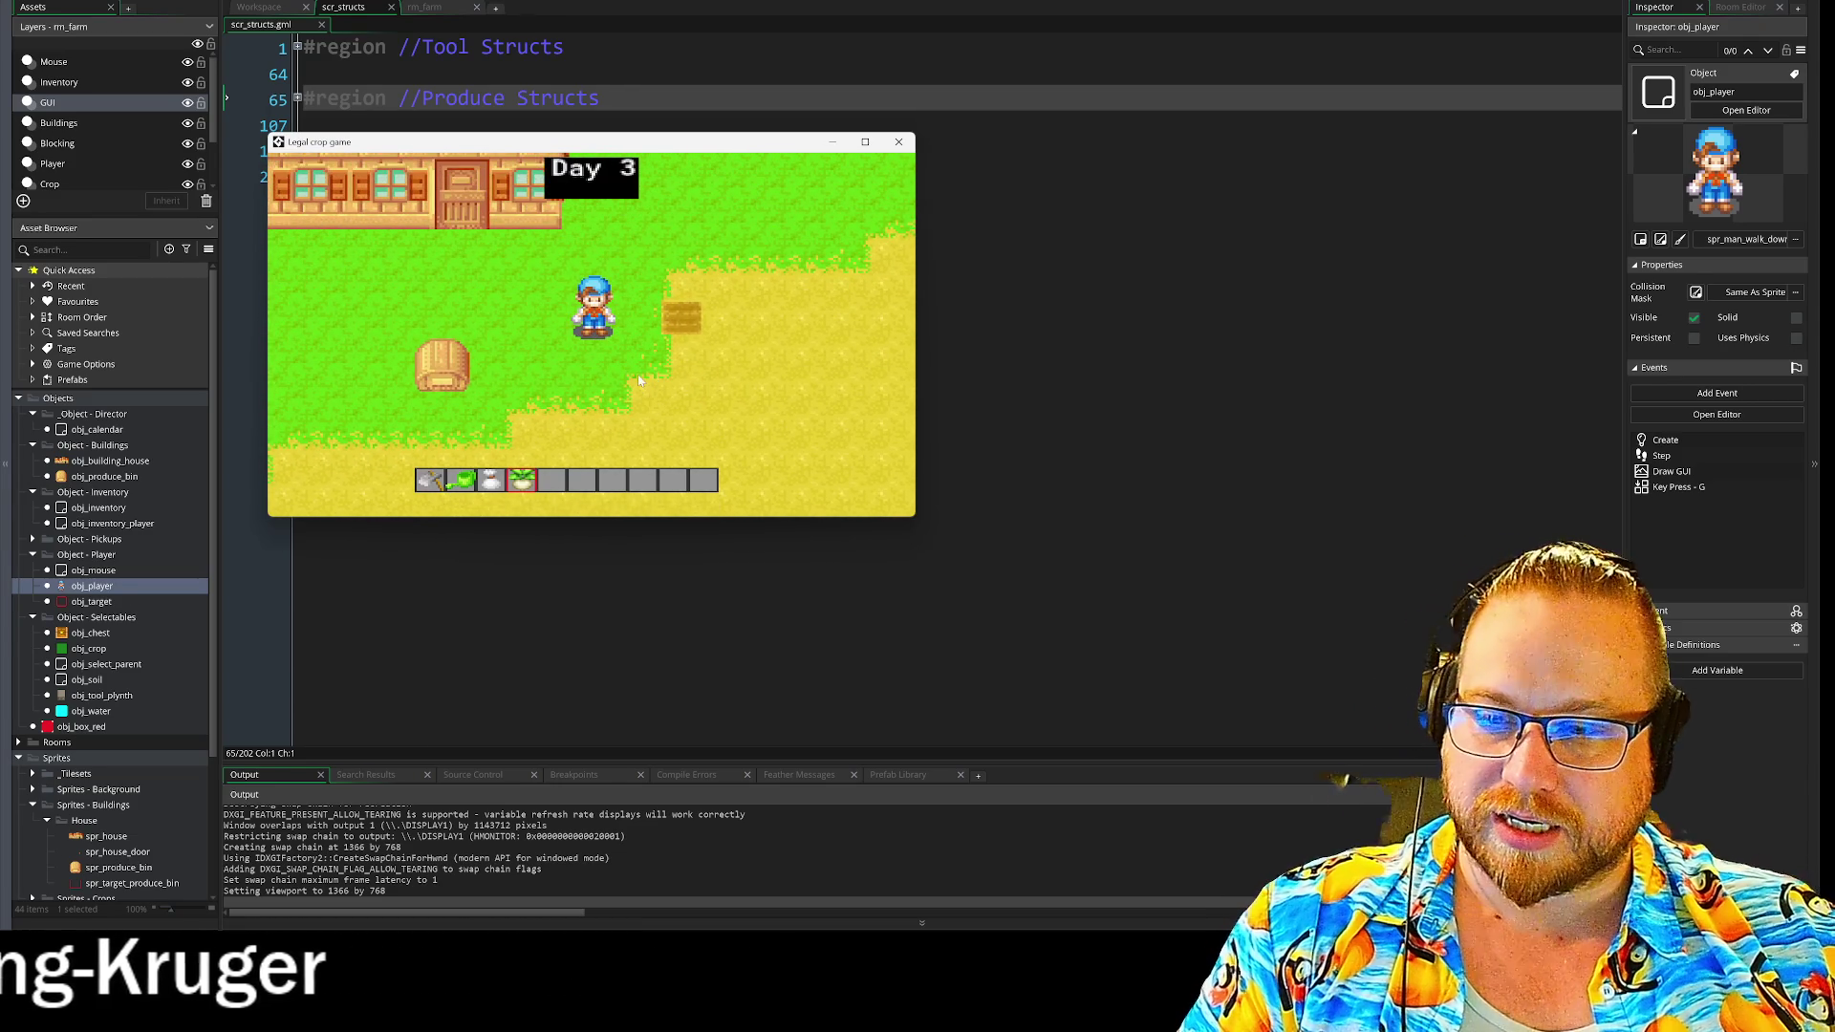
key(Escape)
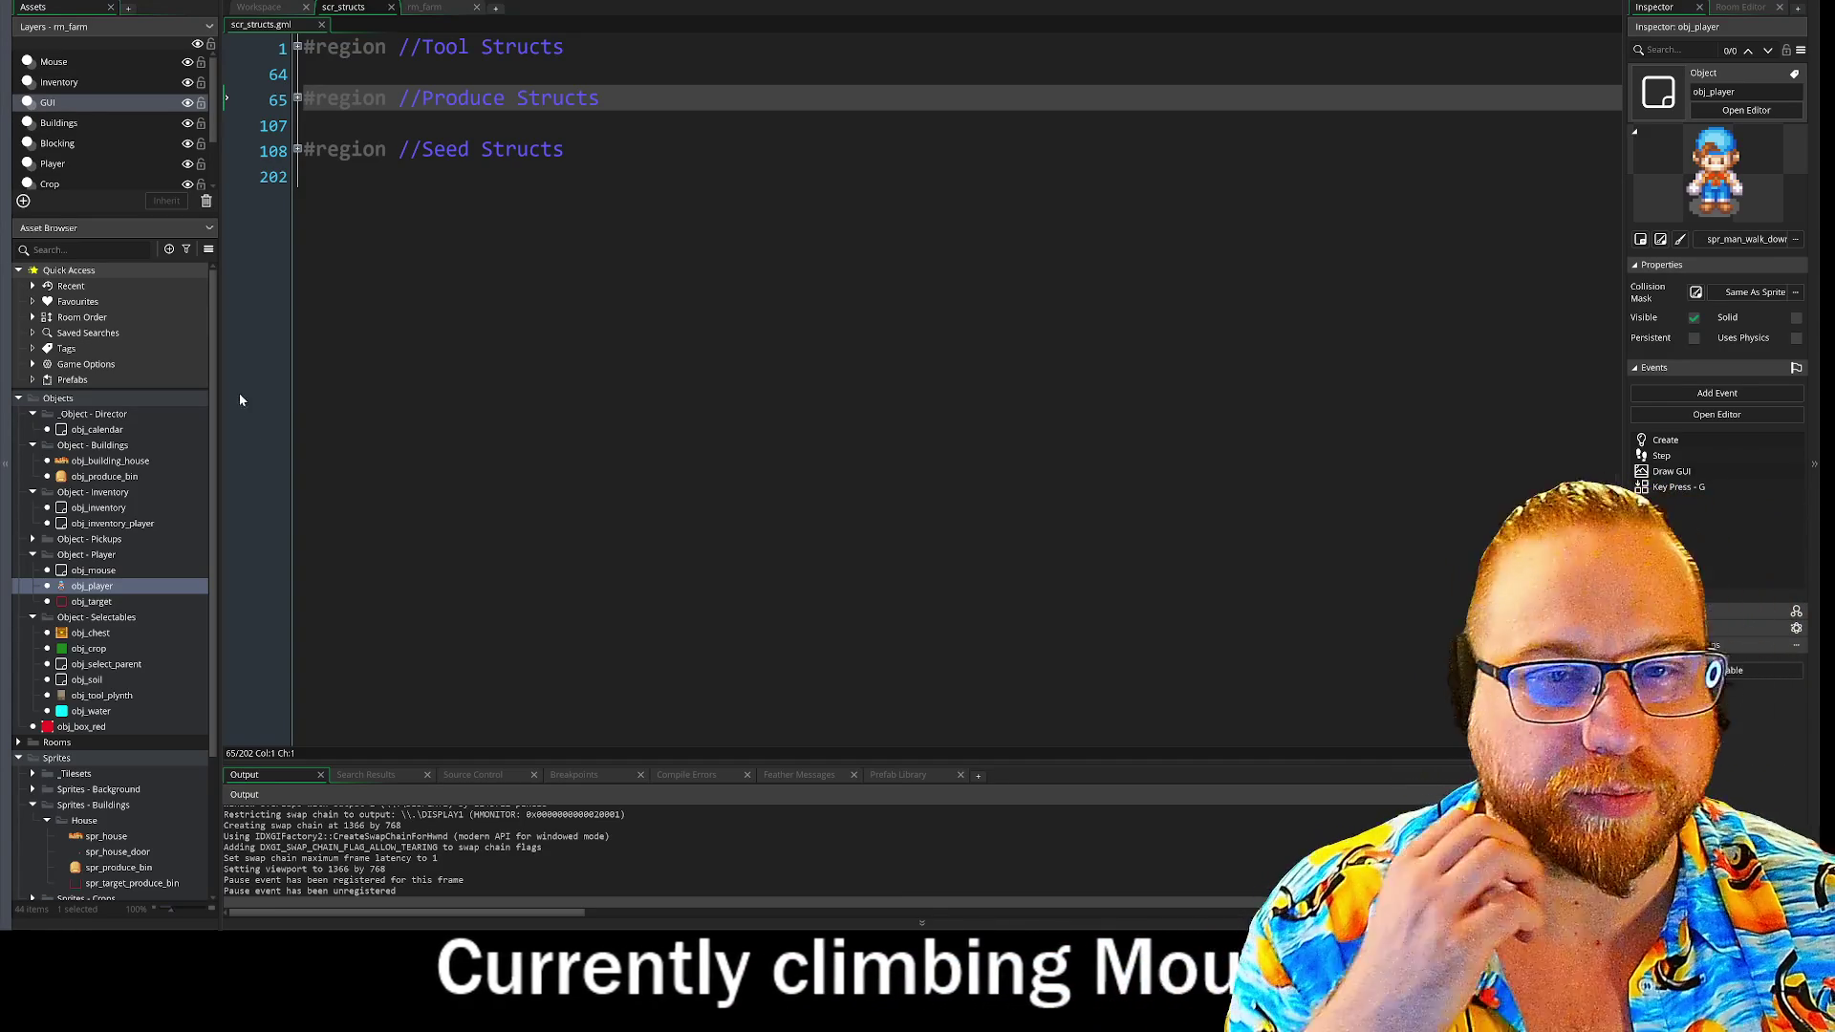
click(261, 7)
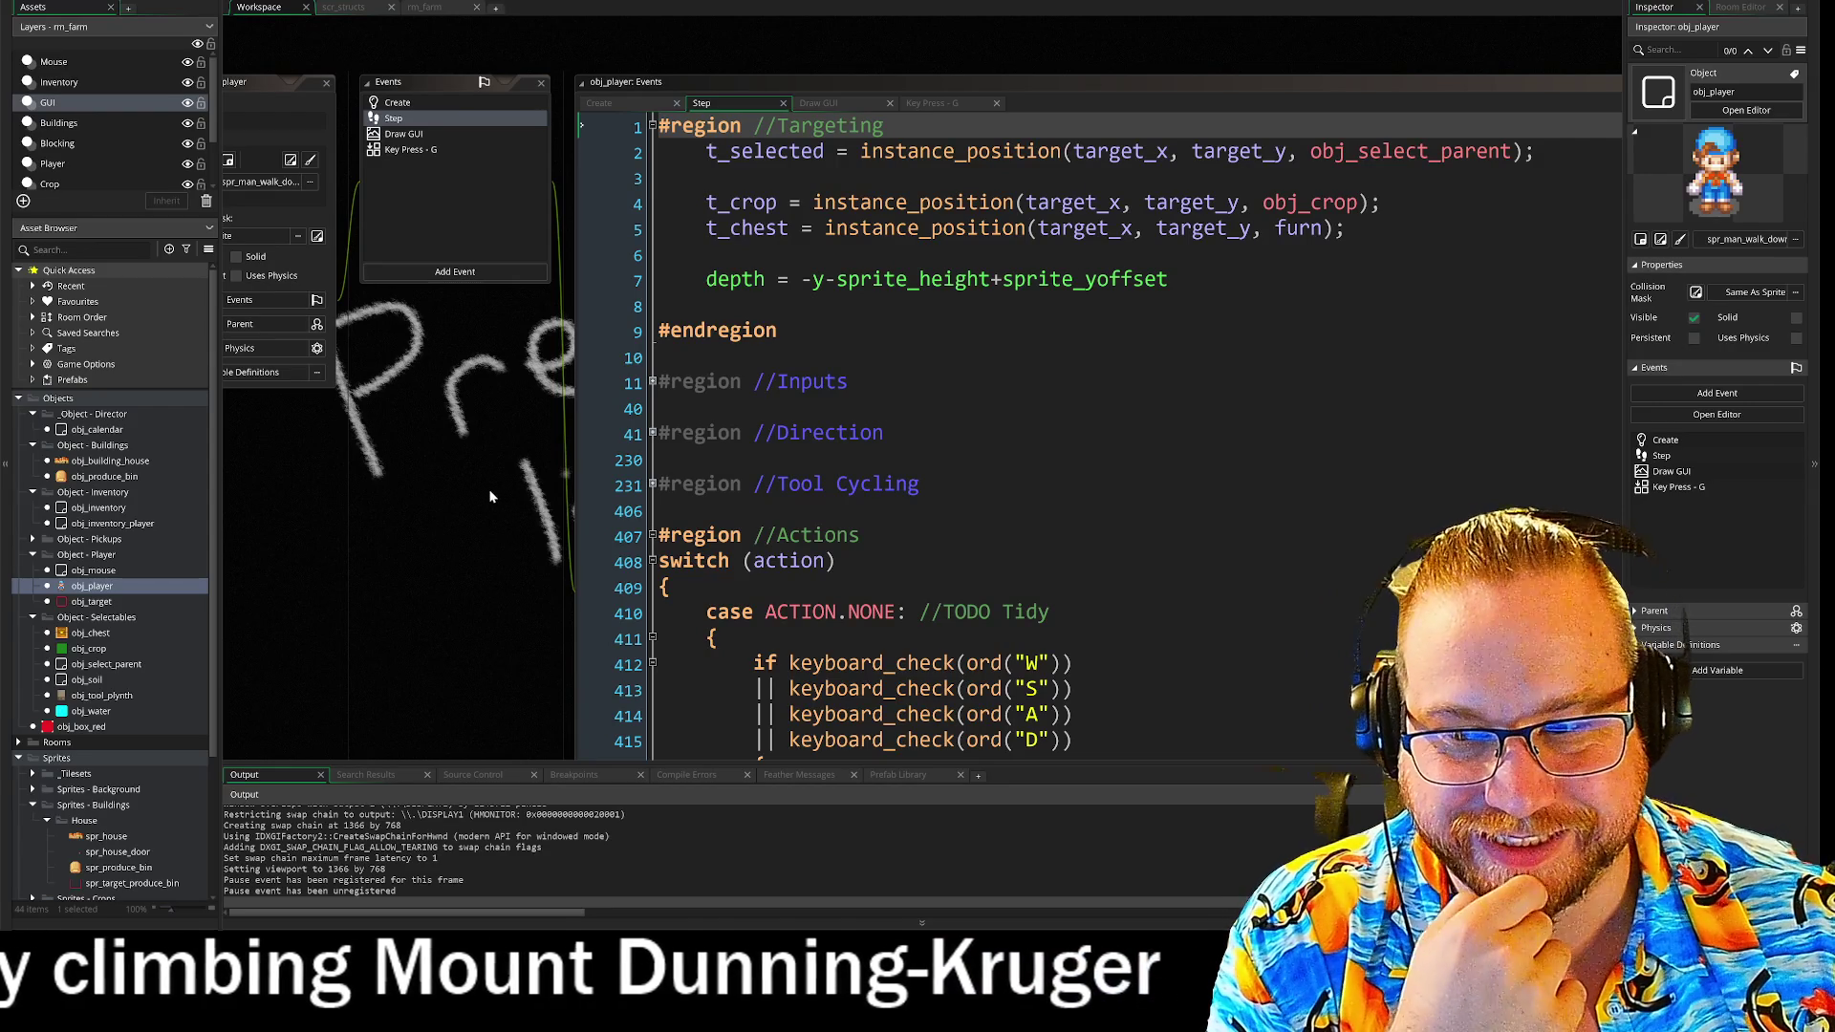
- Pan to obj_player's Step code, toggle the Tool Cycling region, and scroll down to ACTION.PICKUP
mouse_move(506, 579)
mouse_down()
mouse_move(695, 553)
mouse_move(323, 337)
mouse_up()
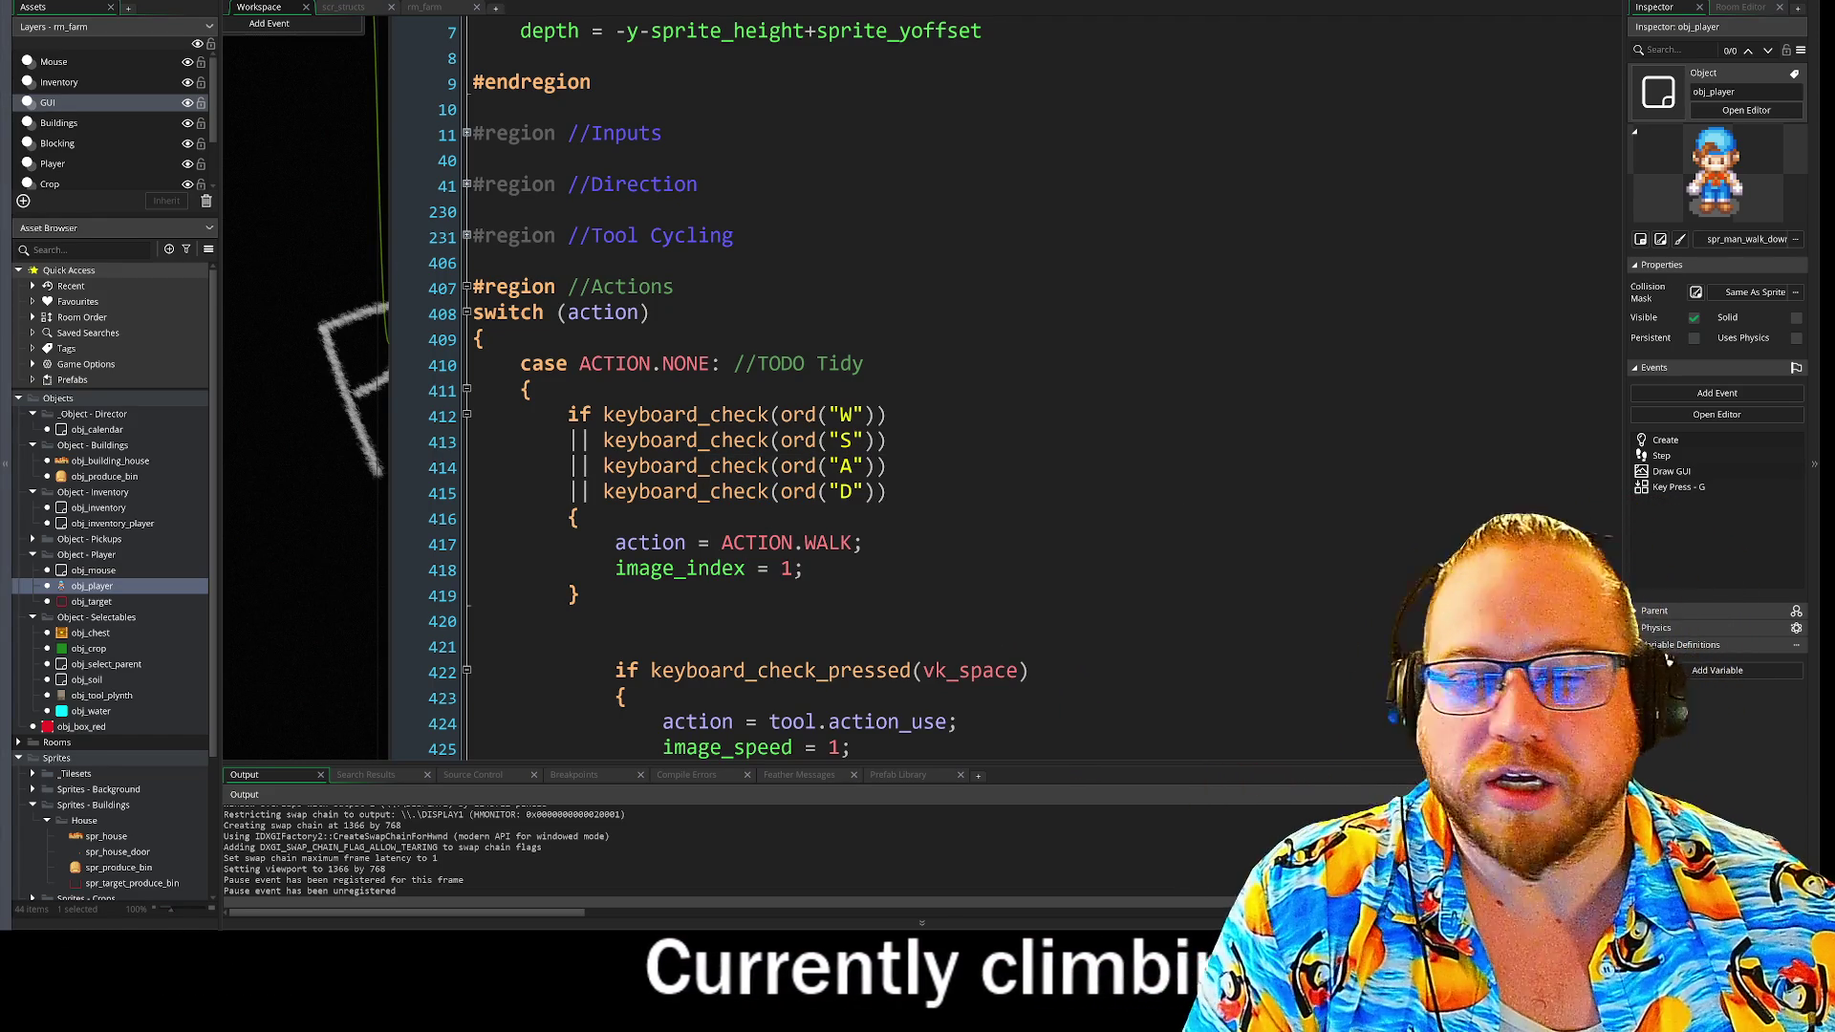
mouse_move(395, 747)
mouse_down()
mouse_move(383, 467)
mouse_move(404, 634)
mouse_up()
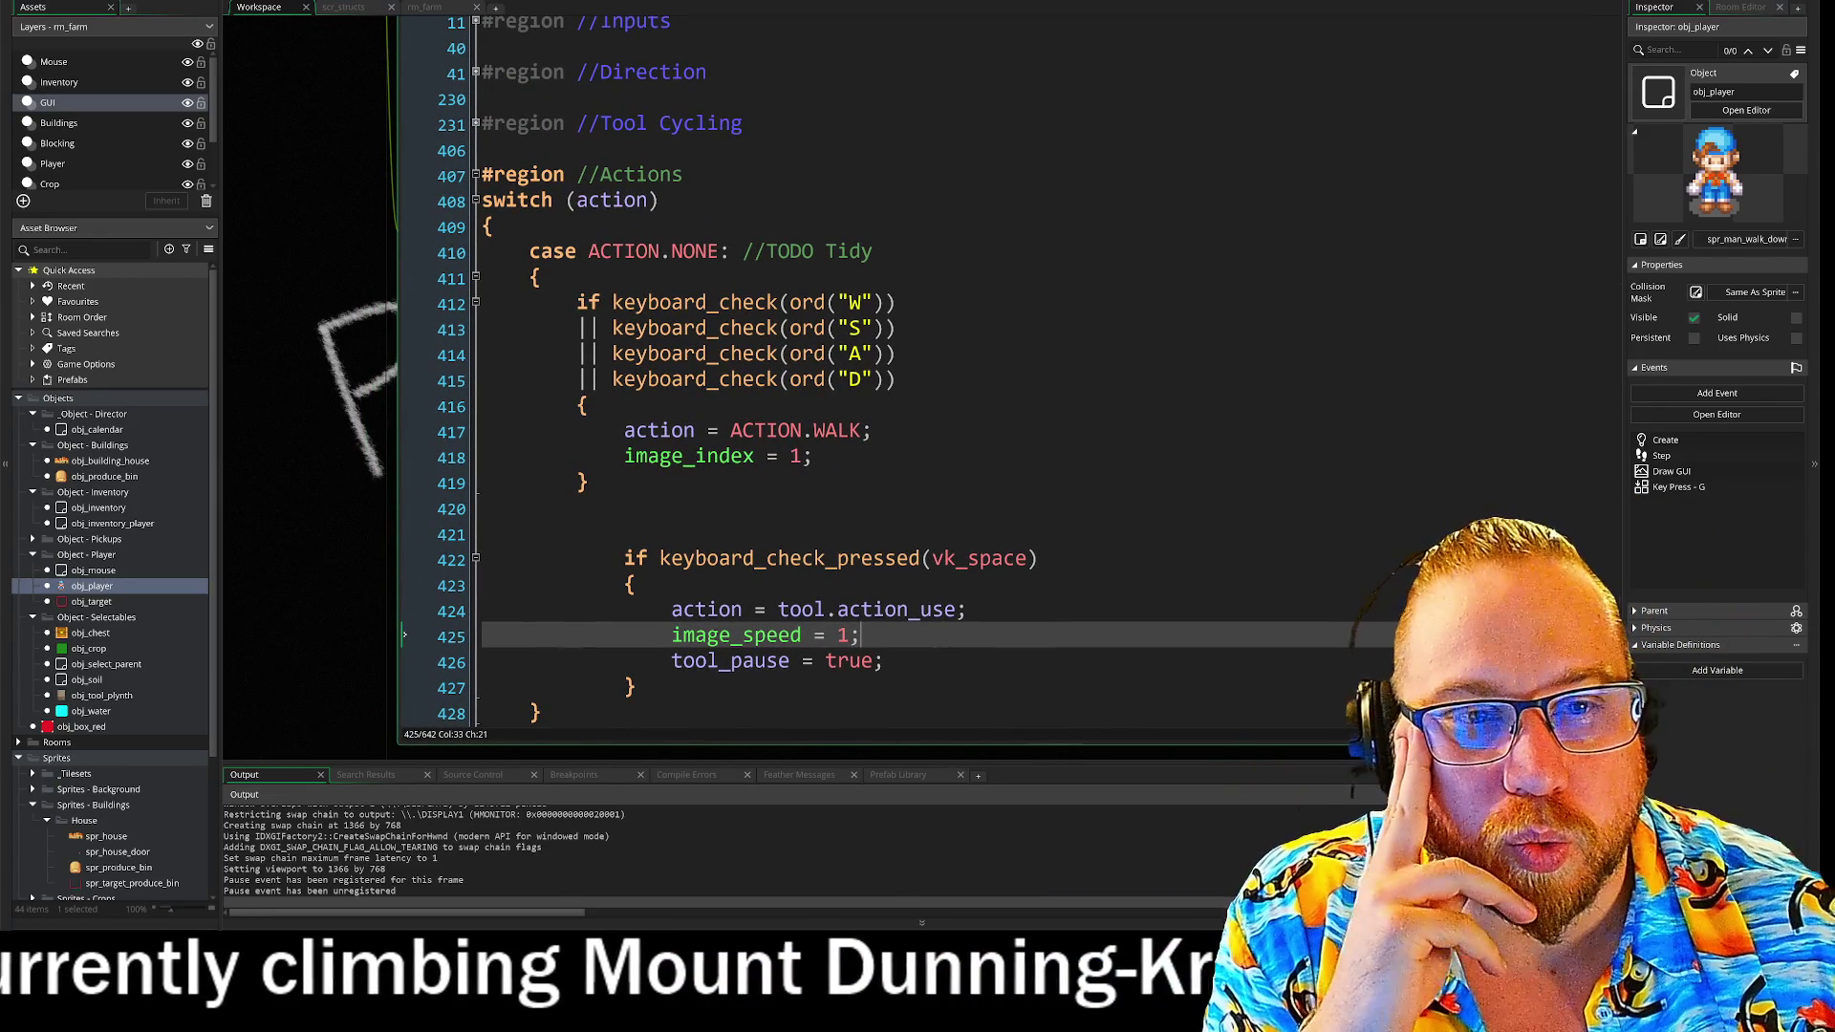
mouse_move(293, 233)
mouse_down()
mouse_move(392, 399)
mouse_move(285, 432)
mouse_up()
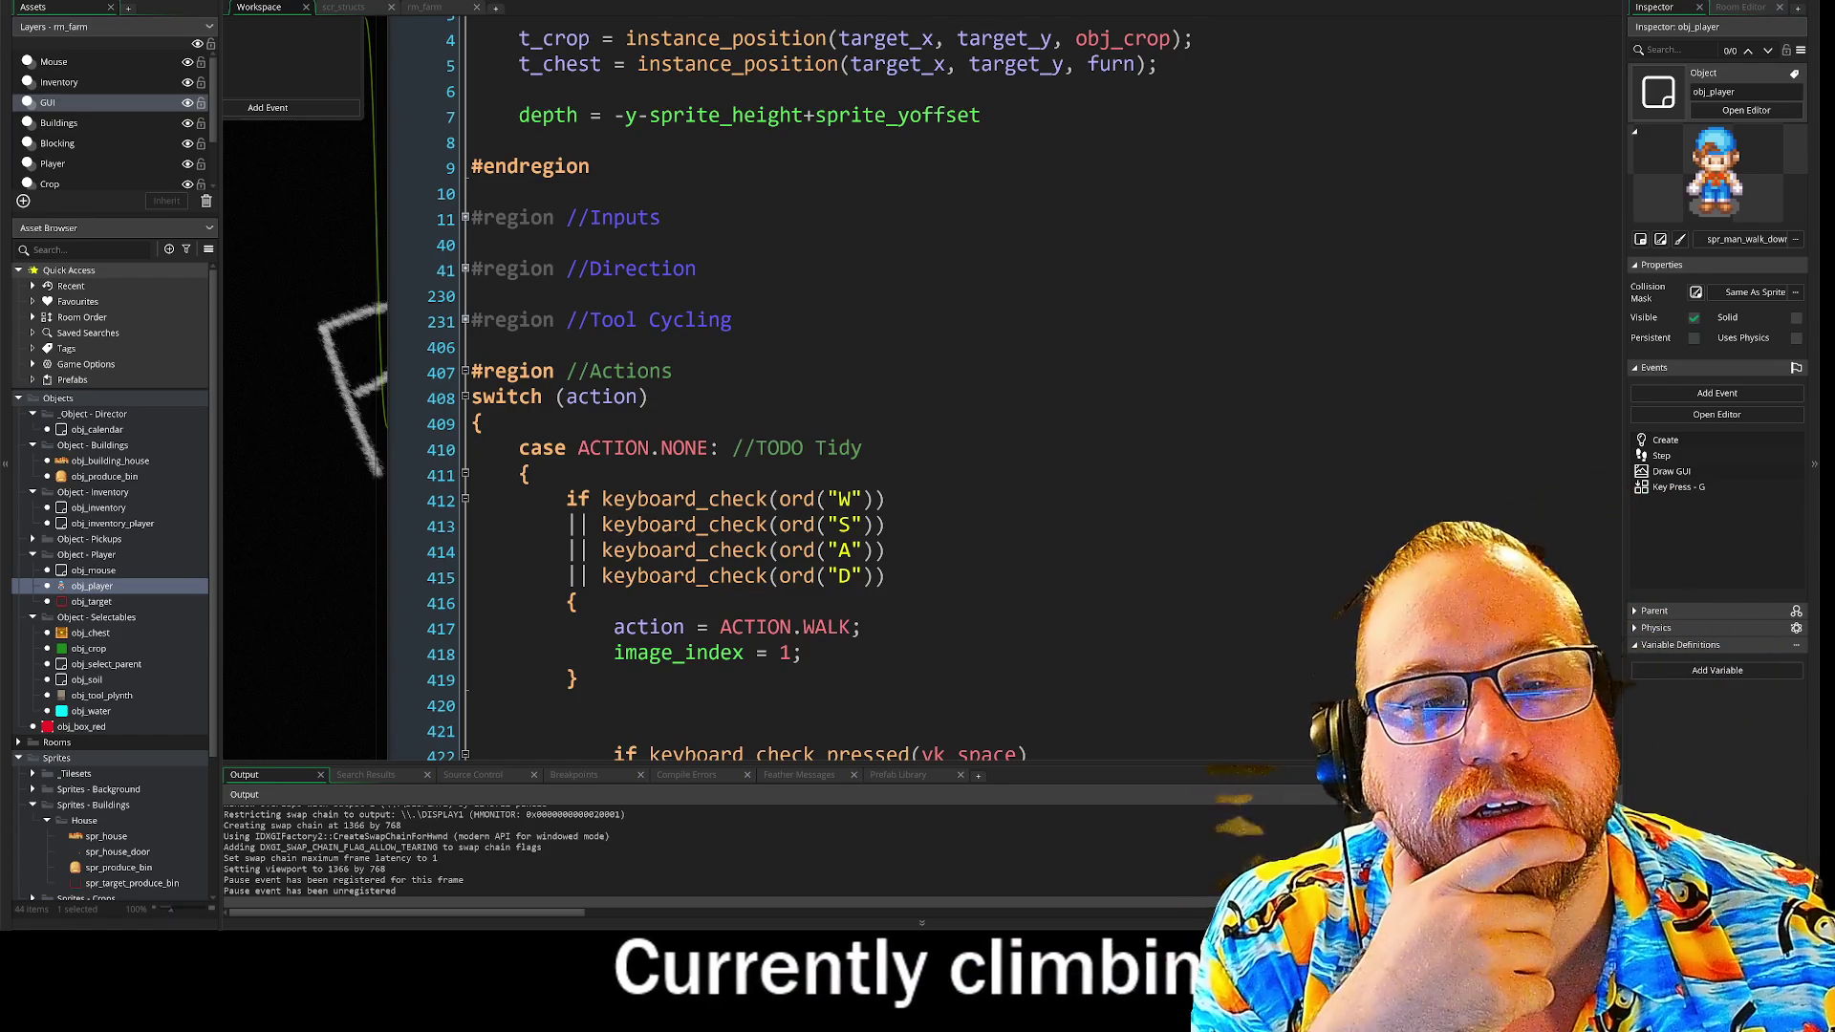
click(464, 321)
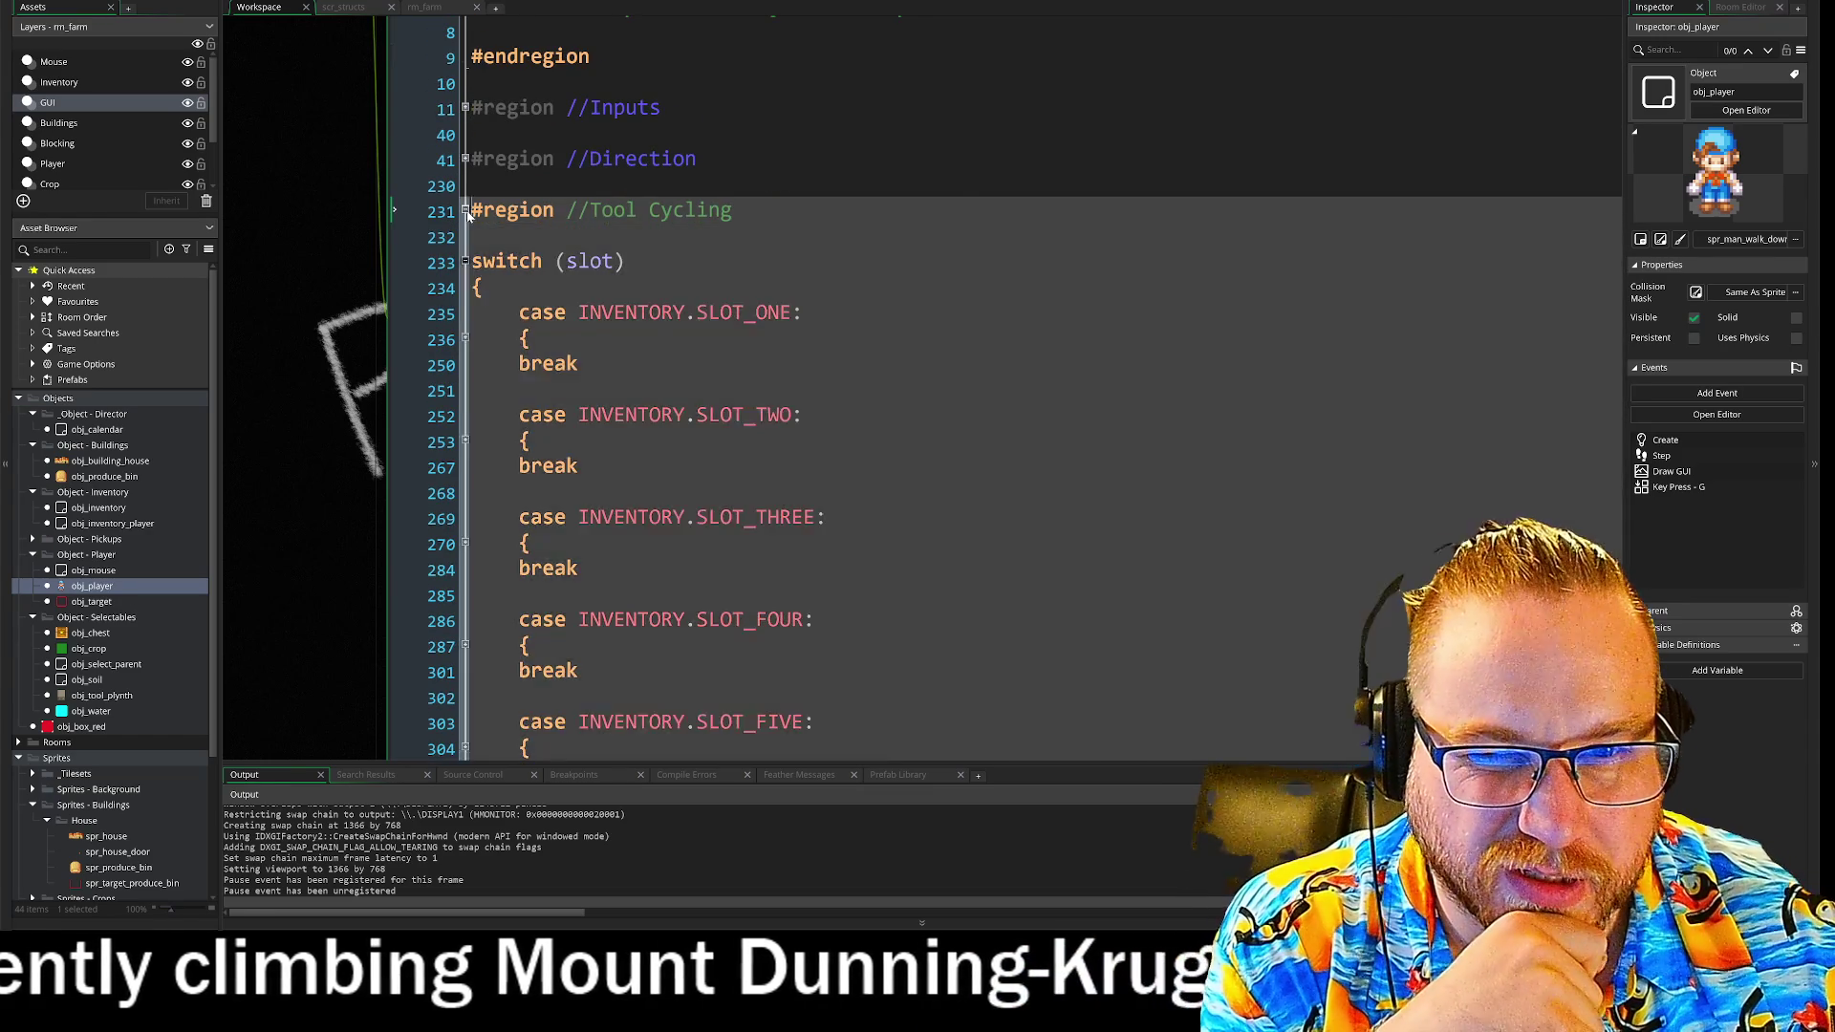
click(464, 211)
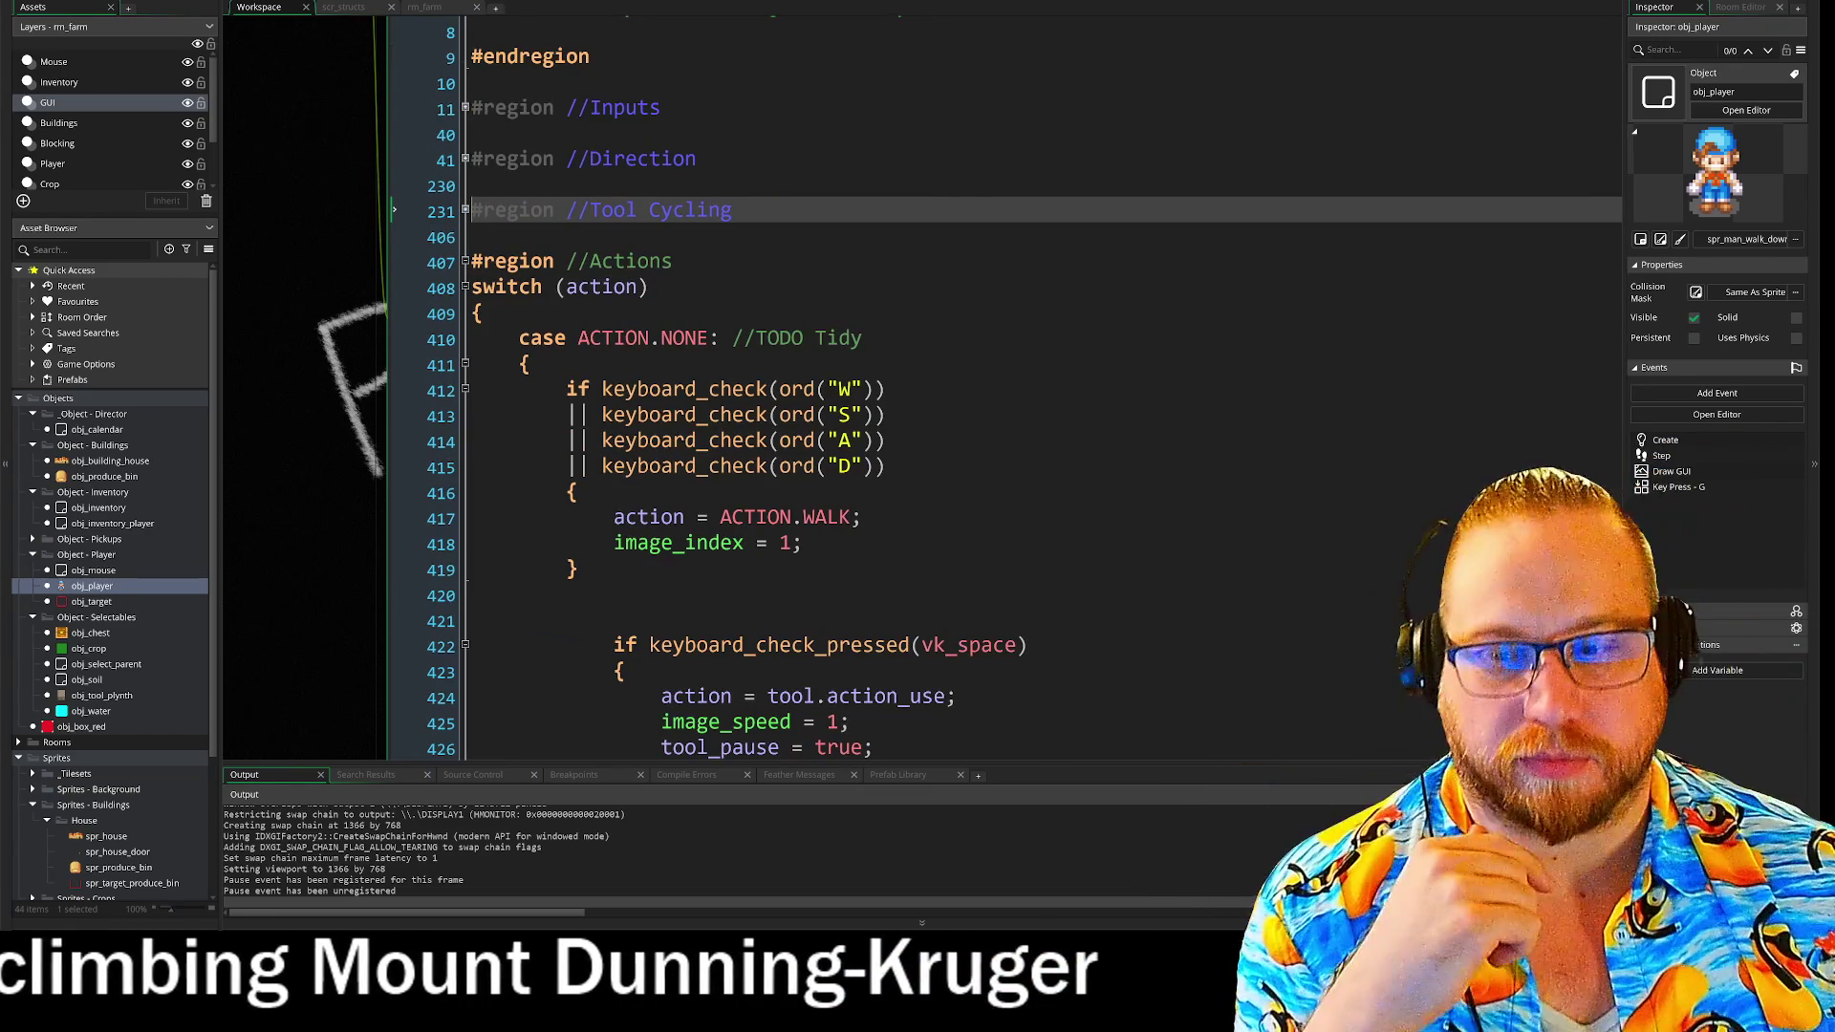
scroll(464, 210, down, 7)
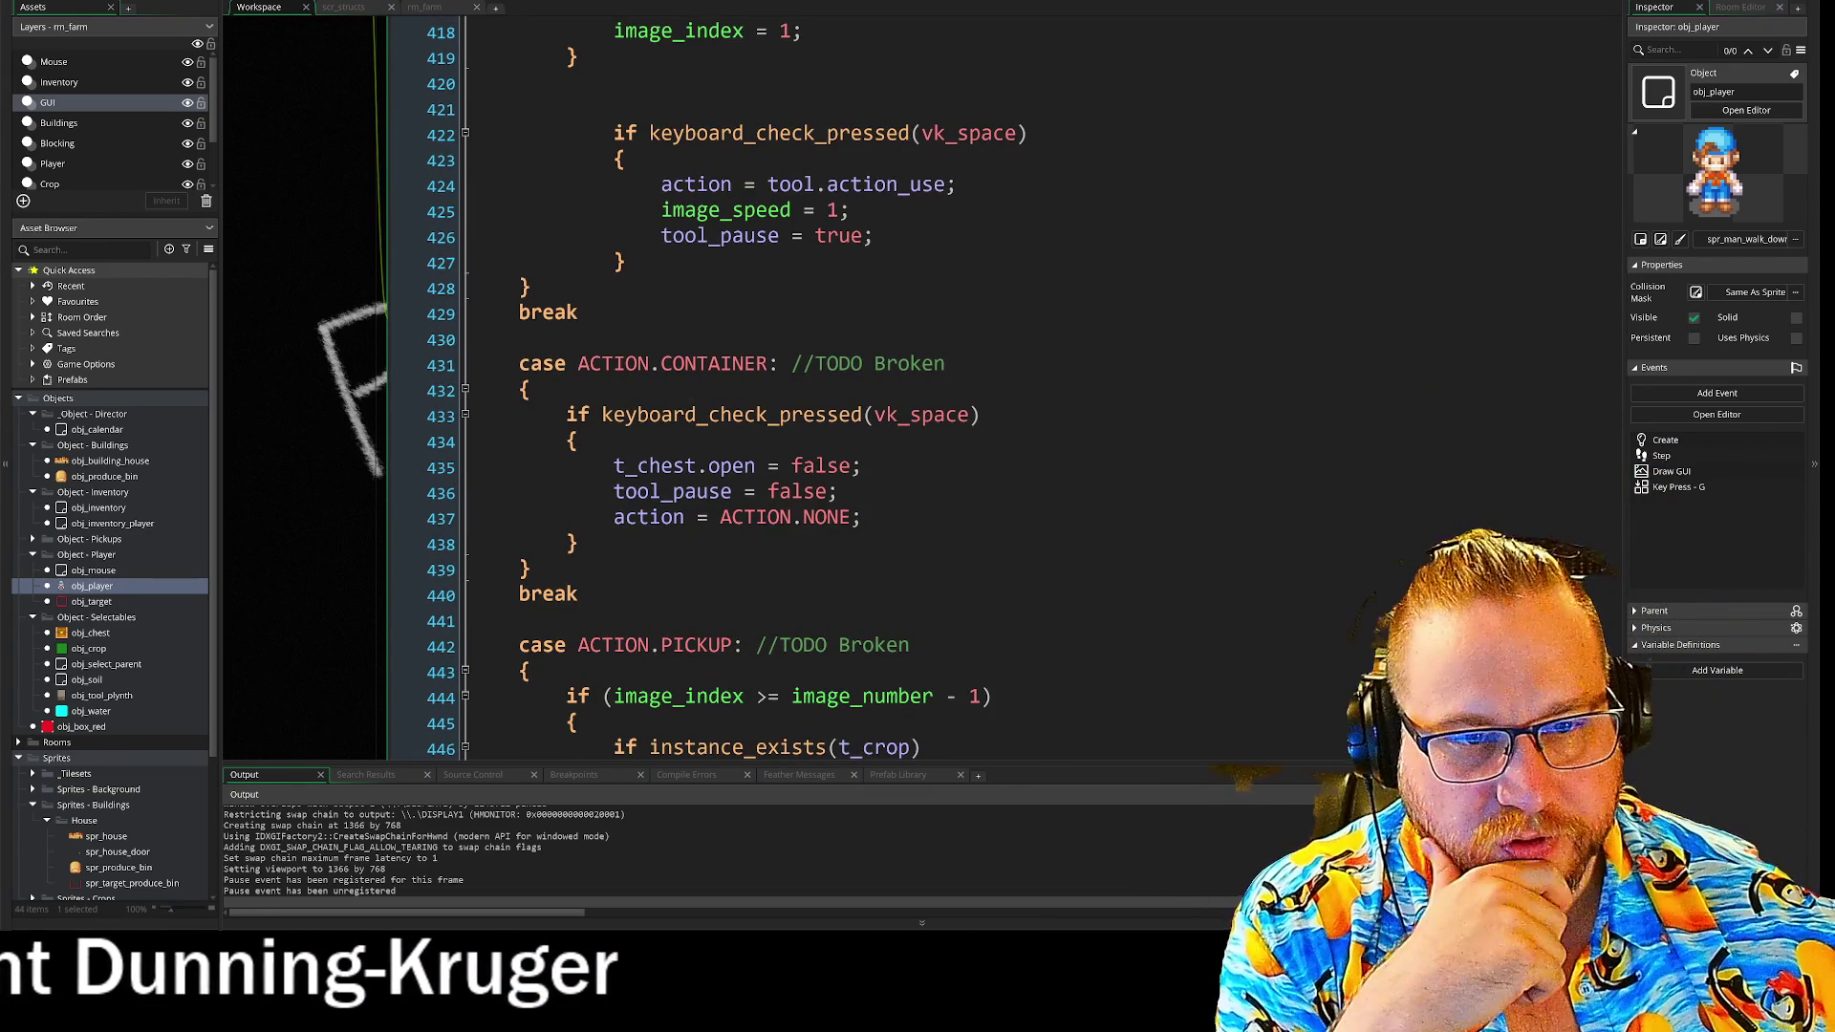
scroll(917, 382, down, 2)
scroll(898, 382, down, 6)
scroll(898, 382, up, 1)
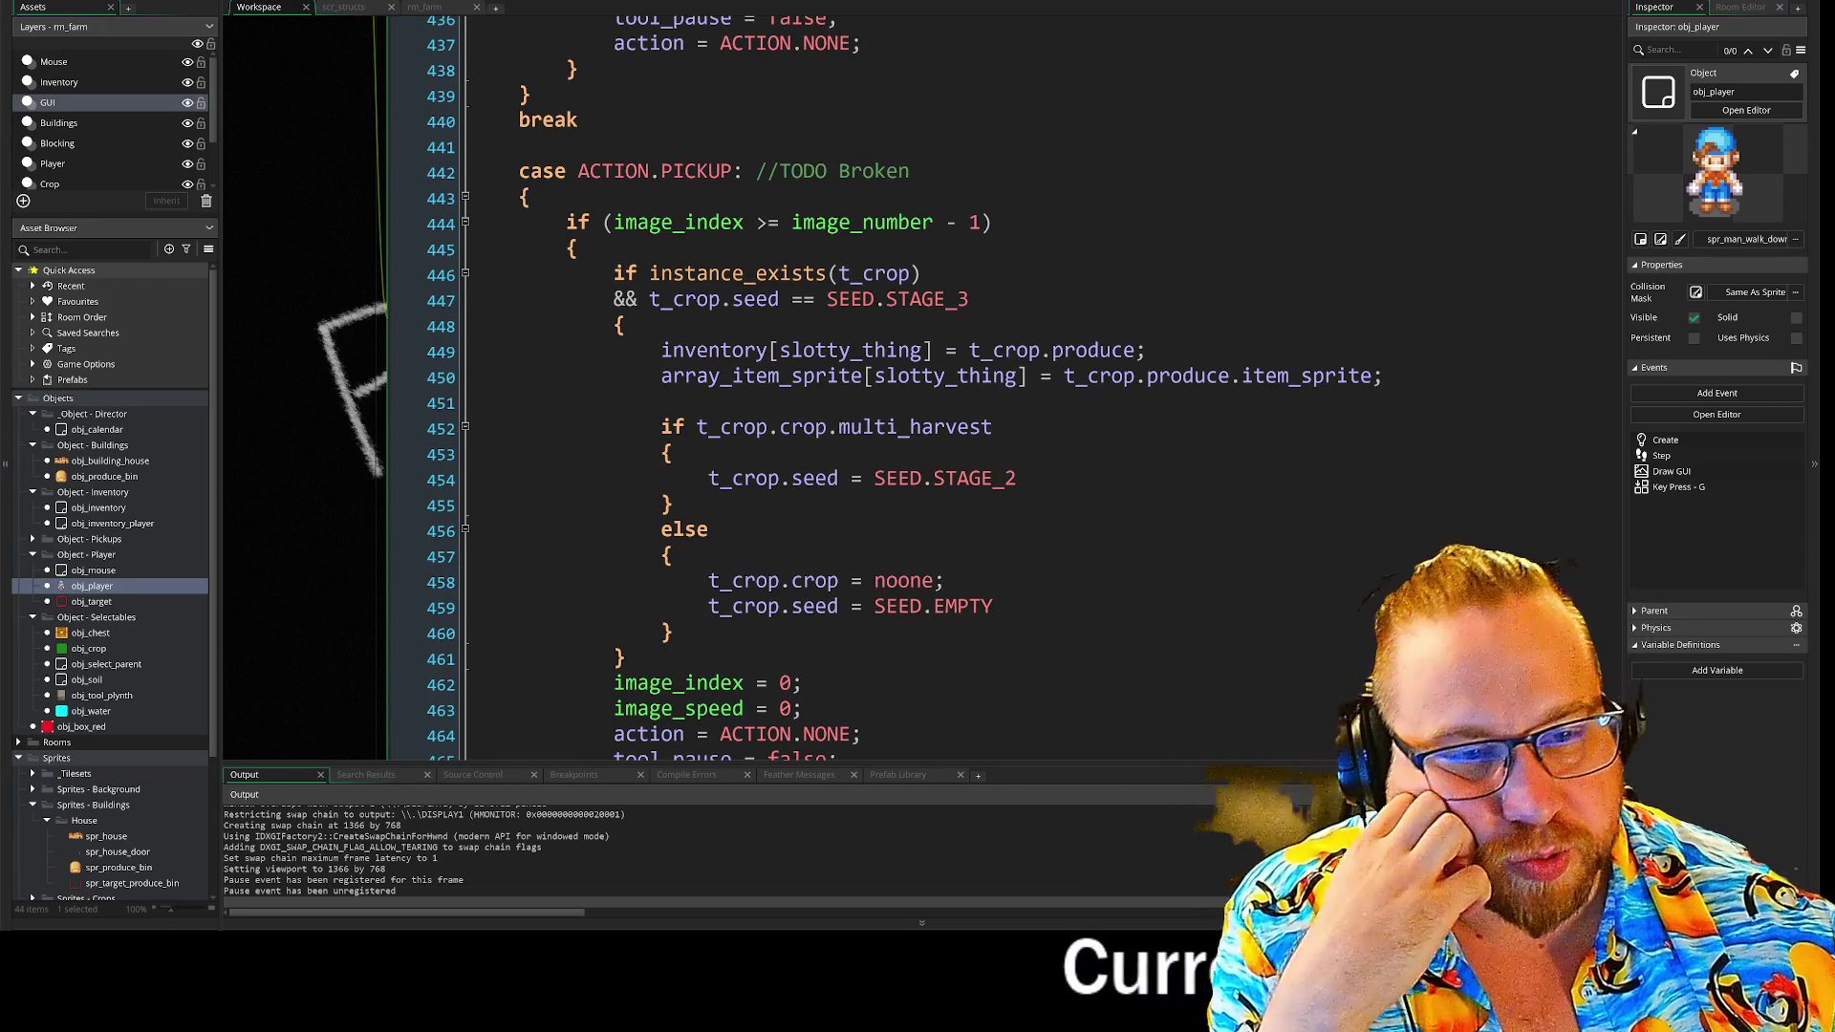
scroll(898, 382, down, 2)
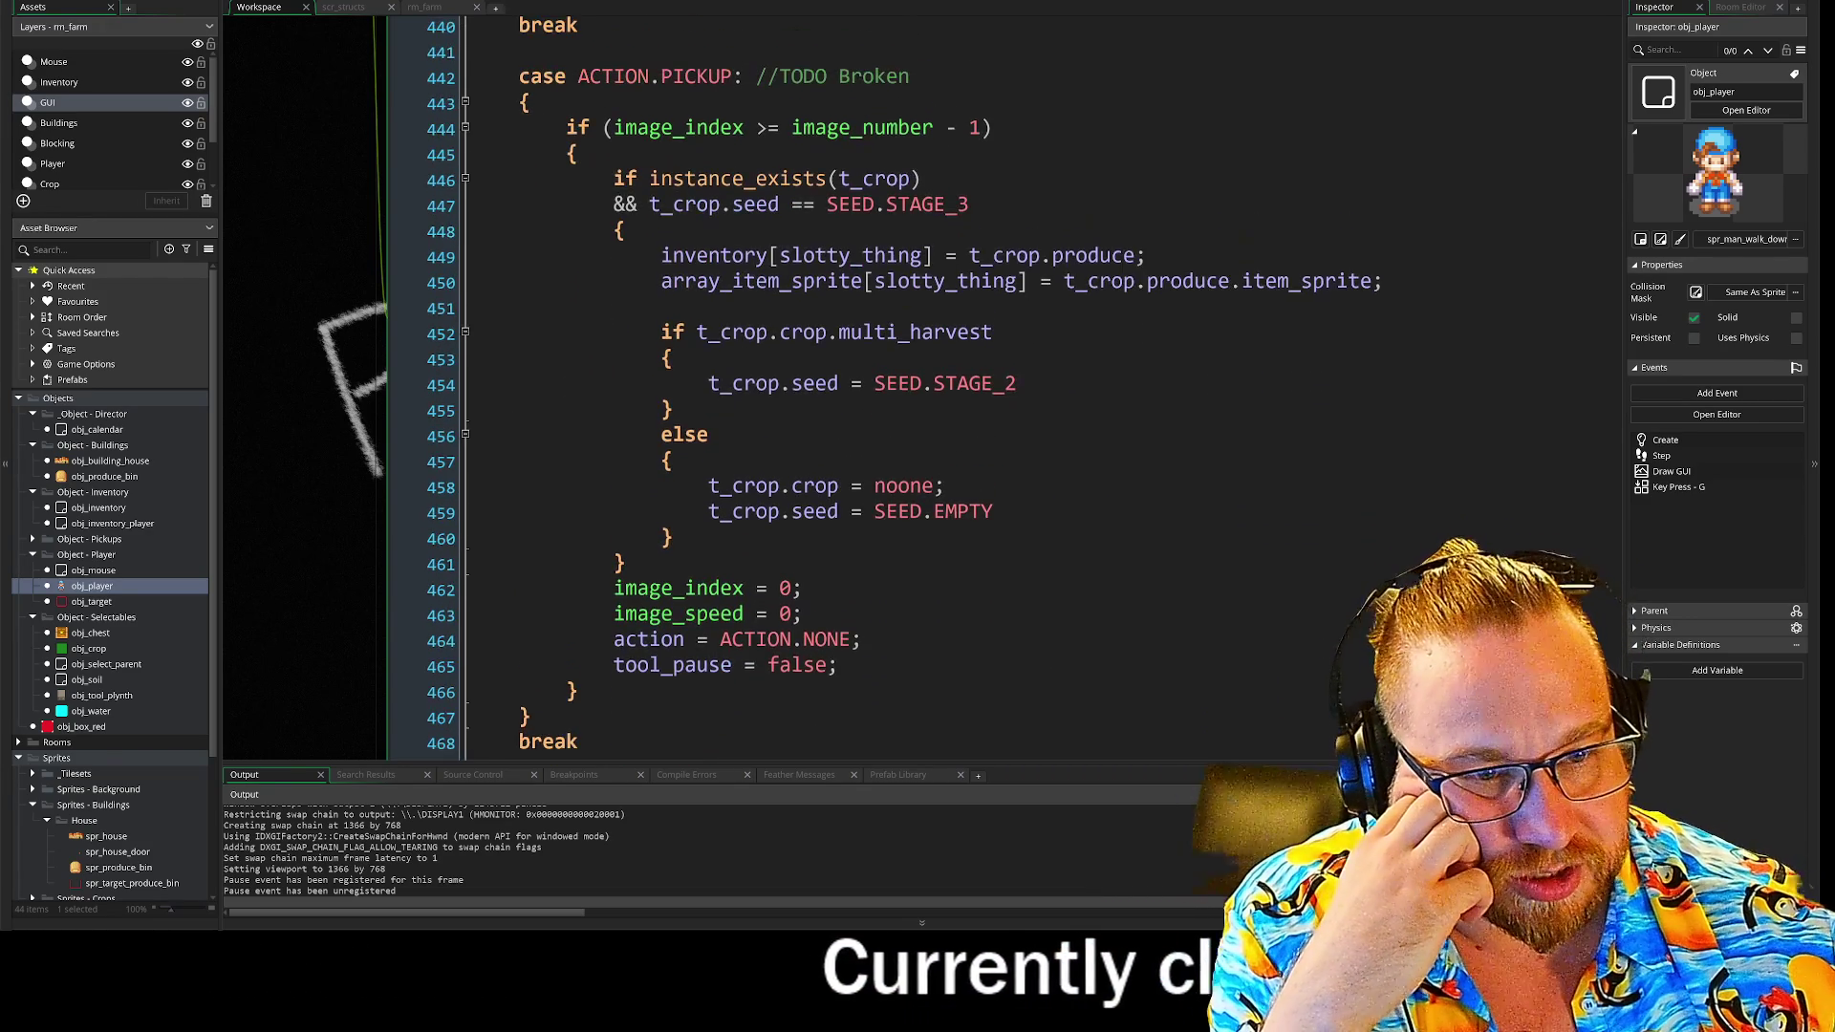
scroll(899, 382, down, 1)
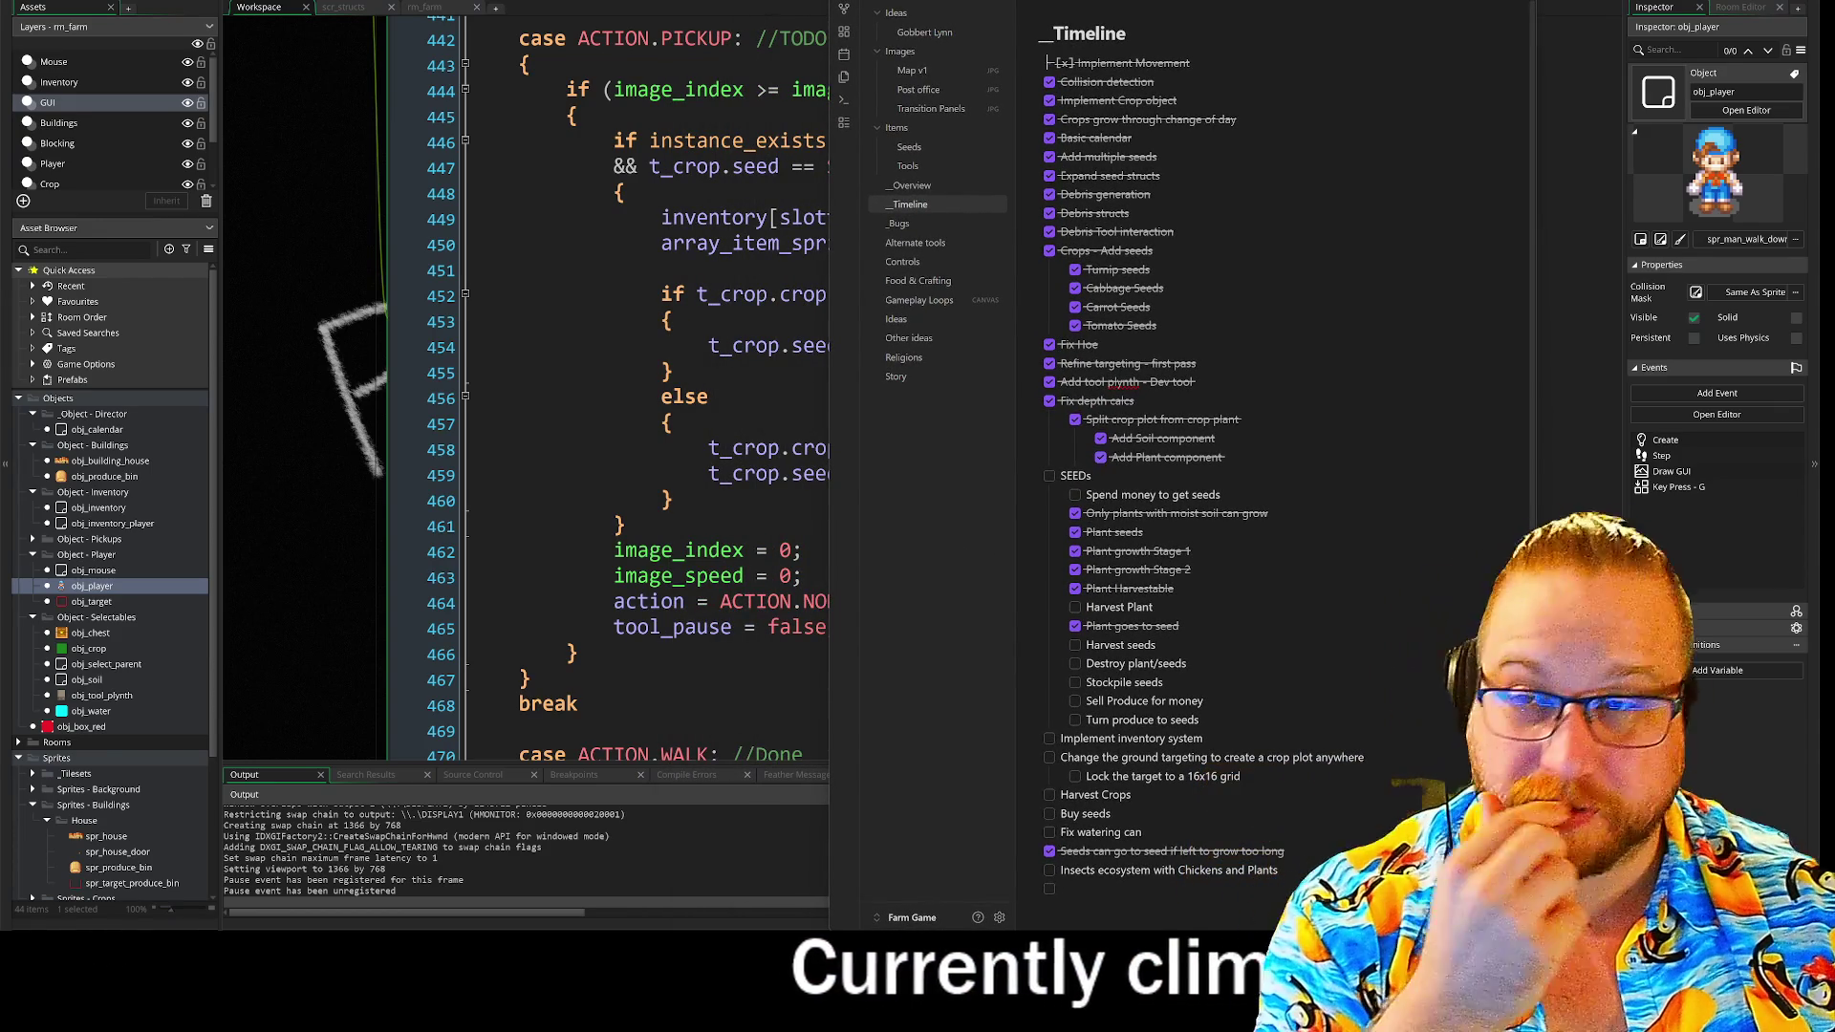
- Highlight ranges of timeline tasks and type 'inventory system' into the note
drag(1060, 81, 1131, 137)
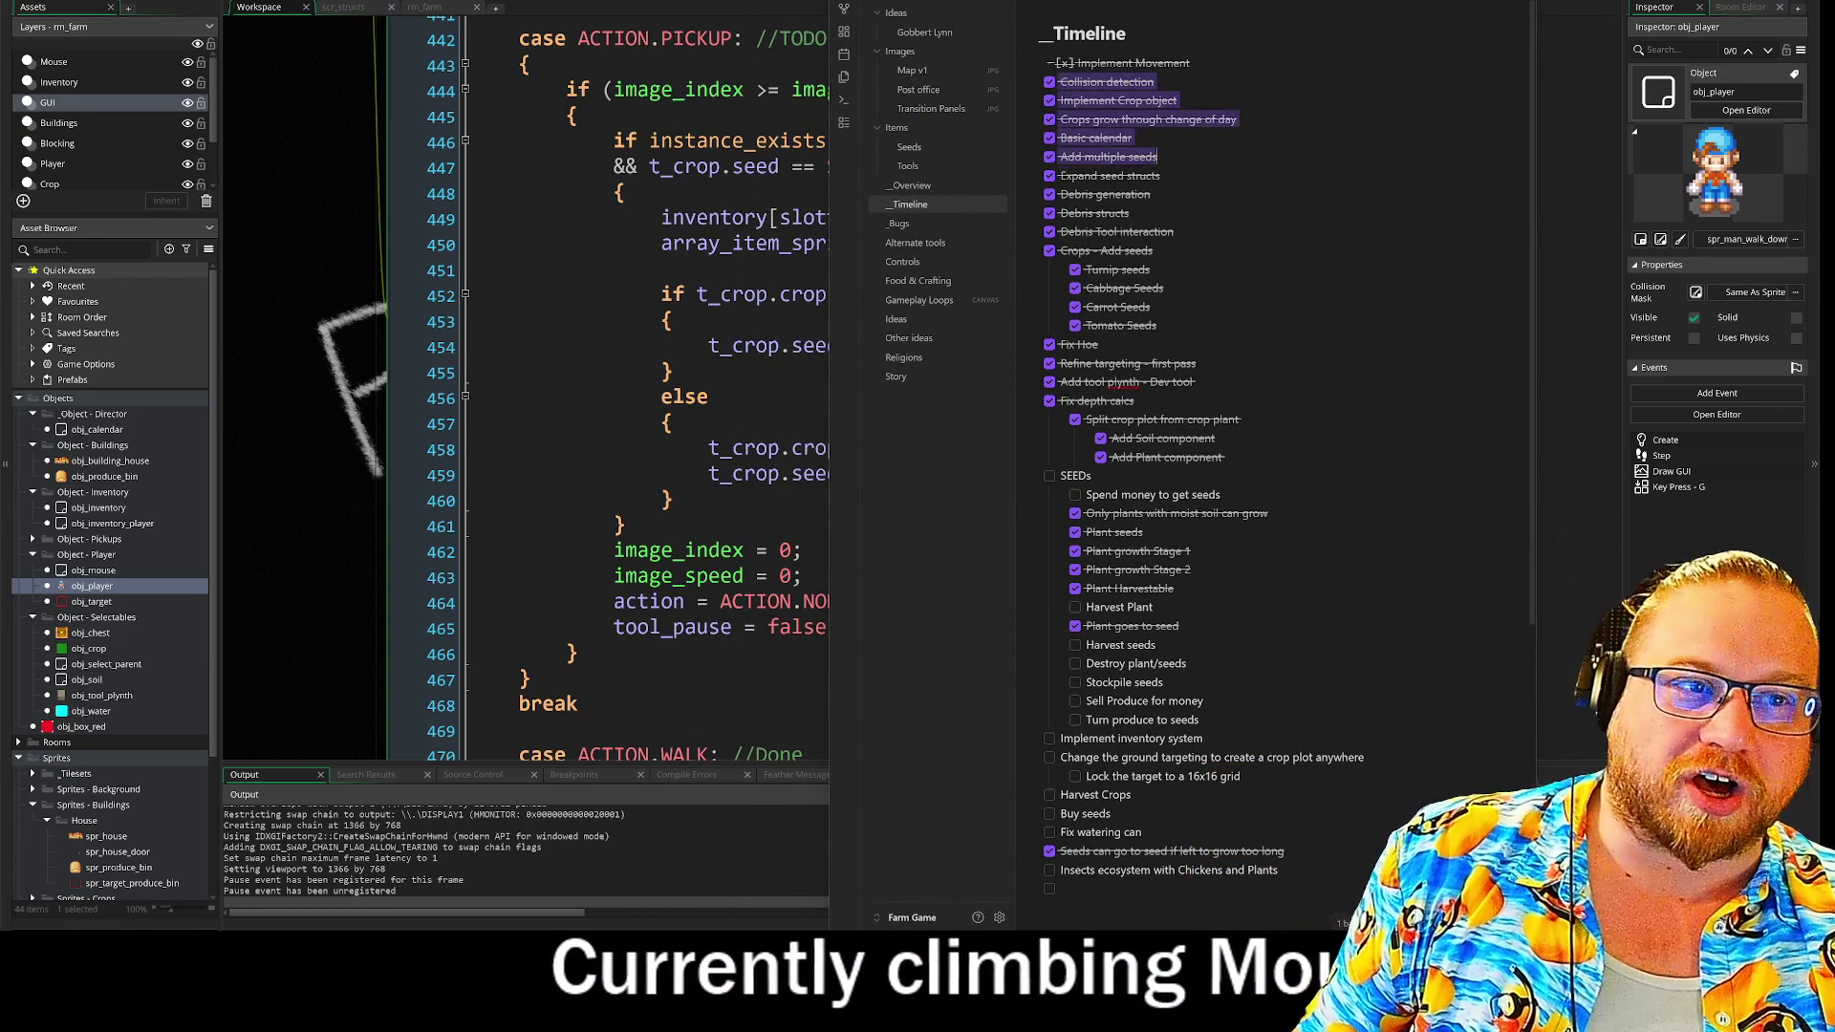
drag(1224, 457, 1185, 569)
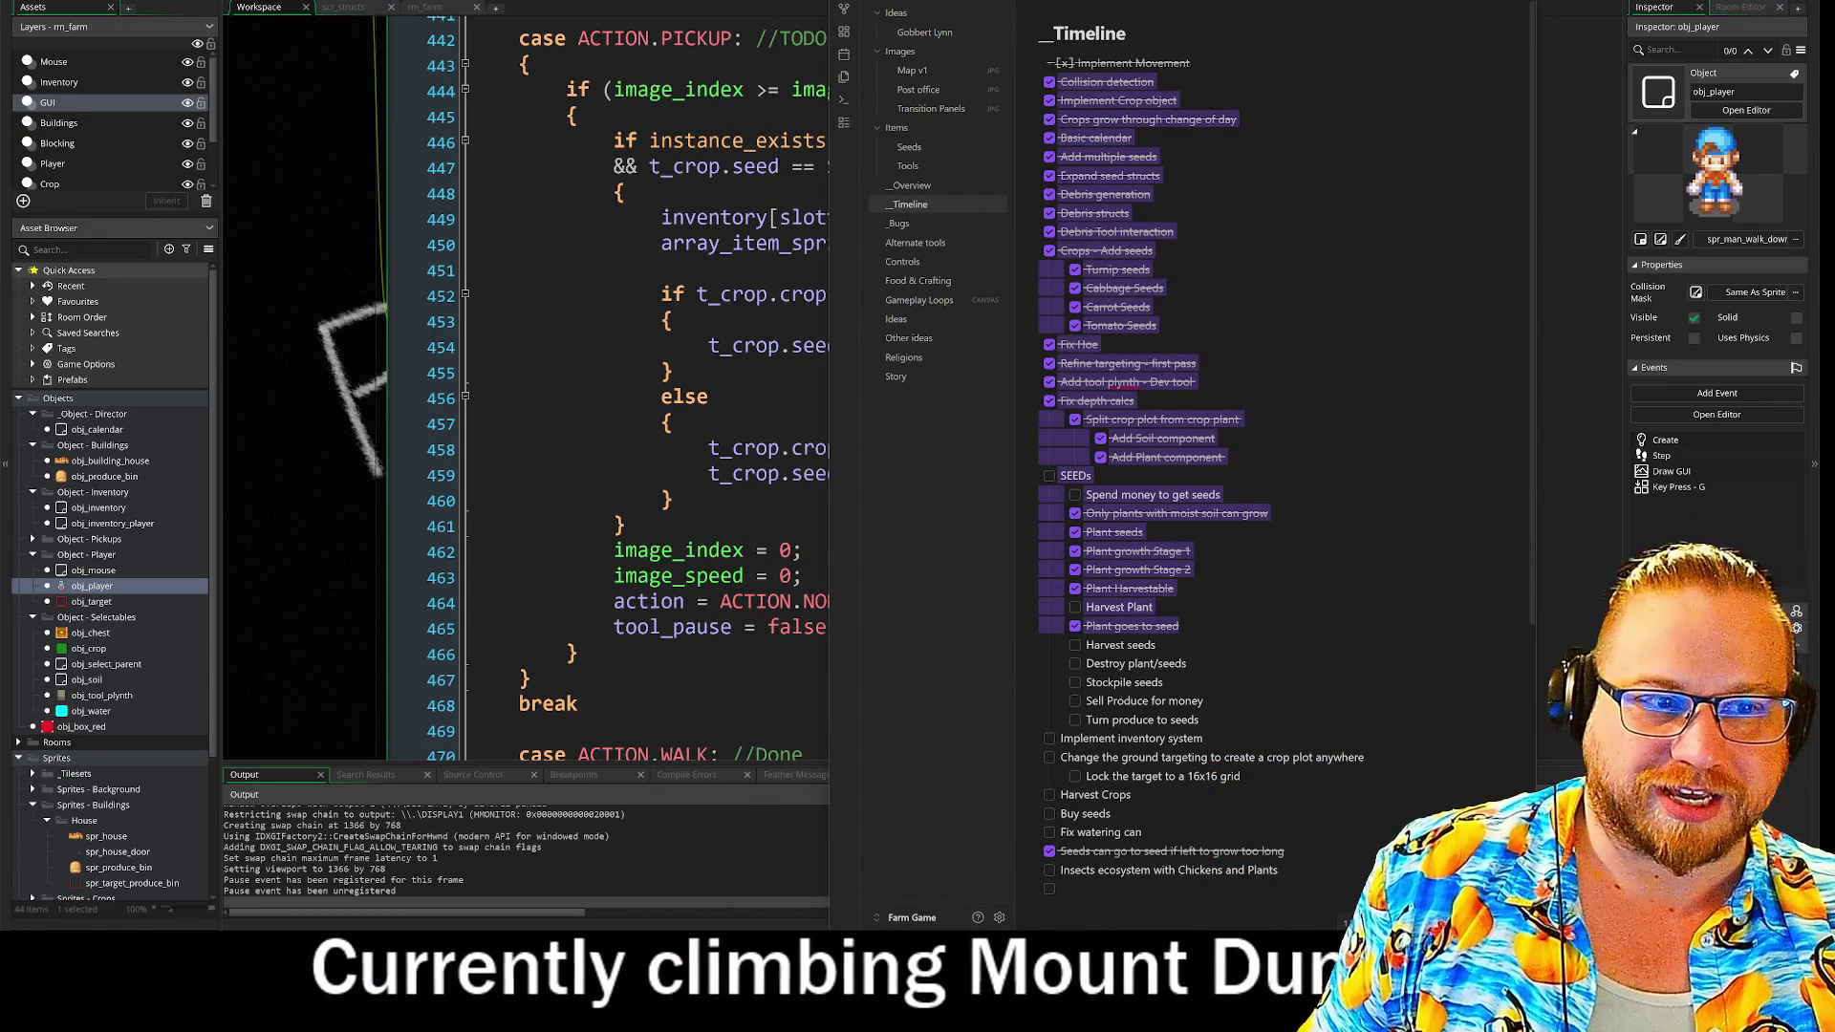
click(1174, 588)
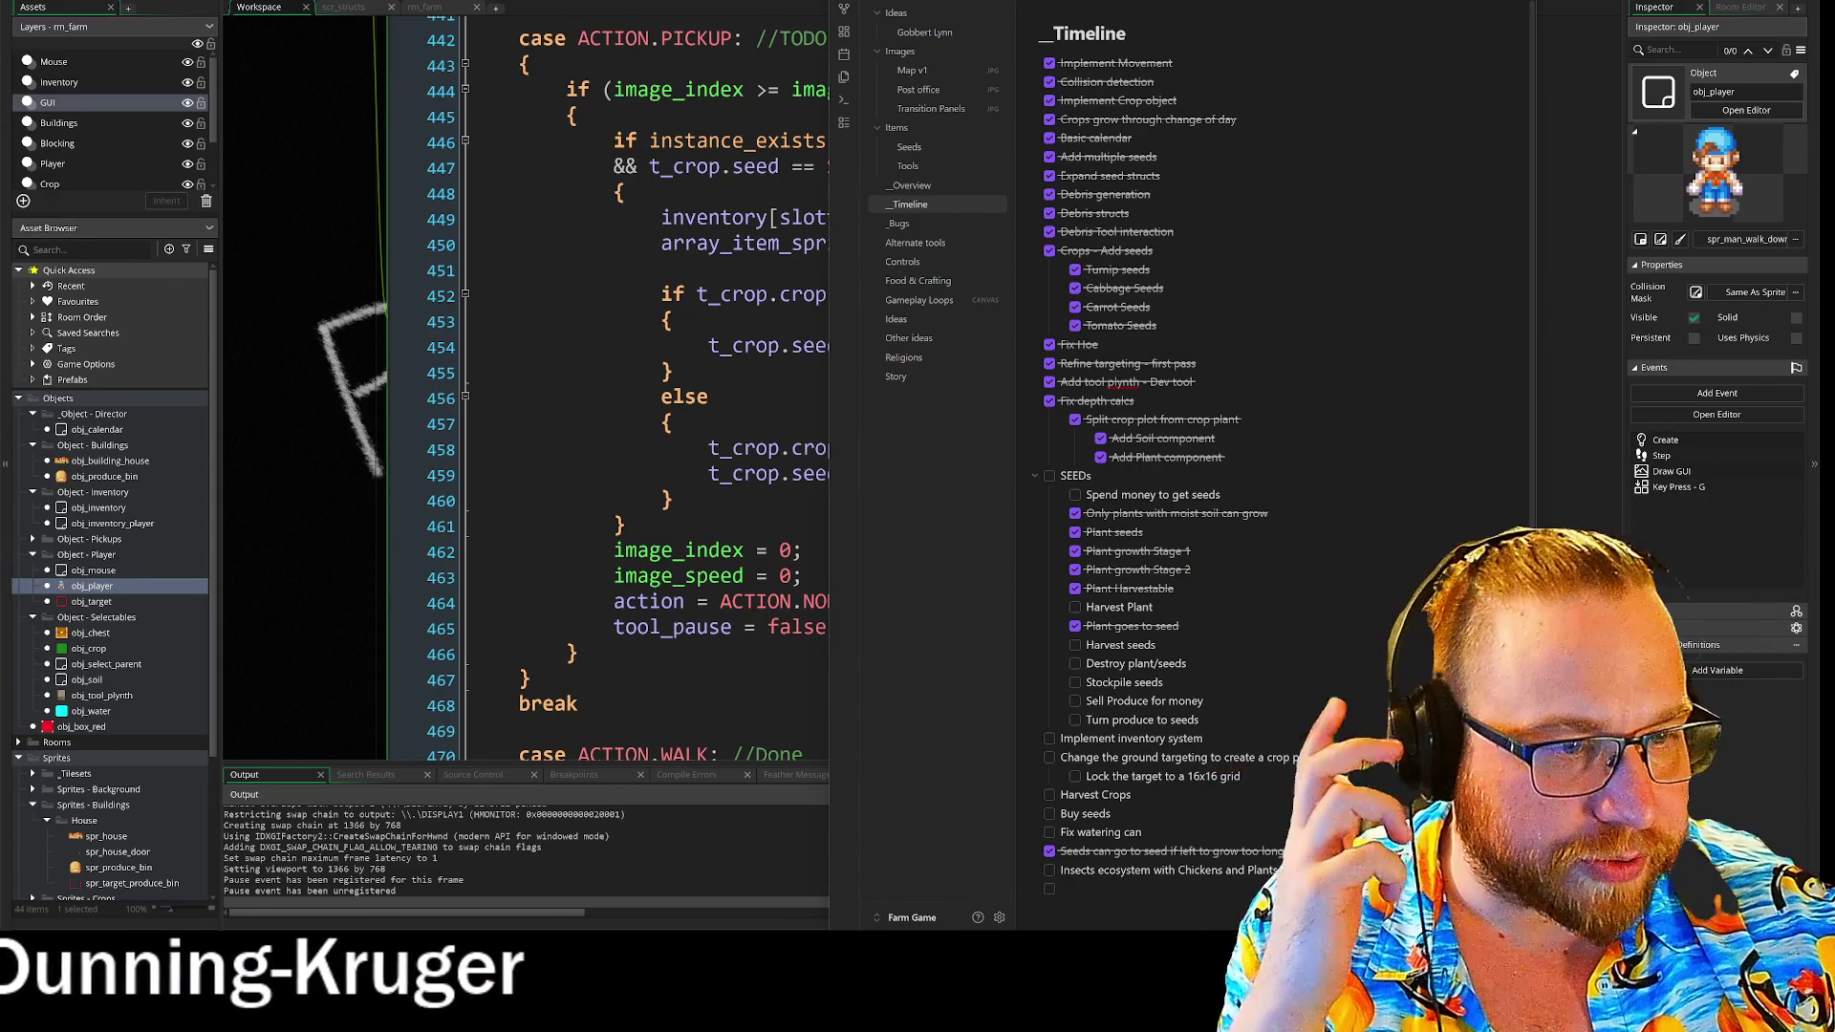
key(shift+Down)
key(shift+Down)
key(shift+Down)
key(Right)
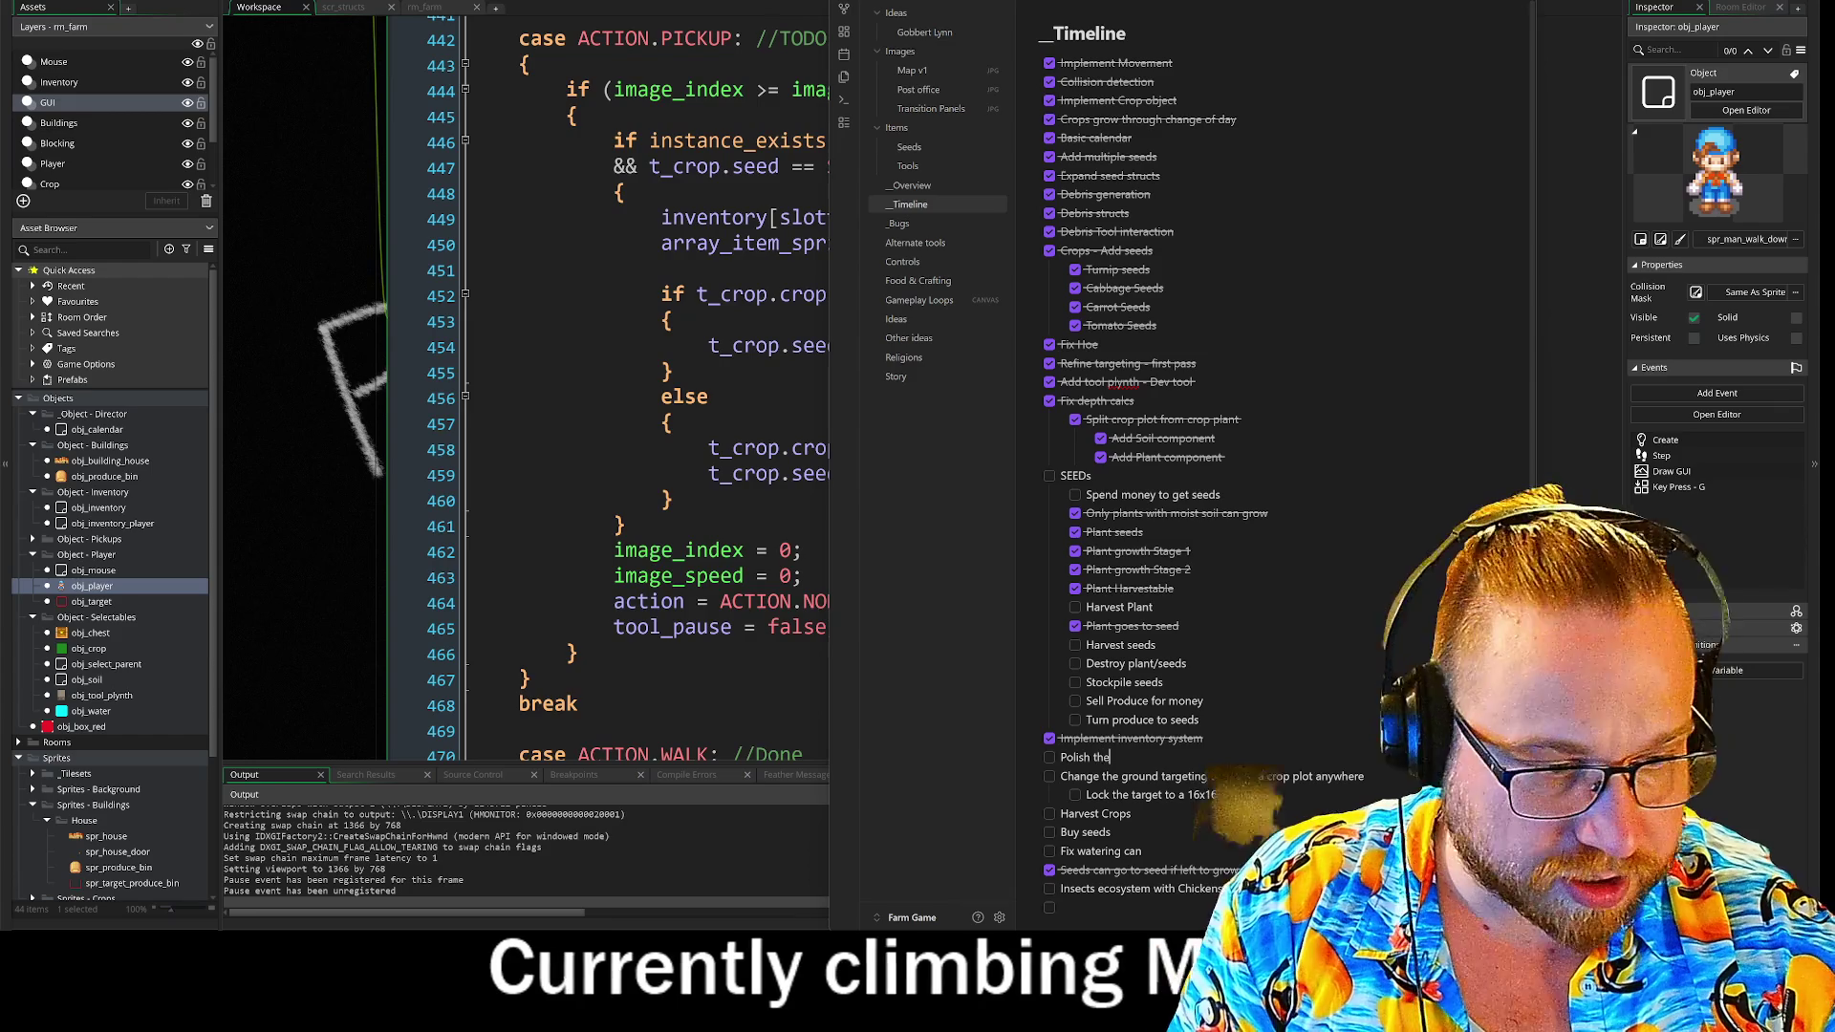
text(inventory system)
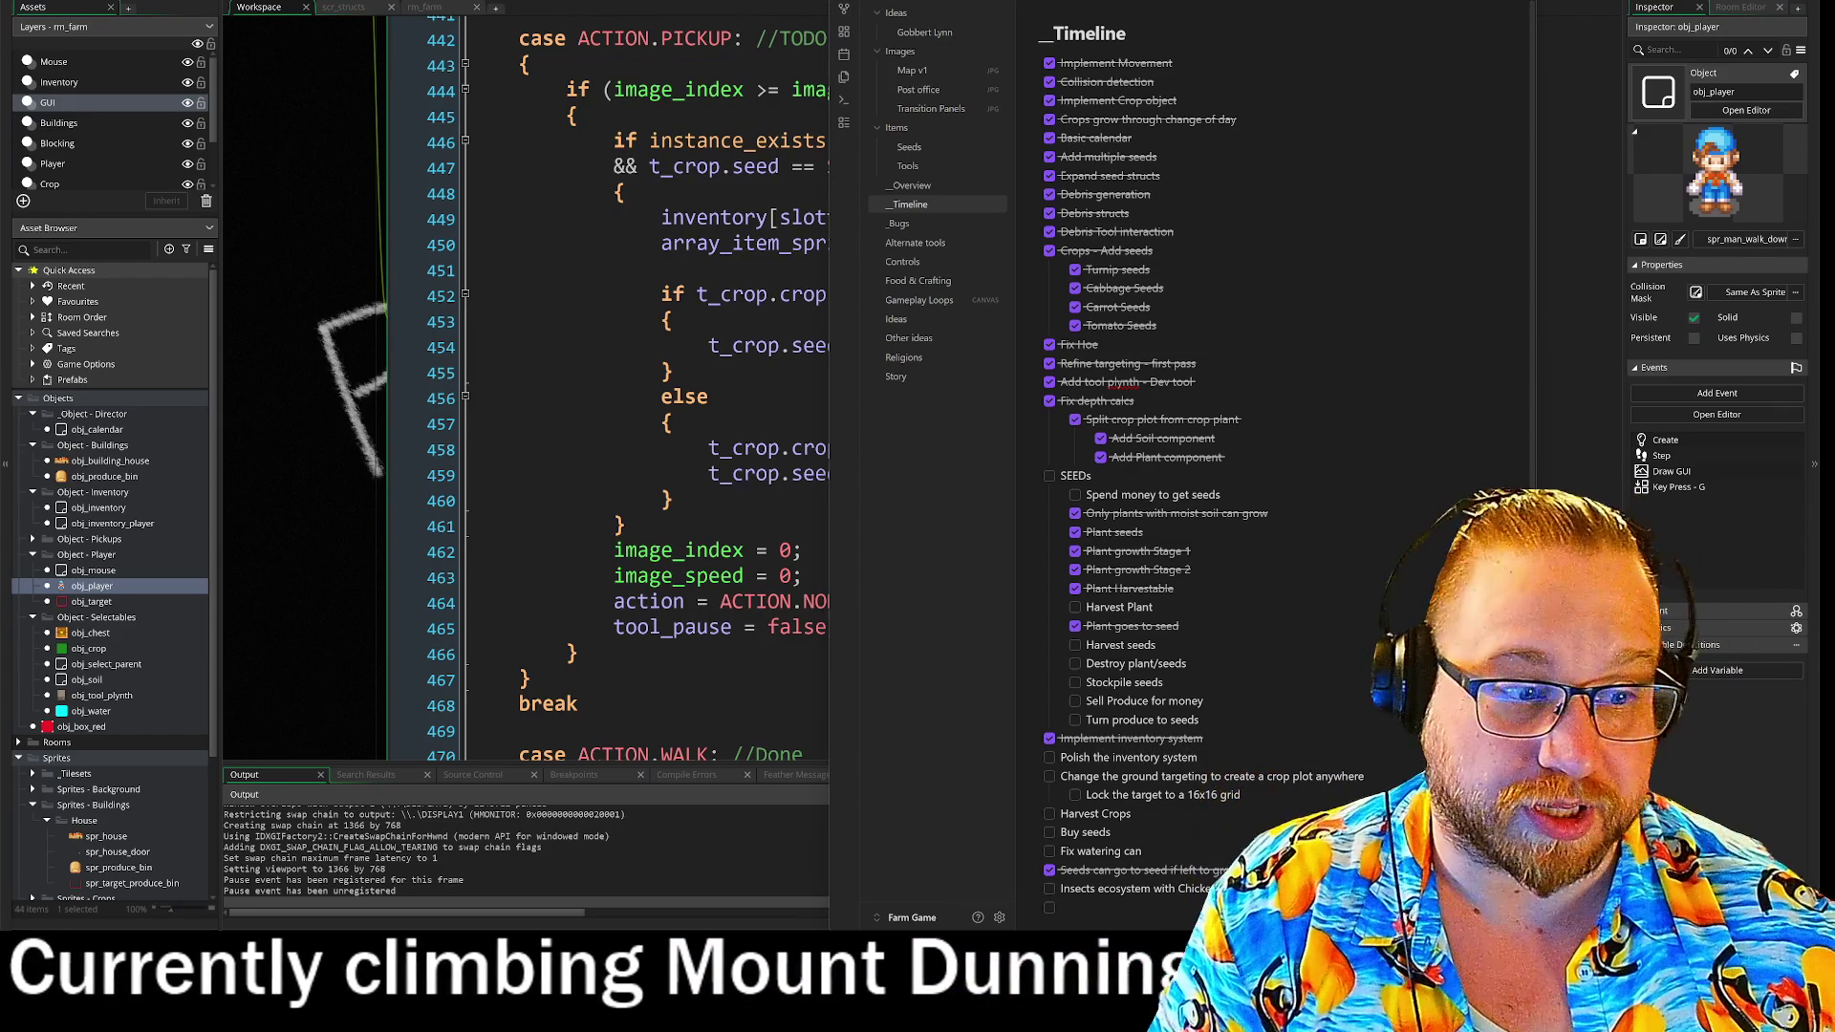
click(1131, 813)
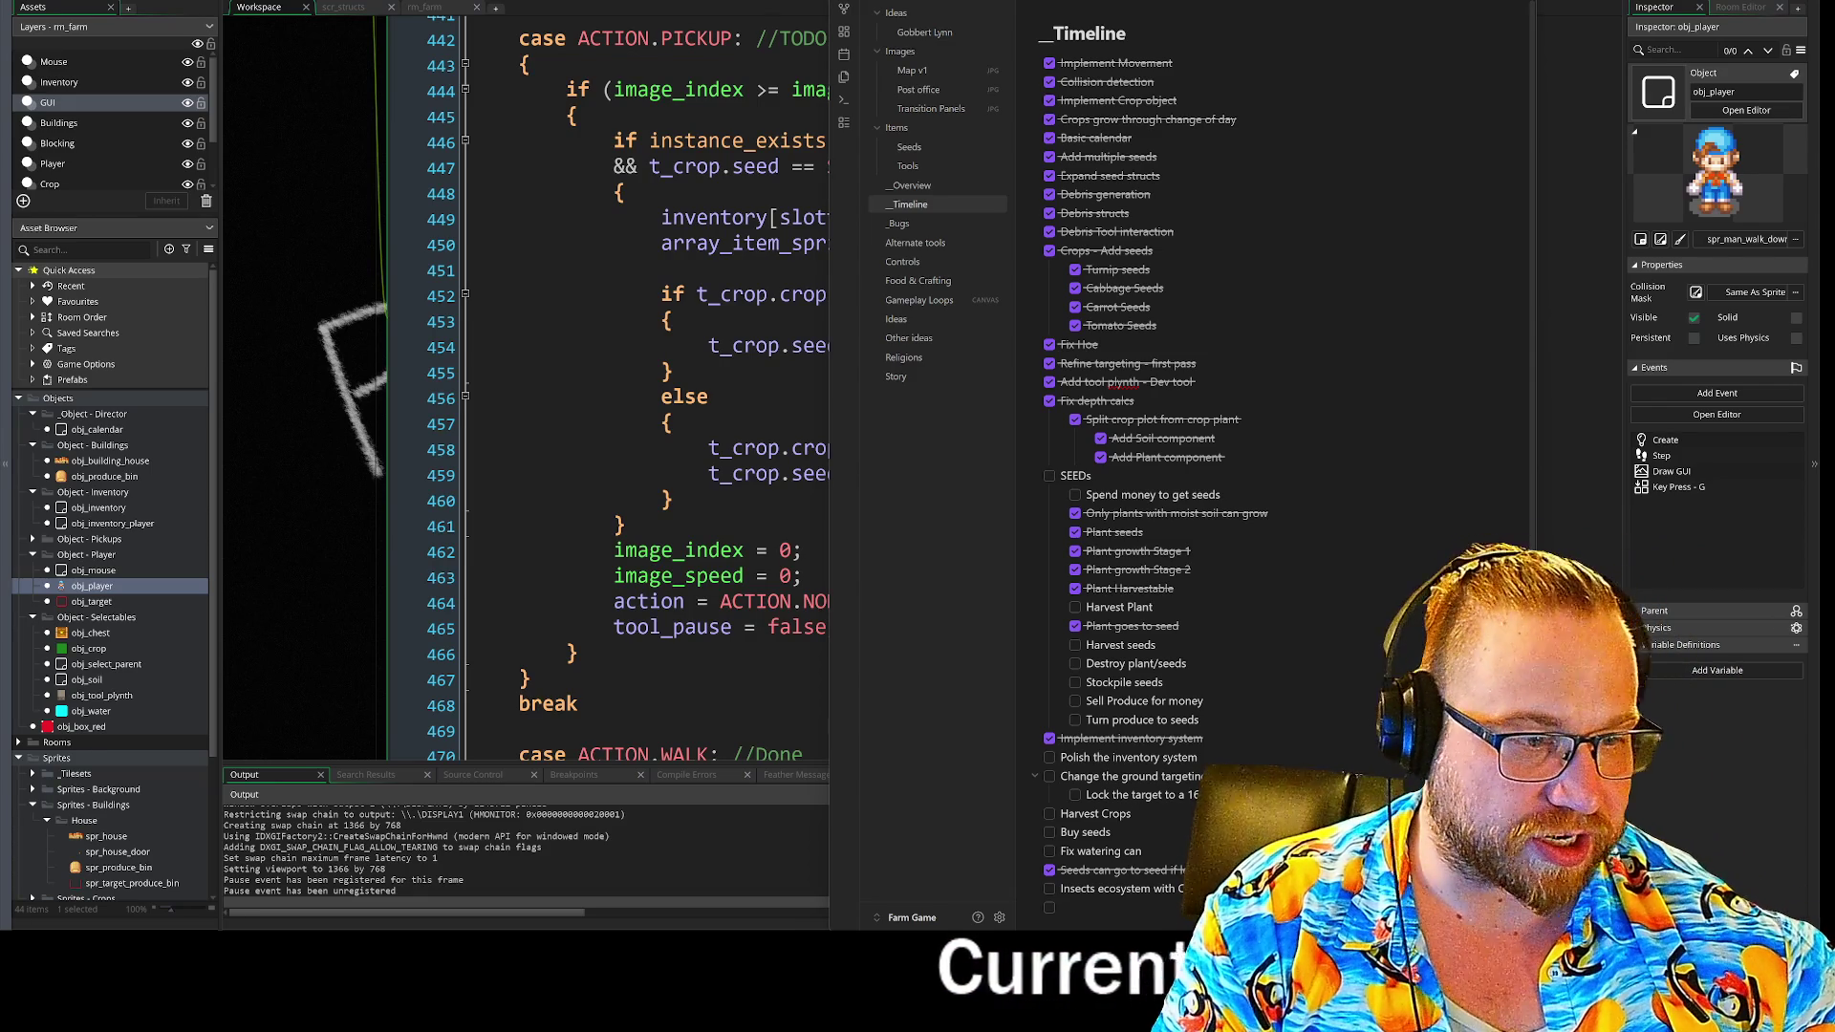
- Tick off the ground targeting, 16x16 grid, Harvest Crops and Harvest Plant tasks
click(1048, 776)
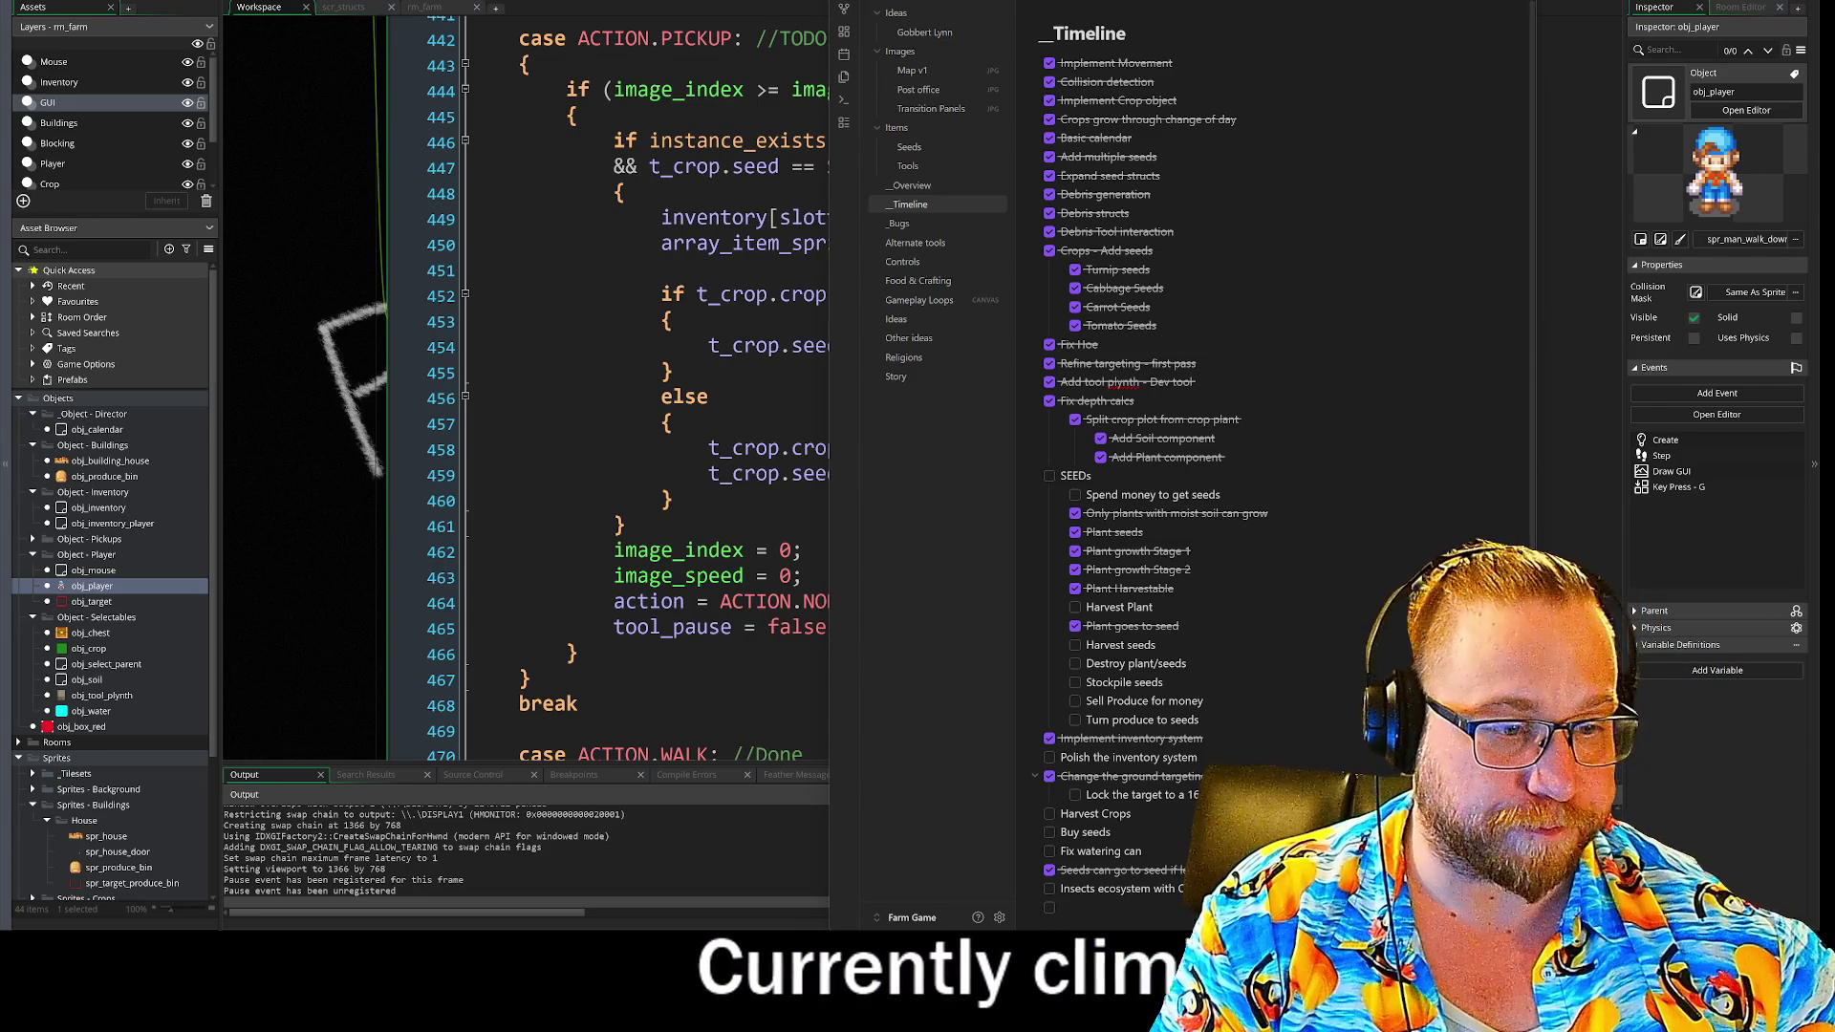
click(1075, 795)
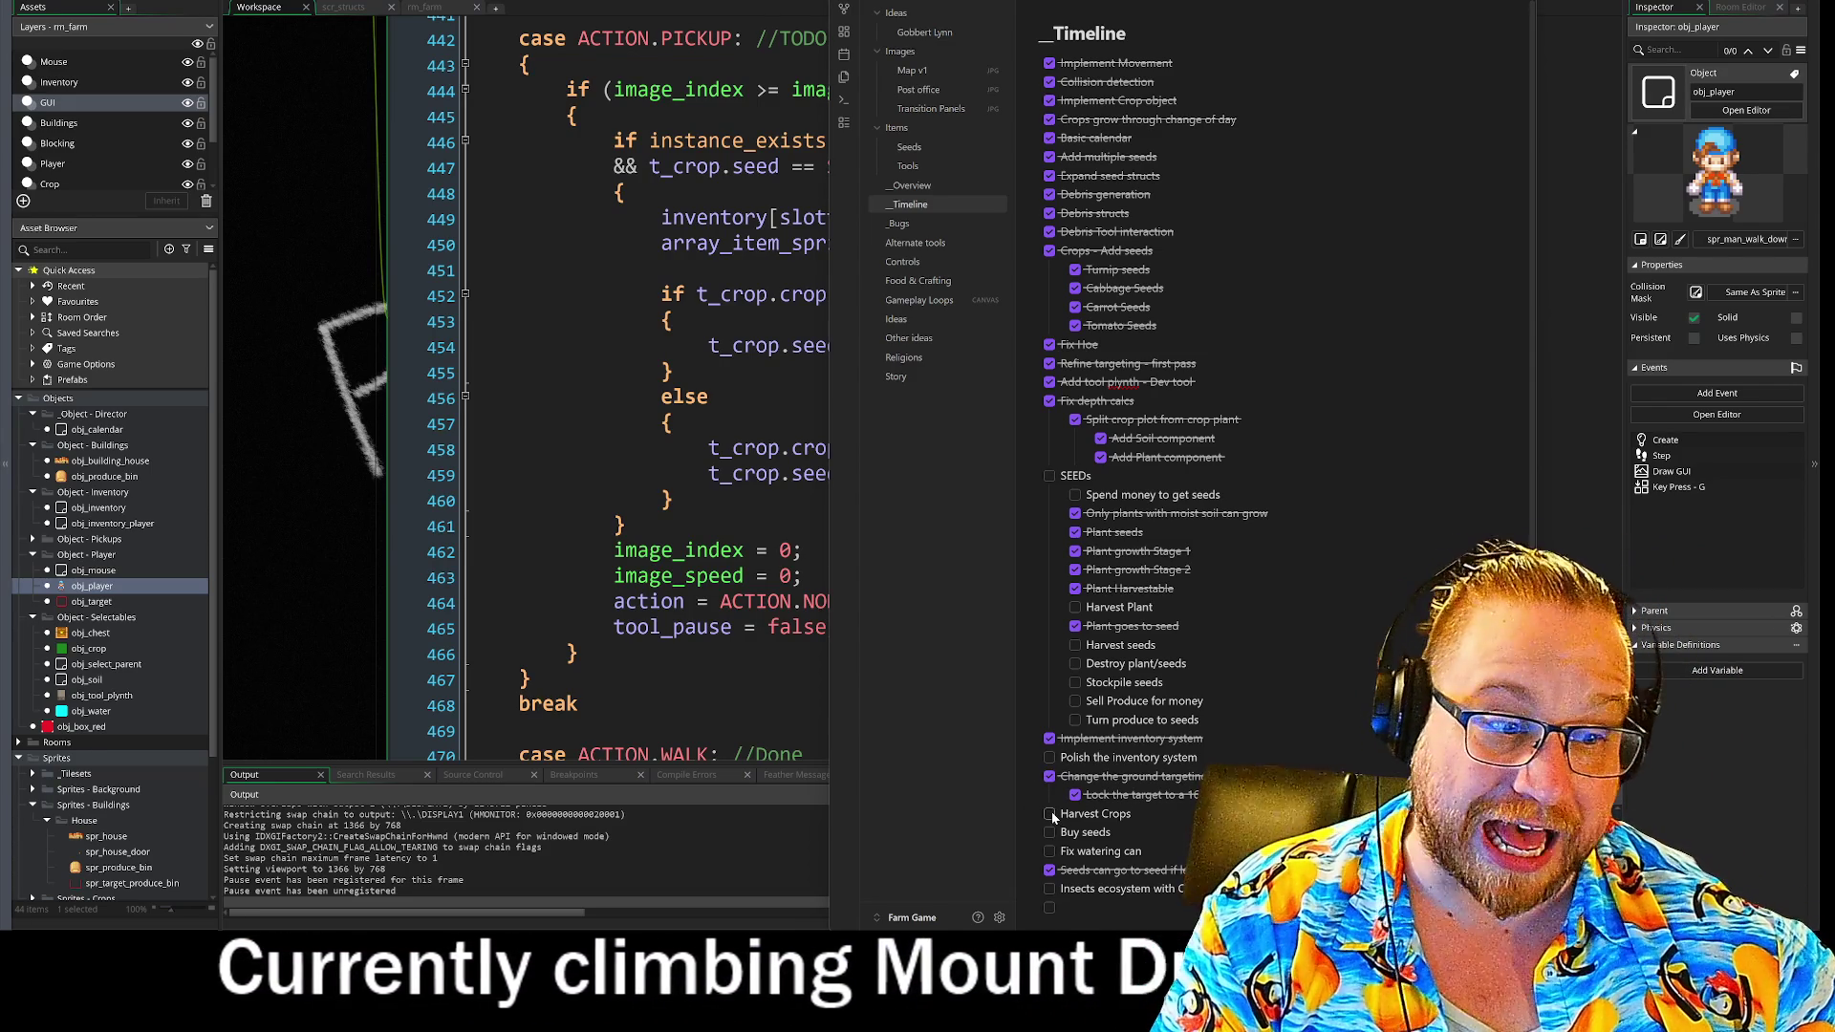
click(1050, 815)
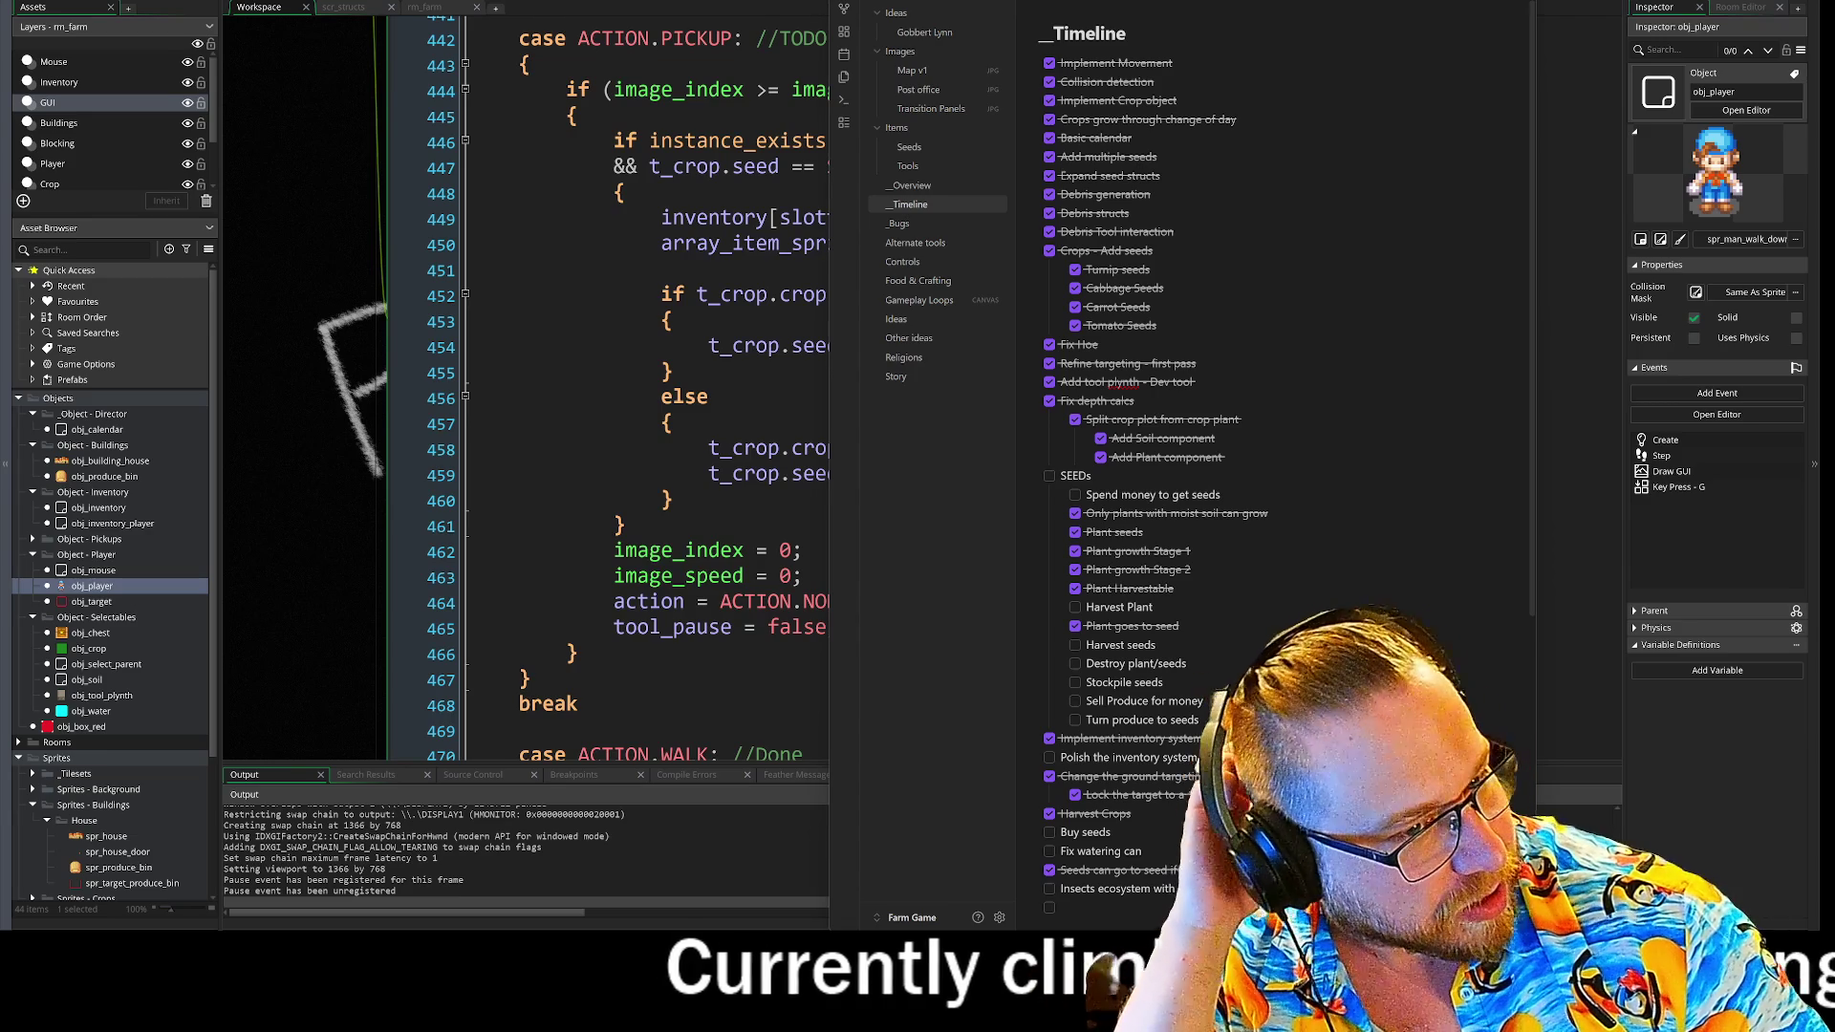
click(1076, 609)
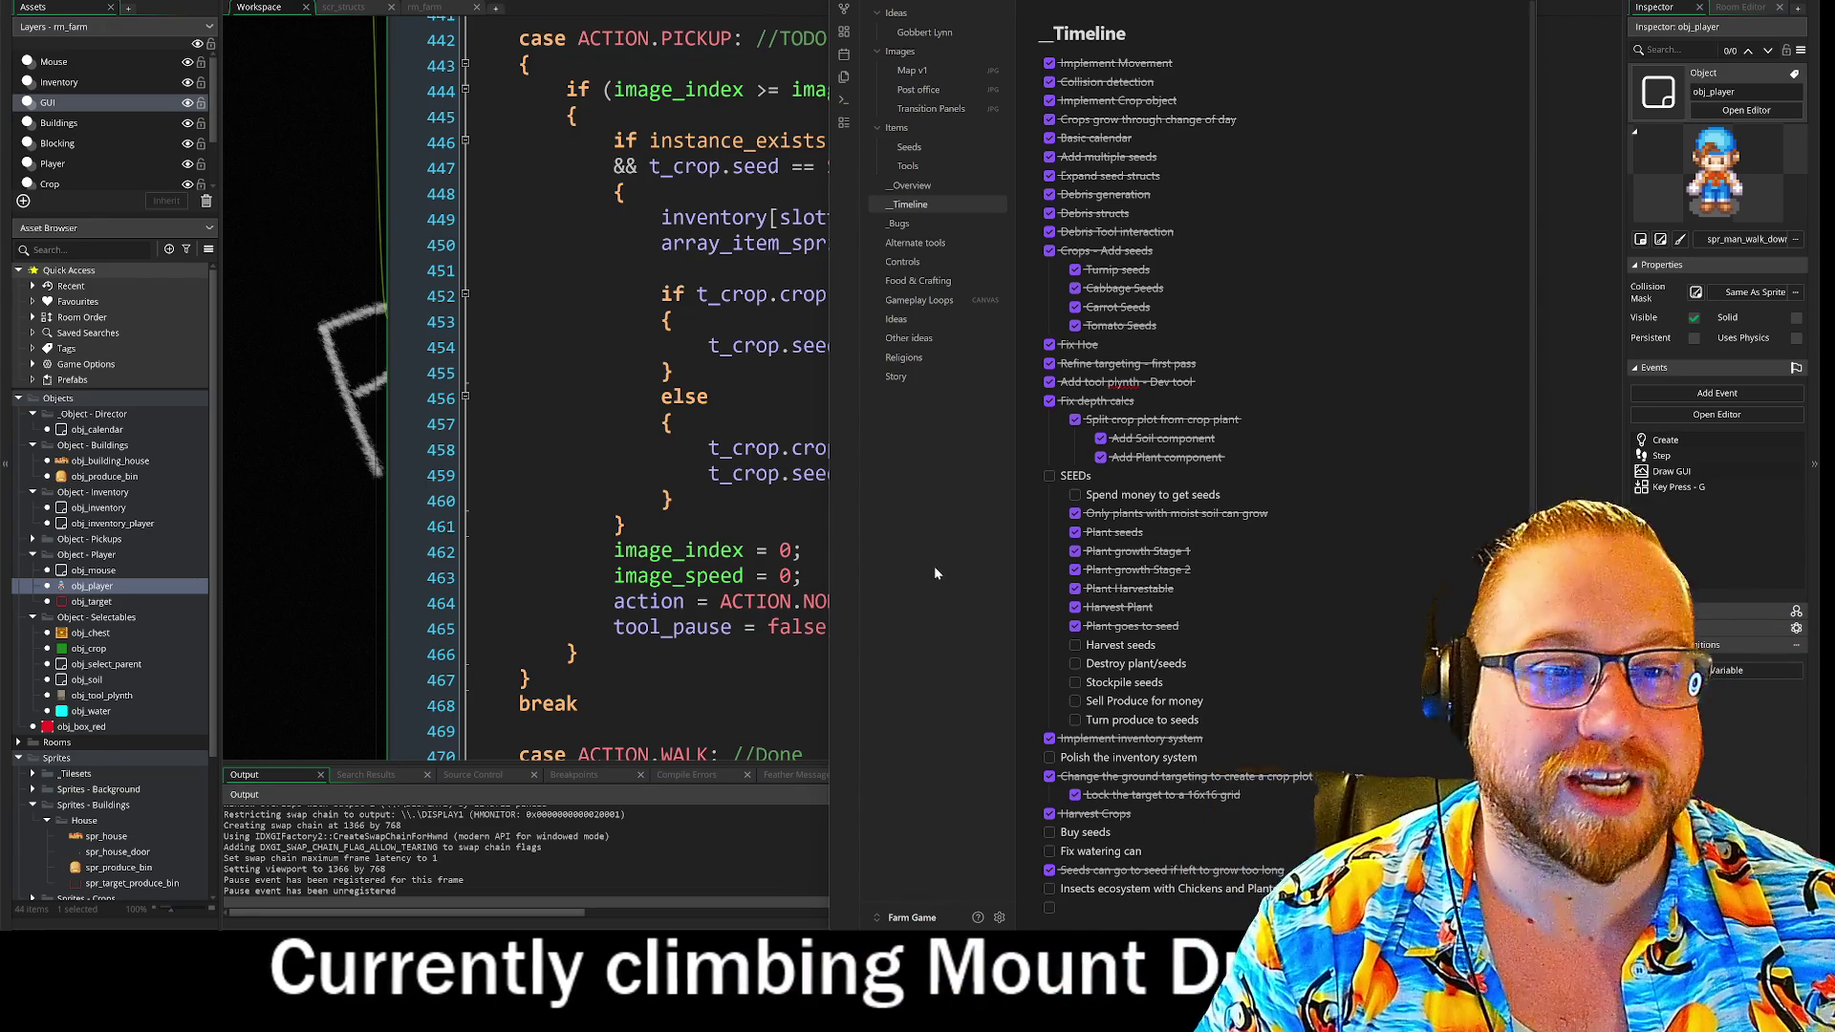
- Move Obsidian right, start a stackable-items subtask under 'Polish the inventory system', and bring up the Discord call
drag(1103, 6, 1347, 5)
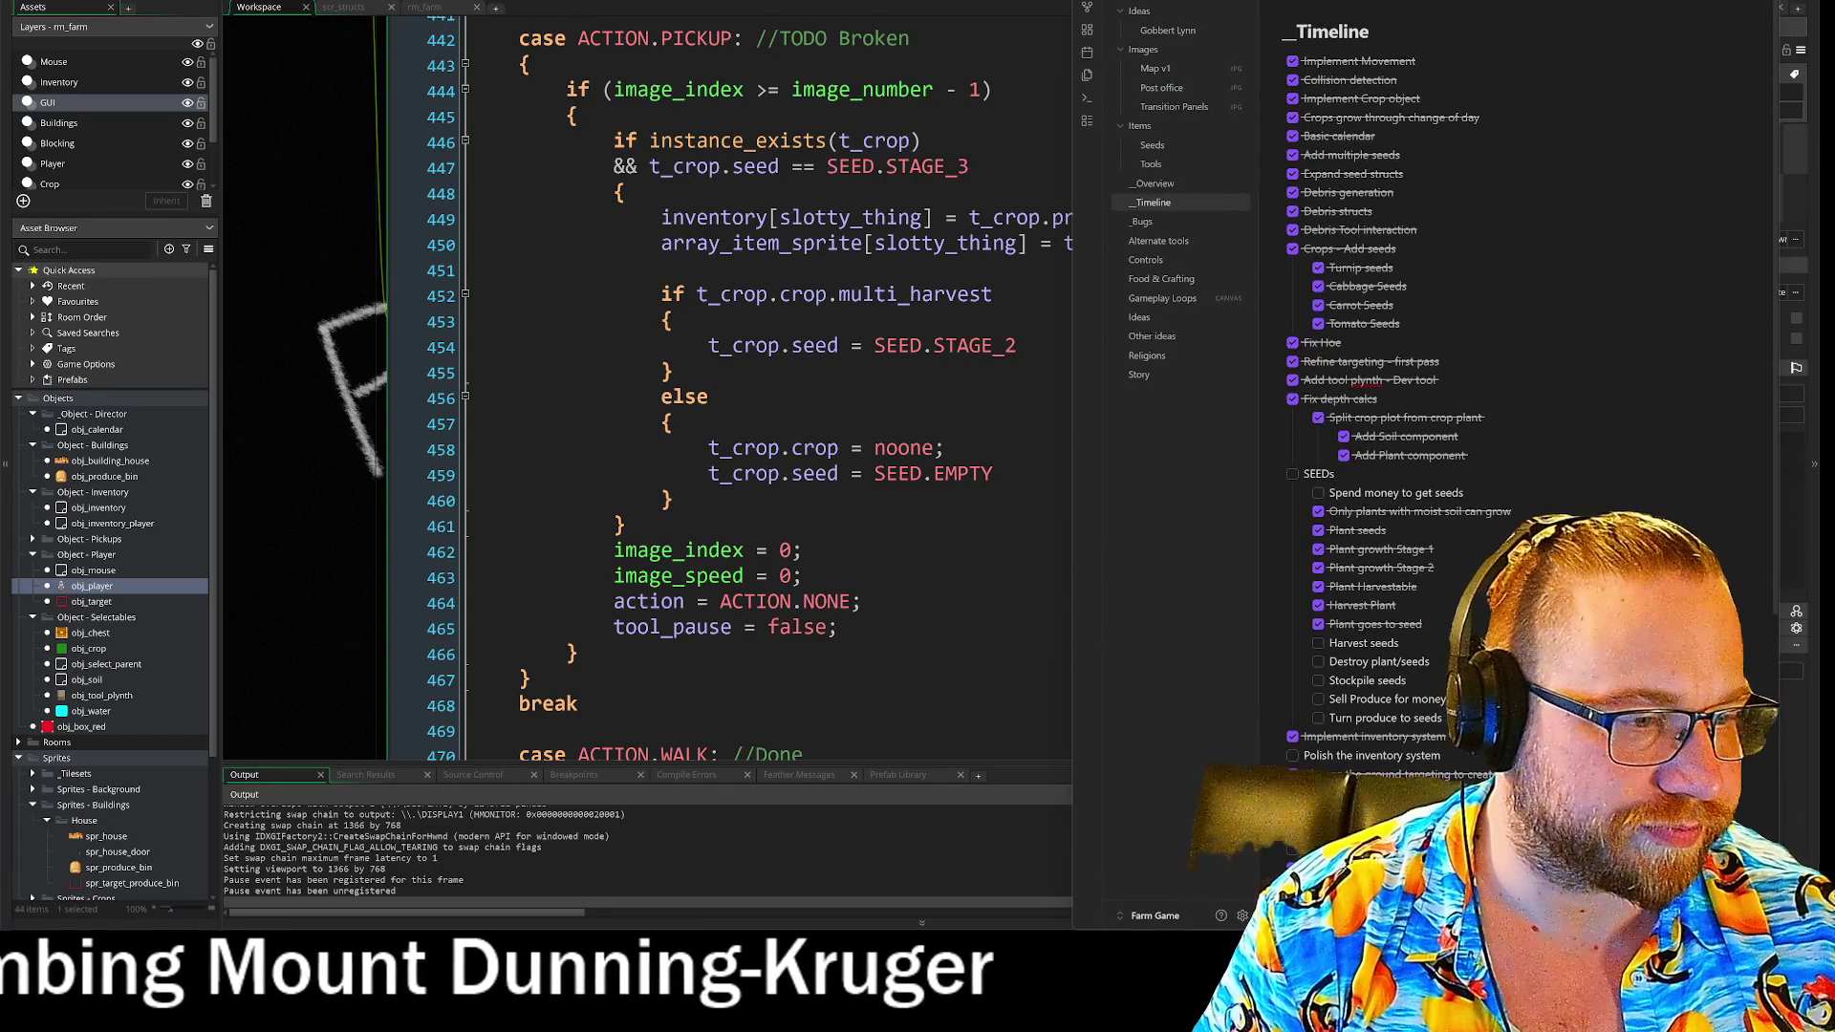
click(1441, 755)
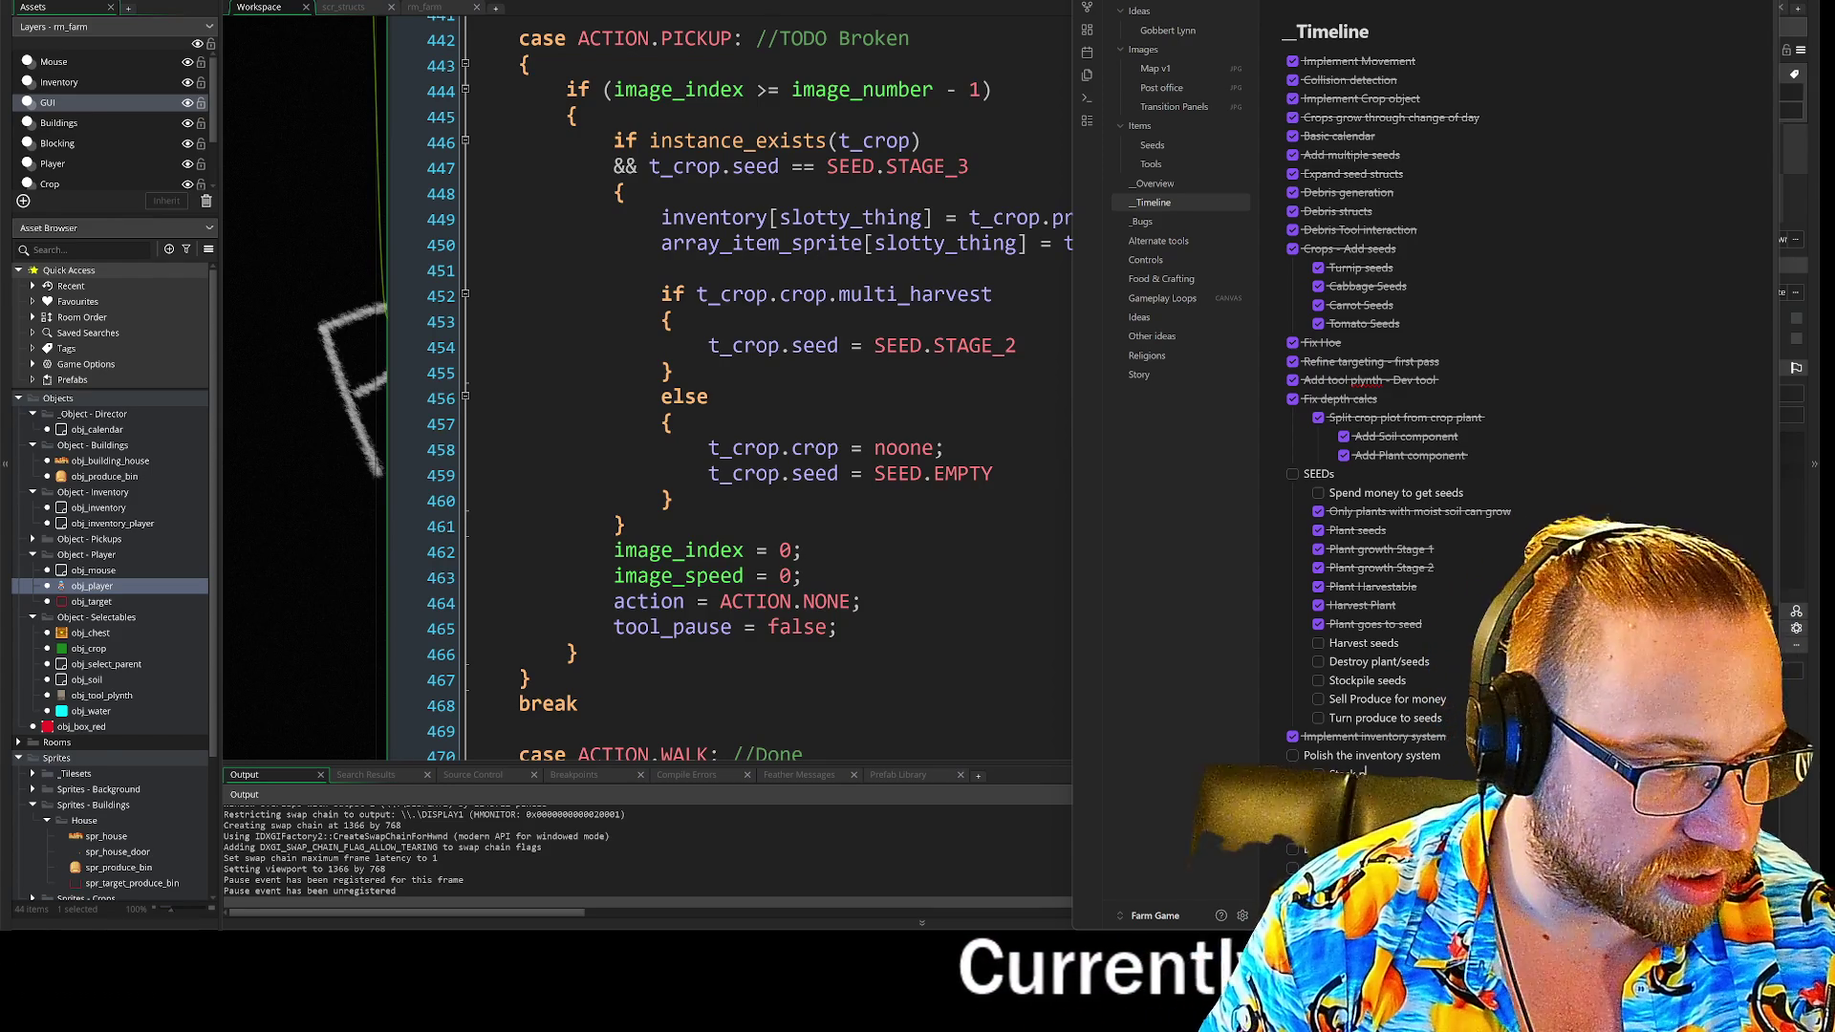
text(multiple c)
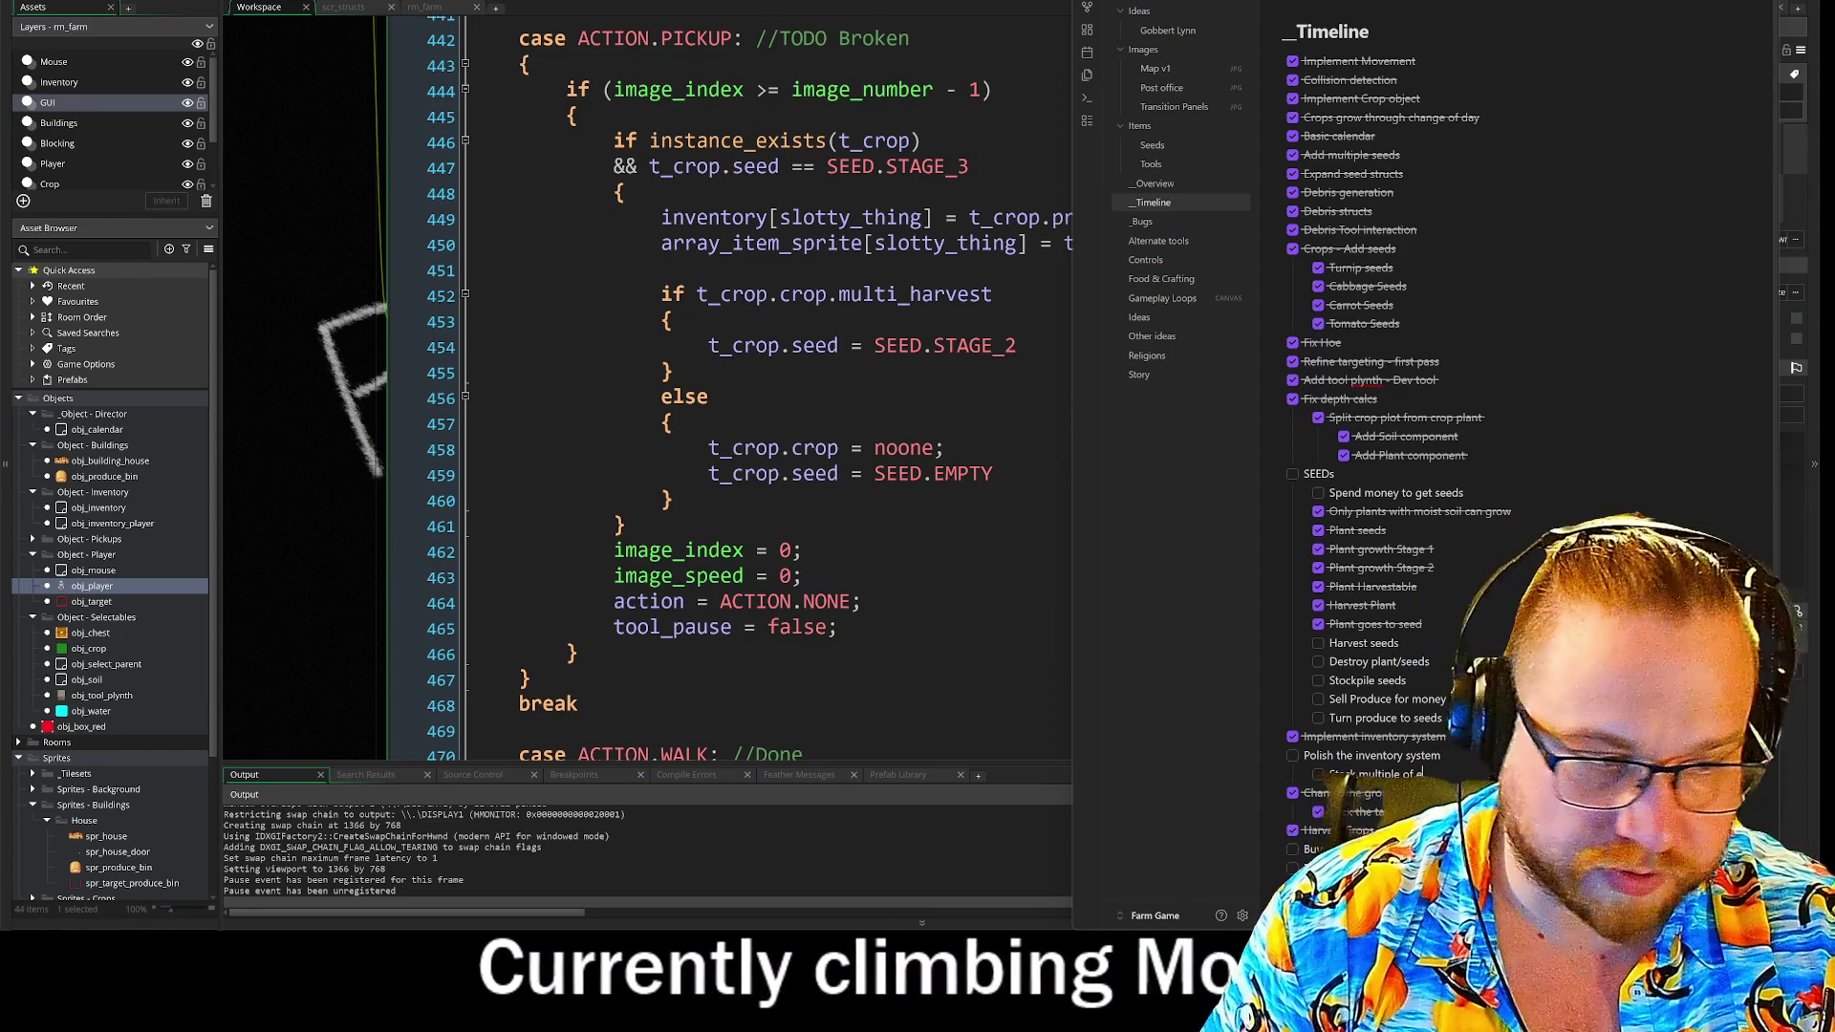
text(f)
key(BackSpace)
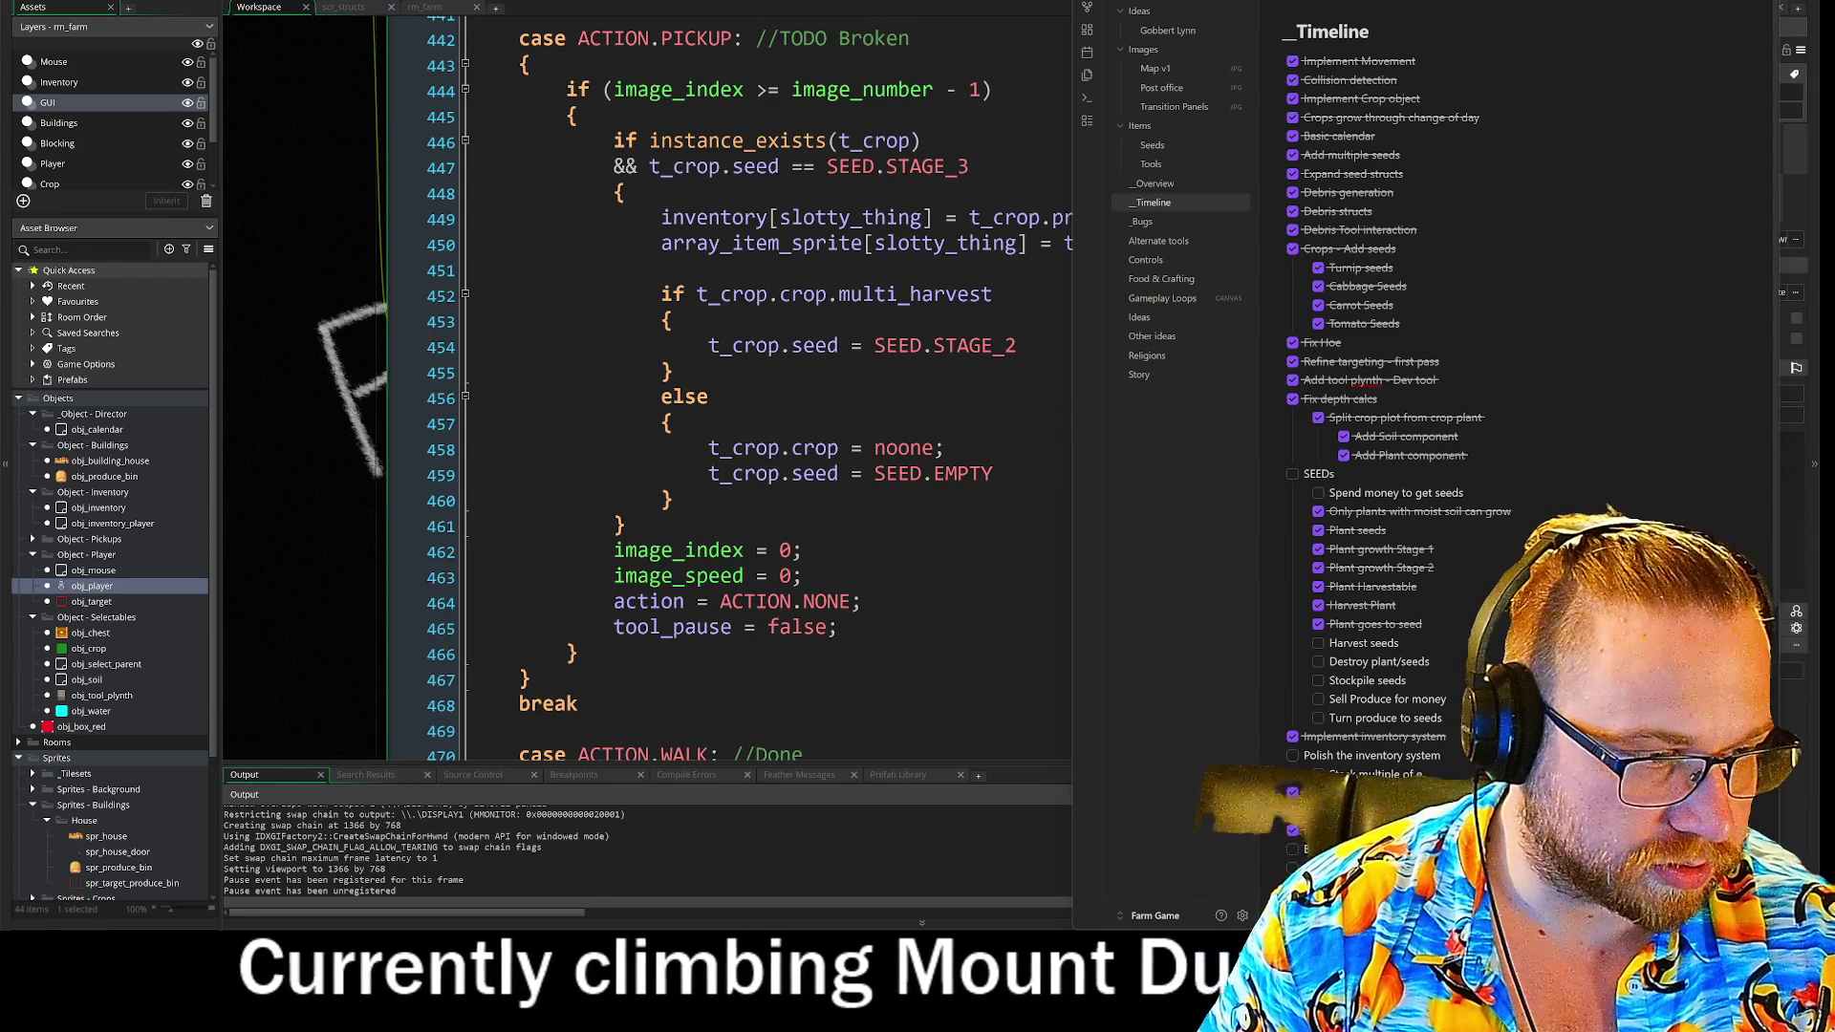
text(stackable item)
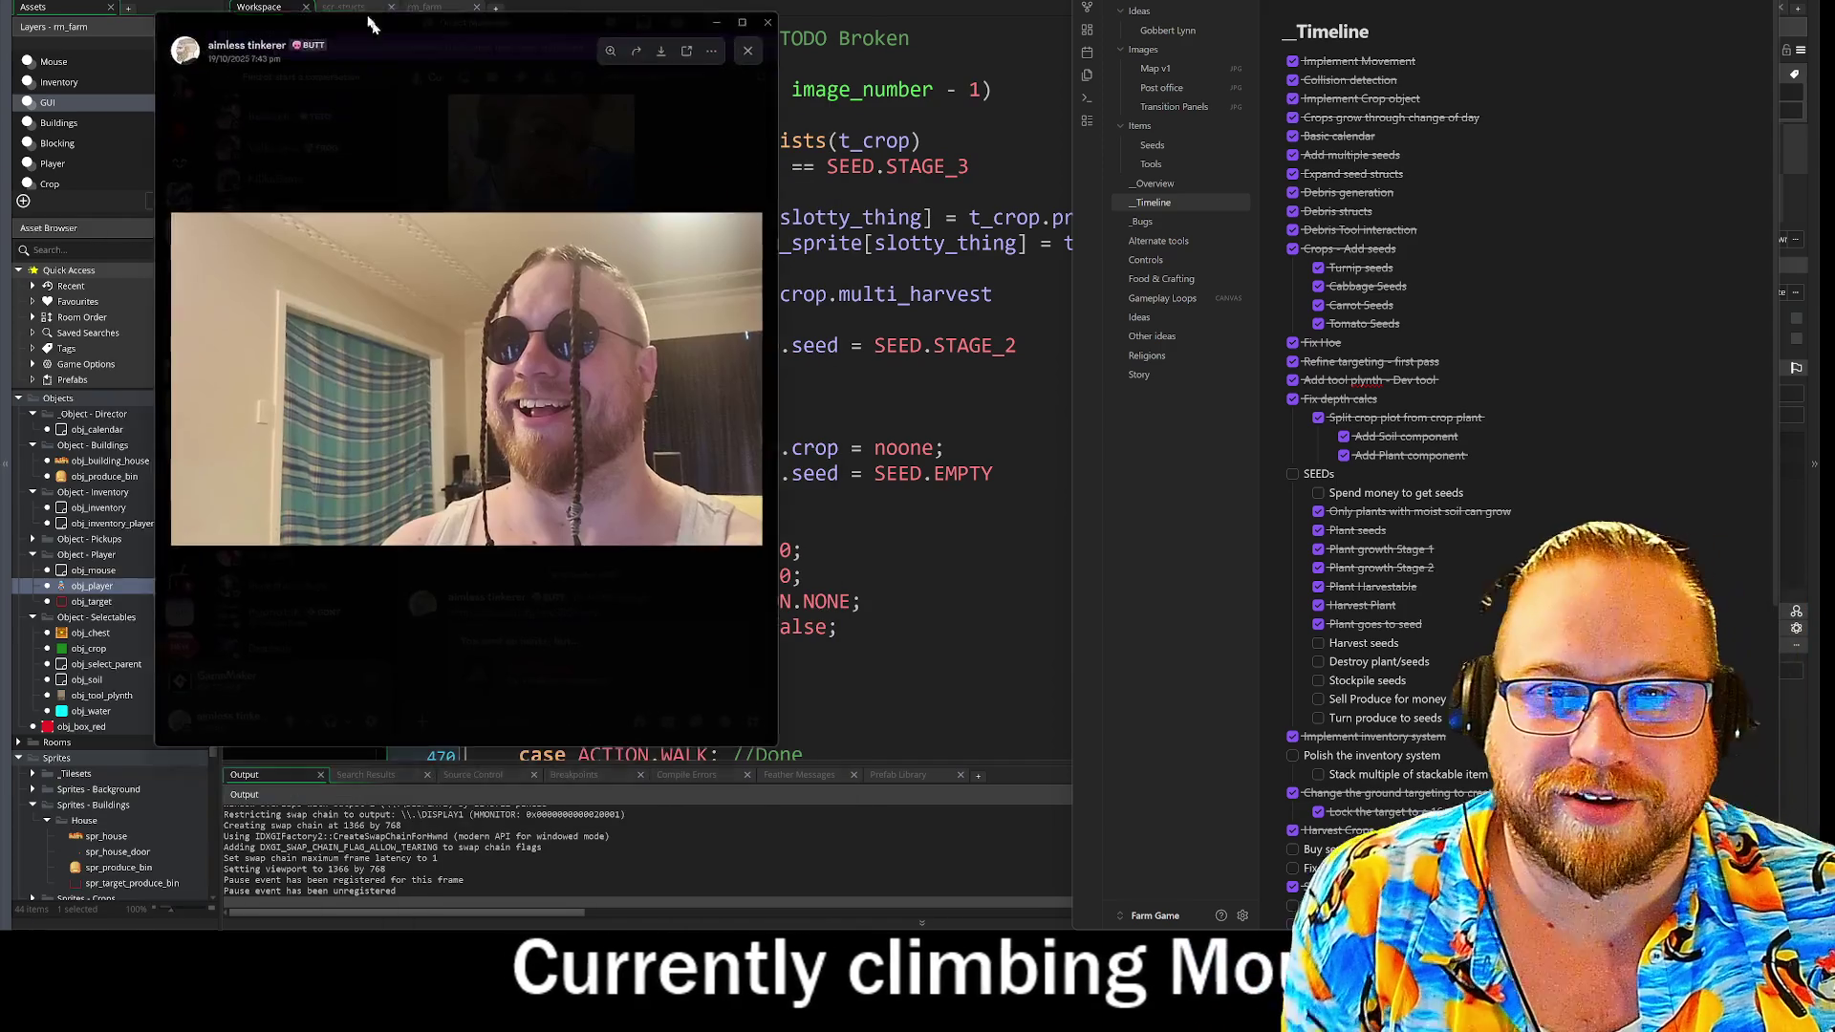
mouse_move(777, 751)
mouse_down()
mouse_move(729, 687)
mouse_move(1084, 821)
mouse_move(1113, 898)
mouse_move(1407, 873)
mouse_up()
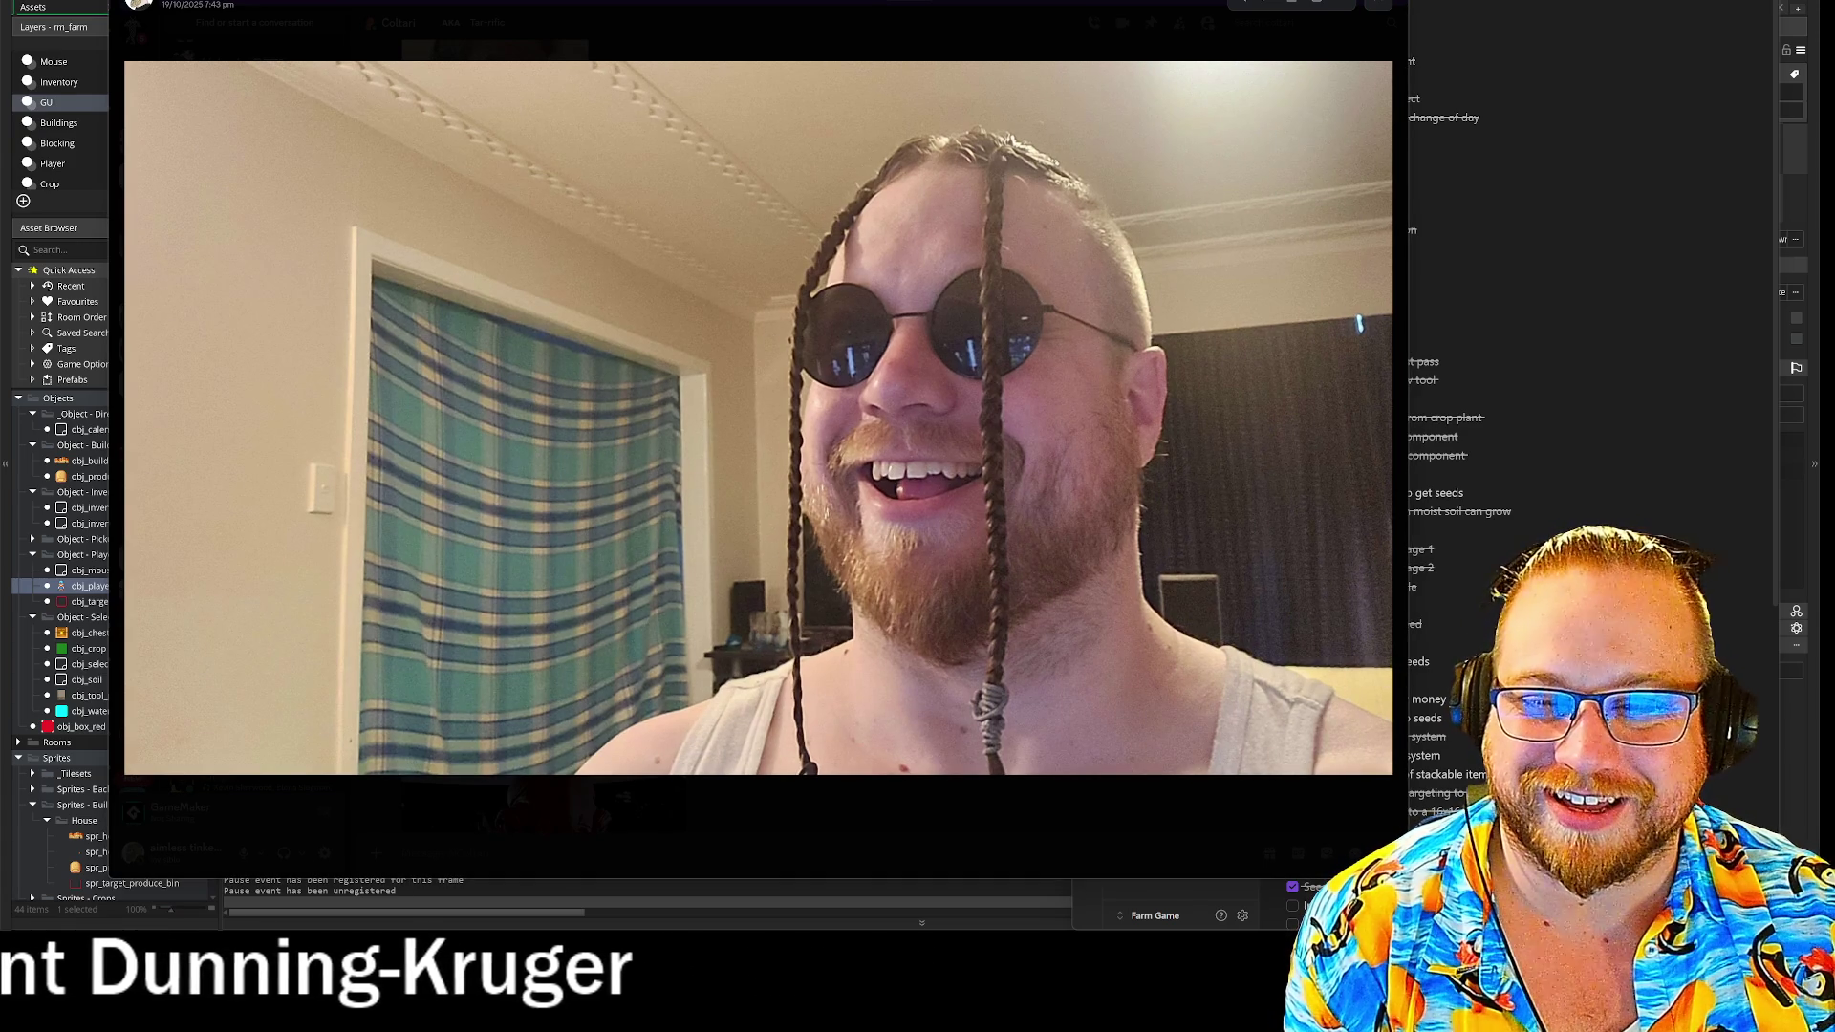
- Resize the Discord call by its corner, maximise and restore it, then shrink it to a small panel
drag(1405, 875, 1395, 892)
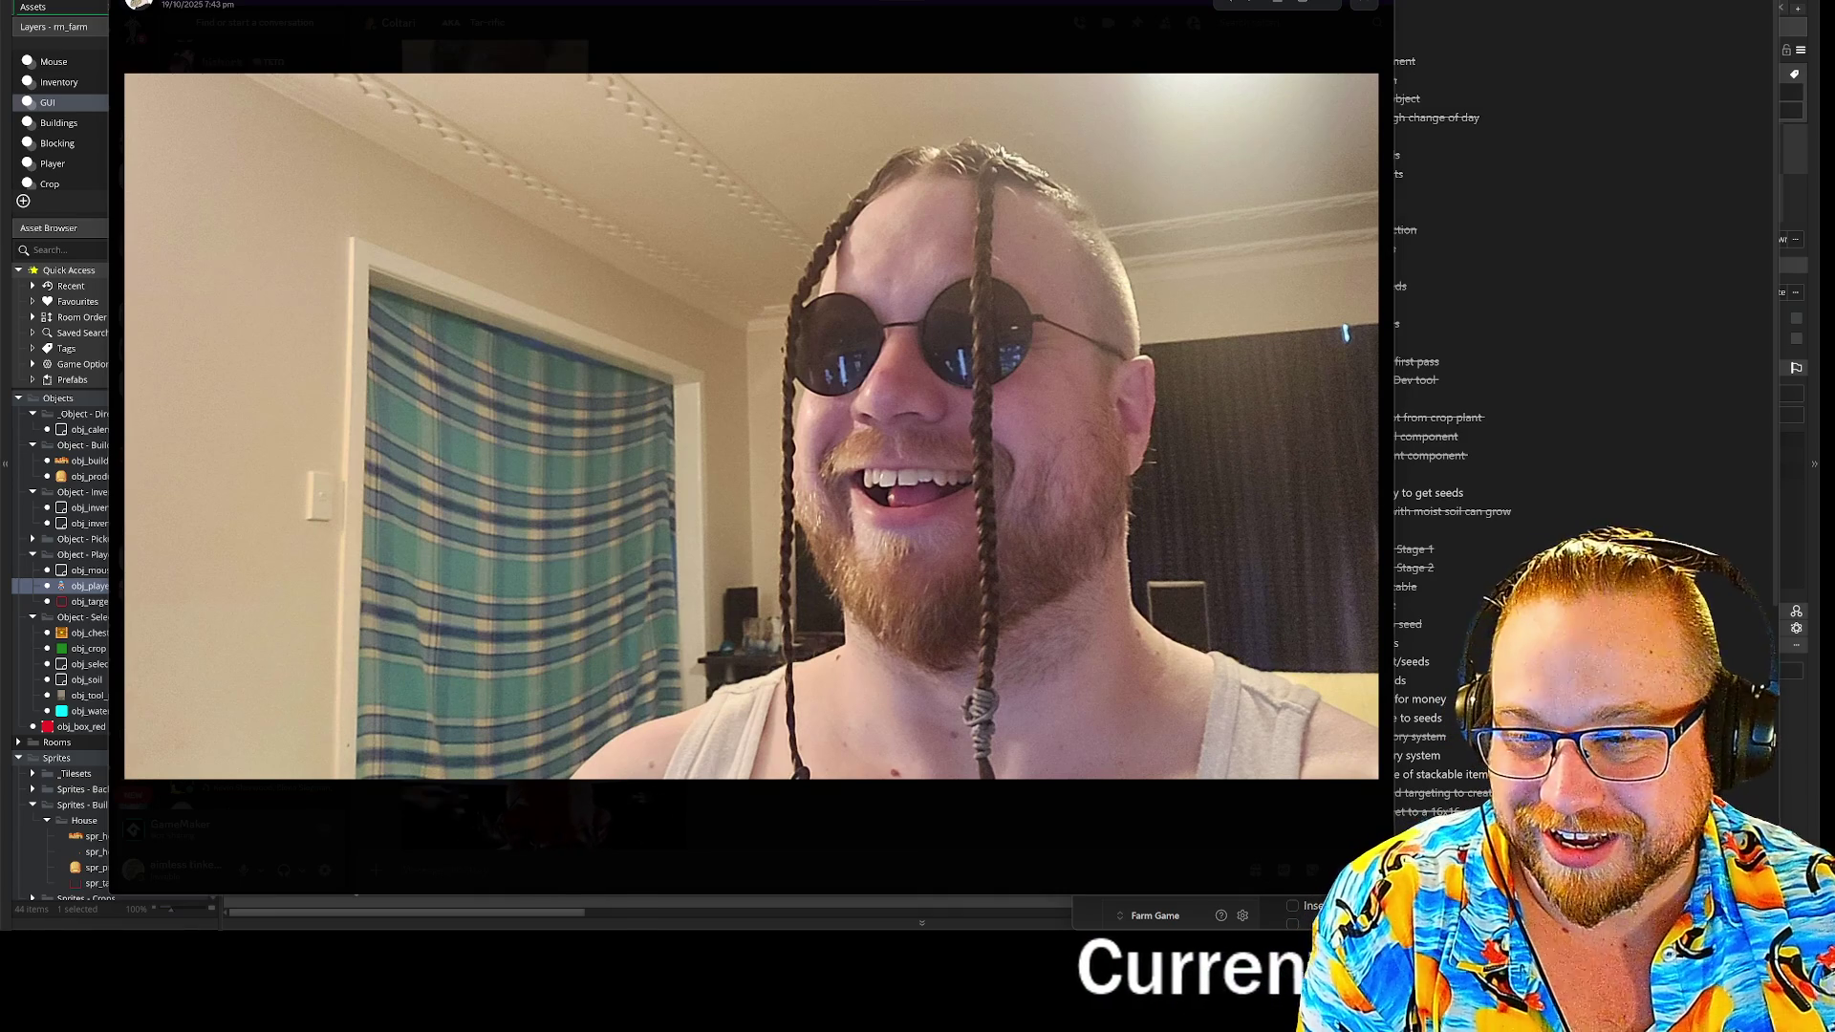
drag(1392, 893, 1390, 891)
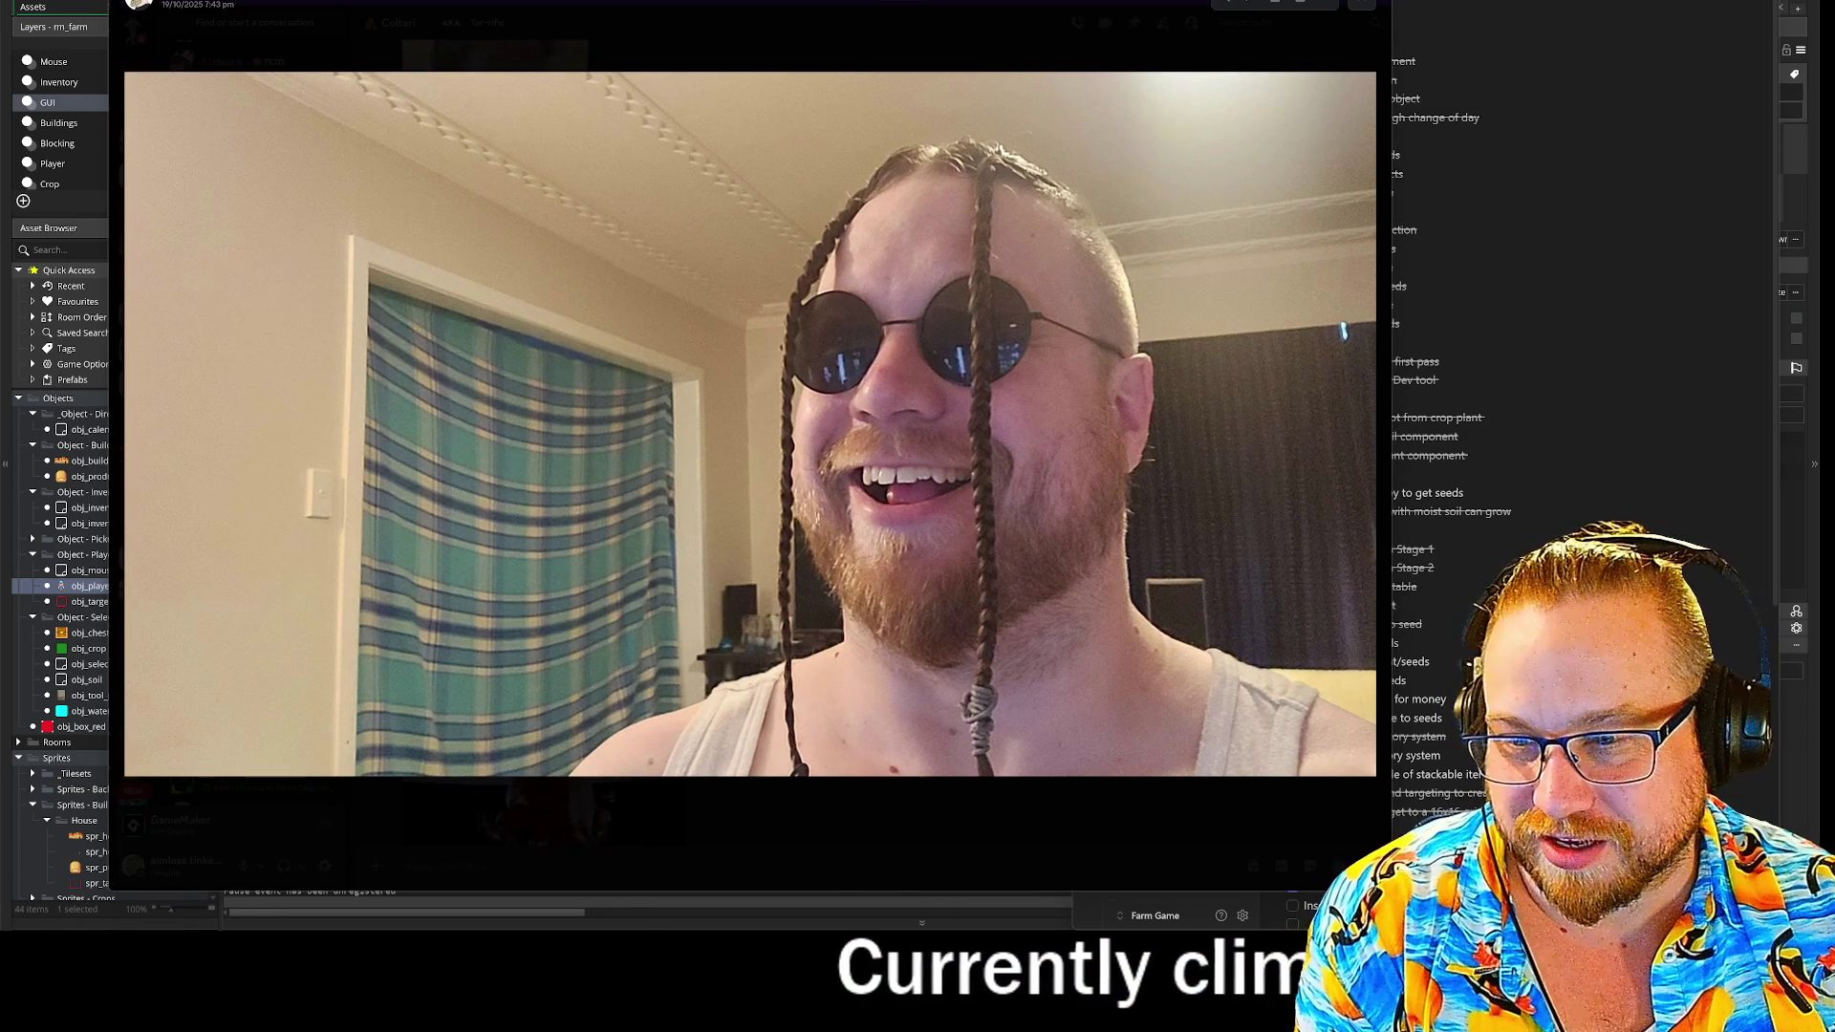
drag(1390, 891, 1386, 874)
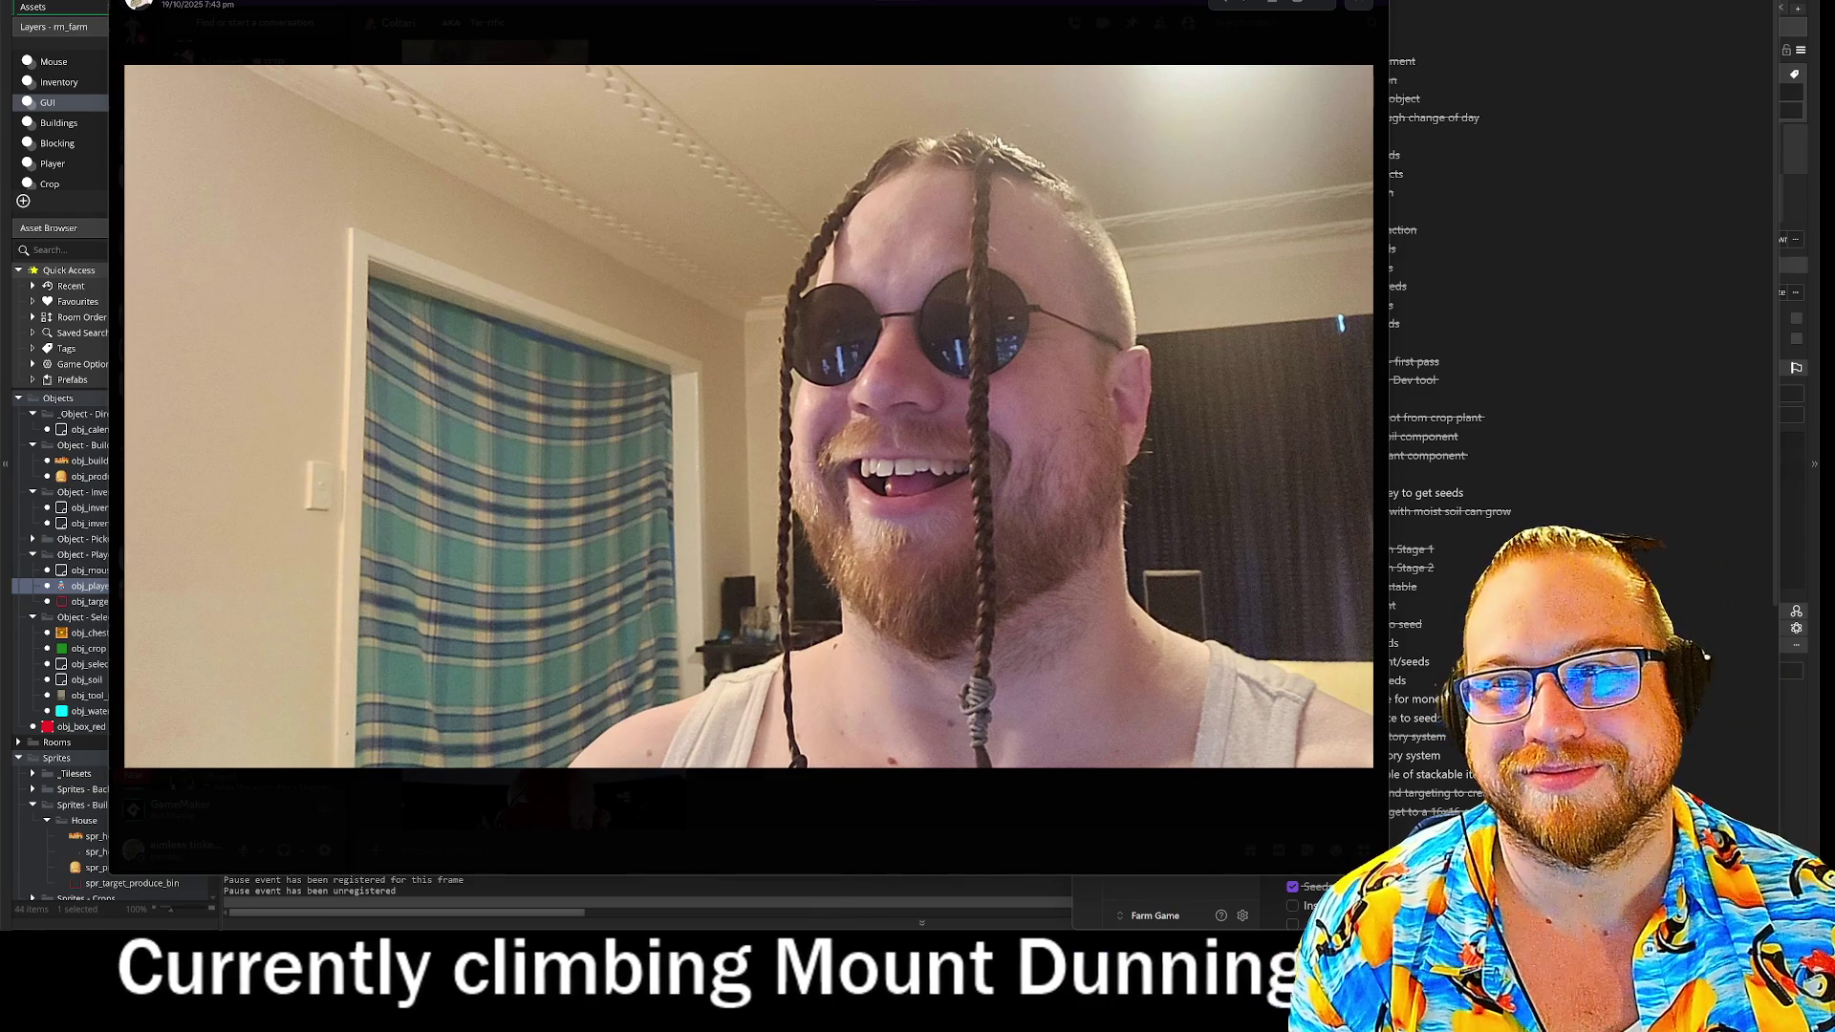
key(super+Up)
key(super+Down)
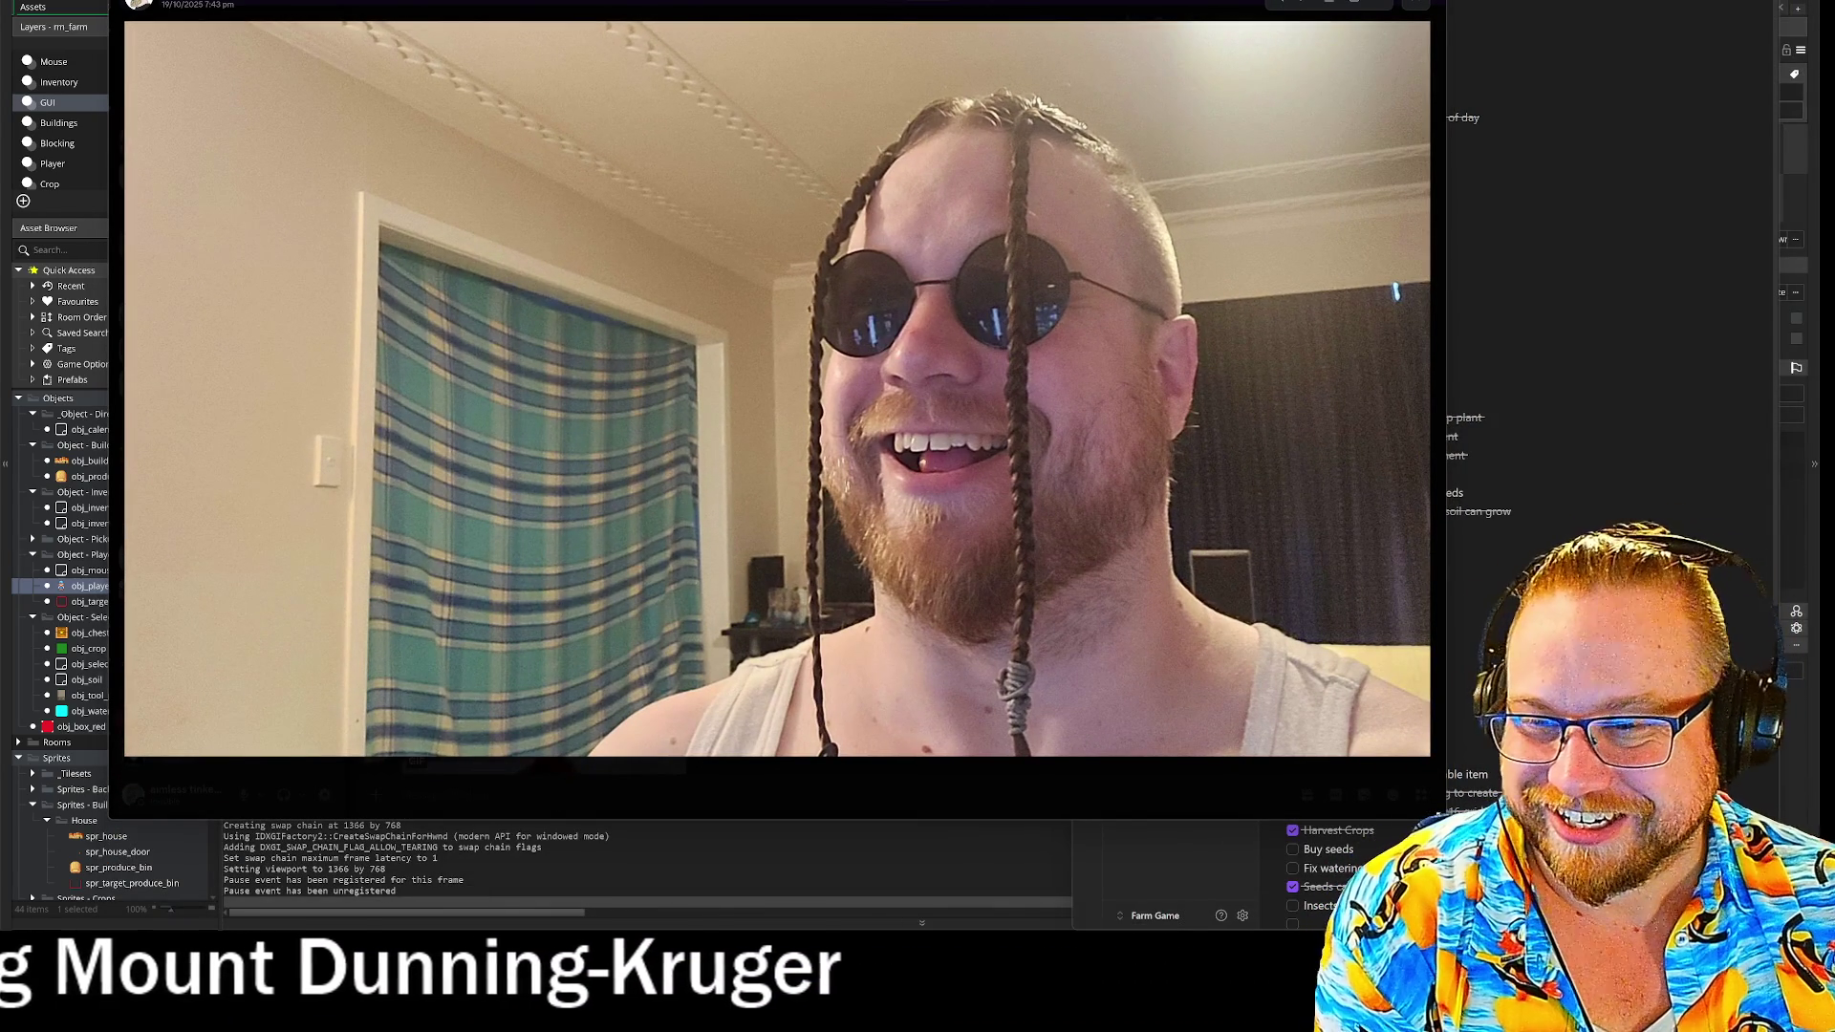
mouse_move(1443, 817)
mouse_down()
mouse_move(958, 698)
mouse_move(731, 546)
mouse_up()
- Close the Discord call window and bring up Windows search to launch another app
click(737, 556)
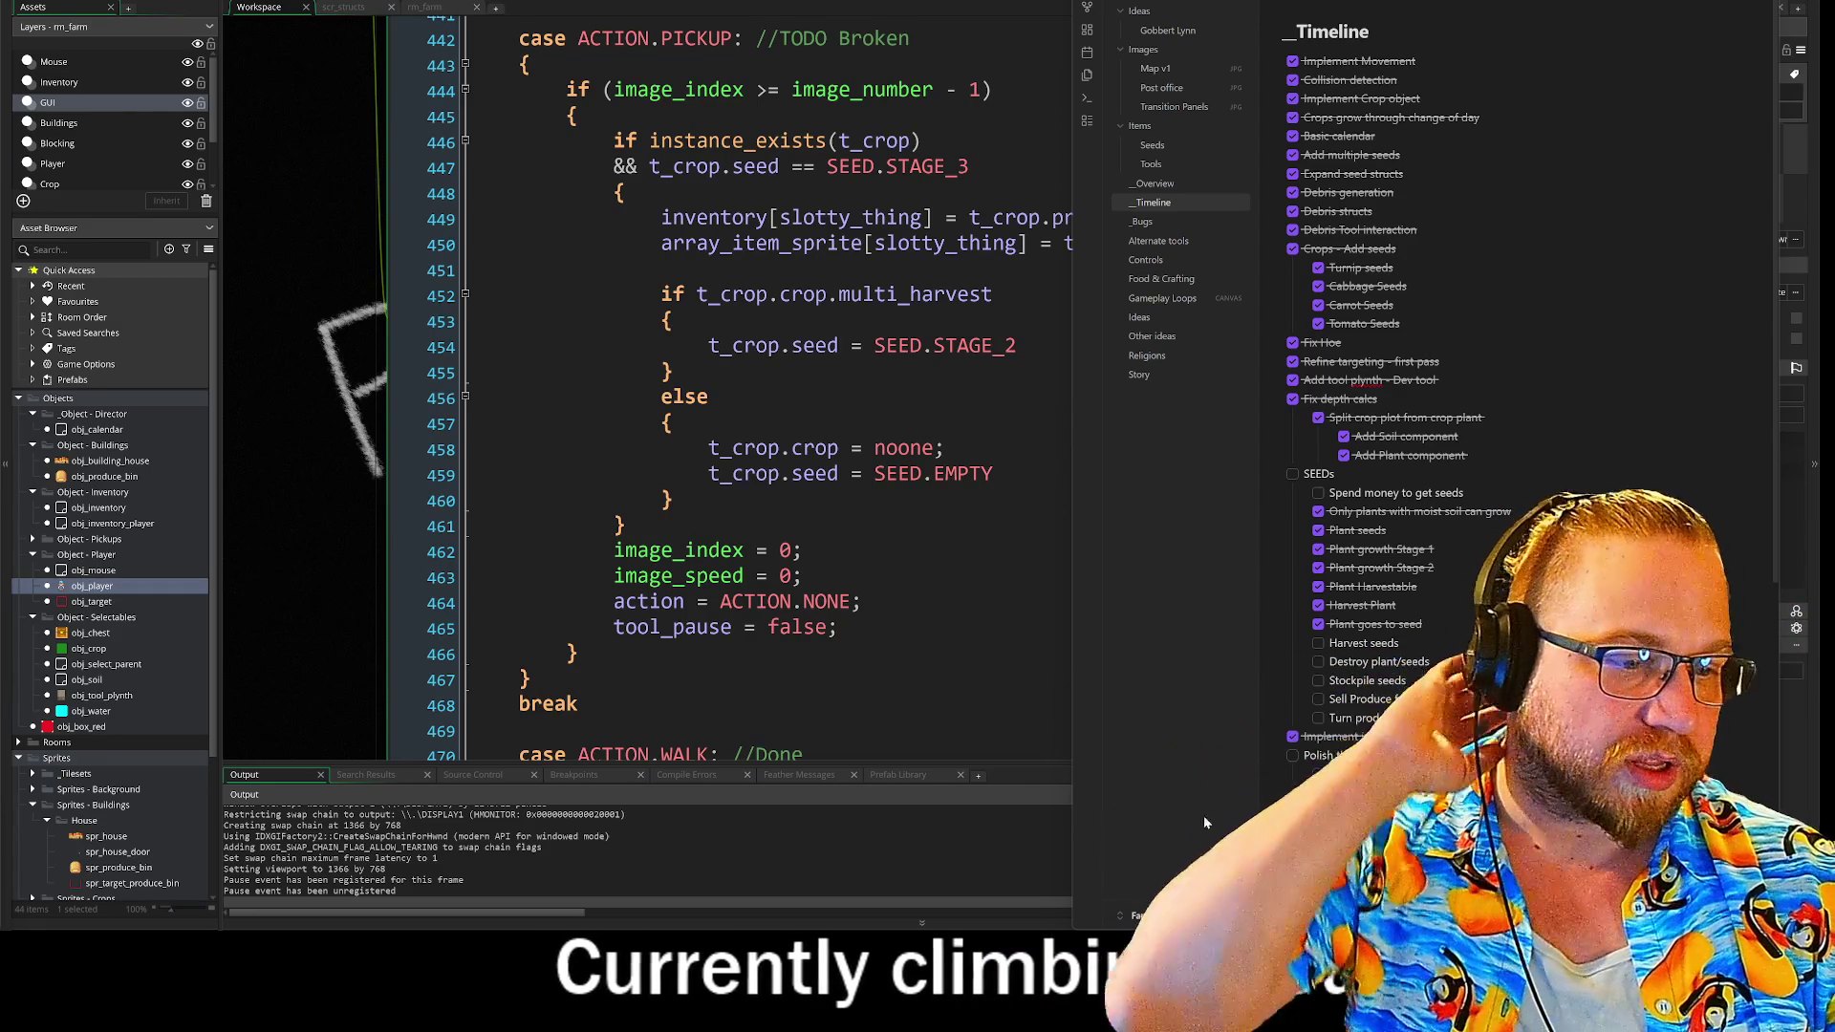
key(super+s)
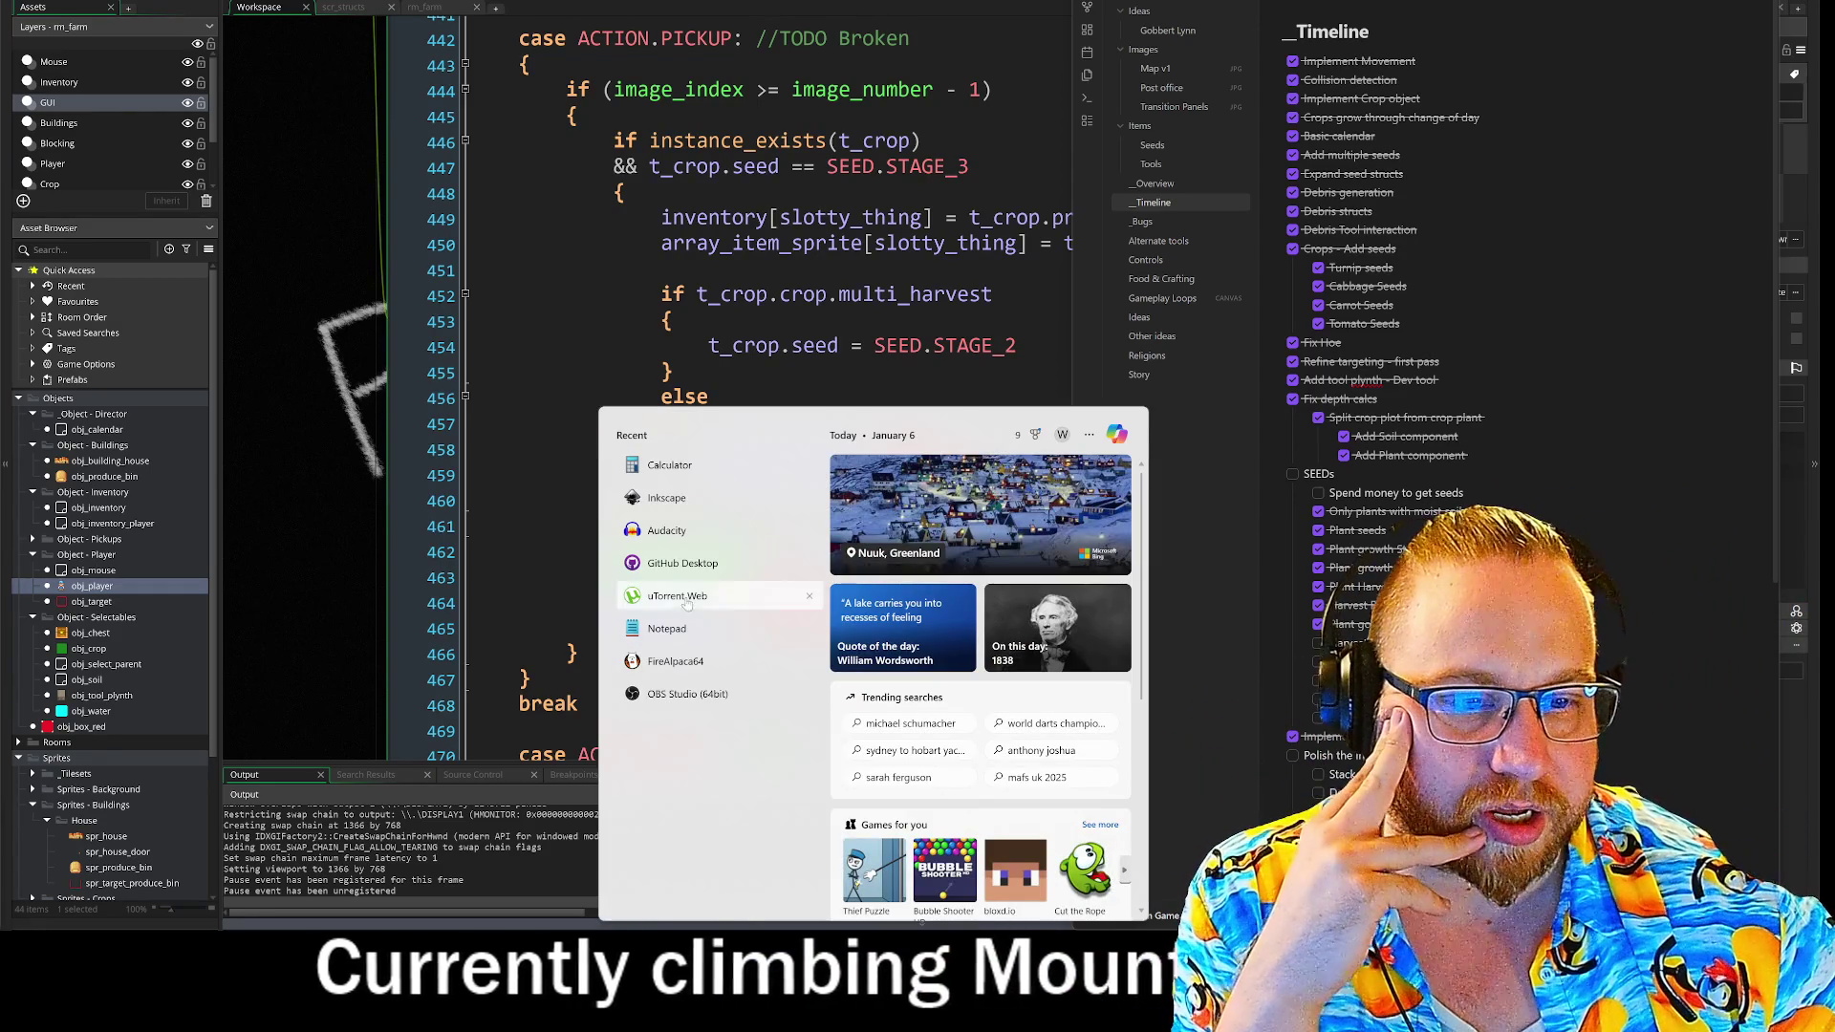
- Launch FireAlpaca, dismiss the startup notice and create a new 2000×2000 image
click(679, 659)
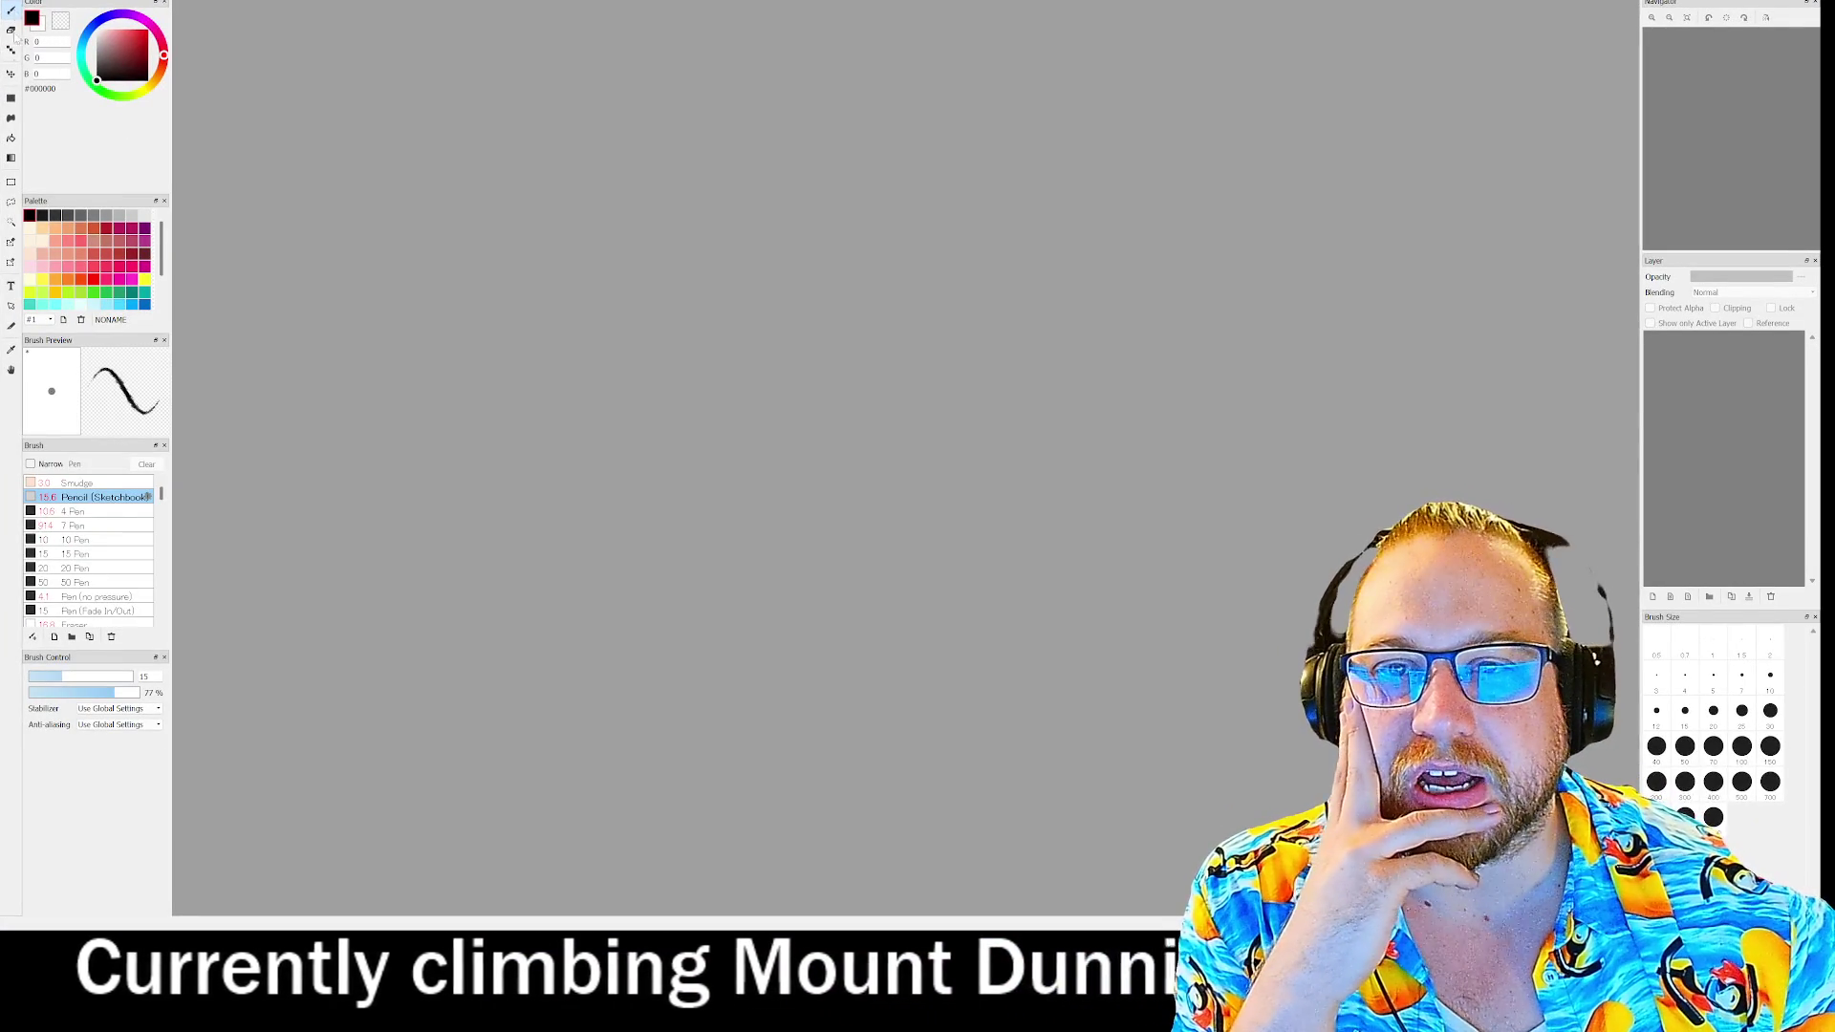
click(1044, 606)
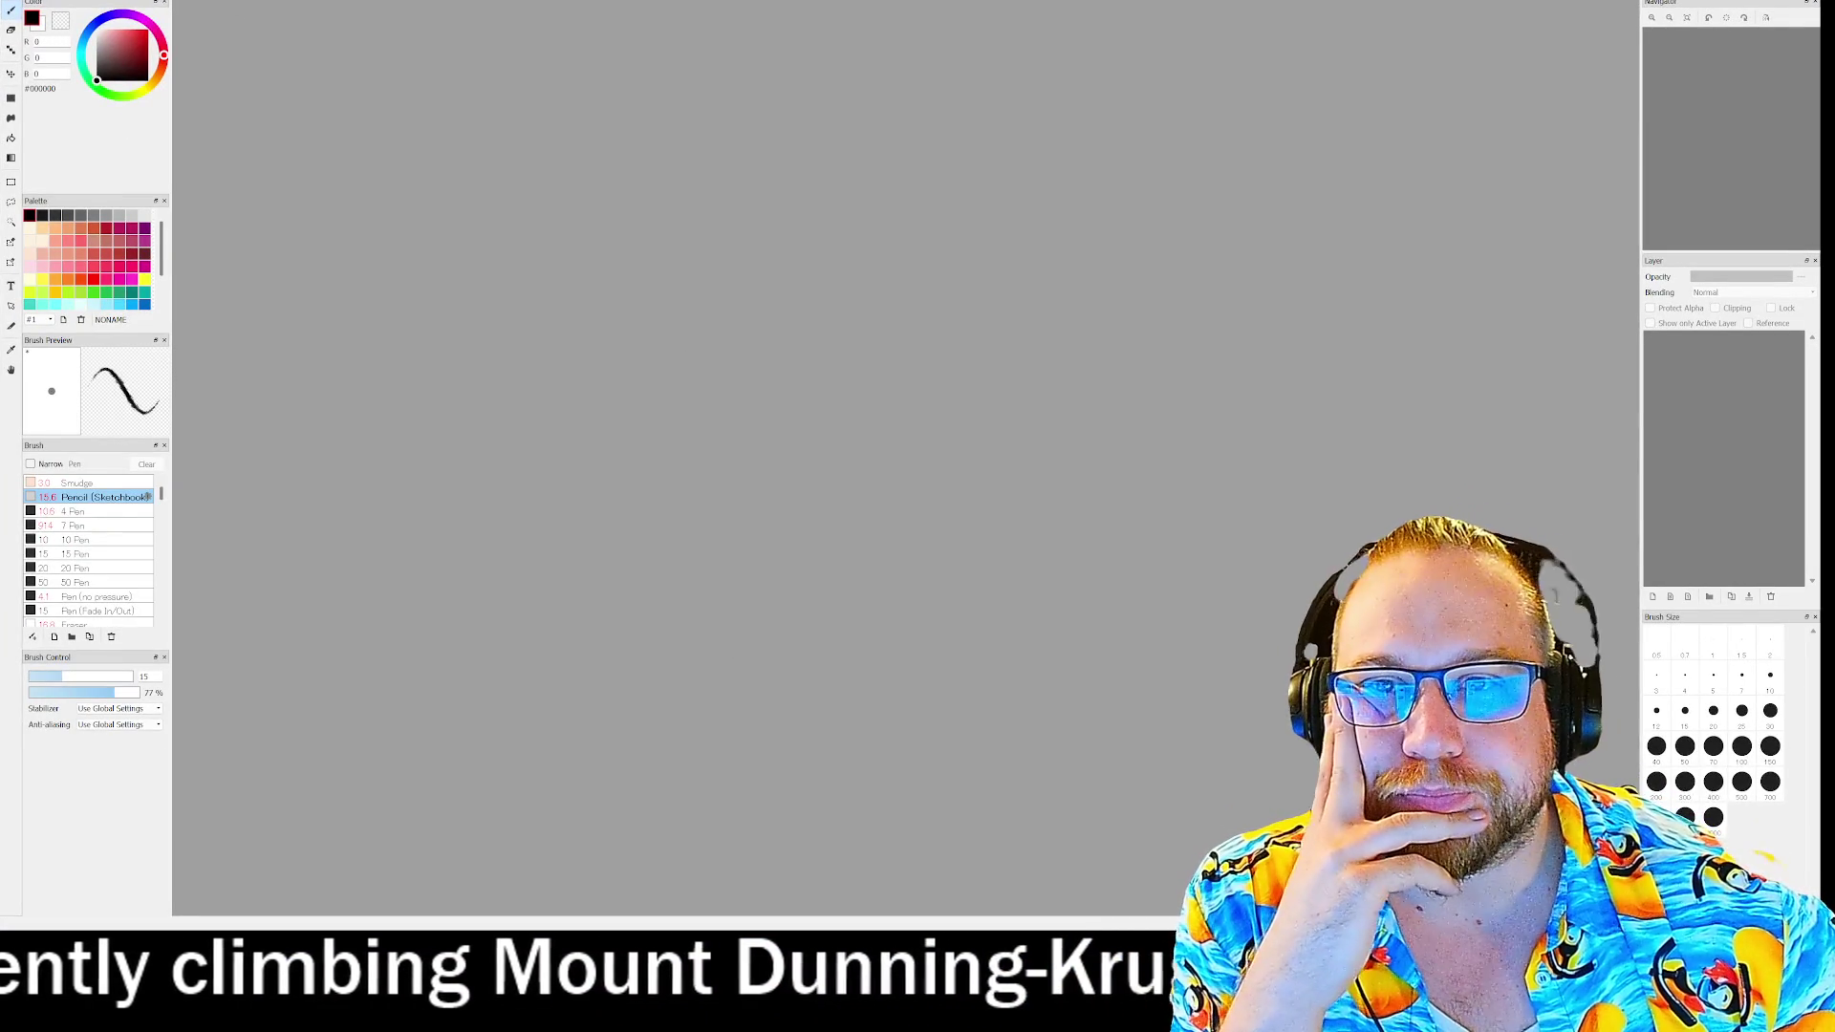
key(ctrl+n)
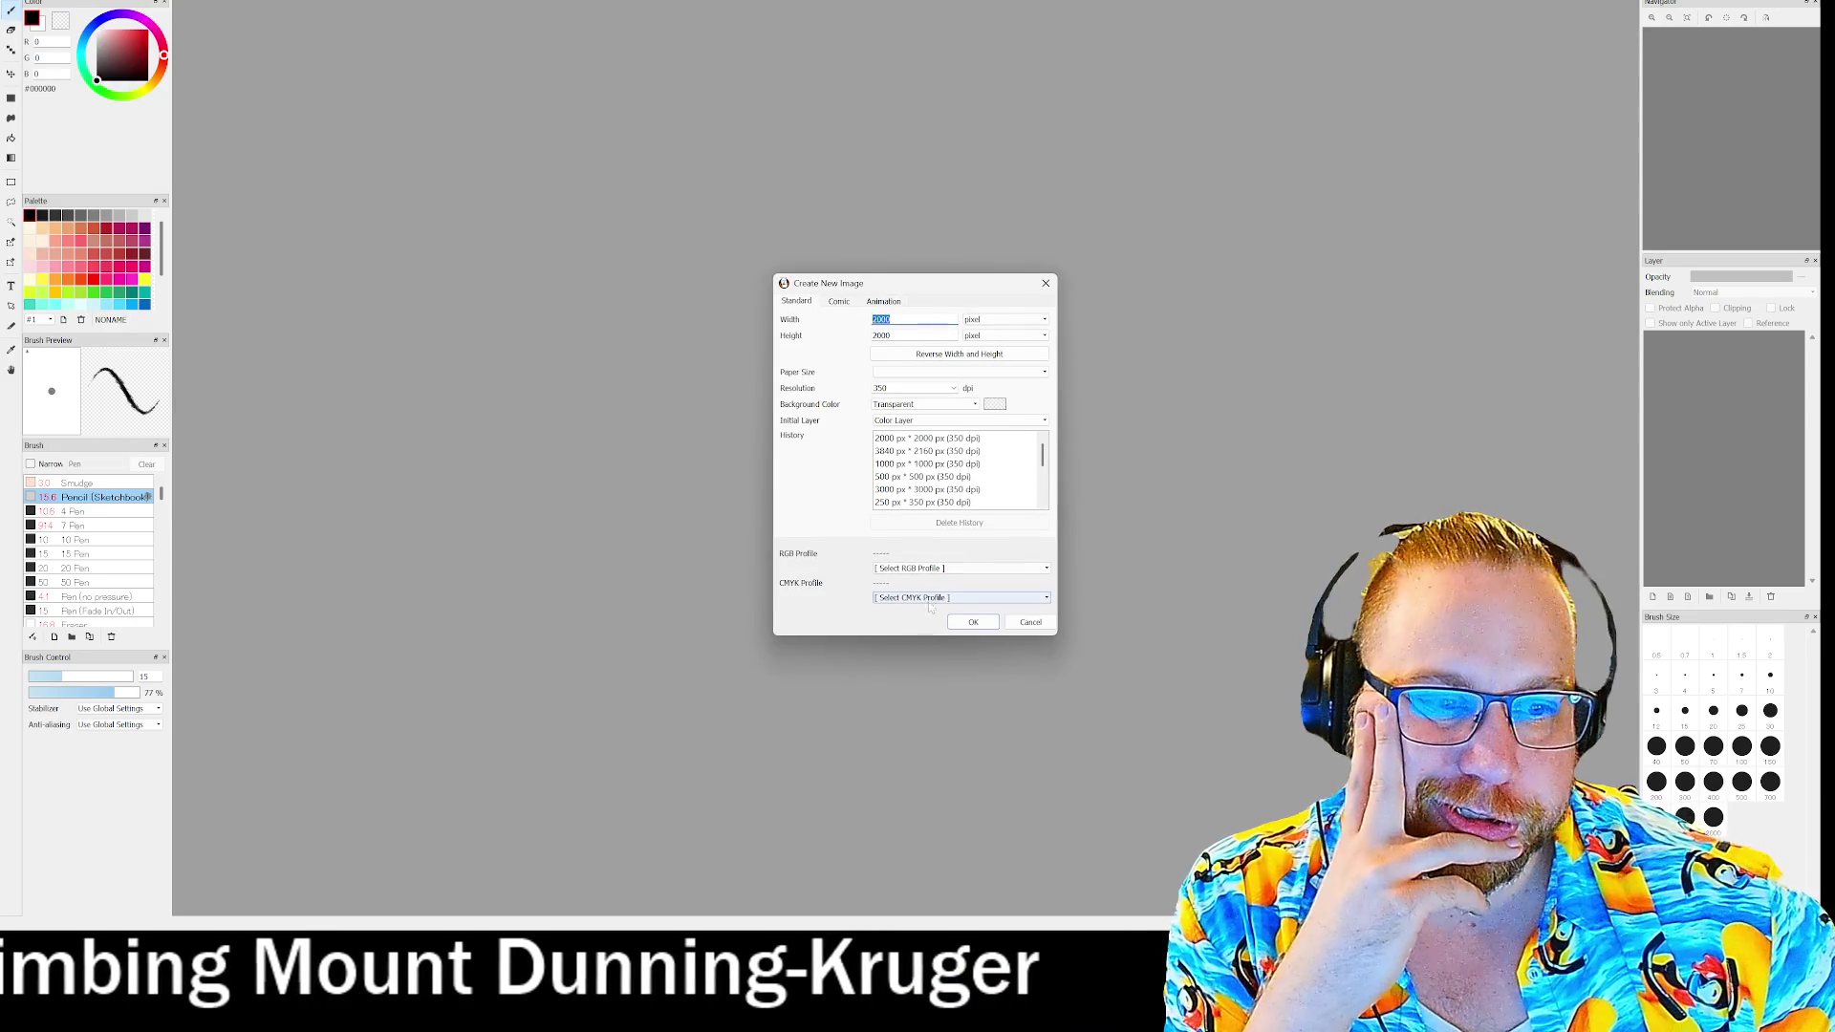
key(Return)
- Fill the canvas black, draw in white with the pencil, then delete the sketched box
click(12, 138)
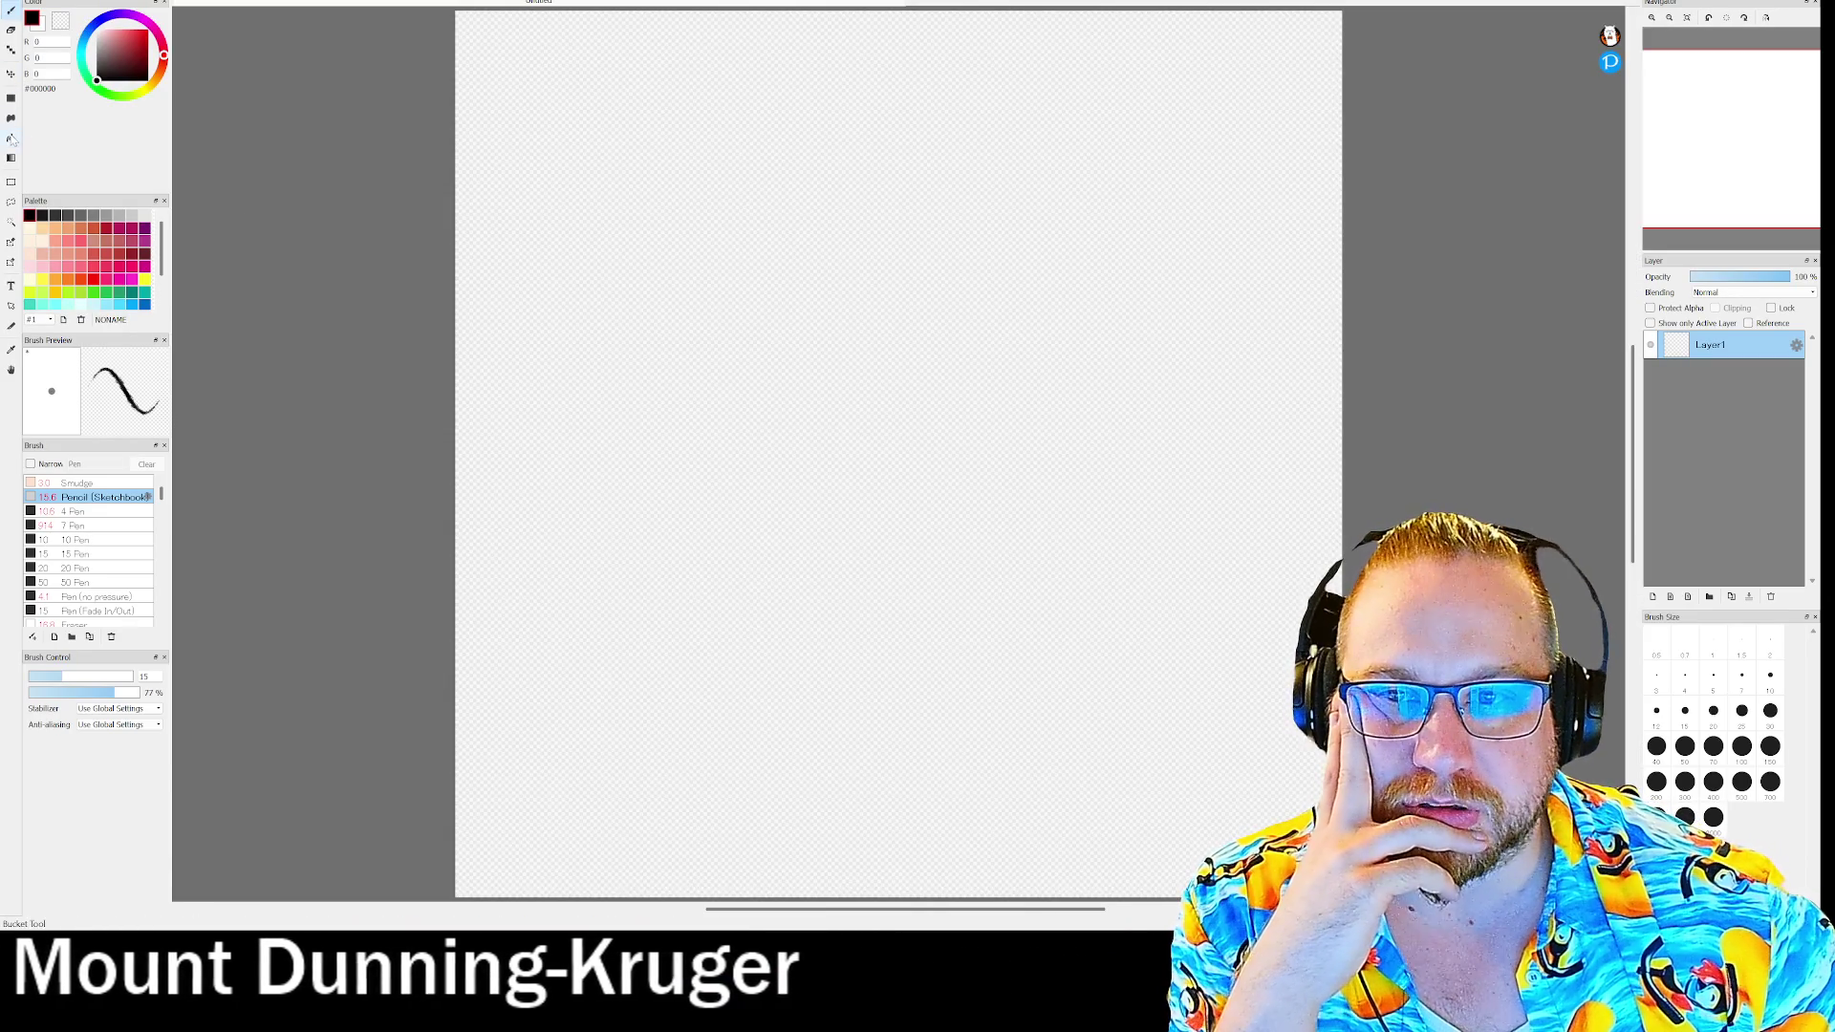
click(683, 201)
click(11, 10)
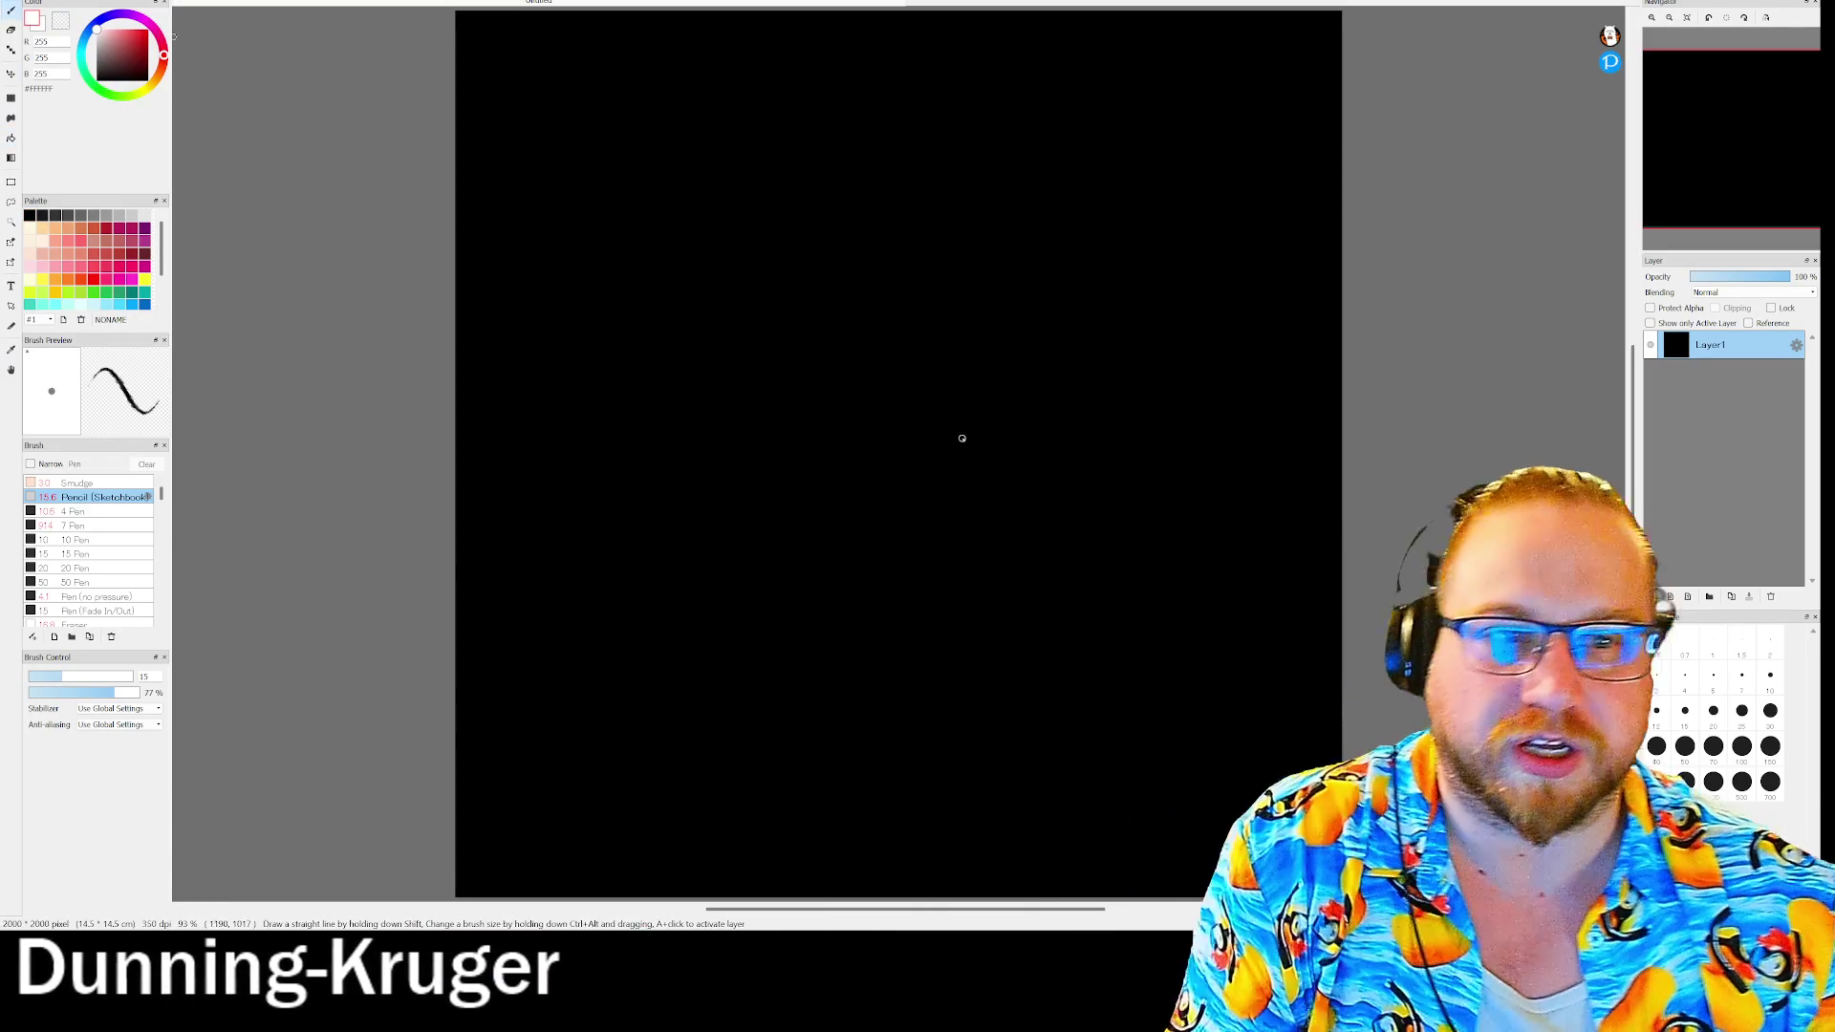
scroll(892, 336, up, 3)
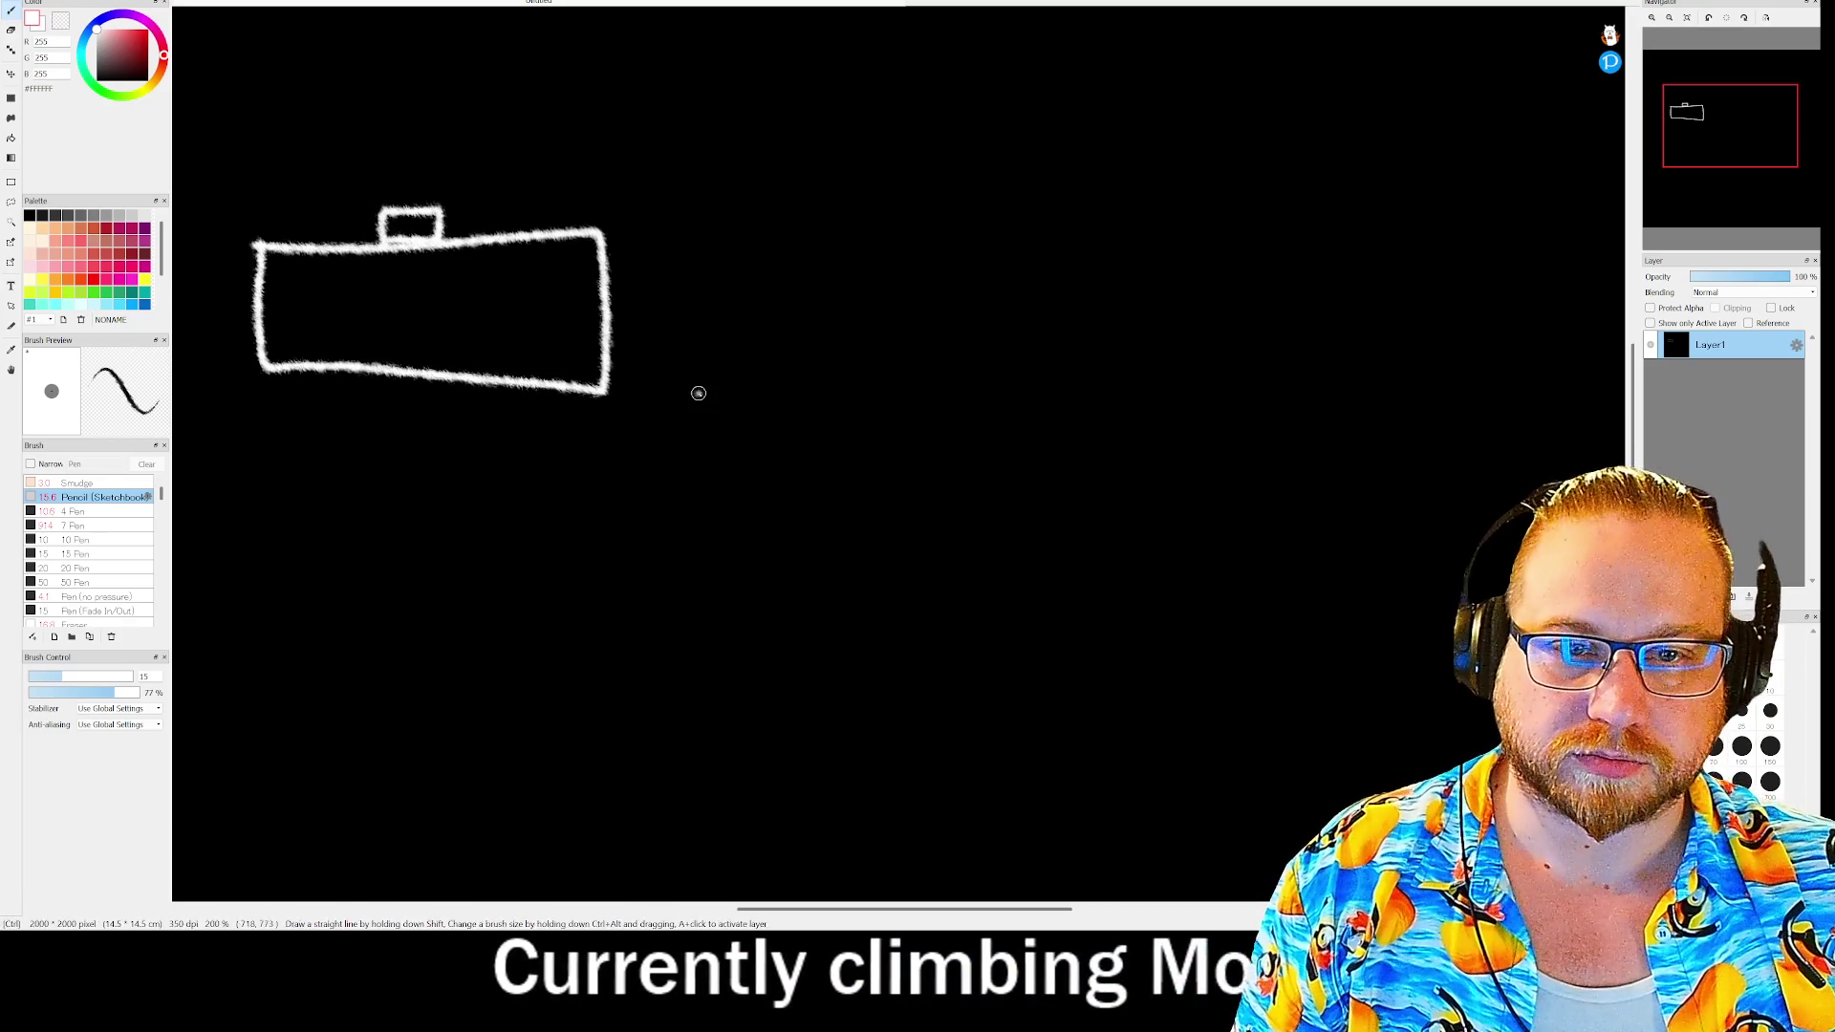
key(Delete)
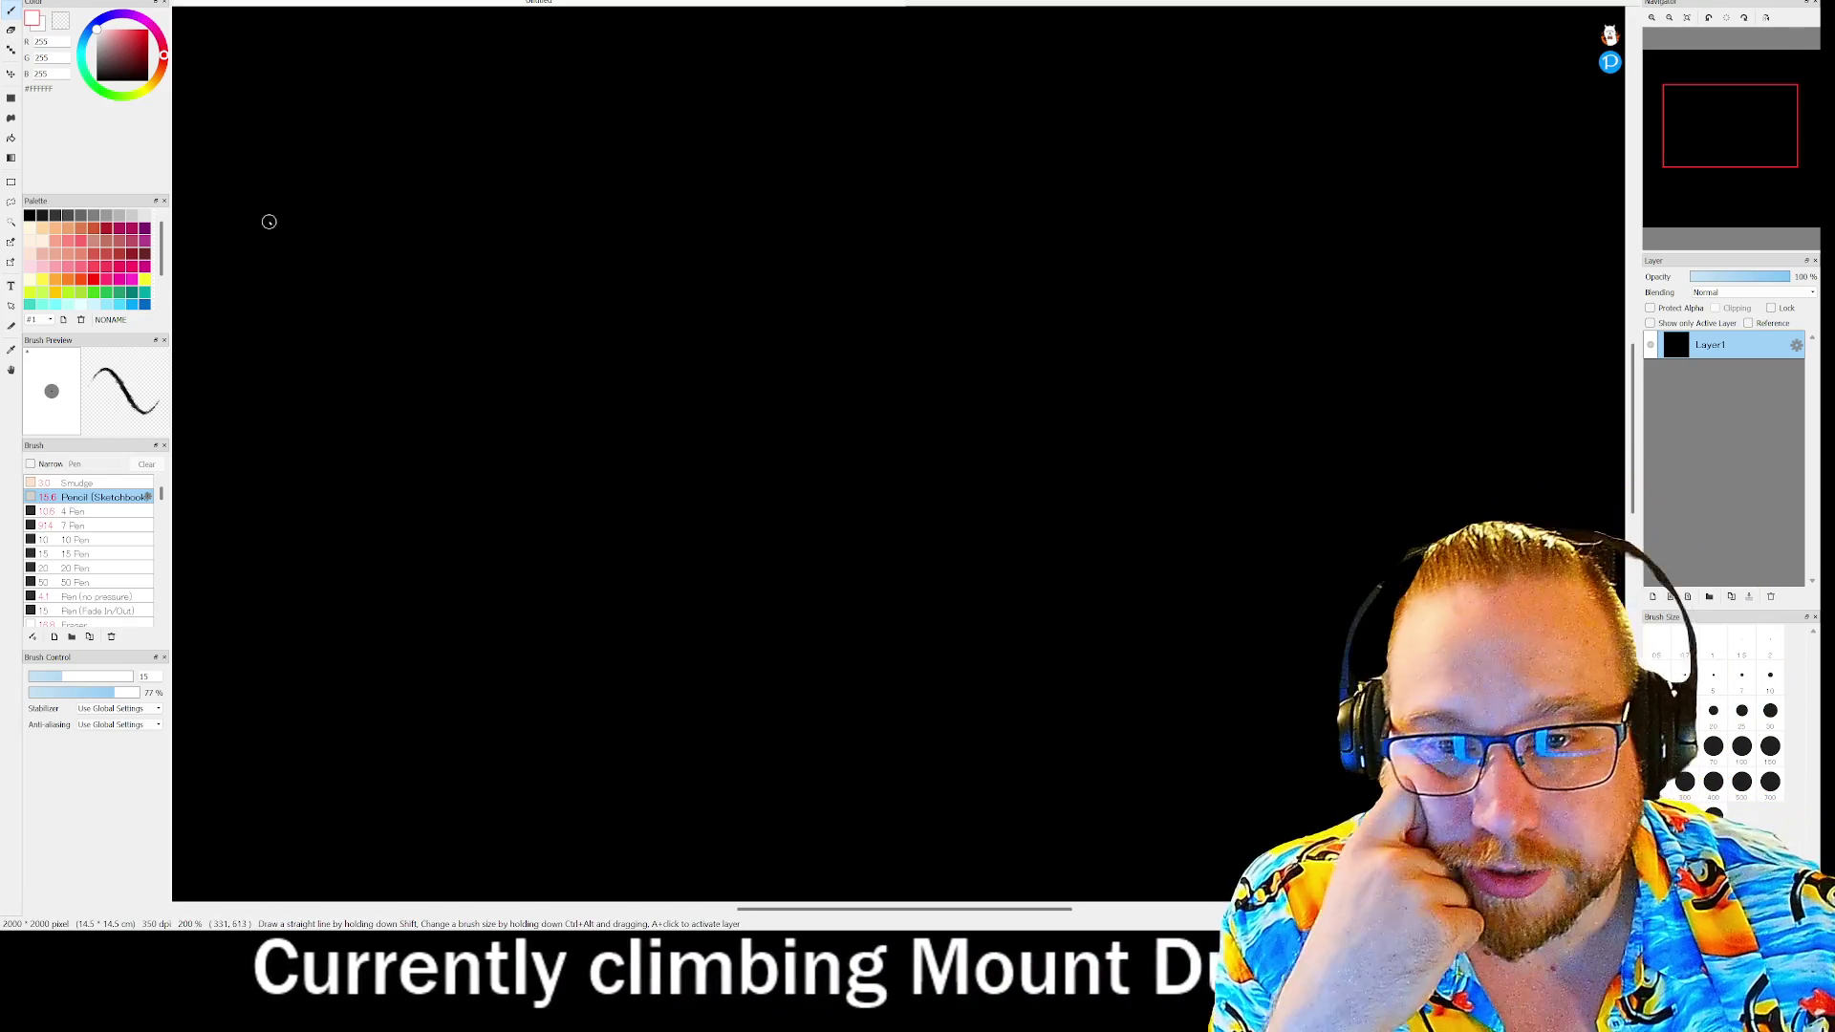
- Add strokes to the chest outline and sketch the stick figure beside it
mouse_move(249, 209)
mouse_down()
mouse_move(252, 383)
mouse_move(667, 392)
mouse_move(664, 233)
mouse_move(499, 208)
mouse_up()
mouse_move(250, 204)
mouse_down()
mouse_move(428, 200)
mouse_move(429, 173)
mouse_move(500, 235)
mouse_move(504, 172)
mouse_move(425, 176)
mouse_up()
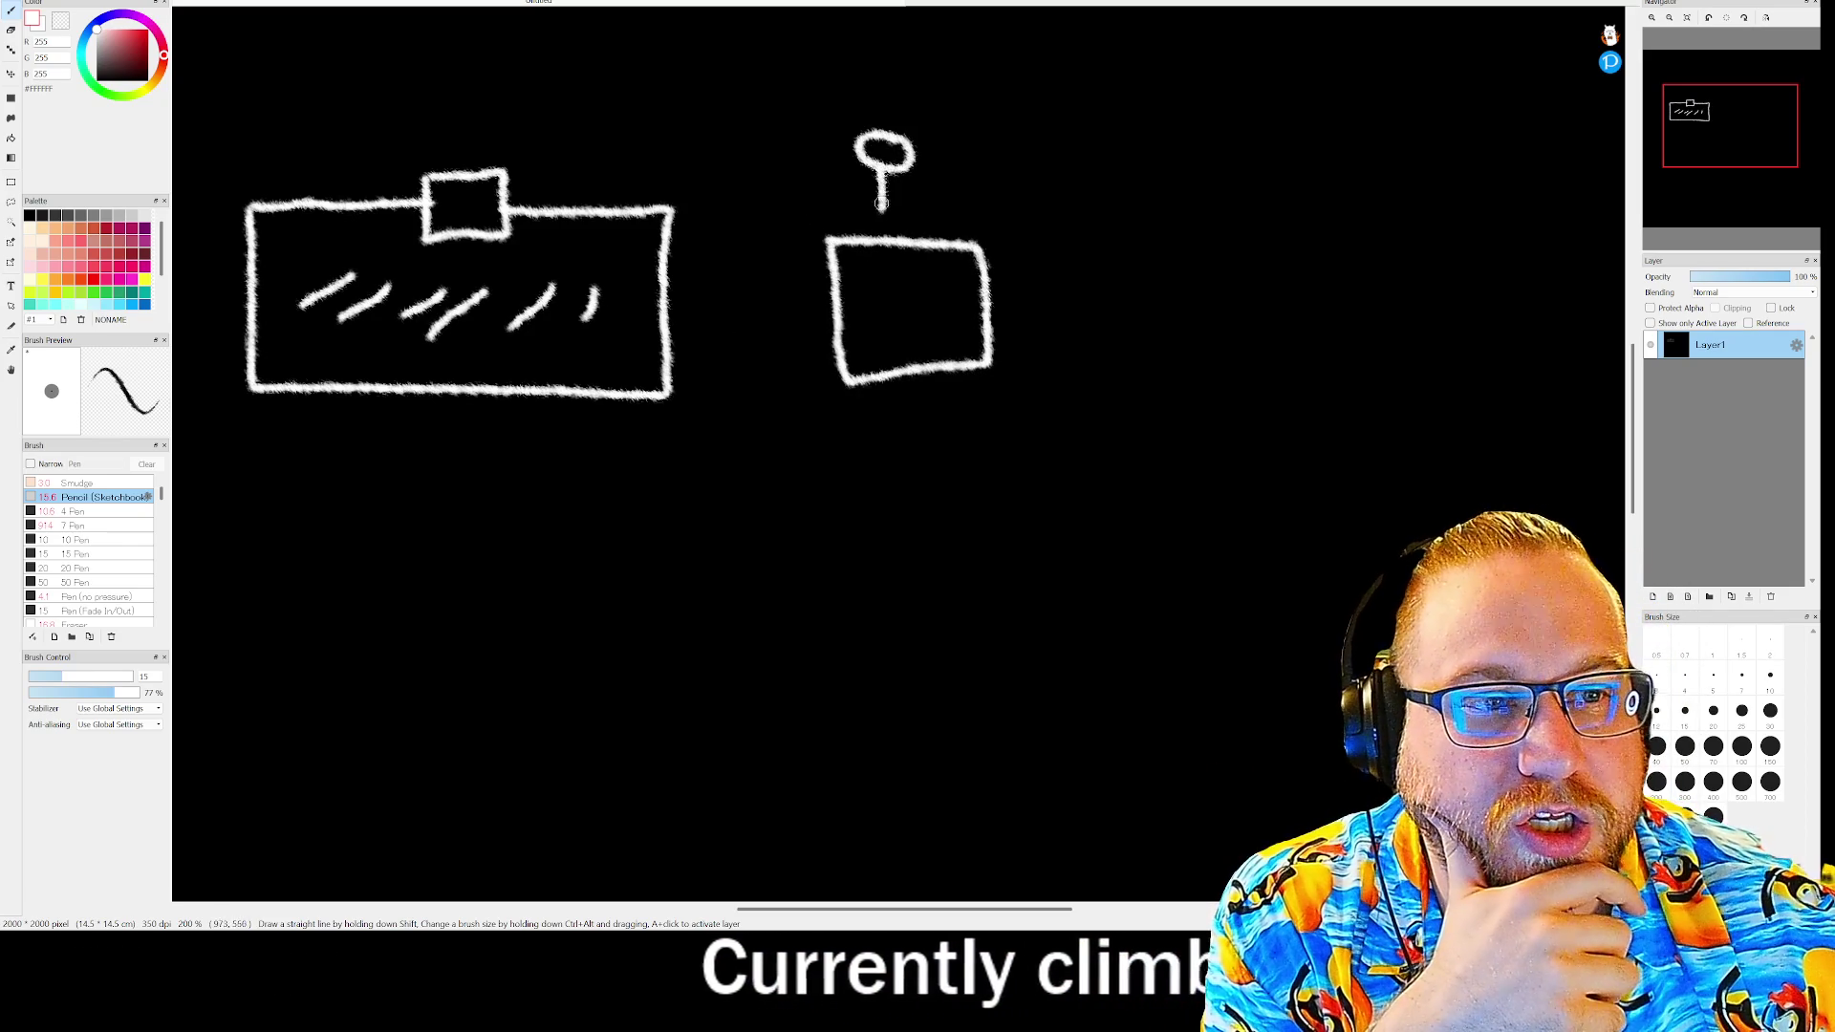
drag(873, 201, 894, 227)
drag(879, 92, 948, 258)
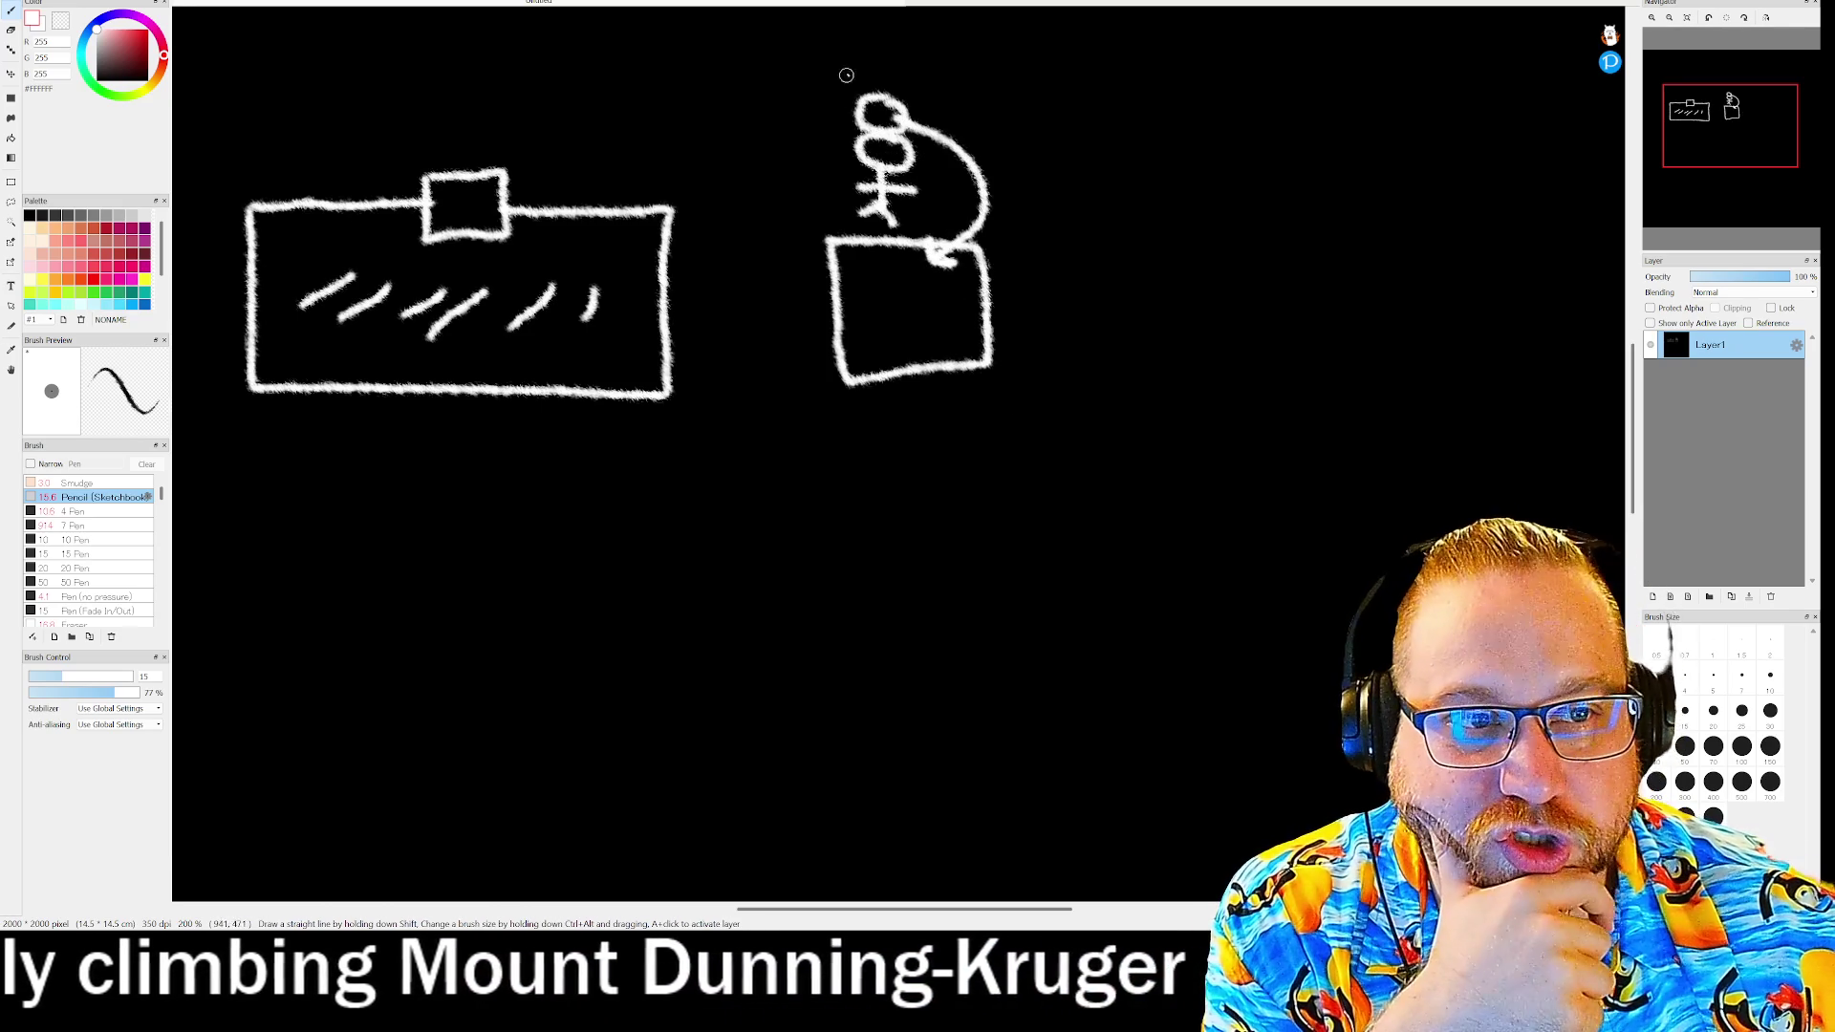
- Circle the stick figure and its box, then draw a long divider line beneath
mouse_move(750, 229)
mouse_down()
mouse_move(965, 444)
mouse_move(1022, 134)
mouse_move(865, 46)
mouse_move(841, 71)
mouse_up()
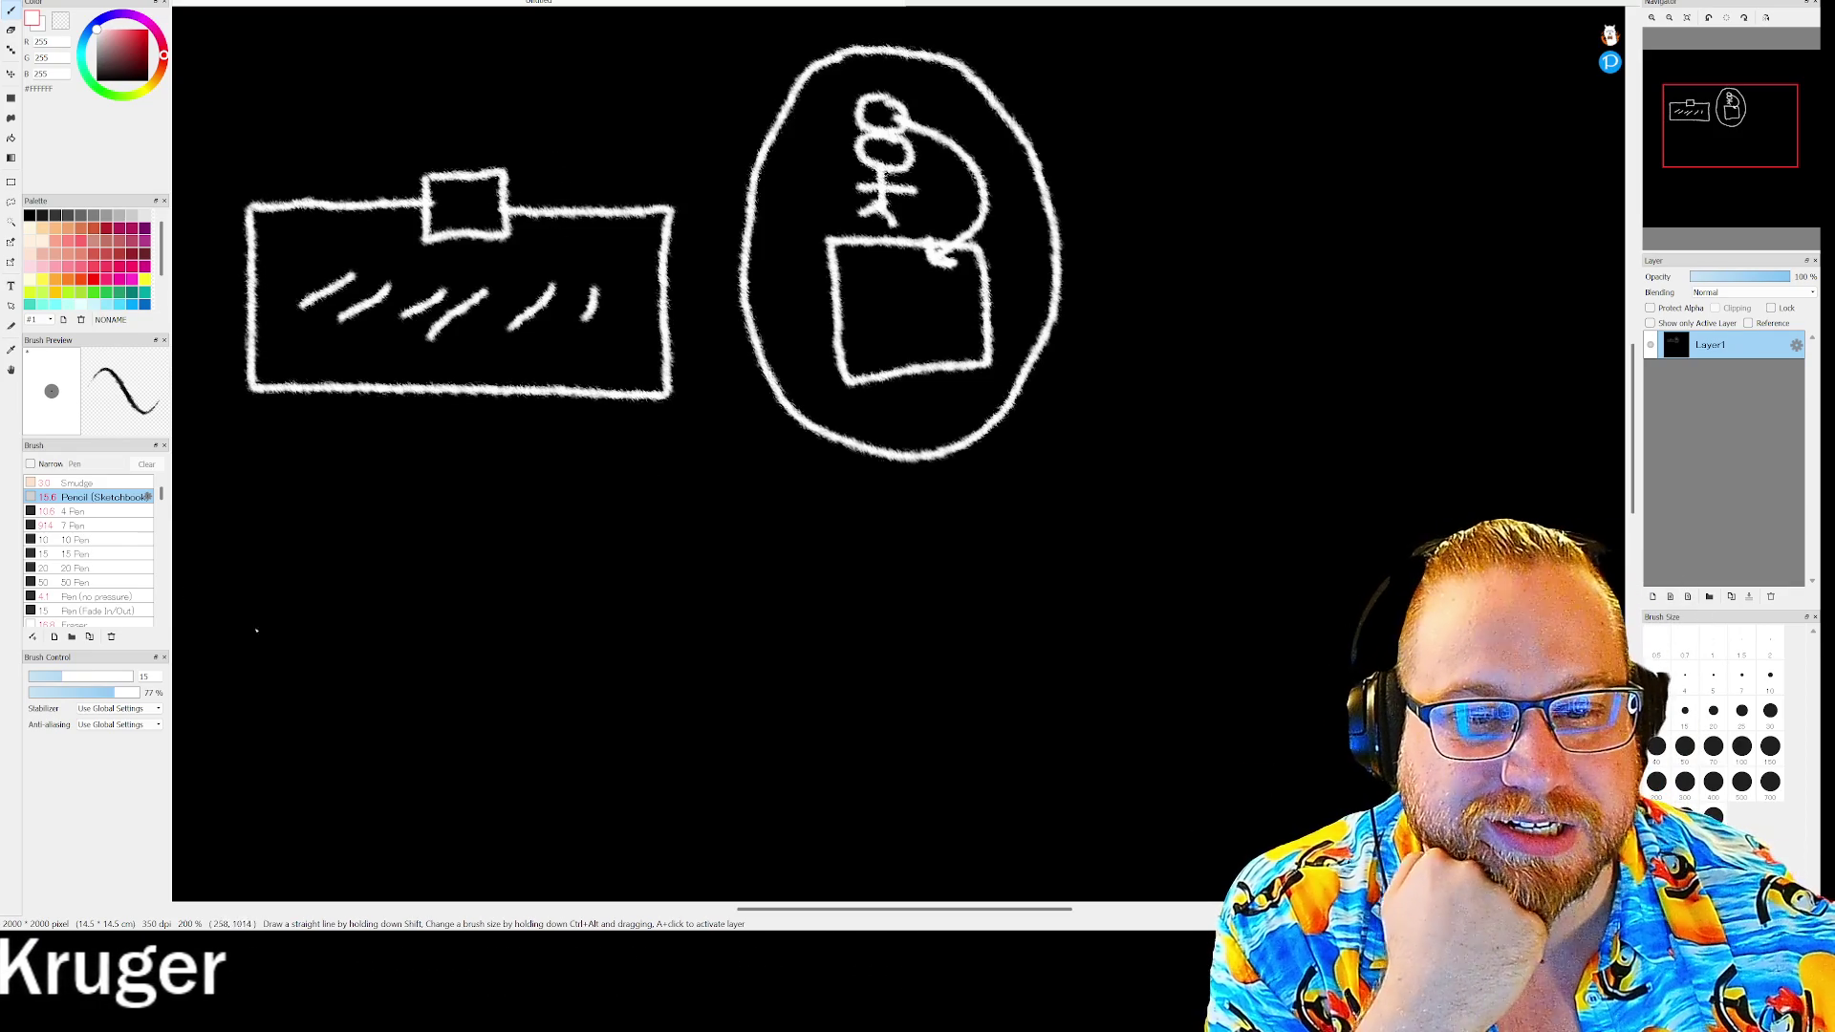
drag(226, 481, 1269, 490)
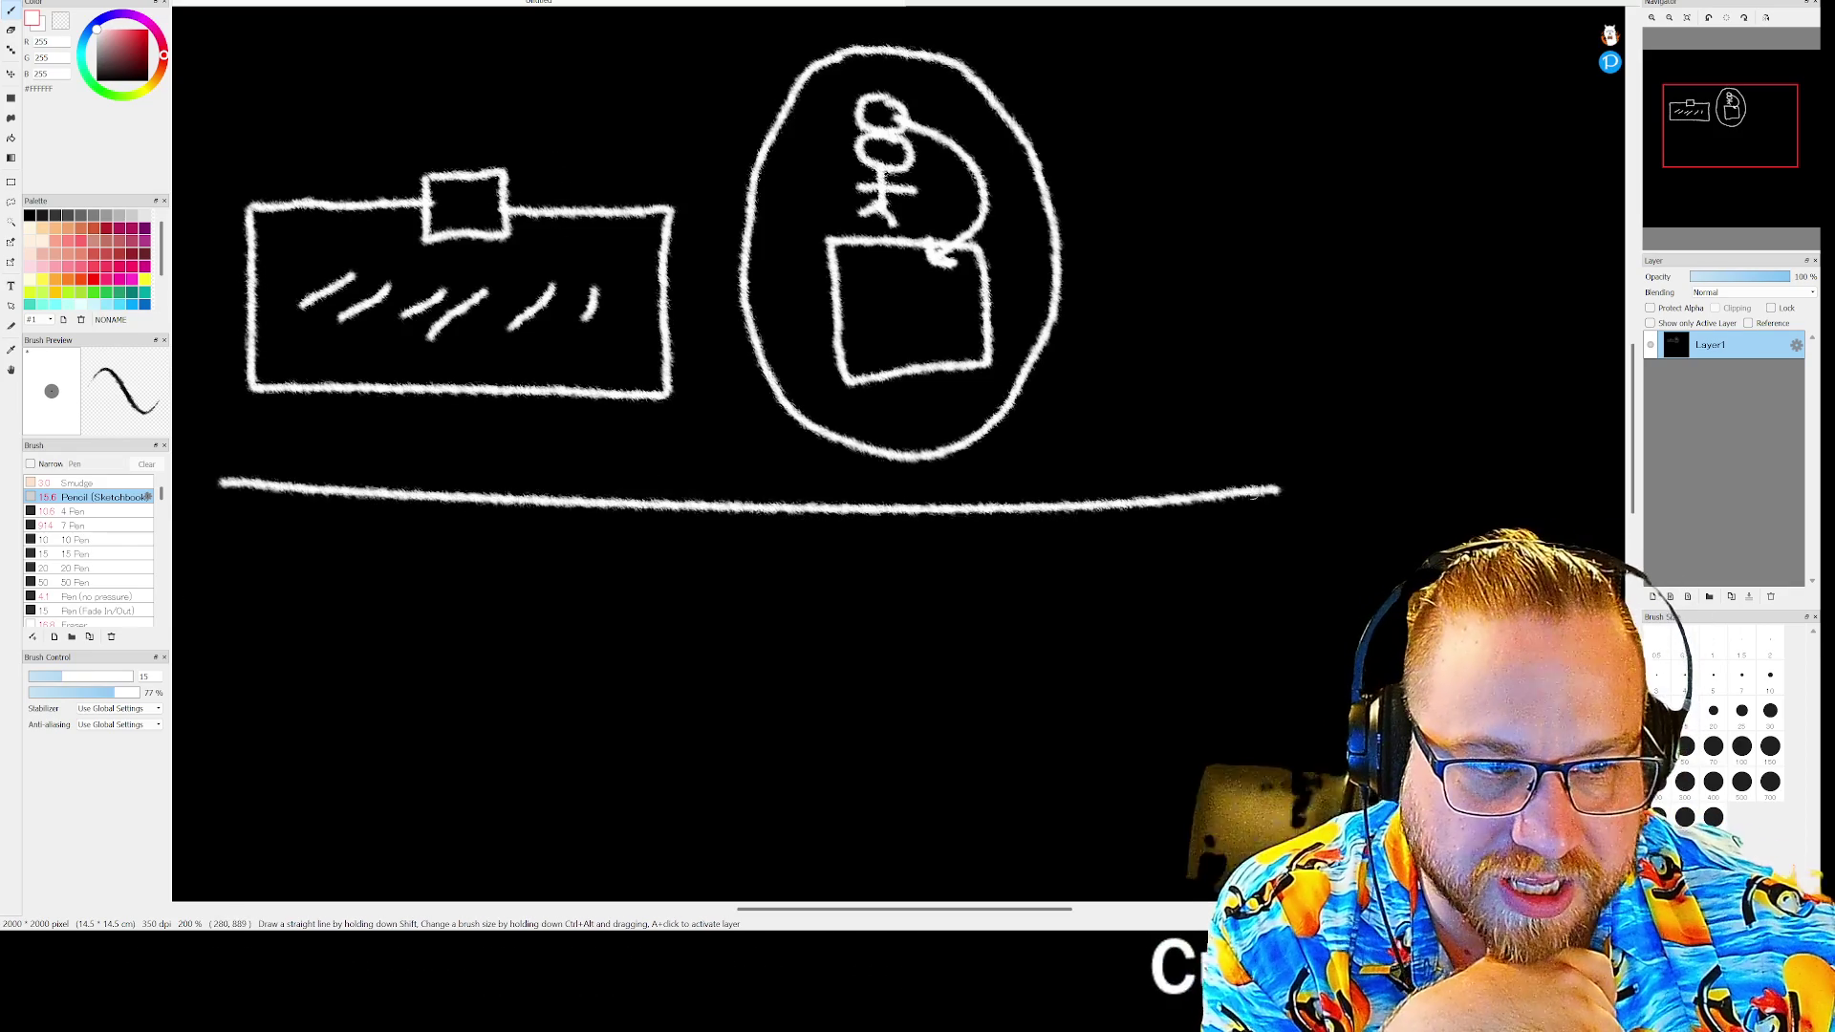
scroll(325, 573, up, 2)
scroll(368, 559, down, 2)
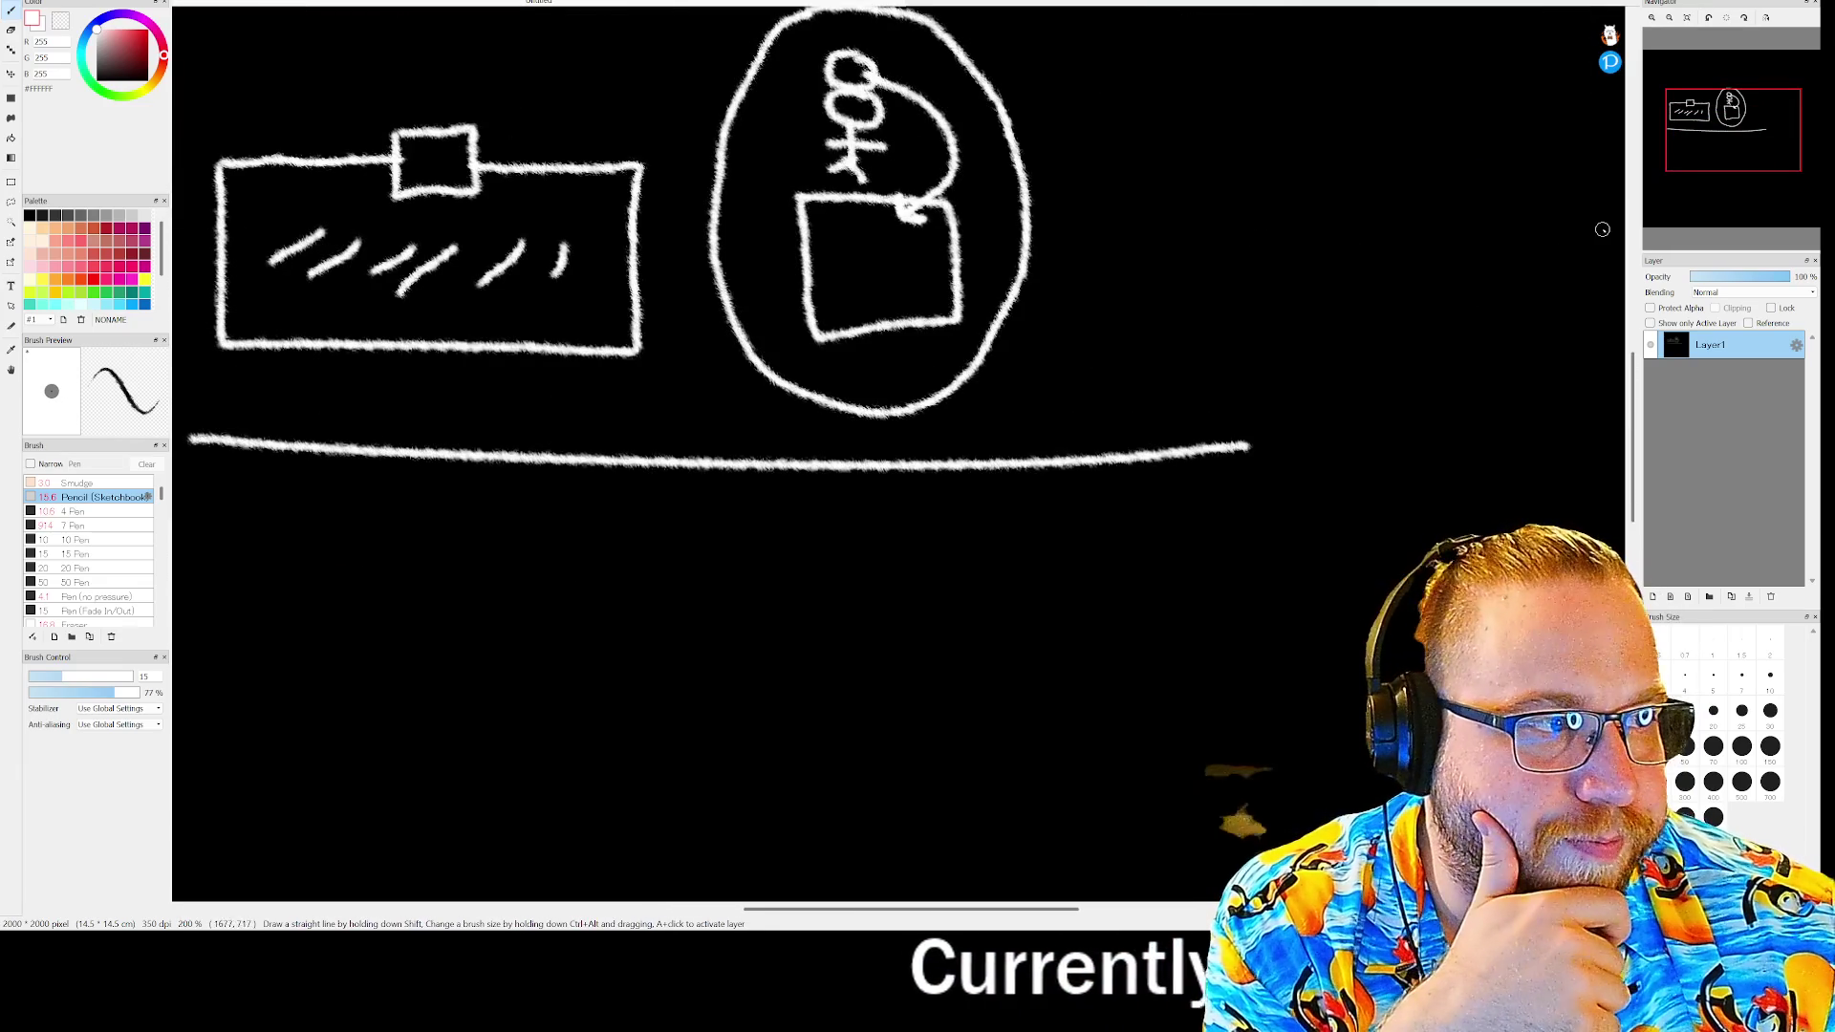
scroll(1557, 218, down, 5)
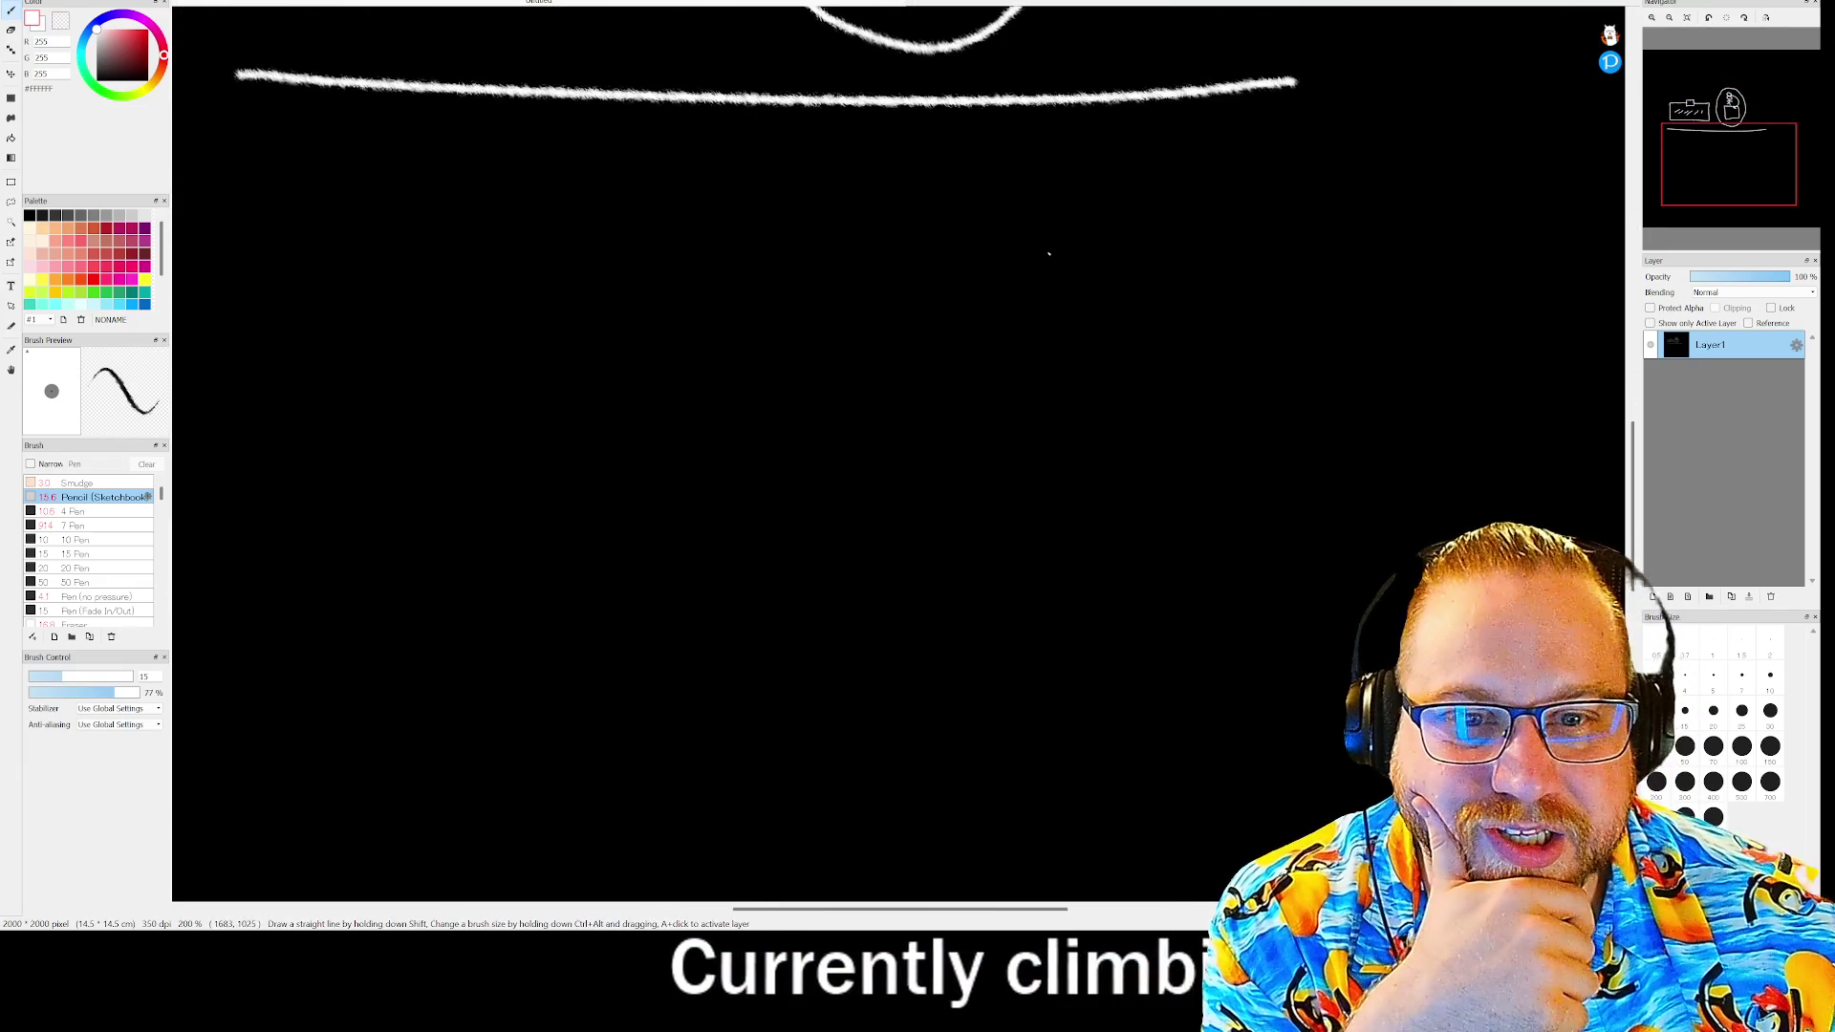
- Sketch two stacked rectangles with curved arrows between them and a small item square
mouse_move(308, 214)
mouse_down()
mouse_move(279, 439)
mouse_move(851, 411)
mouse_move(702, 212)
mouse_move(292, 213)
mouse_up()
mouse_move(265, 518)
mouse_down()
mouse_move(291, 612)
mouse_move(766, 533)
mouse_move(893, 706)
mouse_move(270, 719)
mouse_up()
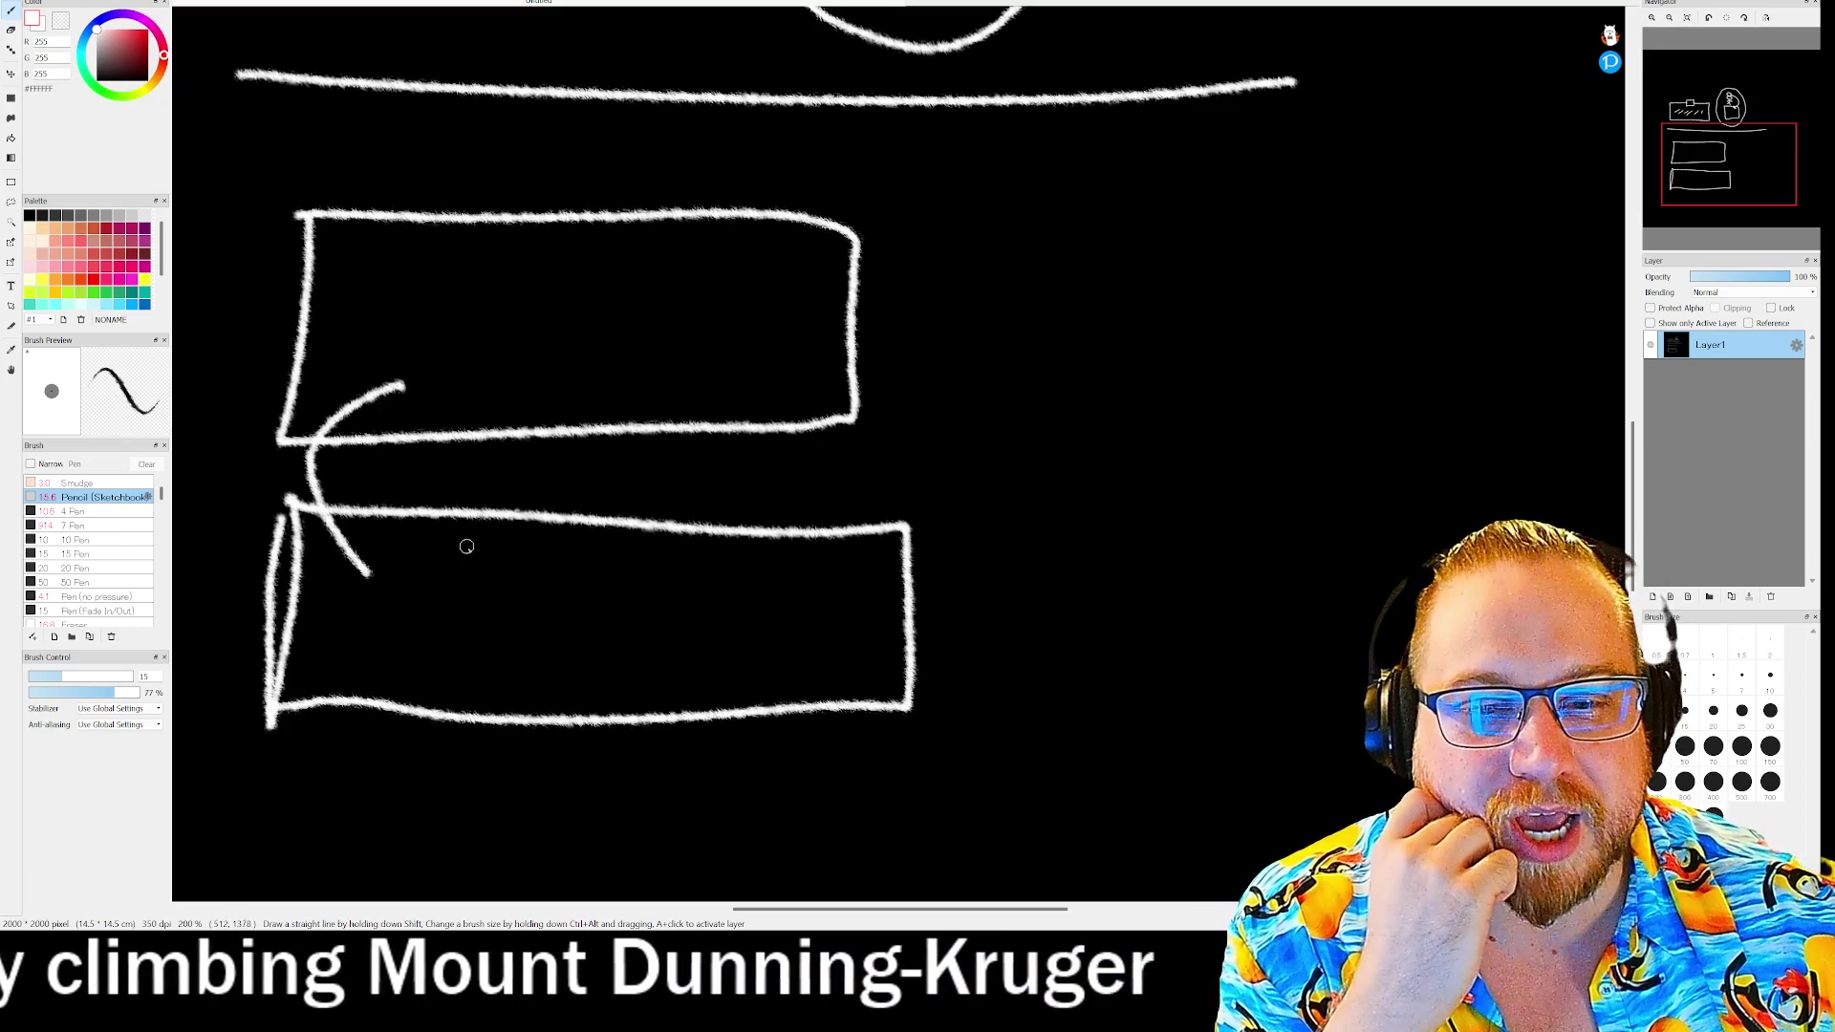
mouse_move(551, 552)
mouse_down()
mouse_move(489, 368)
mouse_move(540, 328)
mouse_up()
drag(621, 612, 659, 388)
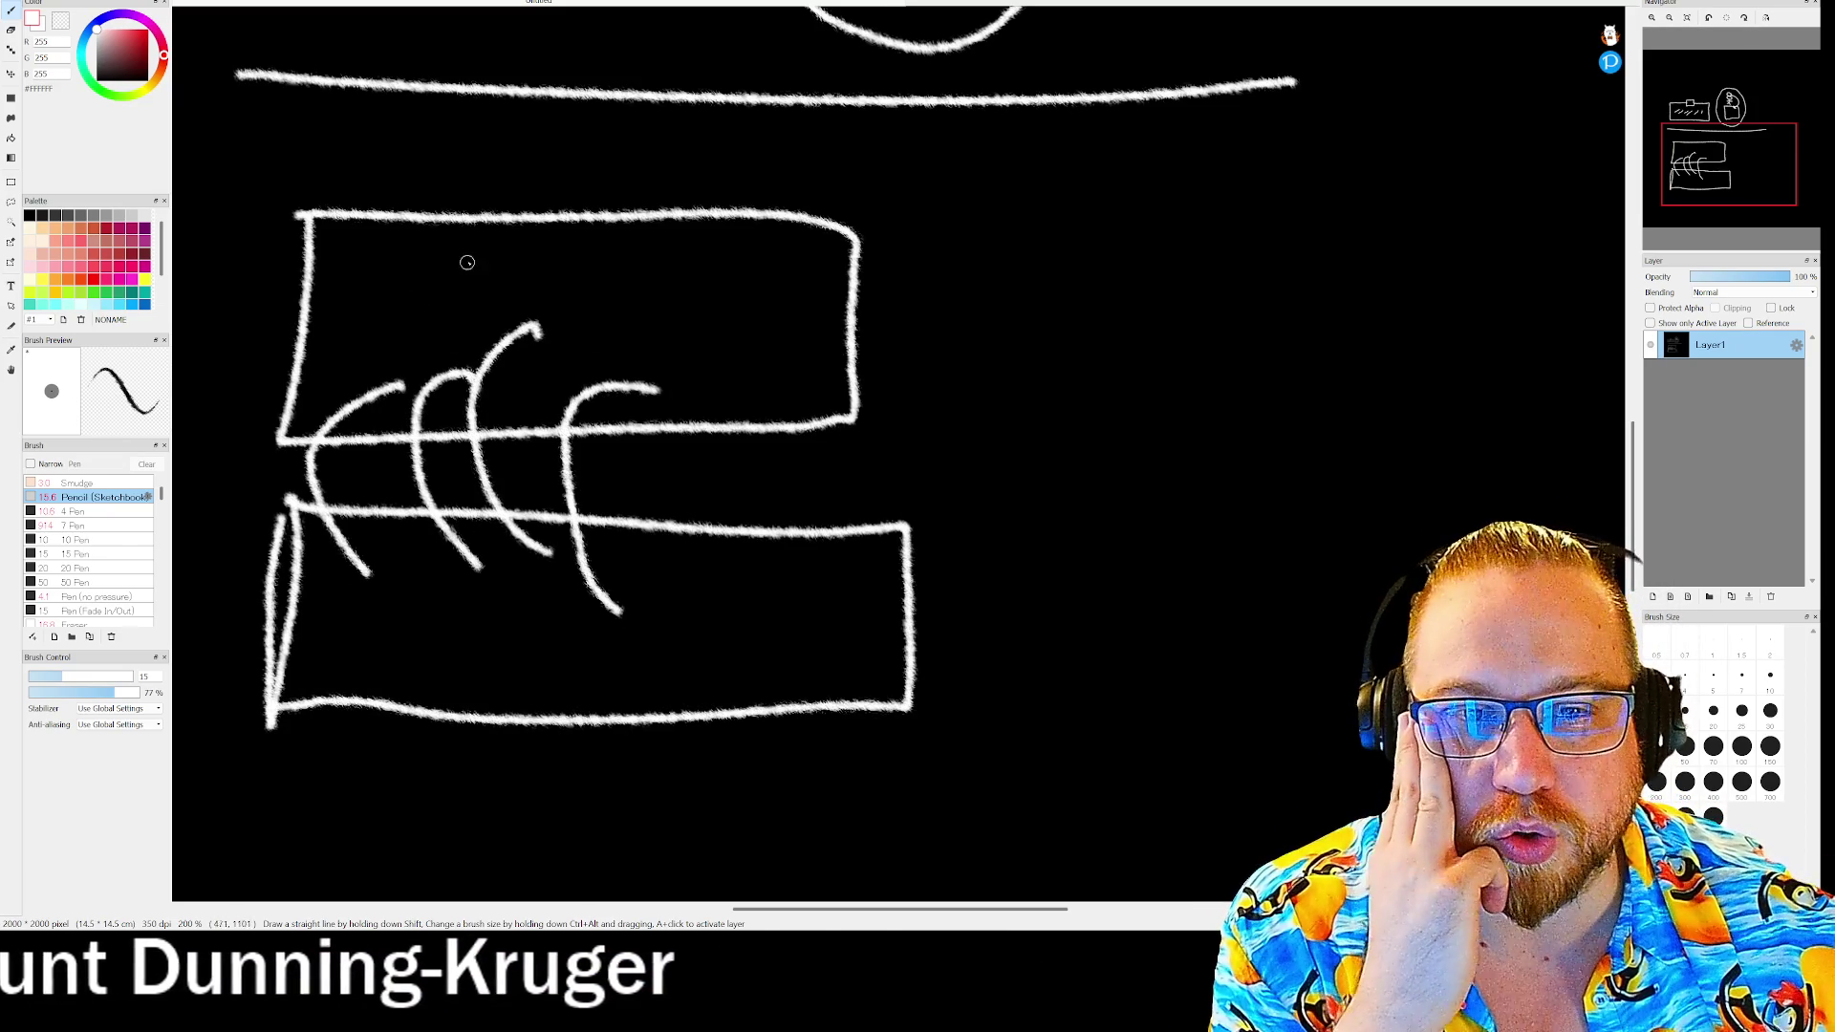
drag(349, 272, 338, 339)
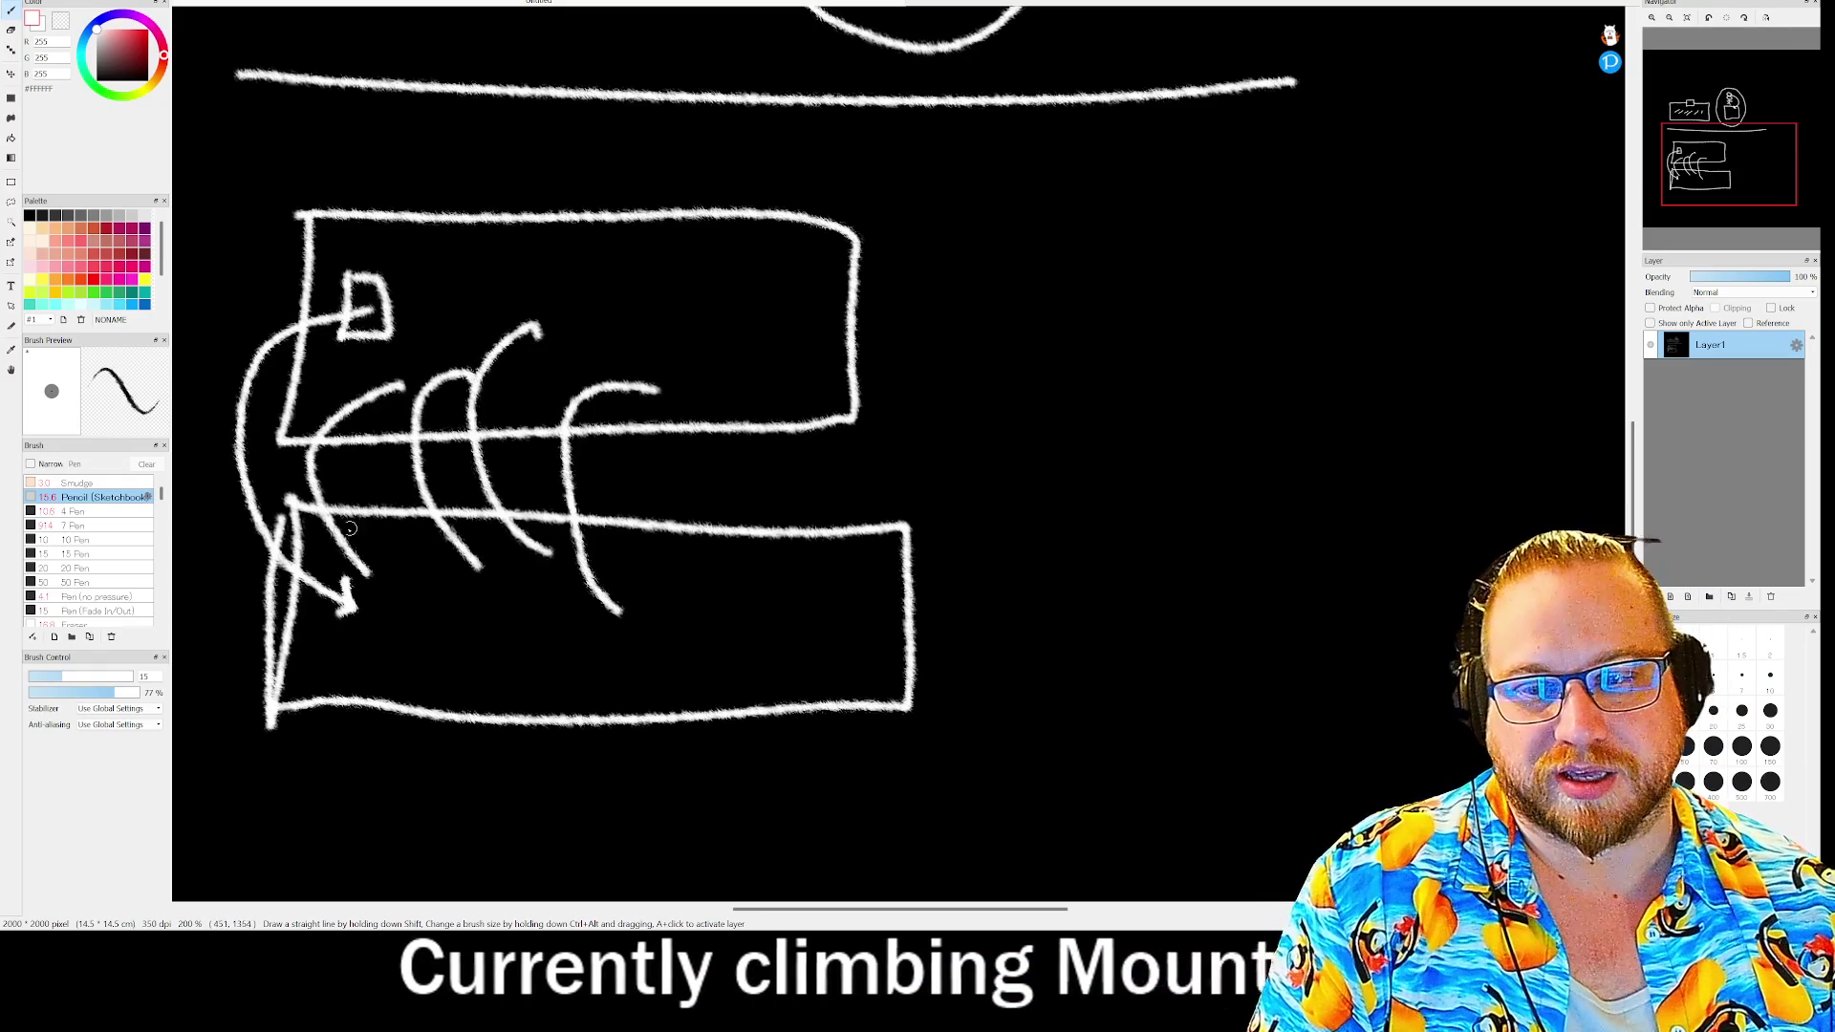
- Undo the stray horizontal line and last curved stroke, then pan up the canvas
drag(212, 475, 965, 480)
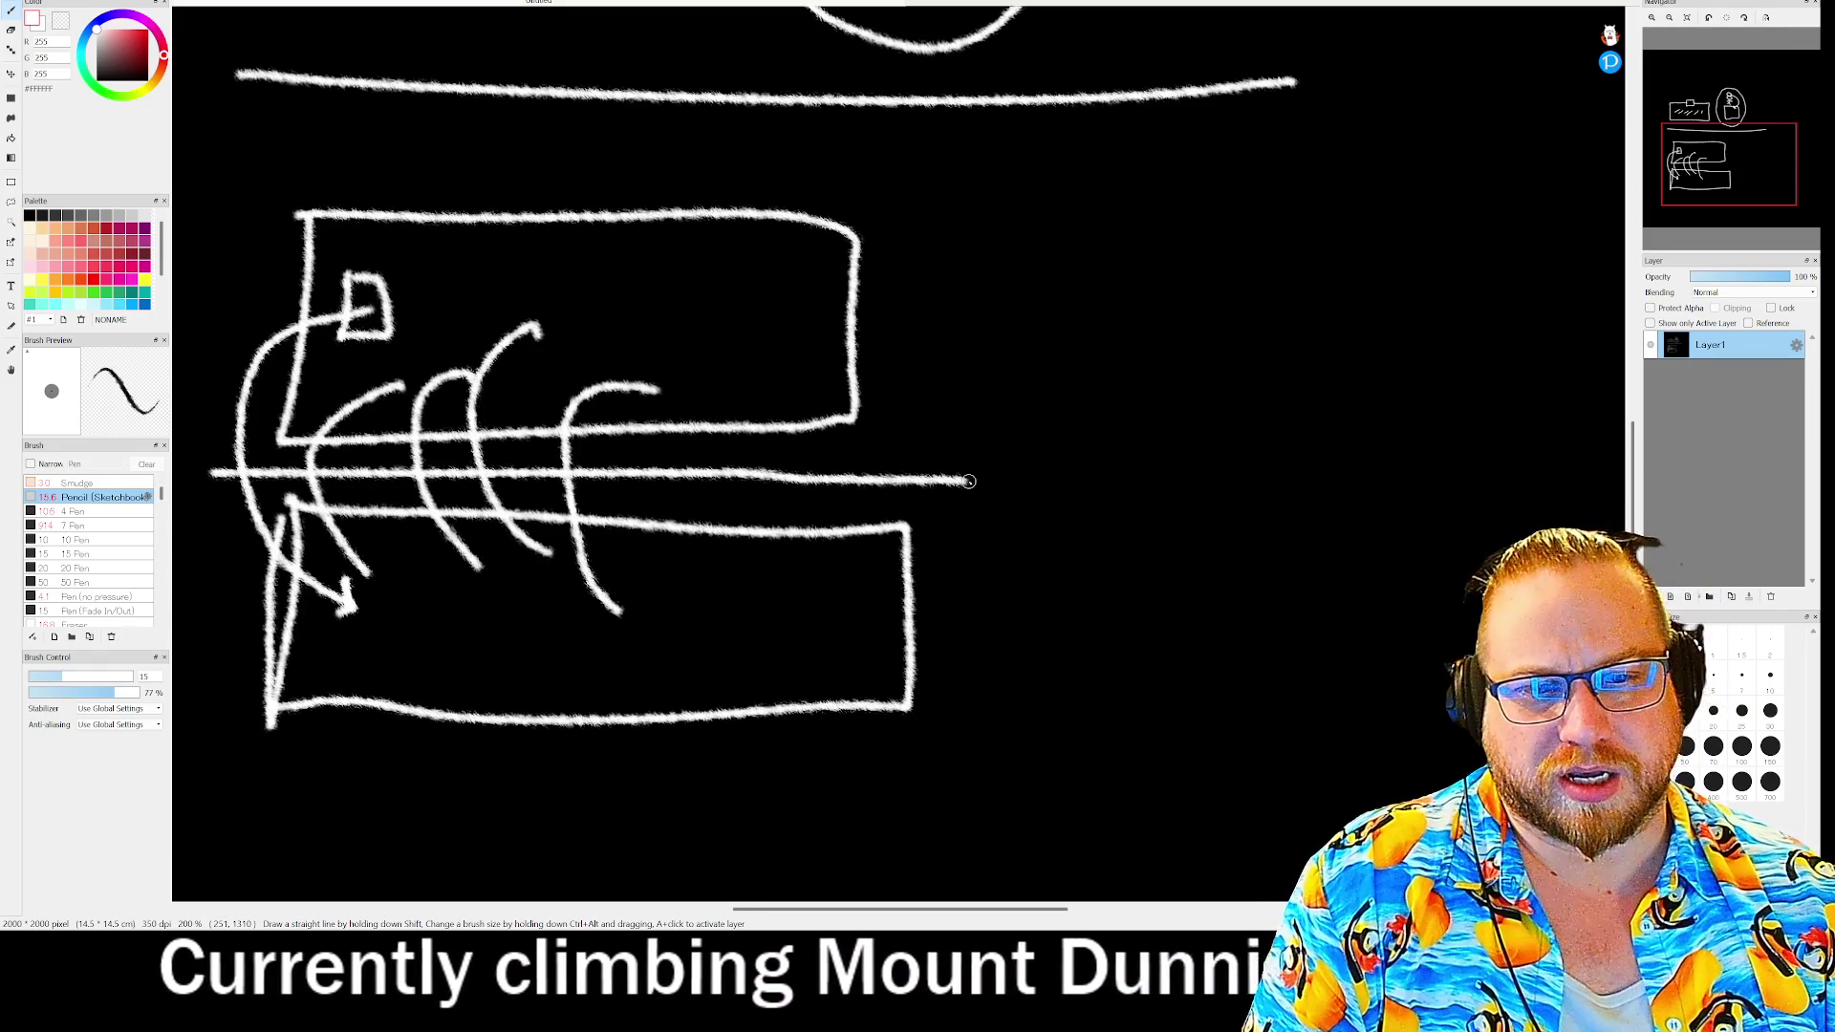
key(ctrl+z)
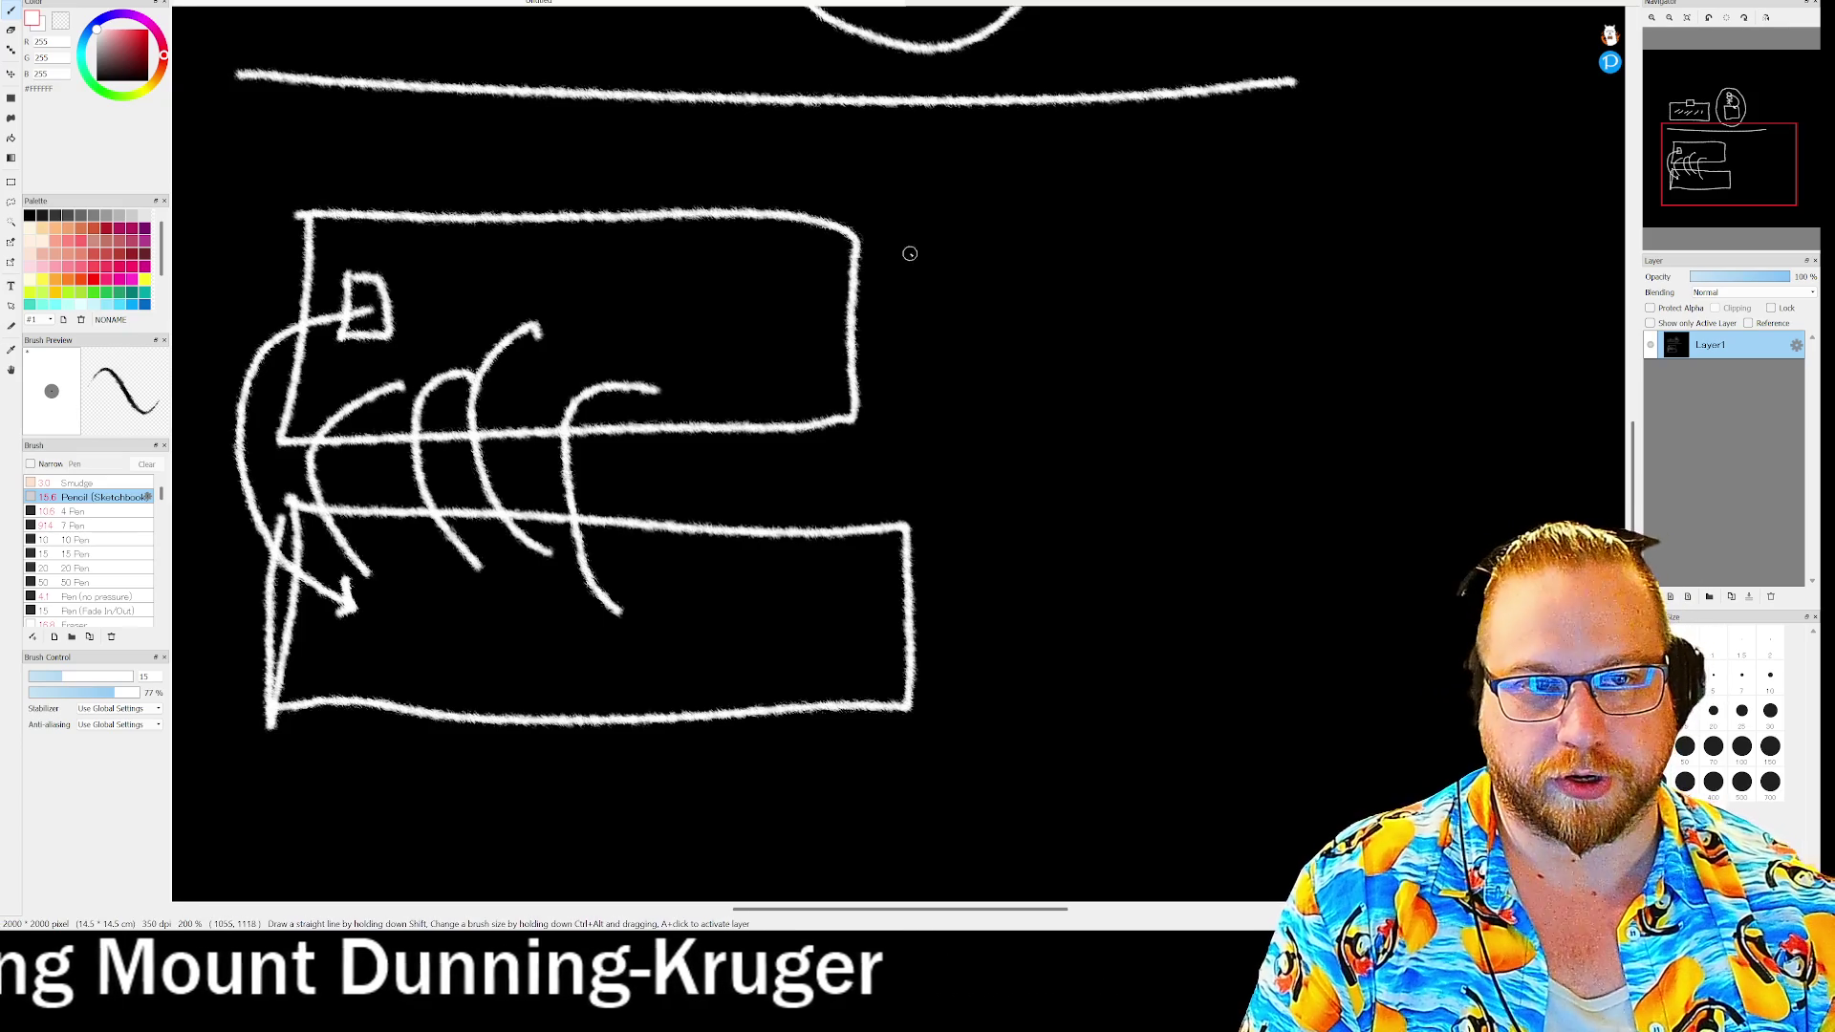
key(ctrl+z)
mouse_move(1726, 163)
mouse_down()
mouse_move(1683, 160)
mouse_move(1713, 132)
mouse_up()
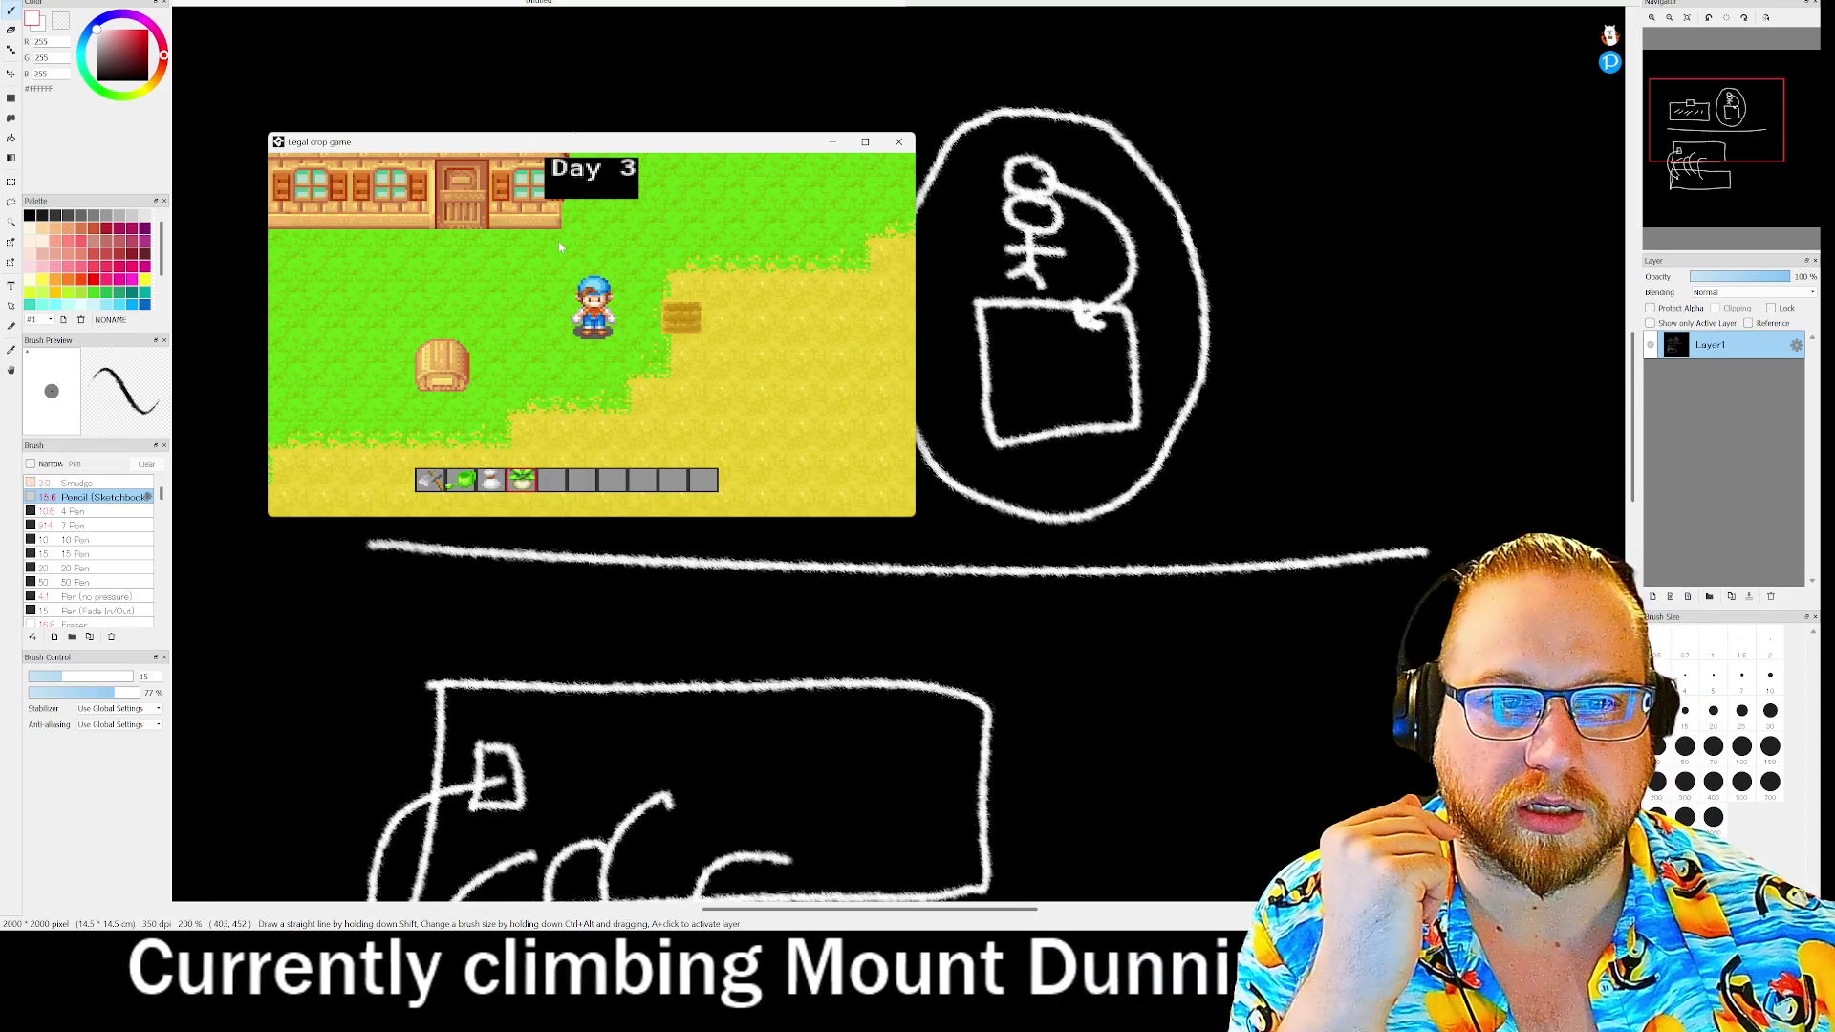
- Open the chest and inventory, moving a tool via the hotbar into the chest and back to inventory
key(e)
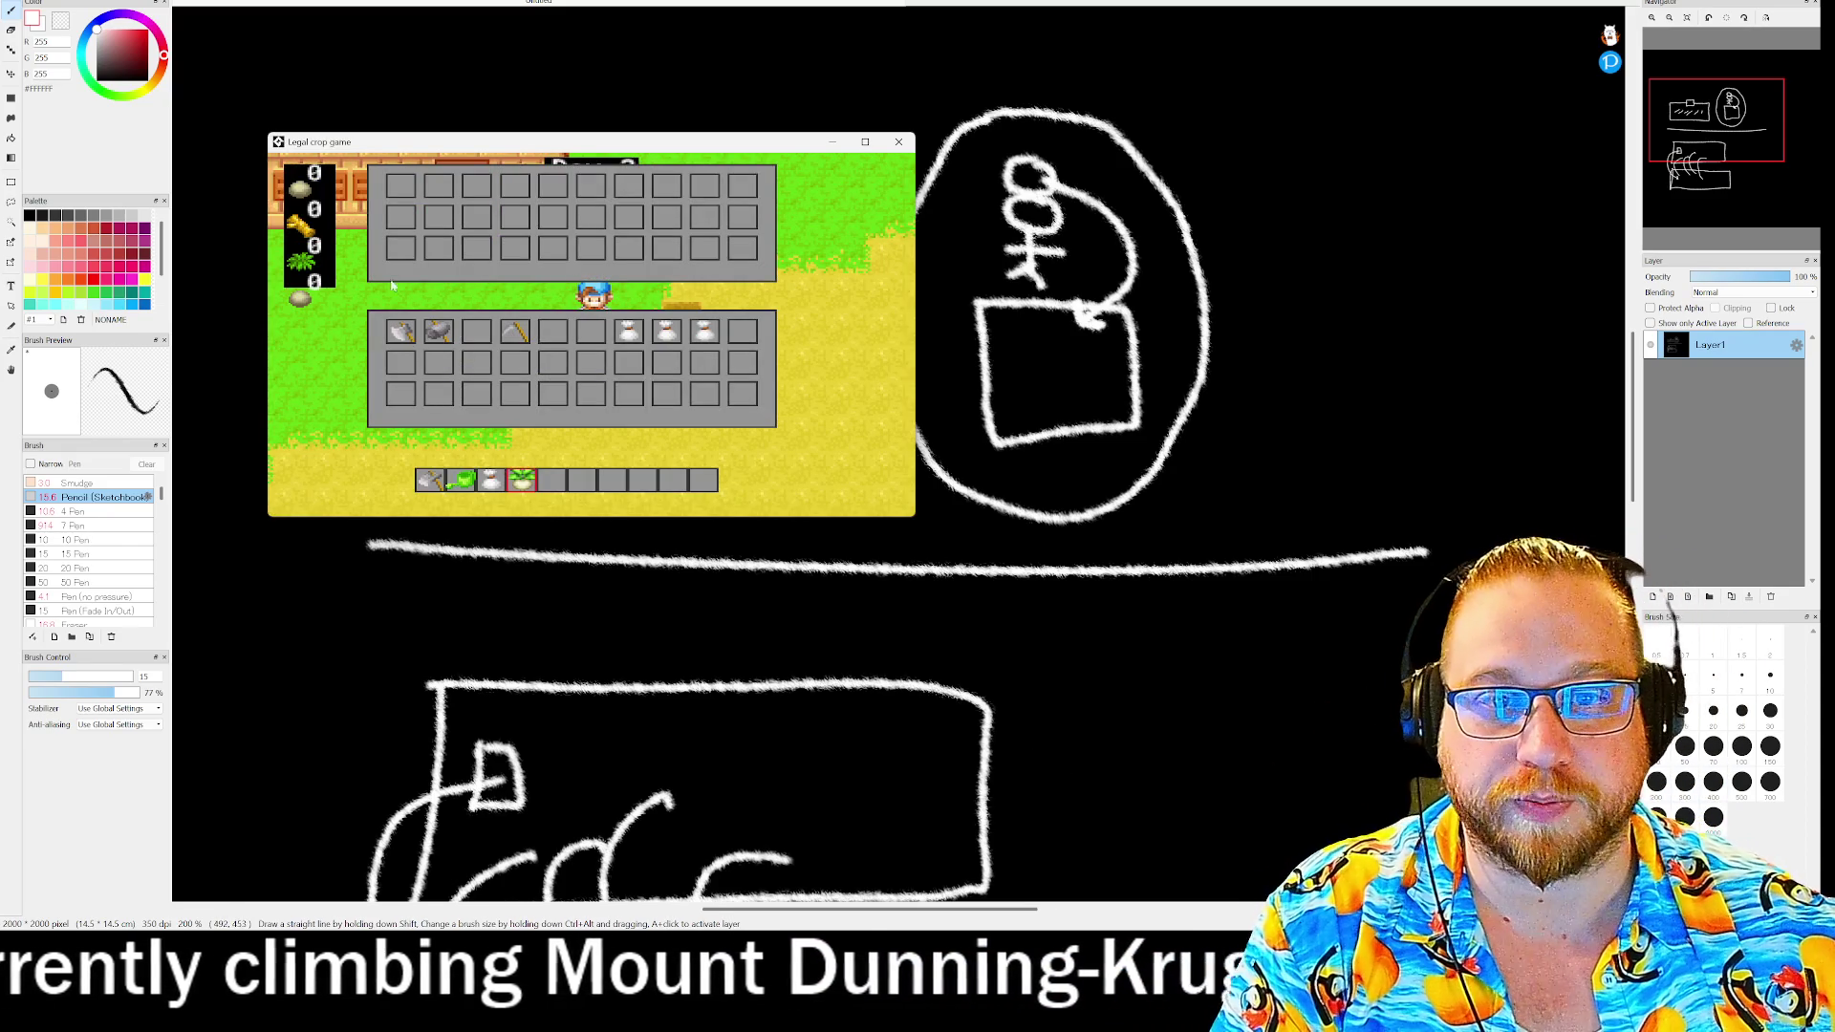
click(561, 482)
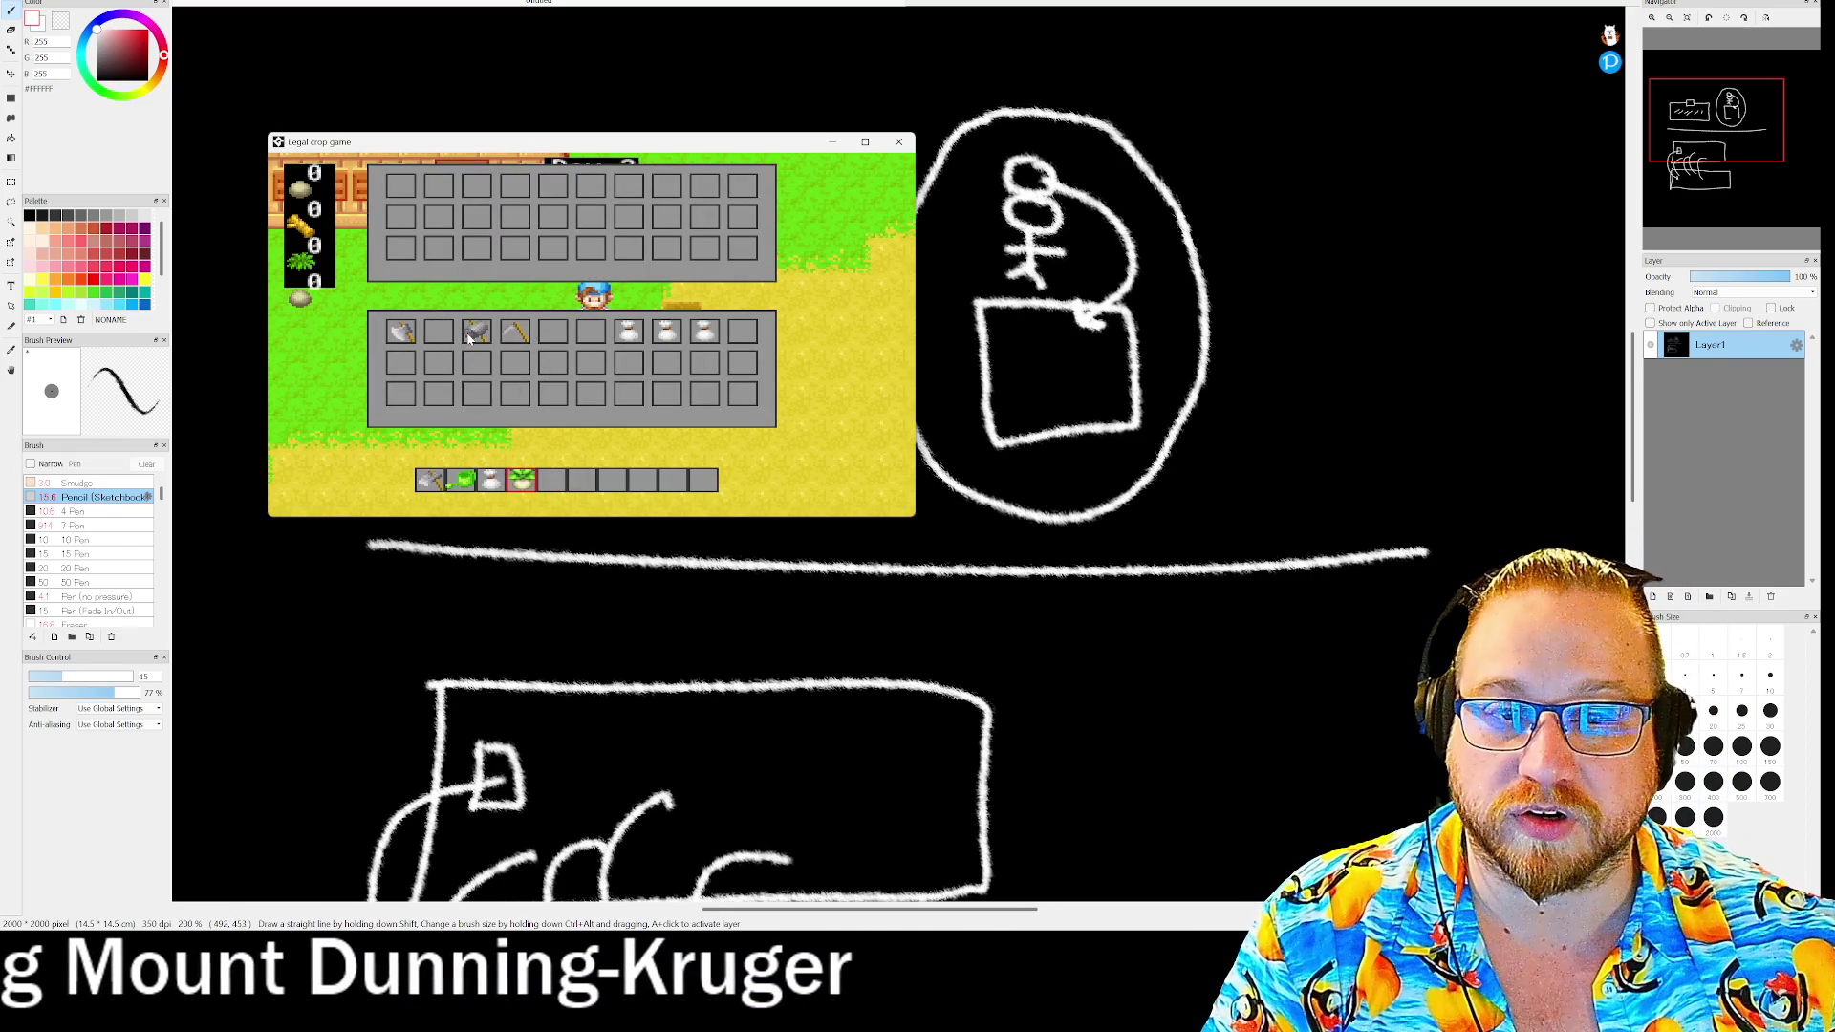
click(468, 191)
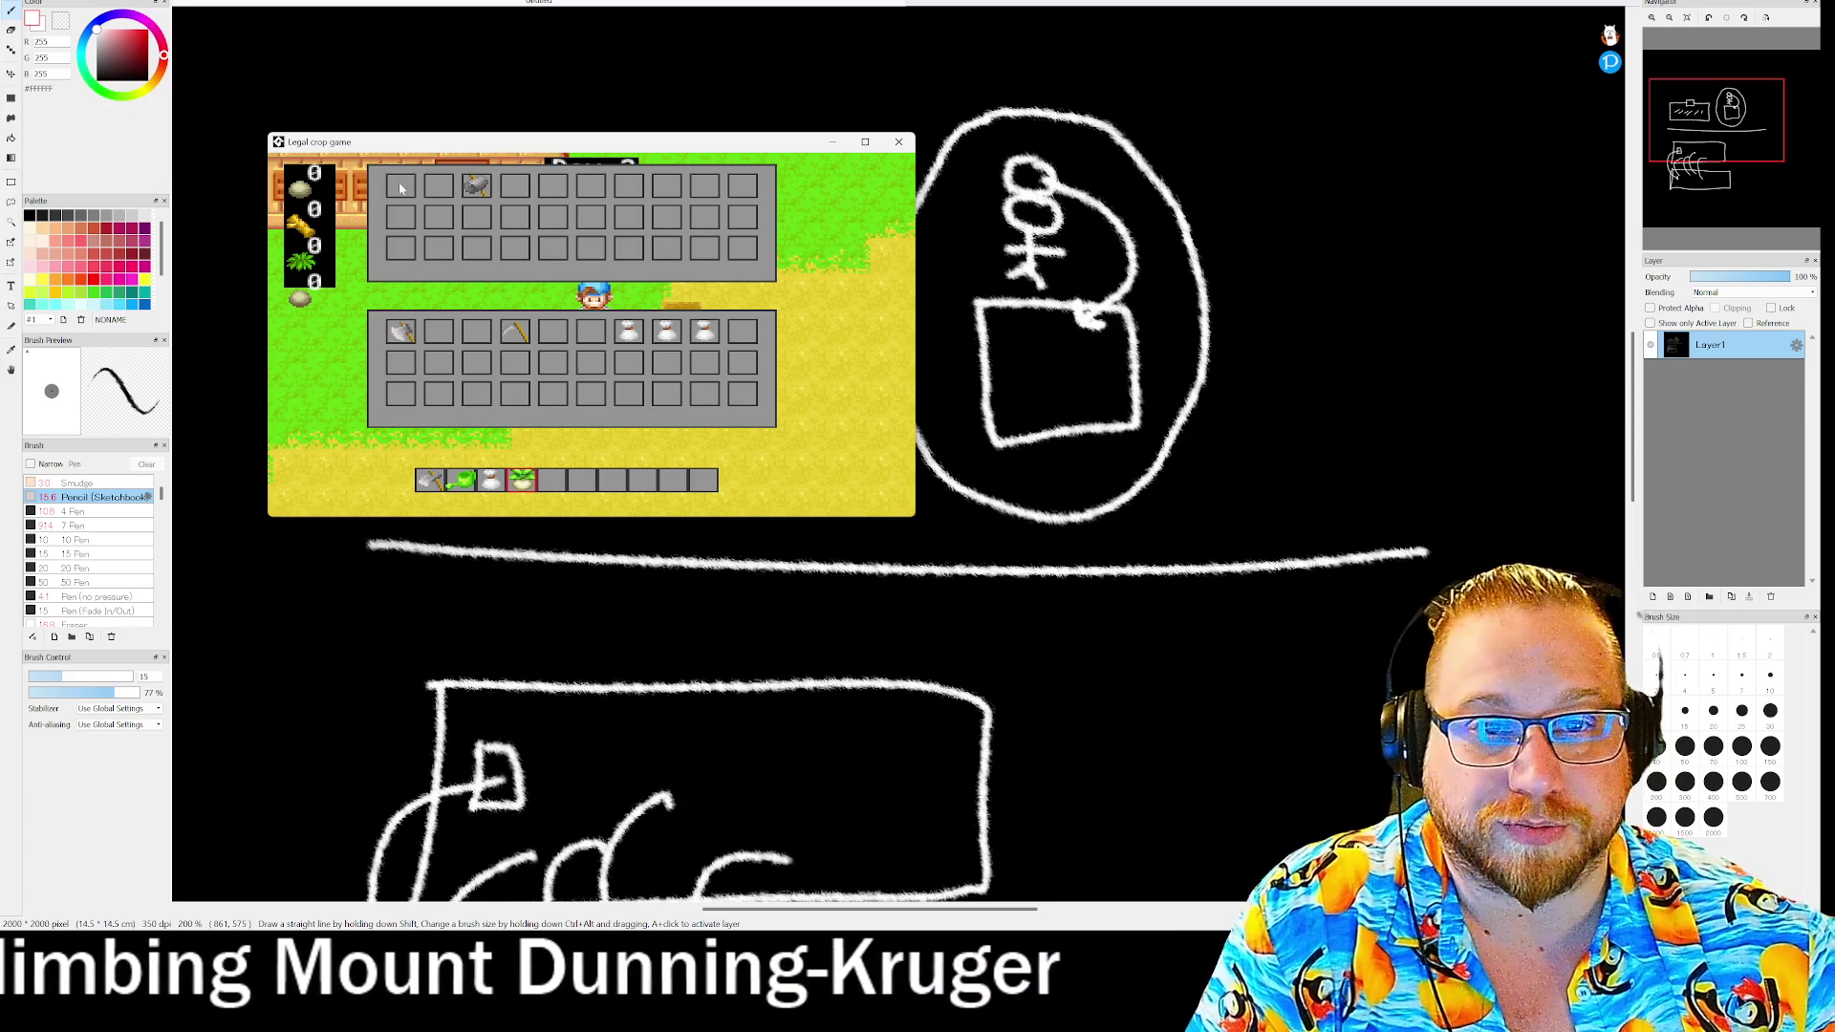
drag(458, 194, 553, 330)
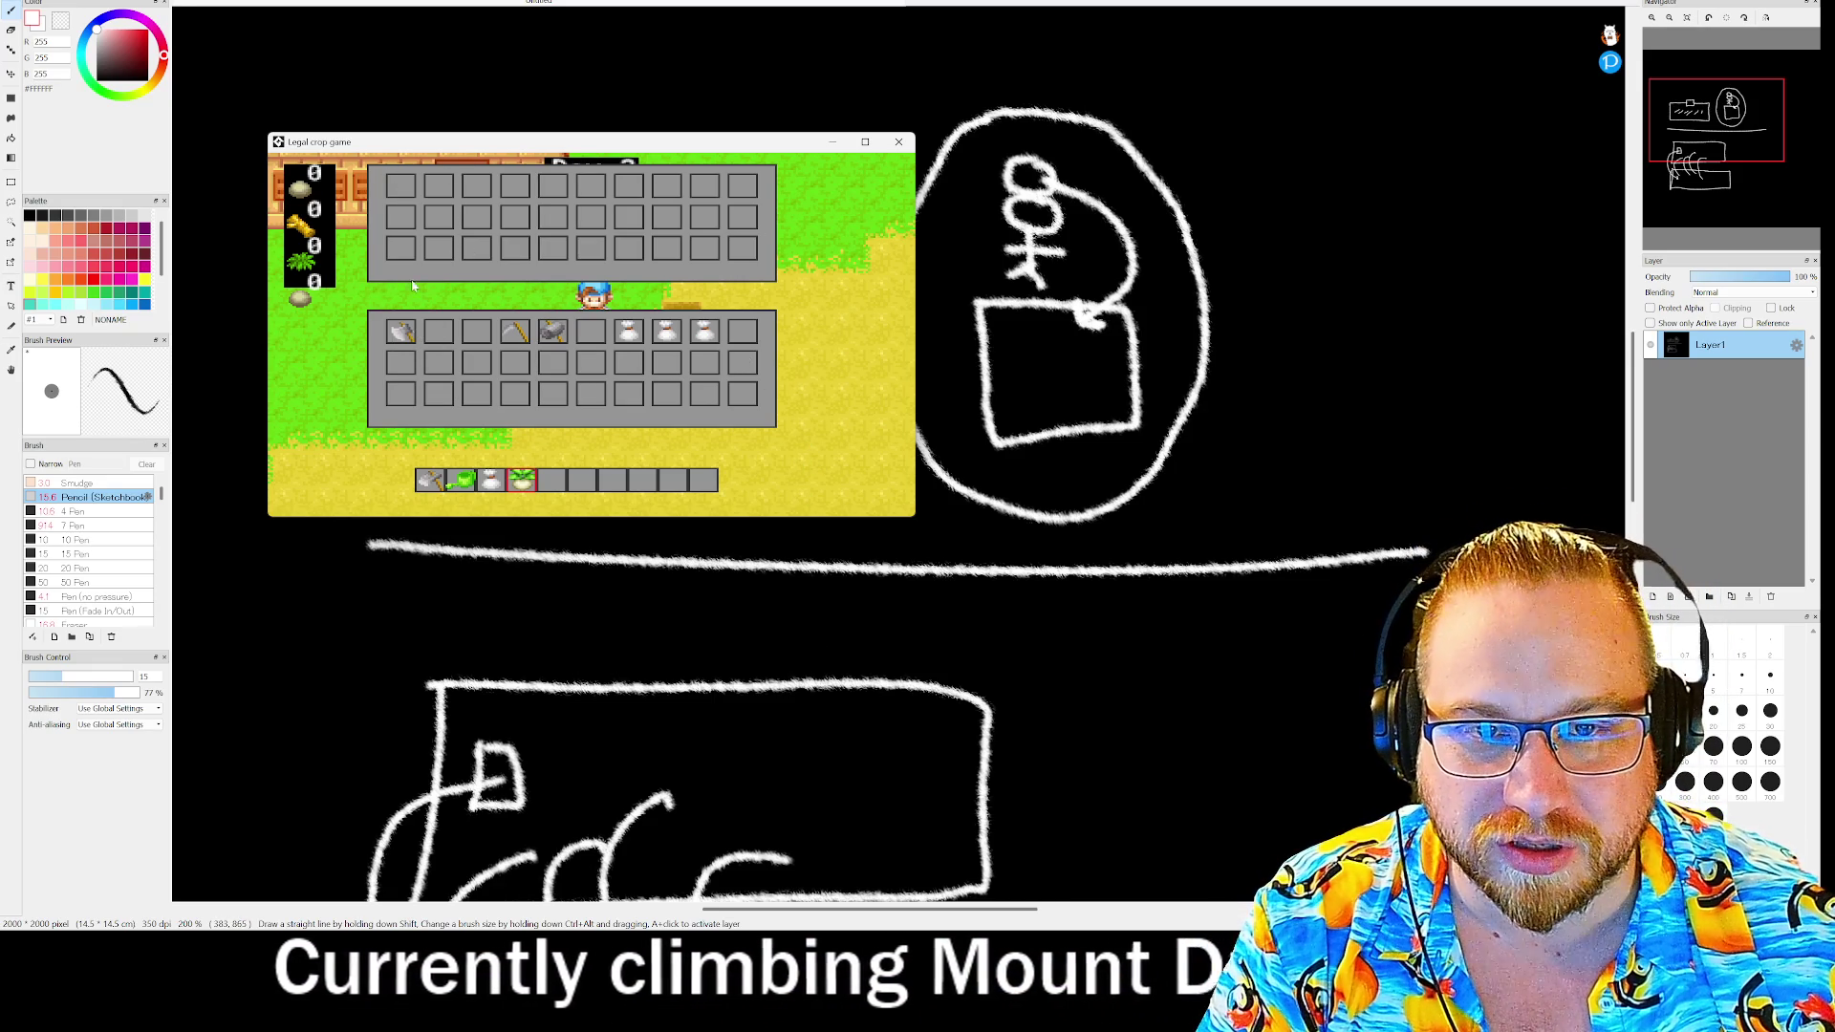
- Move the axe into the chest, toggle the inventory, and close the game window
click(406, 334)
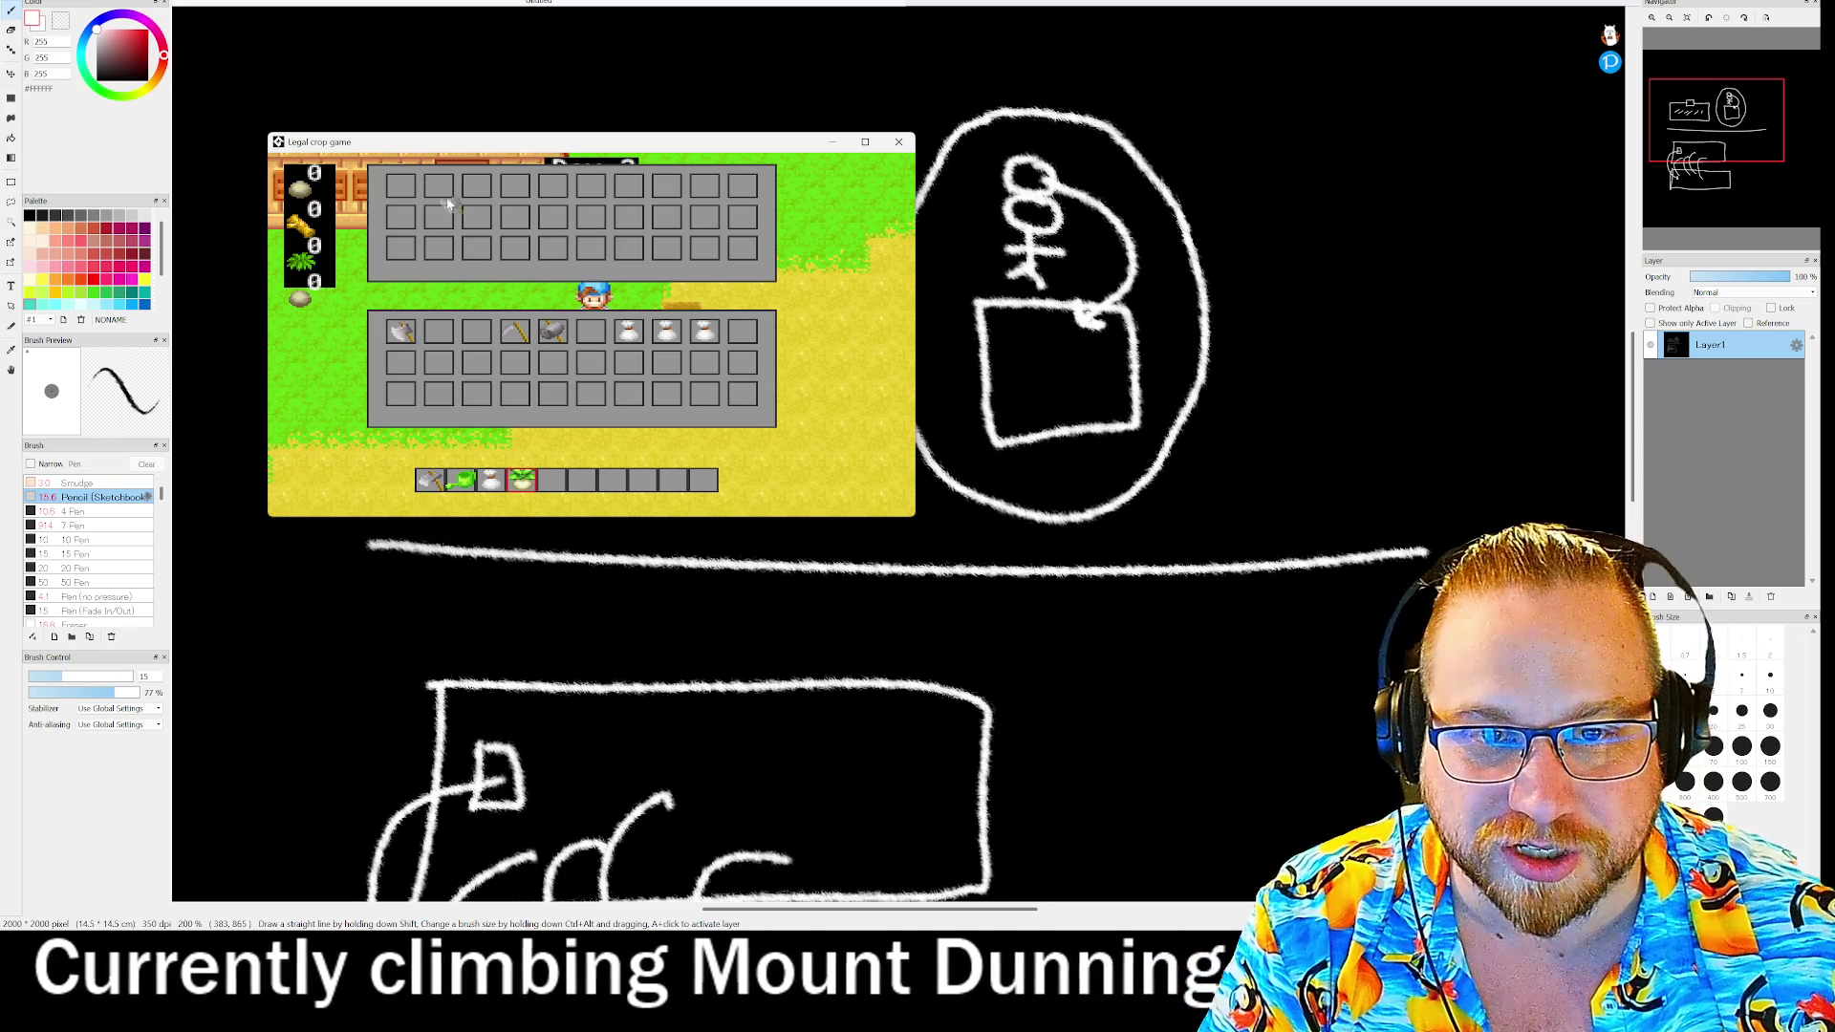
key(i)
key(i)
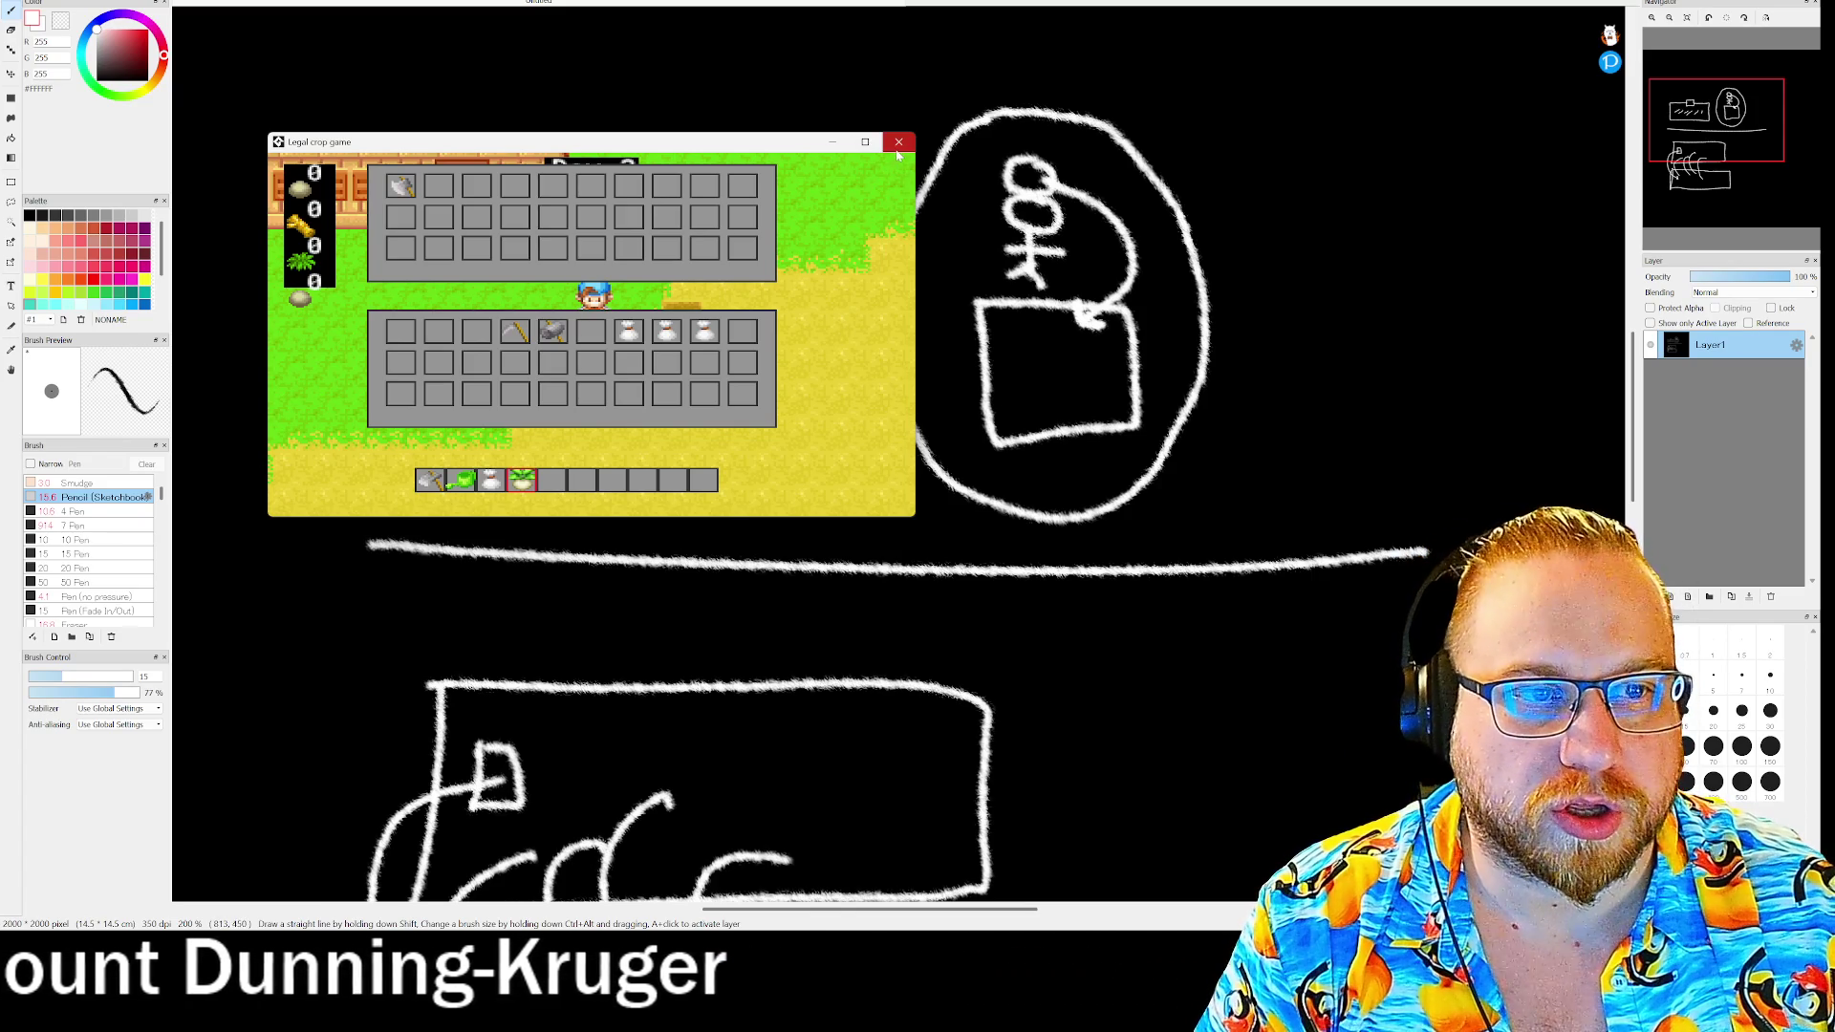
click(898, 143)
scroll(656, 627, up, 3)
- Zoom out the canvas, then close the sketch document, discarding it without saving
scroll(655, 622, down, 5)
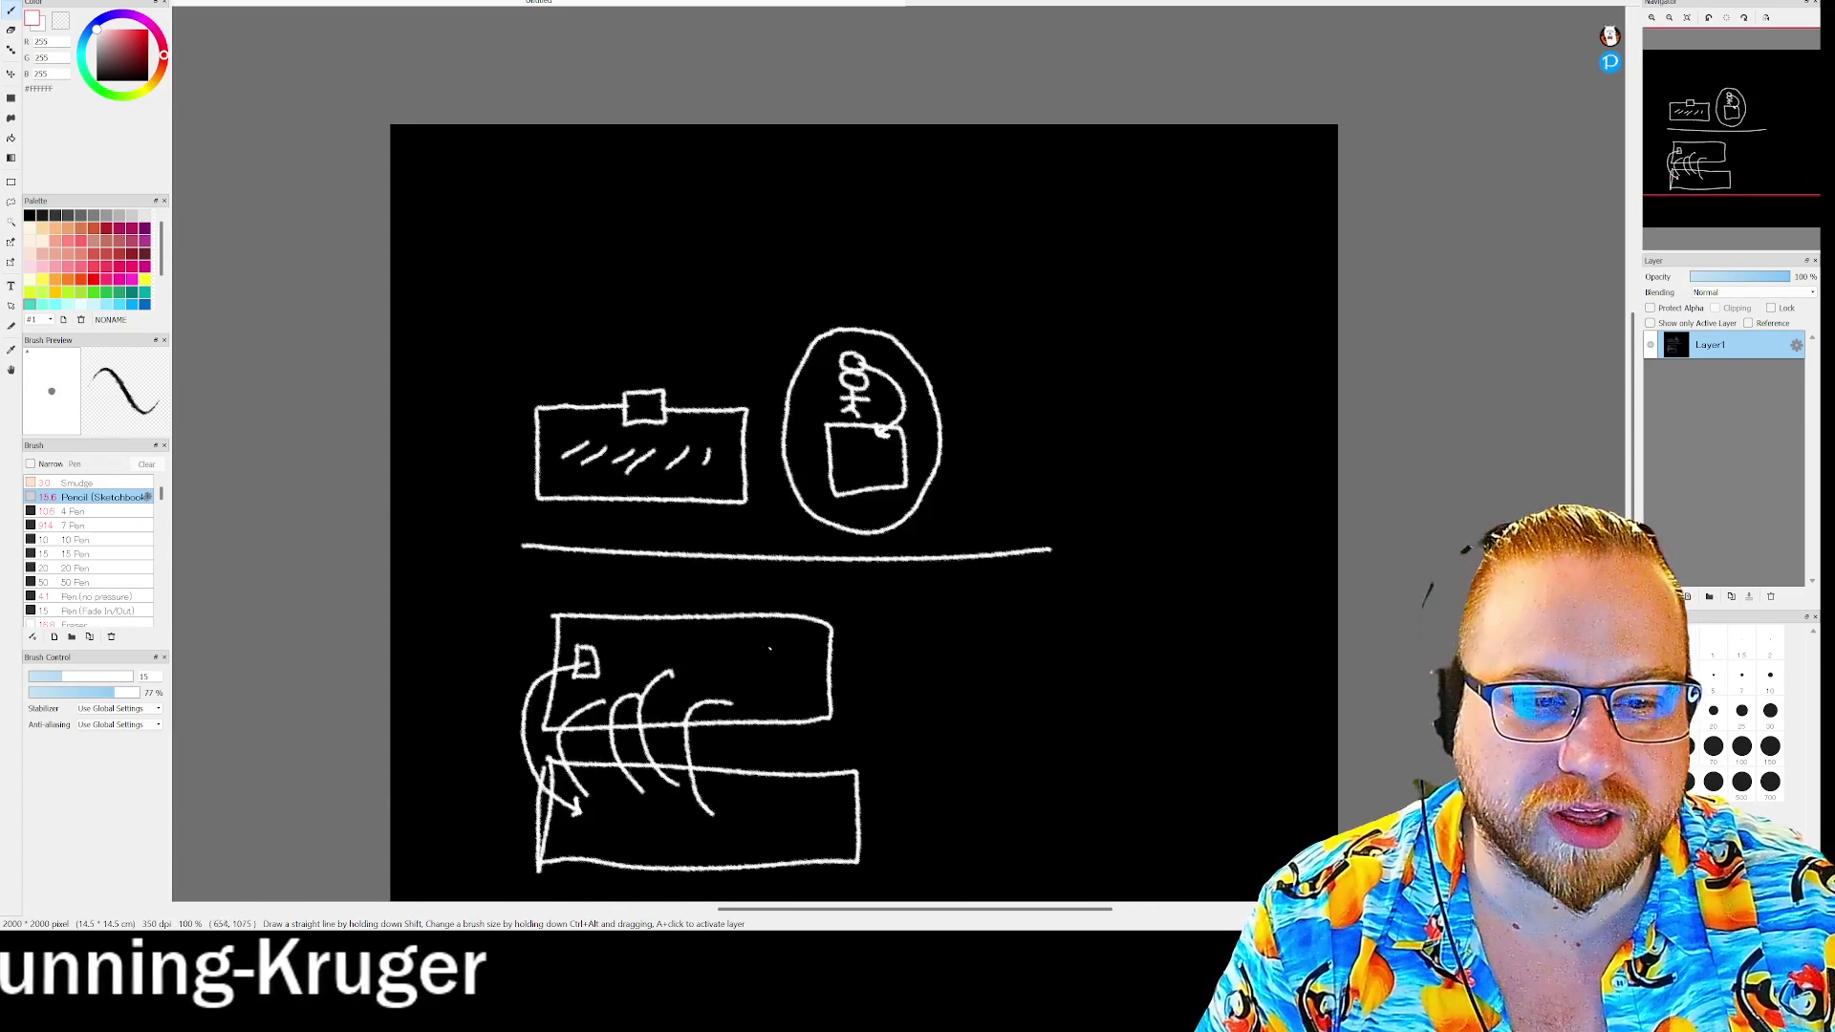
scroll(604, 387, down, 3)
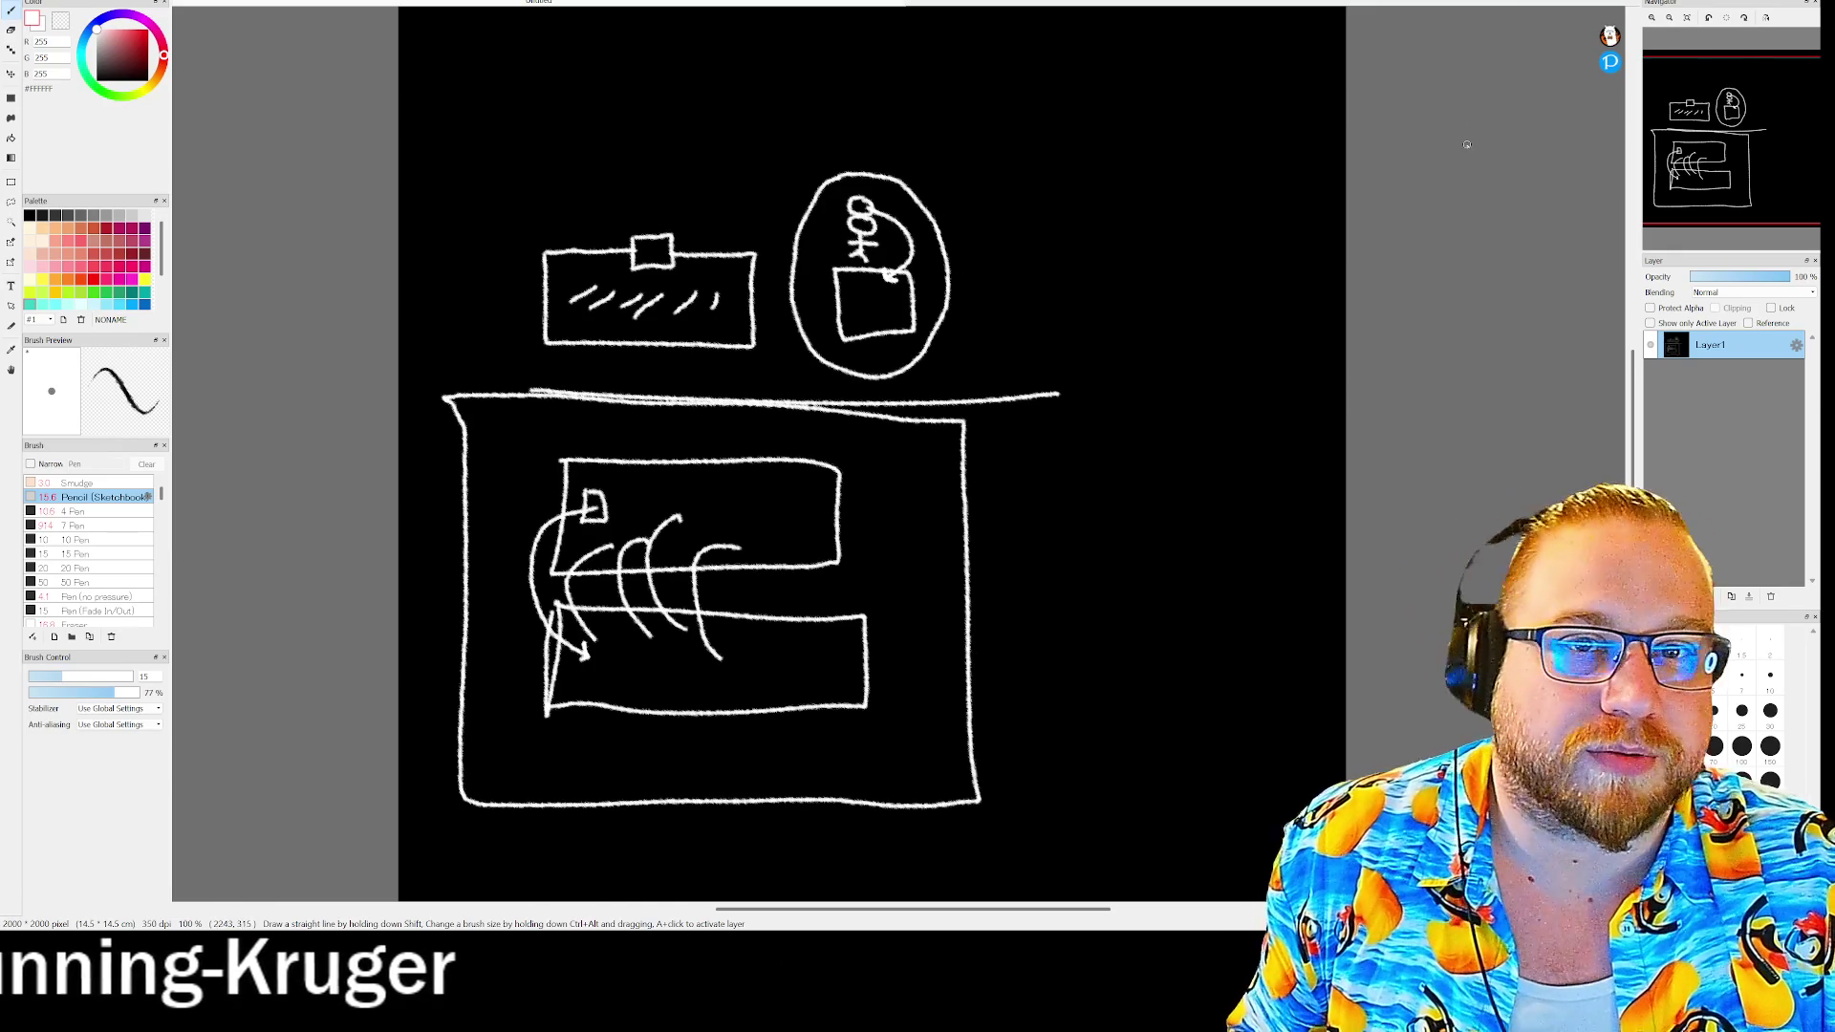
key(ctrl+w)
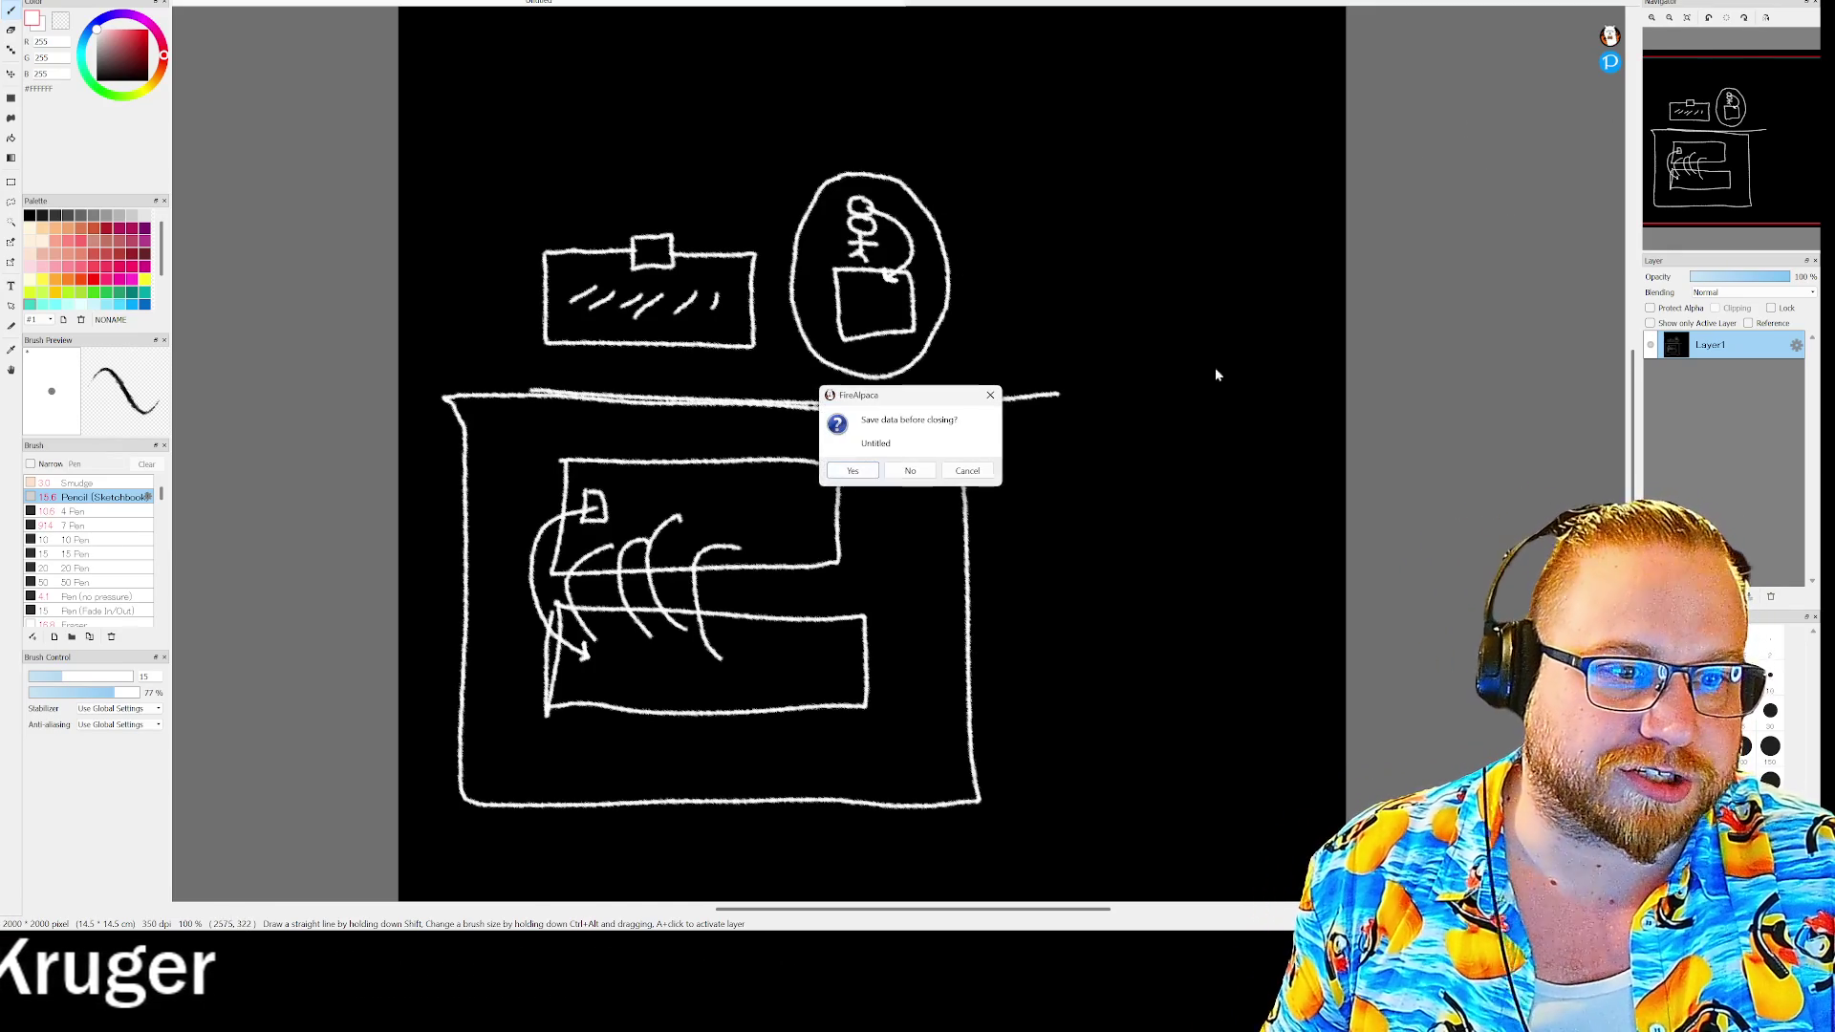
click(904, 475)
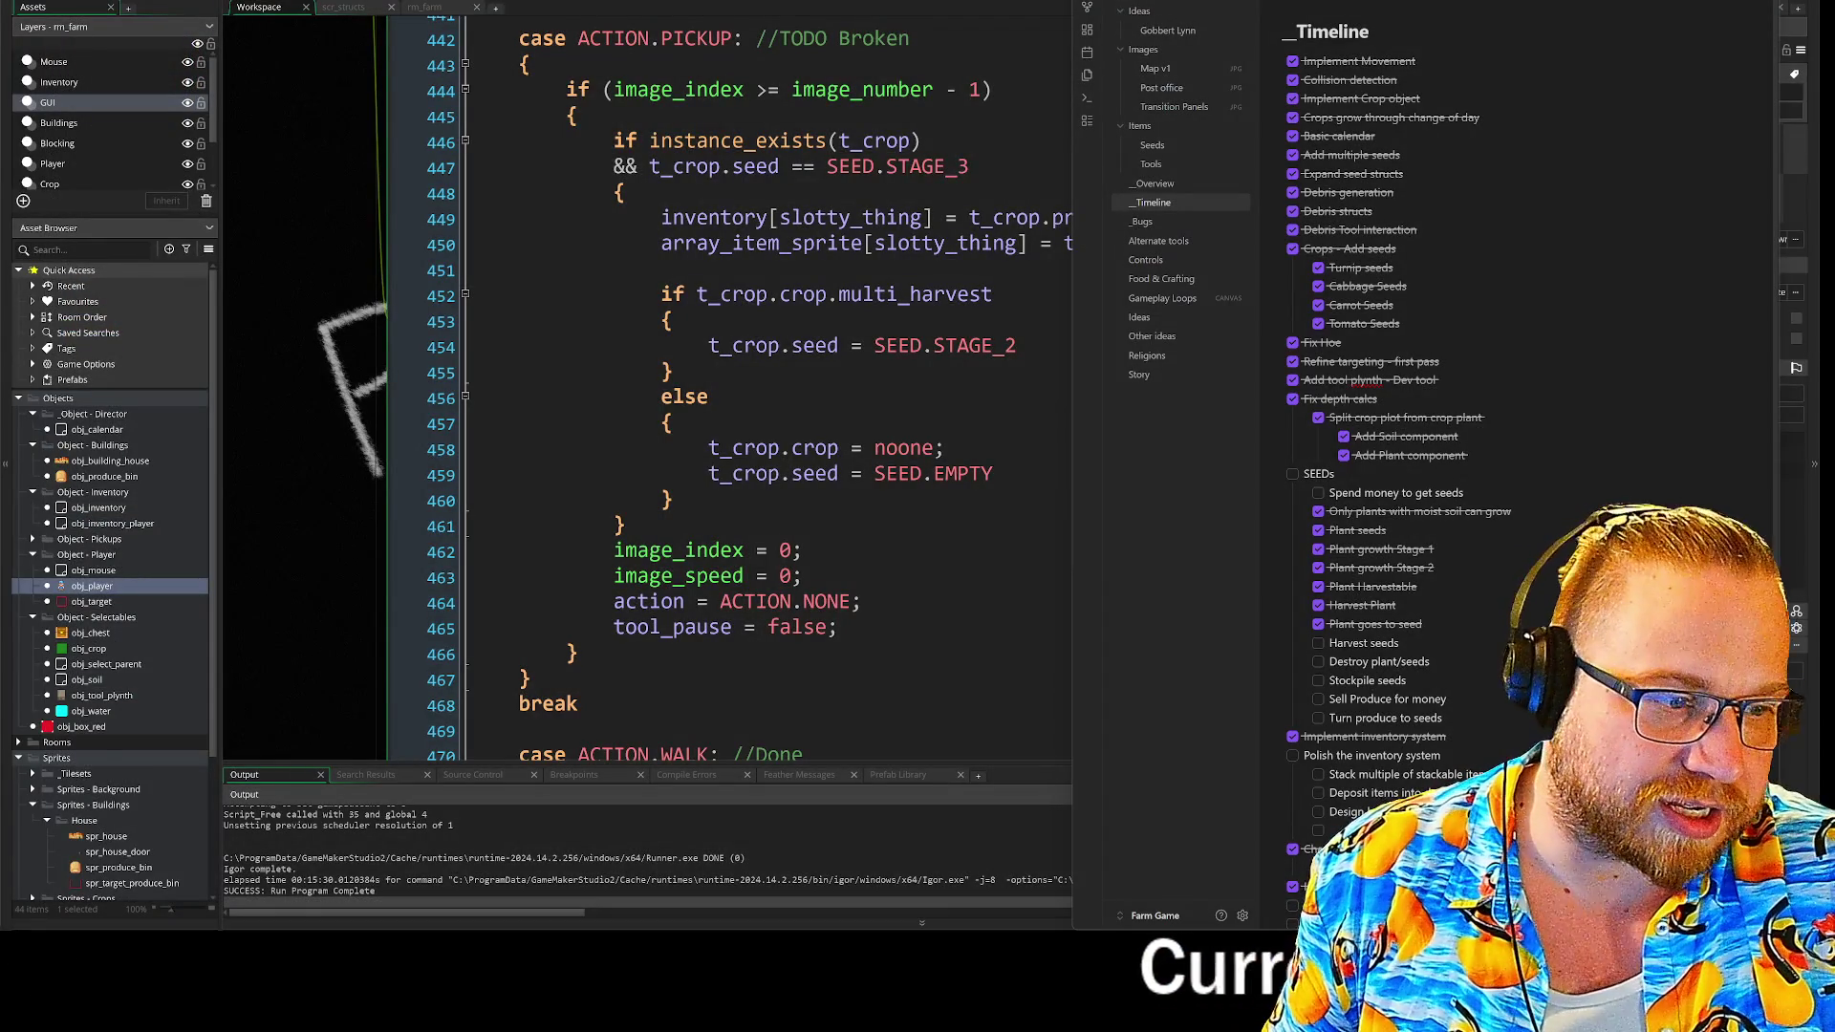